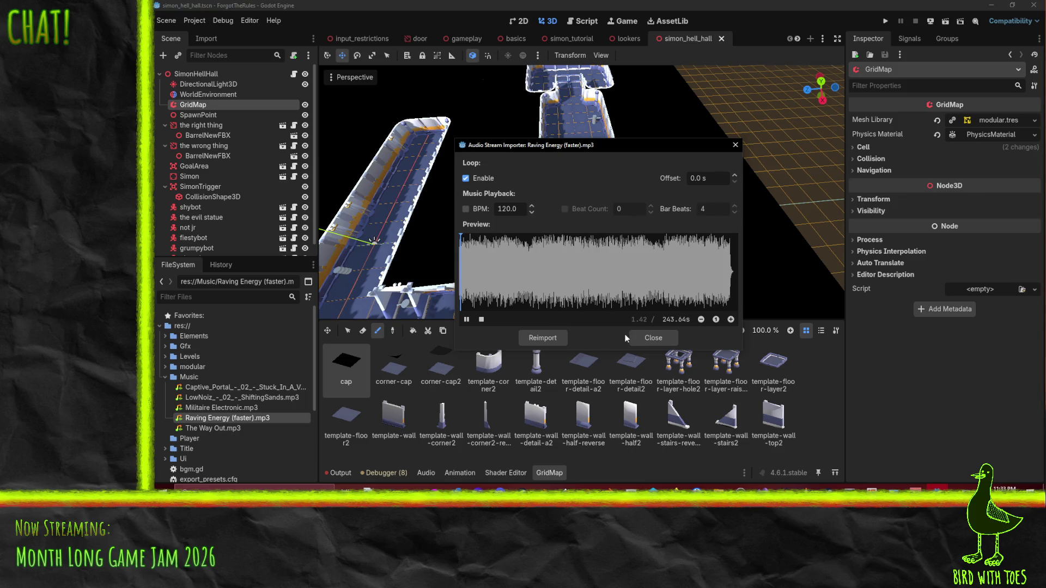
Step: Preview Raving Energy (faster).mp3, assign it to the SimonHellHall root's Bgm field, and save
{"action": "left_click", "coordinate": [662, 336]}
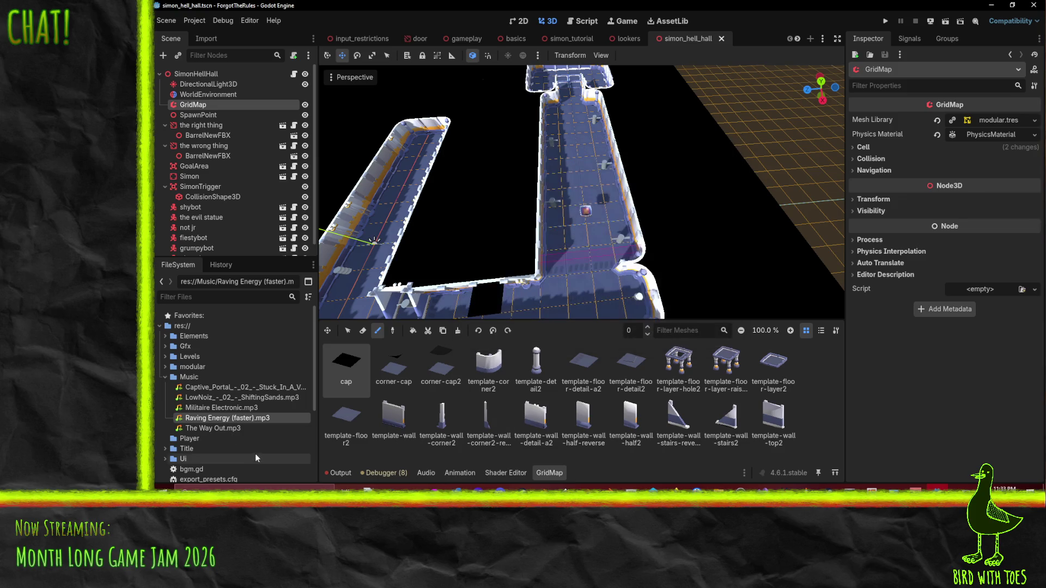
{"action": "left_click", "coordinate": [196, 74]}
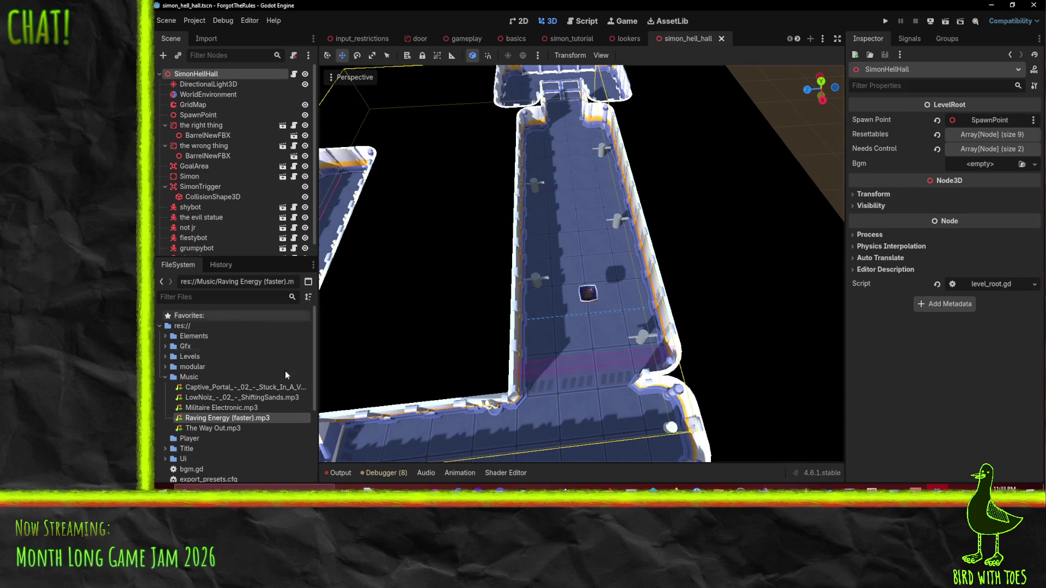
{"action": "double_click", "coordinate": [230, 418]}
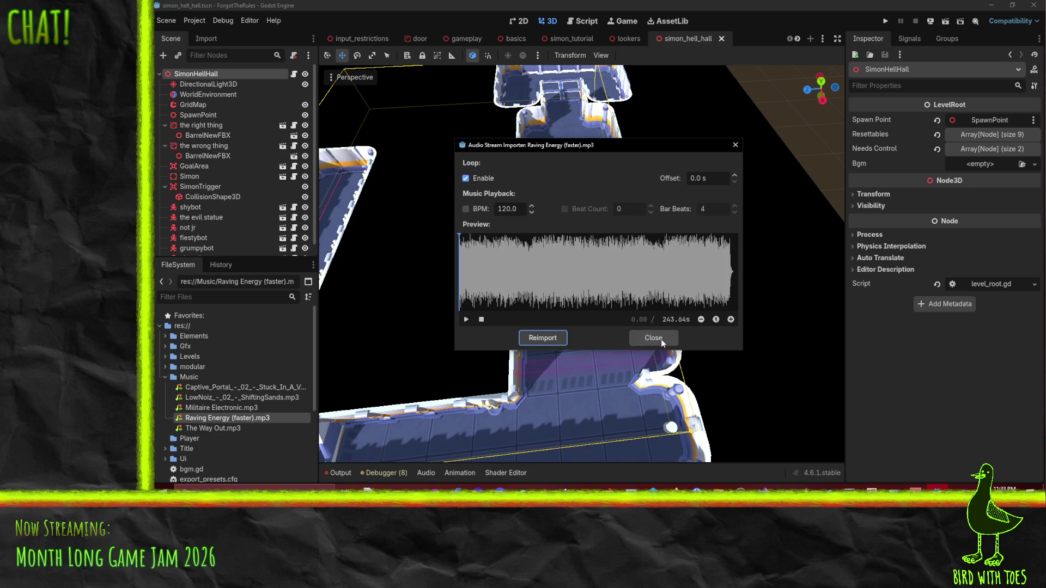
{"action": "left_click", "coordinate": [654, 338]}
{"action": "mouse_move", "coordinate": [229, 419]}
{"action": "left_mouse_down"}
{"action": "mouse_move", "coordinate": [545, 395]}
{"action": "mouse_move", "coordinate": [986, 166]}
{"action": "left_mouse_up"}
{"action": "scroll", "coordinate": [632, 267], "scroll_direction": "down", "scroll_amount": 3}
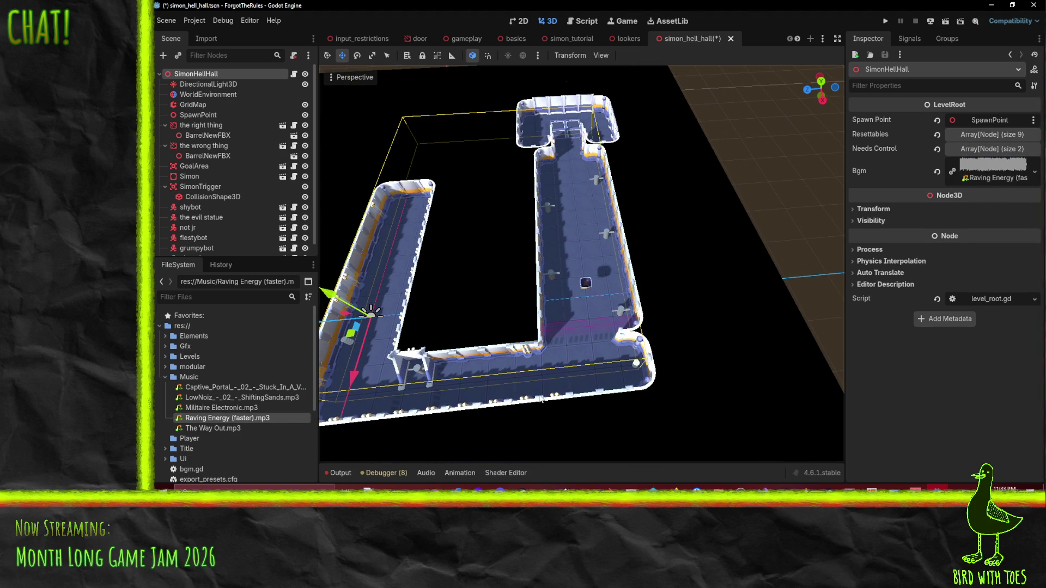
{"action": "key", "text": "ctrl+s"}
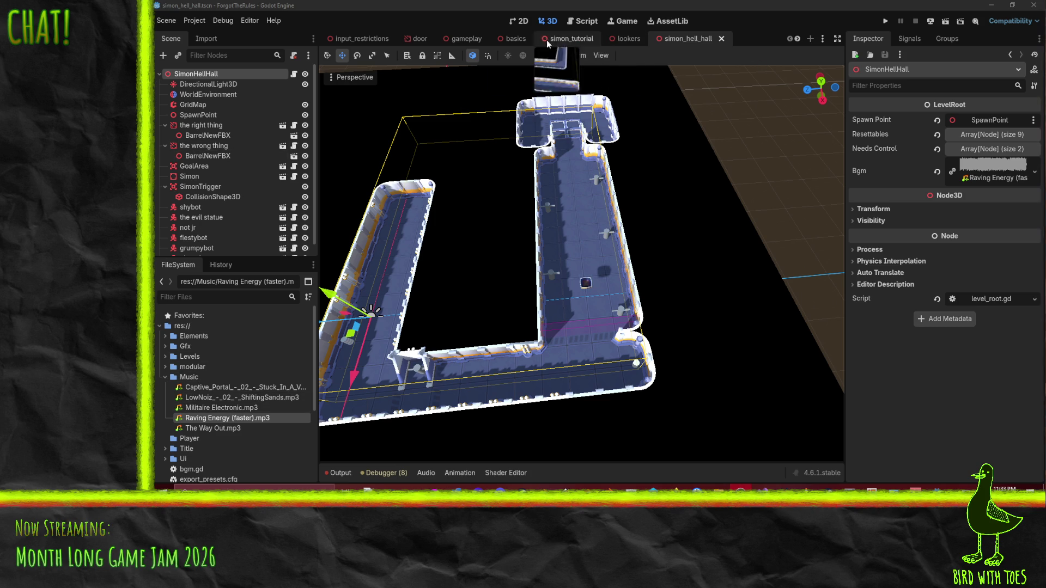
{"action": "scroll", "coordinate": [229, 229], "scroll_direction": "down", "scroll_amount": 1}
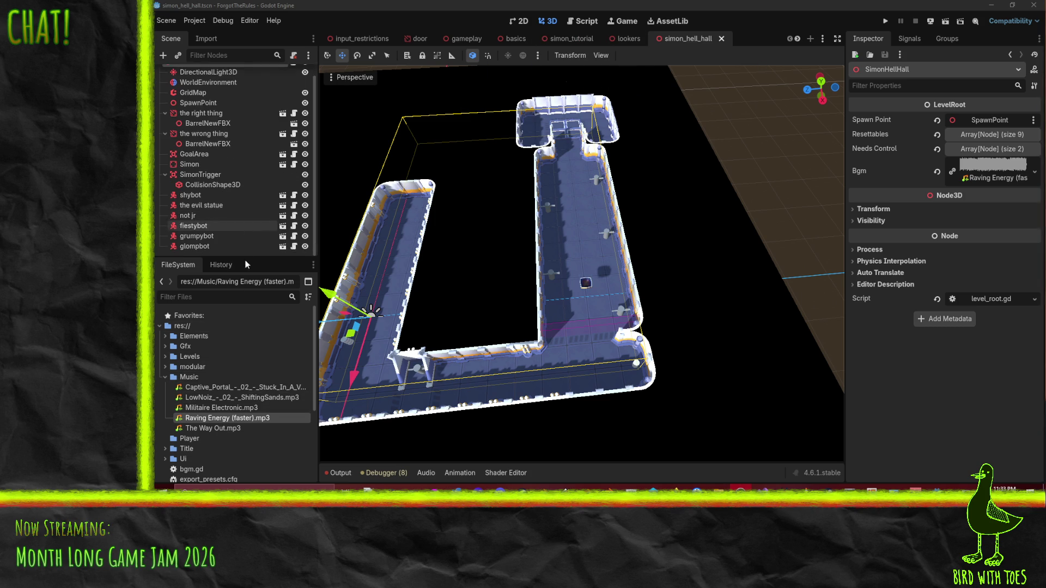
Step: Open the input_restrictions.tscn level scene from the FileSystem
{"action": "scroll", "coordinate": [225, 404], "scroll_direction": "down", "scroll_amount": 3}
{"action": "scroll", "coordinate": [207, 349], "scroll_direction": "up", "scroll_amount": 4}
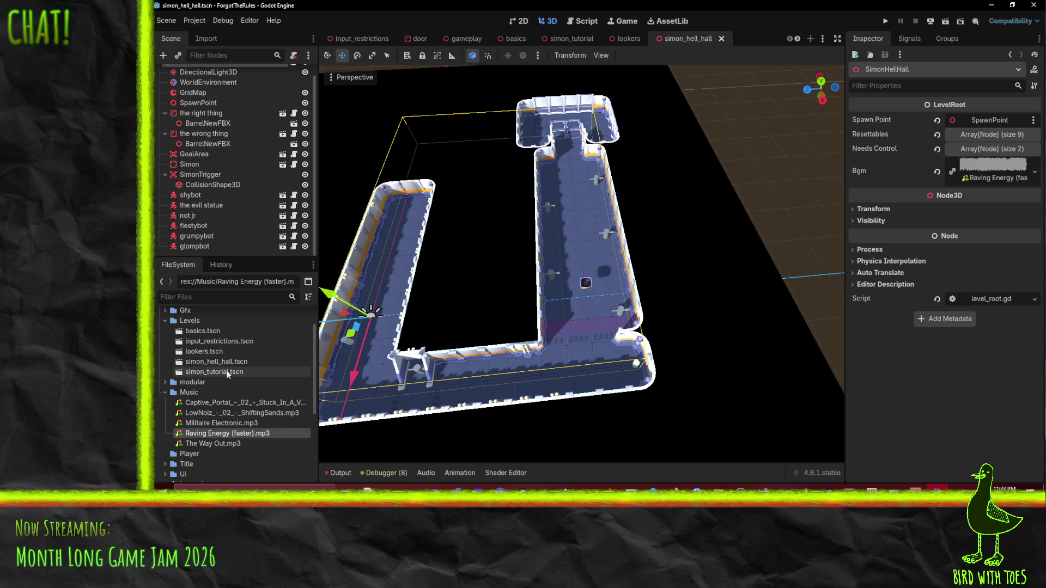
{"action": "double_click", "coordinate": [219, 343]}
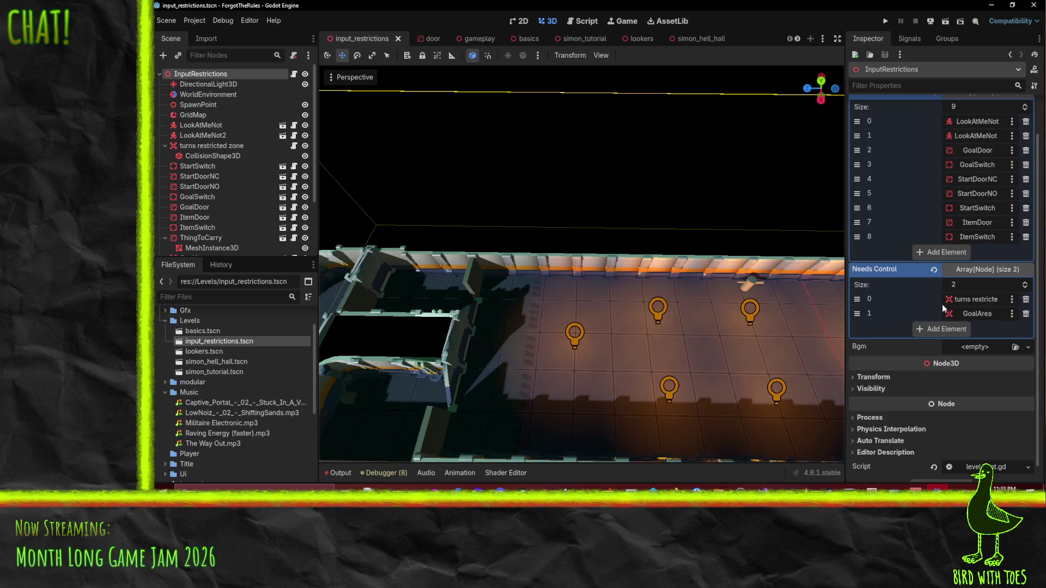
Step: Preview LowNoiz_-_02_-_ShiftingSands.mp3 and assign it as the level's Bgm
{"action": "left_click", "coordinate": [226, 443]}
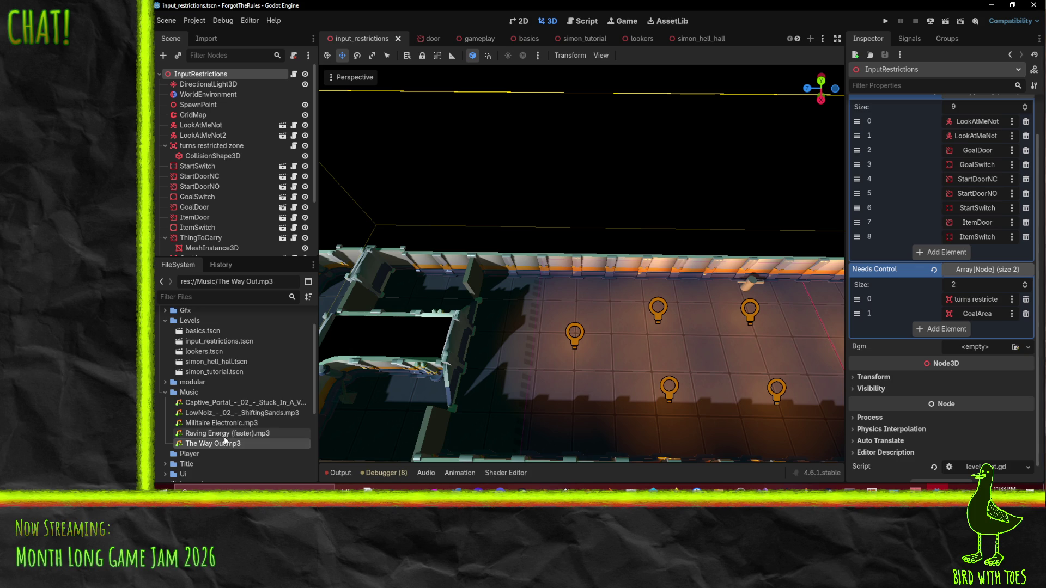
{"action": "double_click", "coordinate": [211, 413]}
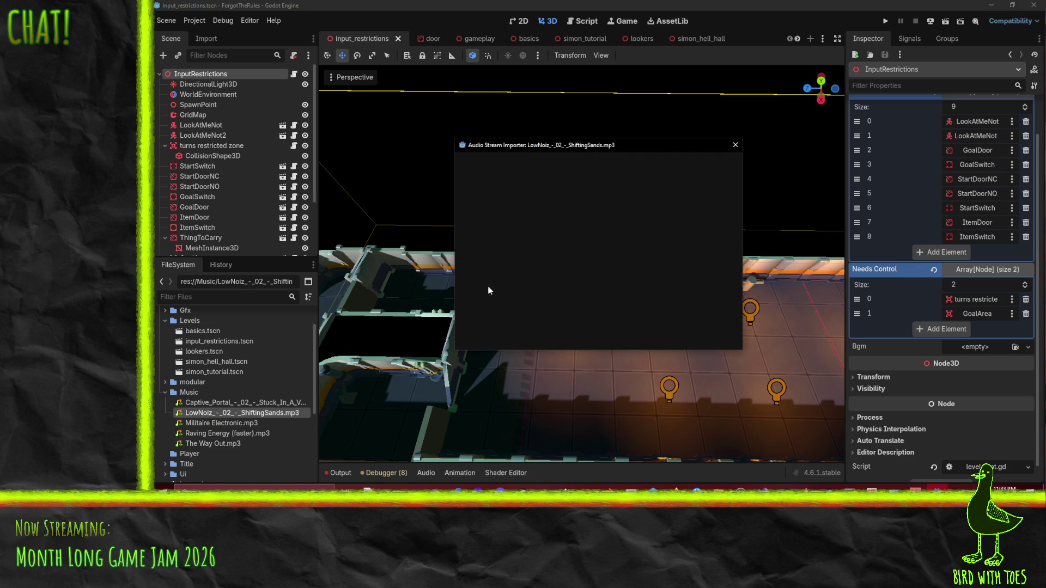
{"action": "left_click", "coordinate": [466, 319]}
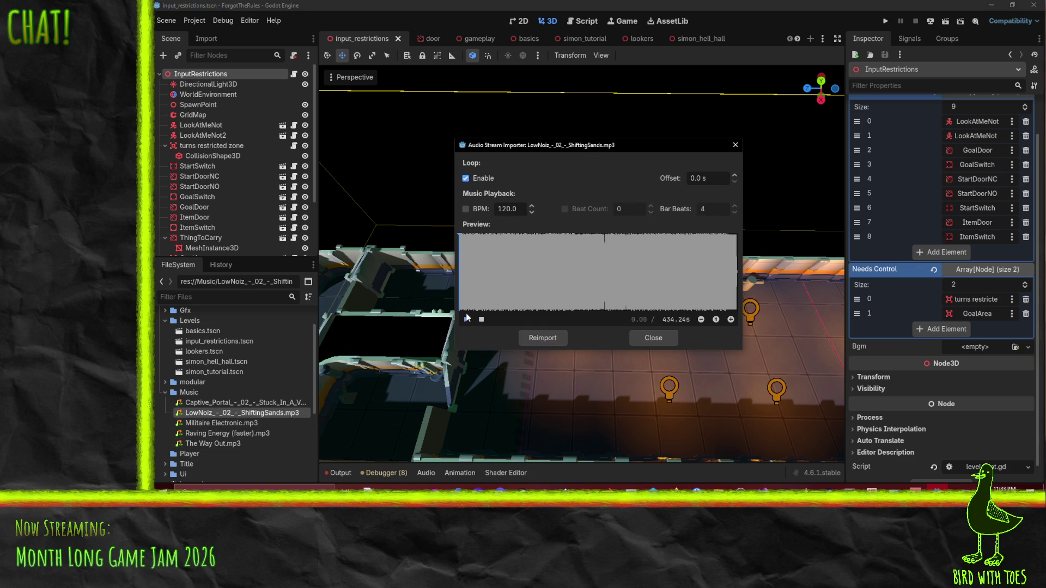
{"action": "left_click", "coordinate": [653, 335]}
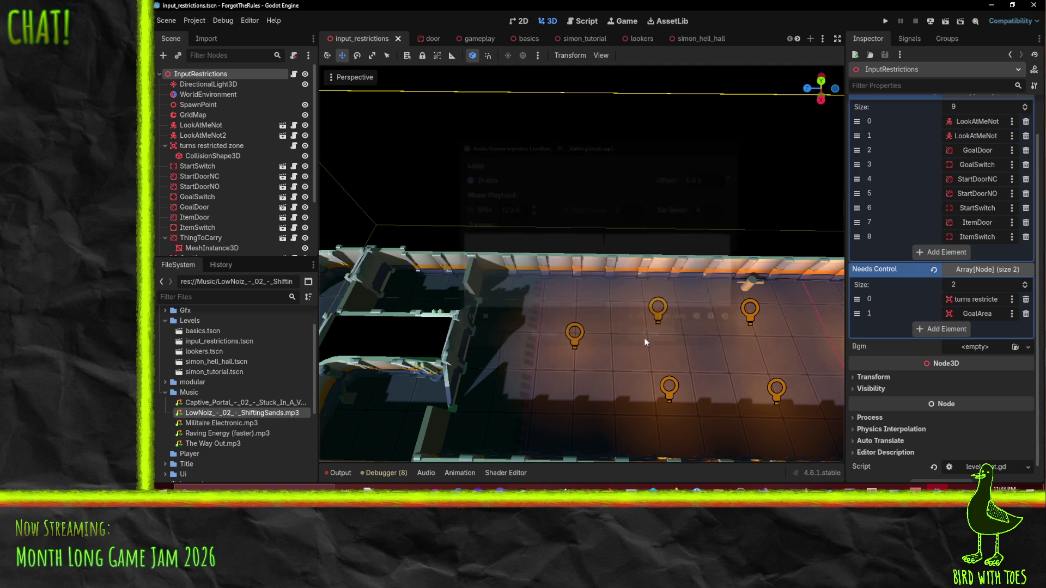
{"action": "mouse_move", "coordinate": [229, 413]}
{"action": "left_mouse_down"}
{"action": "mouse_move", "coordinate": [986, 347]}
{"action": "mouse_move", "coordinate": [974, 351]}
{"action": "left_mouse_up"}
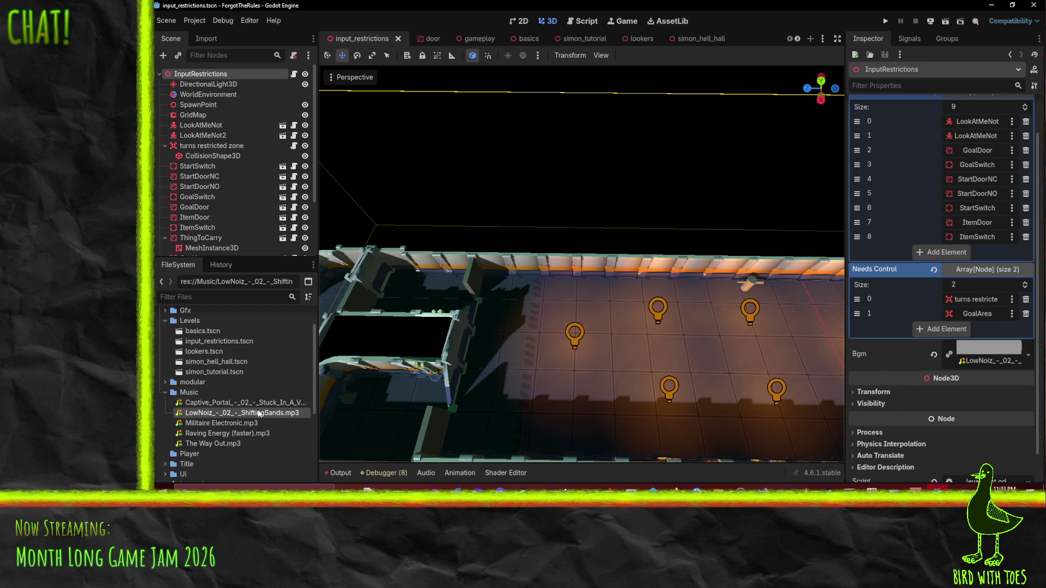
{"action": "double_click", "coordinate": [234, 413]}
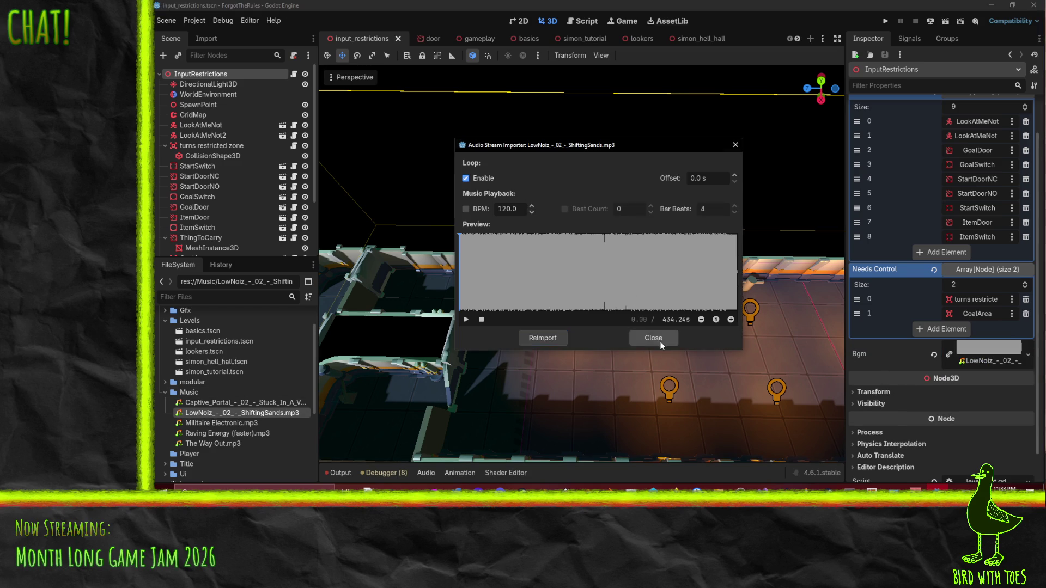
{"action": "left_click", "coordinate": [656, 336]}
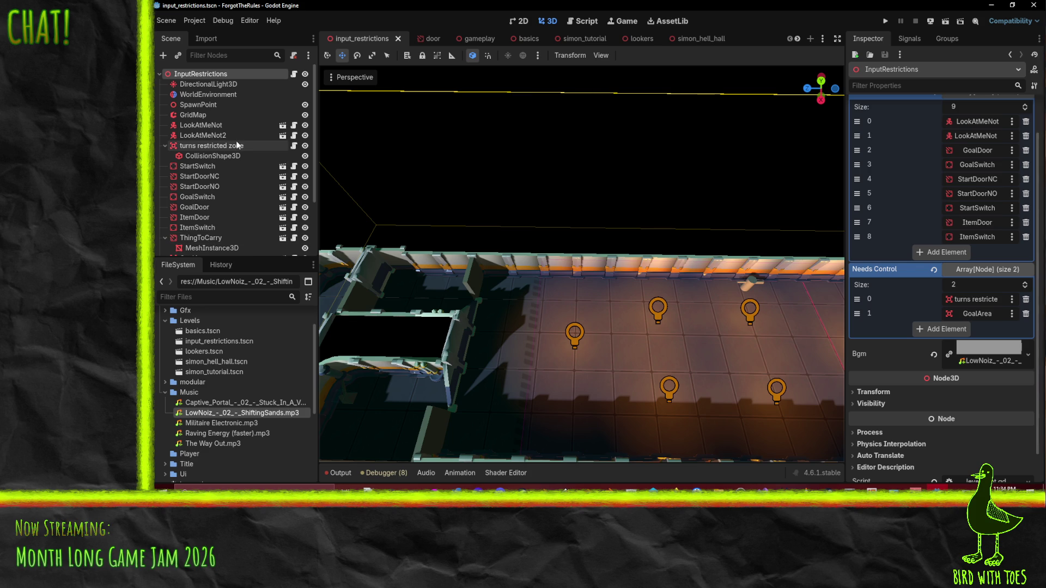
Step: In the gameplay scene, assign MusicTrack1, MusicTrack2 and AnimationPlayer to BGM's Track 1, Track 2 and Crossfade
{"action": "left_click", "coordinate": [479, 39]}
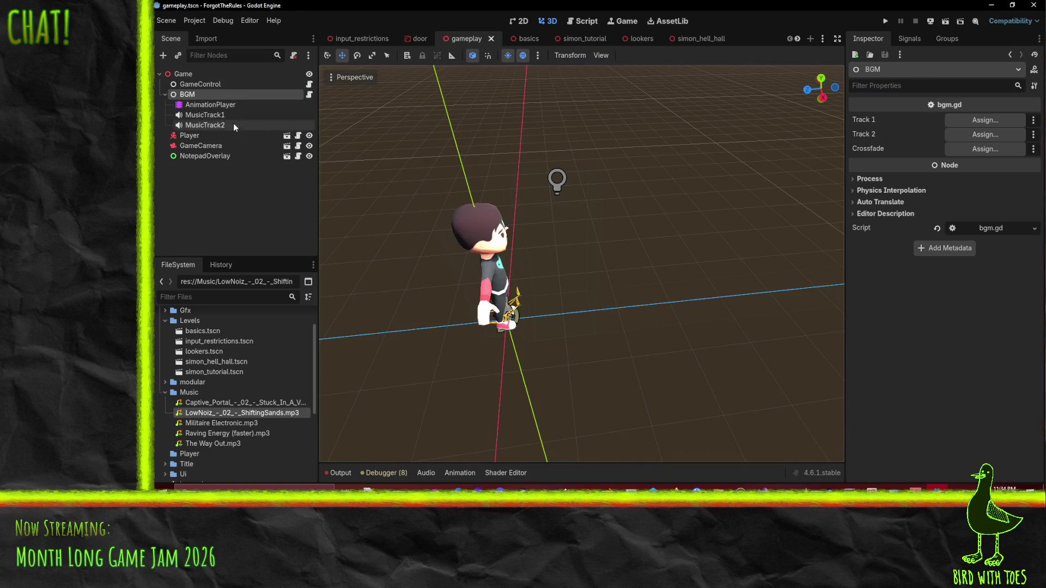
{"action": "left_click_drag", "start_coordinate": [207, 115], "coordinate": [989, 121]}
{"action": "left_click_drag", "start_coordinate": [218, 125], "coordinate": [985, 134]}
{"action": "left_click_drag", "start_coordinate": [218, 105], "coordinate": [983, 149]}
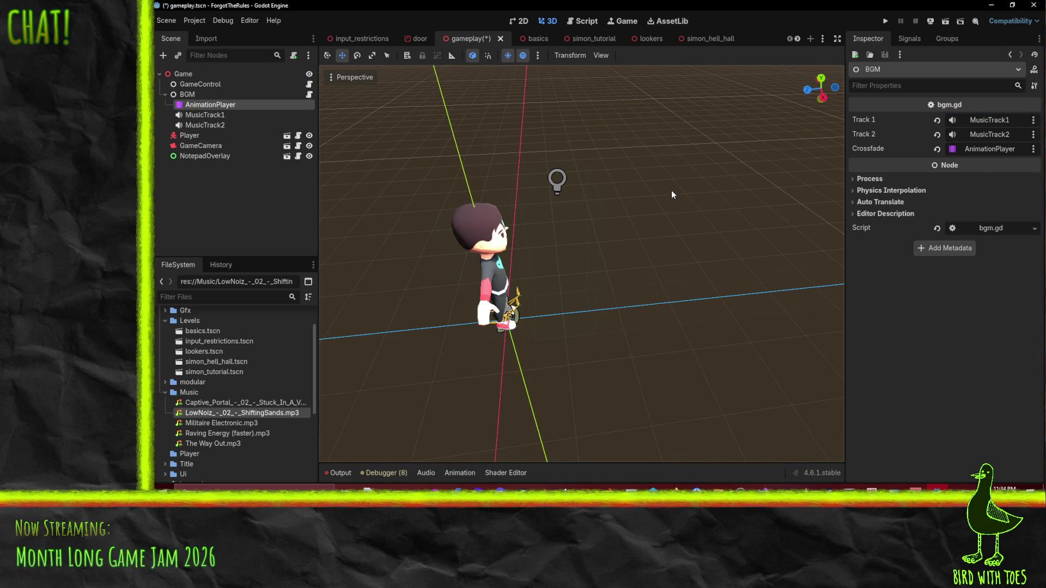
Step: Save the gameplay scene, test-run the game from the title screen, then stop the crashed run
{"action": "key", "text": "ctrl+s"}
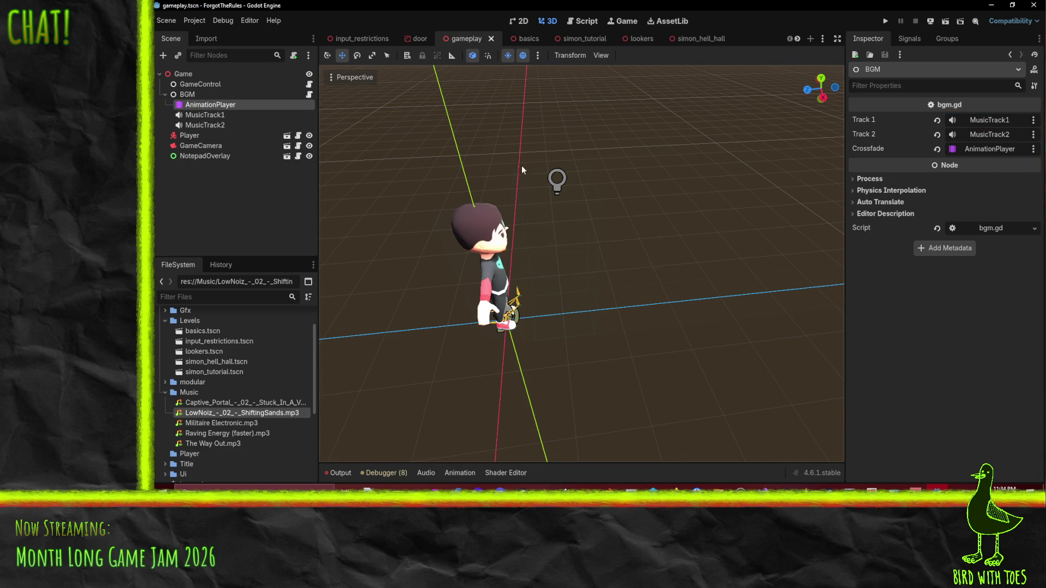
{"action": "left_click", "coordinate": [880, 24]}
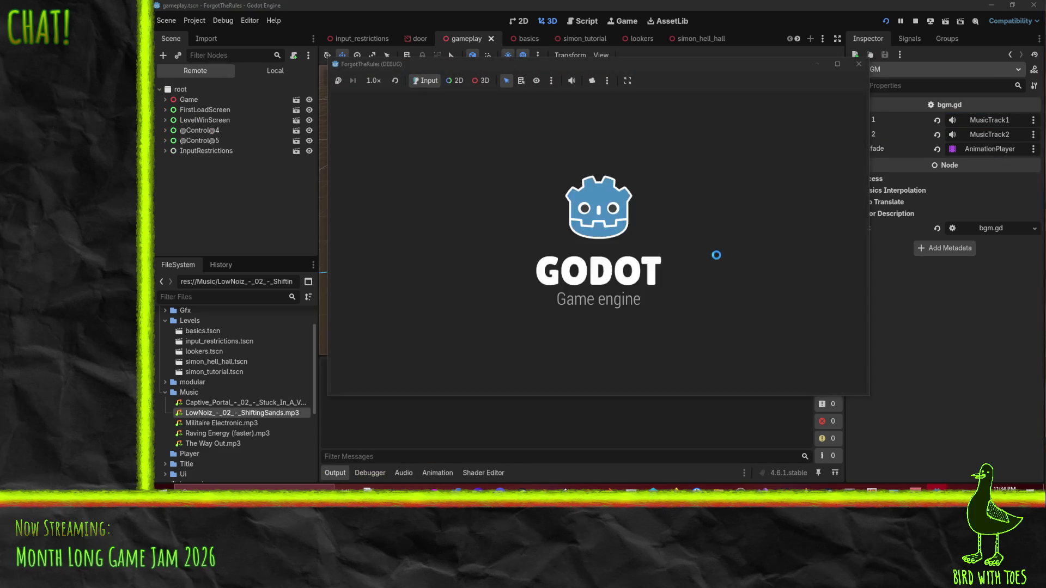
{"action": "key", "text": "e"}
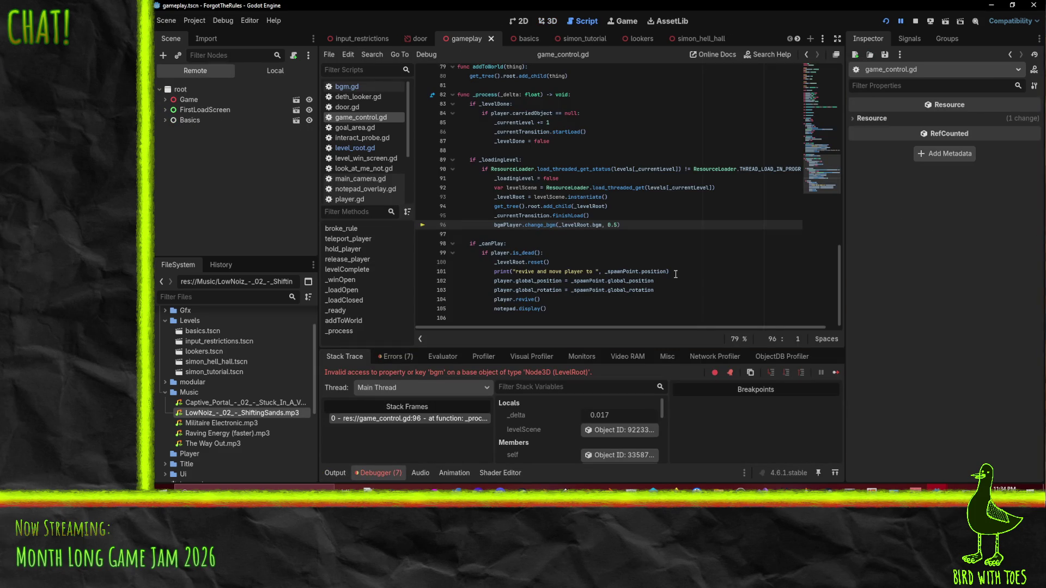
{"action": "left_click", "coordinate": [916, 21]}
Step: Inspect the Game and GameControl nodes, view the debugger's Errors list, and open level_root.gd
{"action": "left_click", "coordinate": [210, 75]}
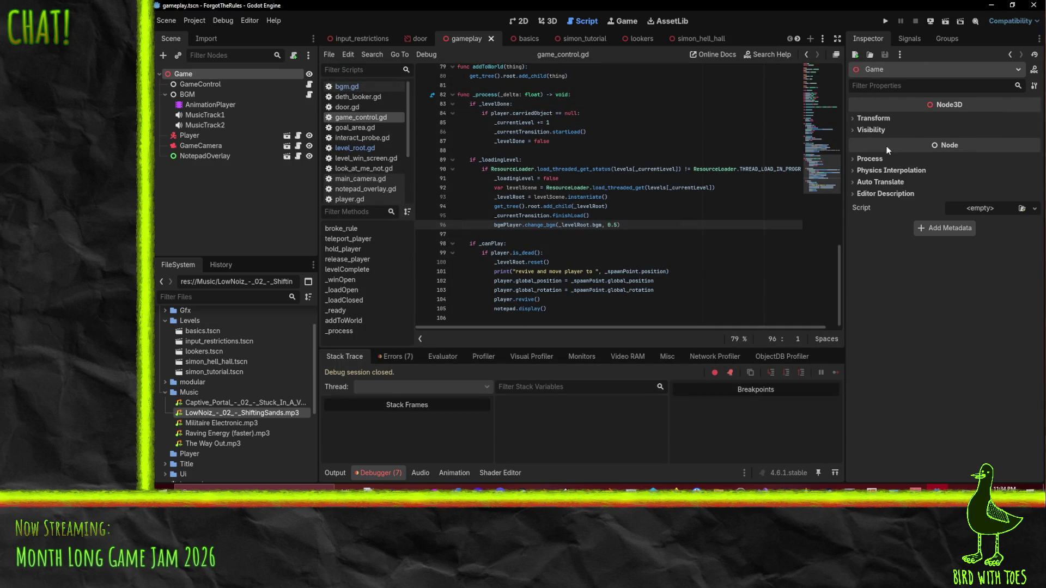
{"action": "left_click", "coordinate": [207, 86]}
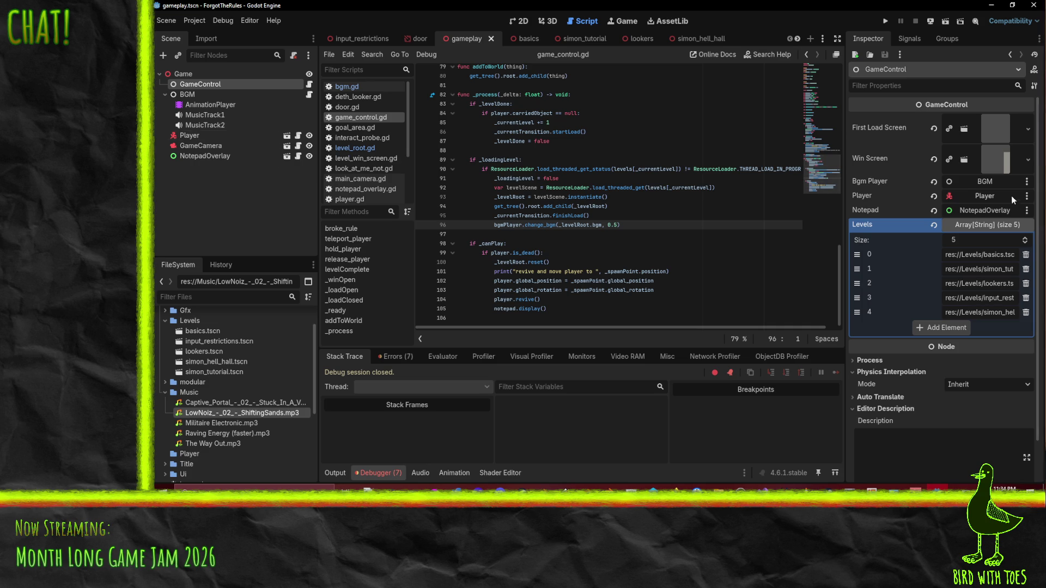
{"action": "left_click", "coordinate": [377, 473]}
{"action": "left_click", "coordinate": [378, 473]}
{"action": "left_click", "coordinate": [395, 356]}
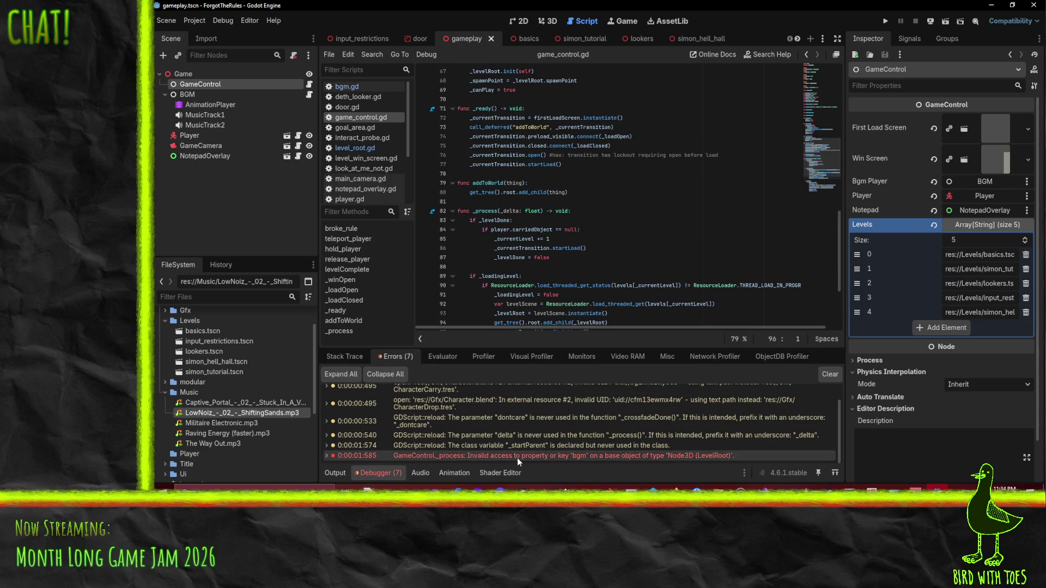
{"action": "mouse_move", "coordinate": [521, 458]}
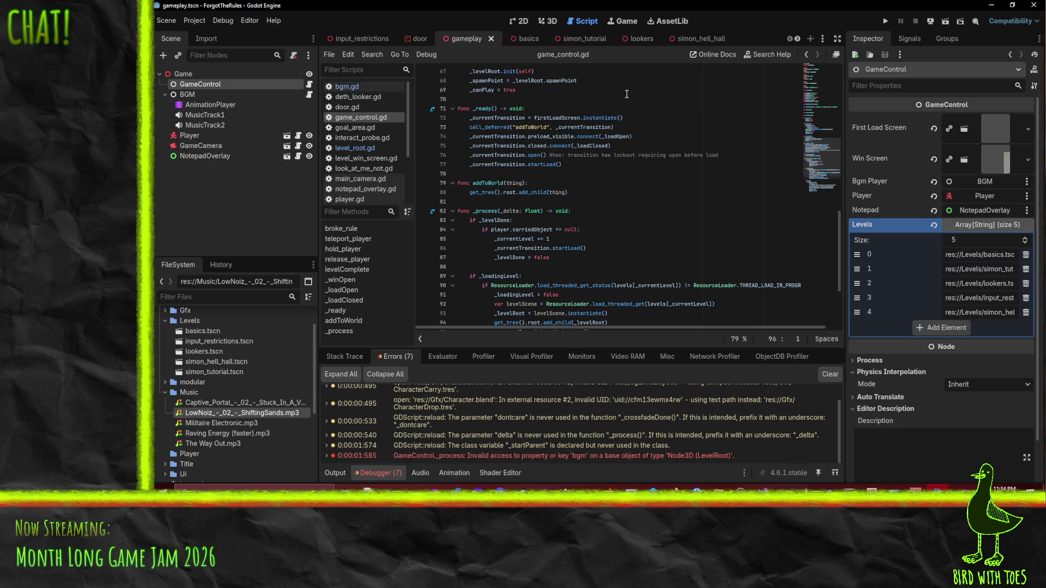
{"action": "left_click", "coordinate": [355, 148]}
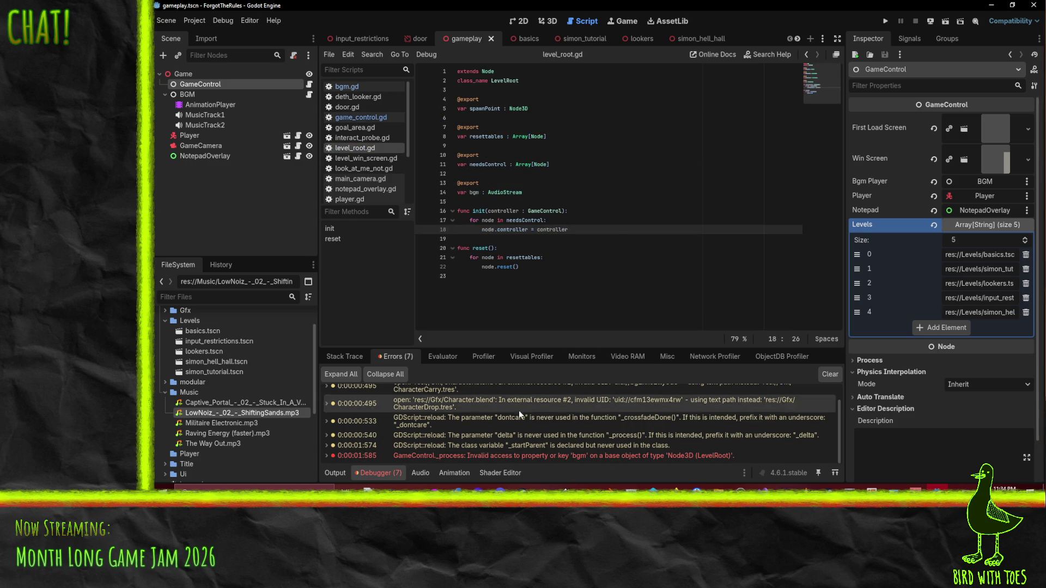
Step: Jump to the bgm error on line 96 and examine the _levelRoot reference
{"action": "double_click", "coordinate": [538, 457]}
{"action": "left_click", "coordinate": [634, 218]}
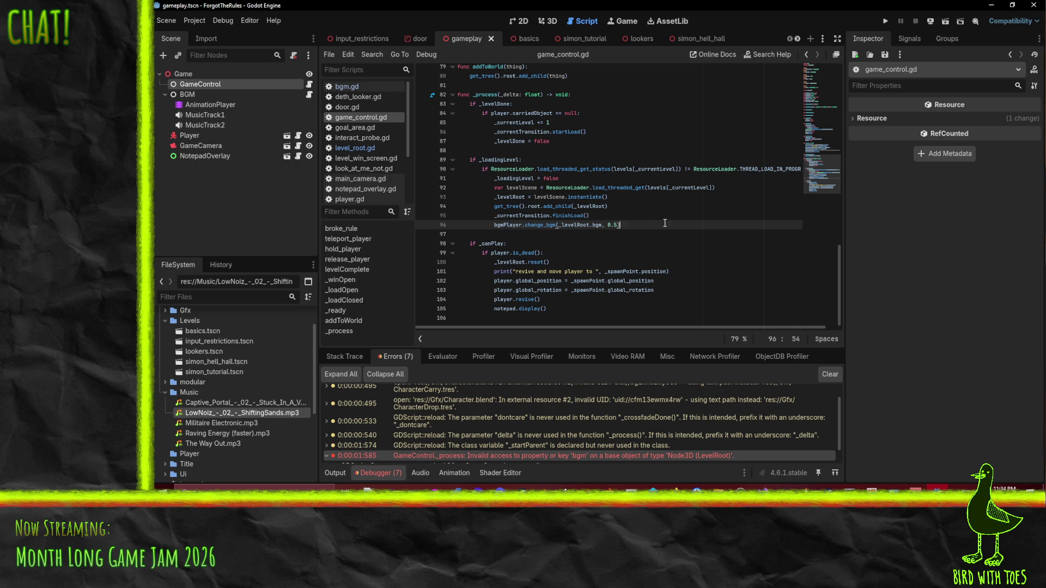
{"action": "left_click", "coordinate": [573, 226]}
{"action": "scroll", "coordinate": [711, 235], "scroll_direction": "up", "scroll_amount": 1}
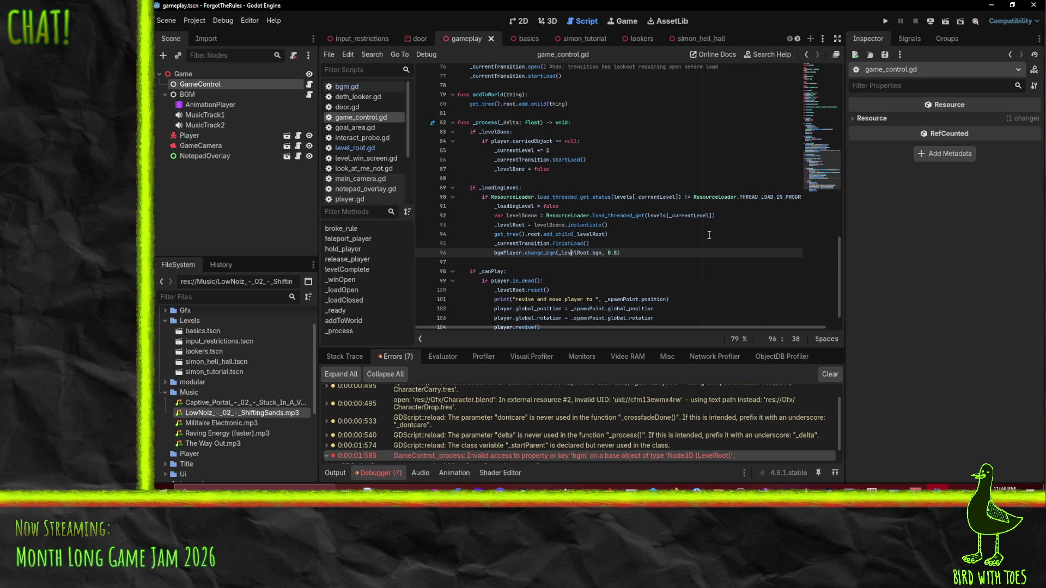
{"action": "left_click", "coordinate": [611, 243]}
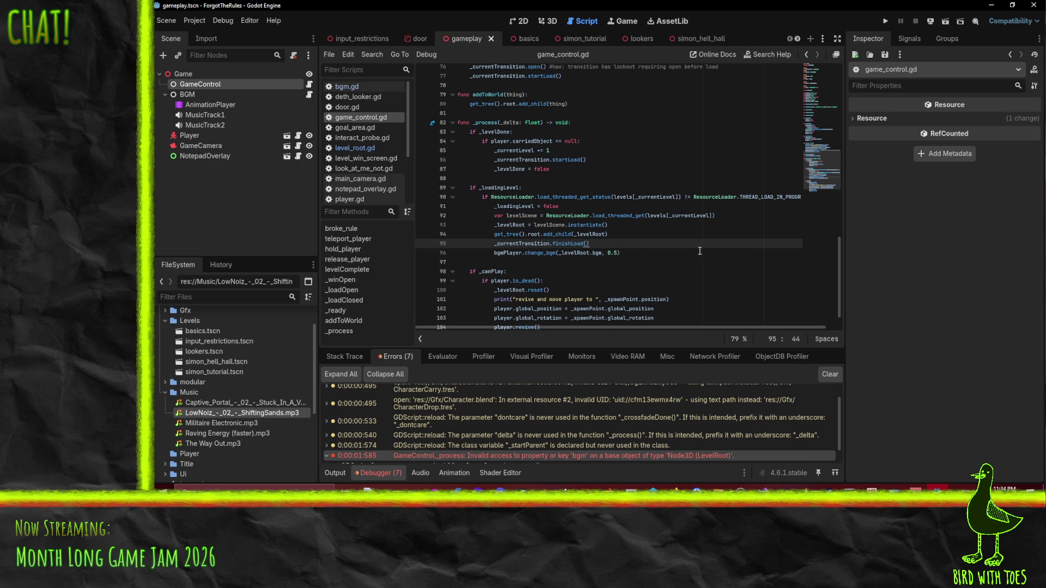
Step: Rerun the game and inspect the _levelRoot object from the debugger's Stack Variables
{"action": "left_click", "coordinate": [882, 24]}
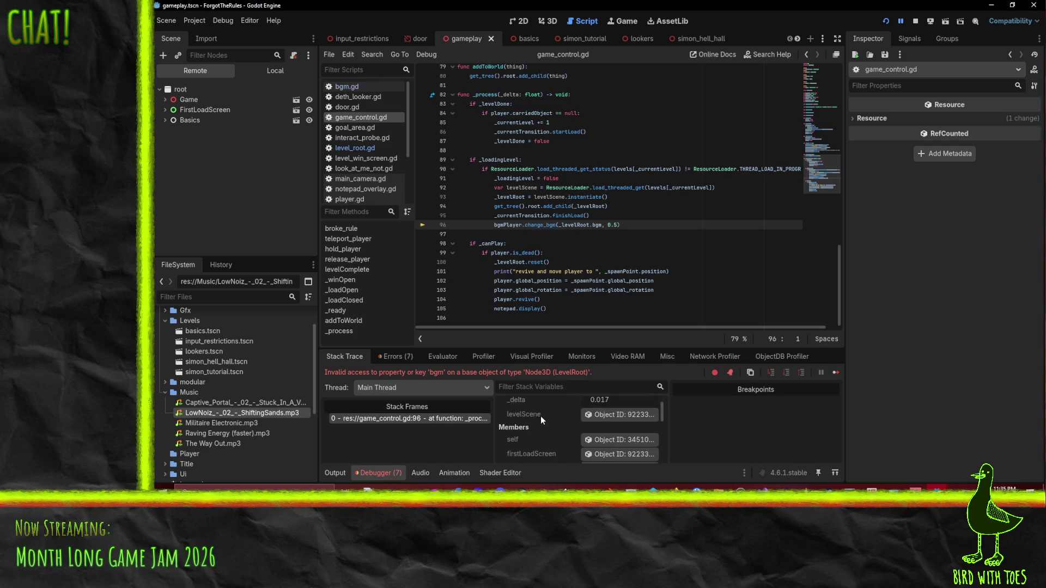
{"action": "scroll", "coordinate": [551, 420], "scroll_direction": "down", "scroll_amount": 5}
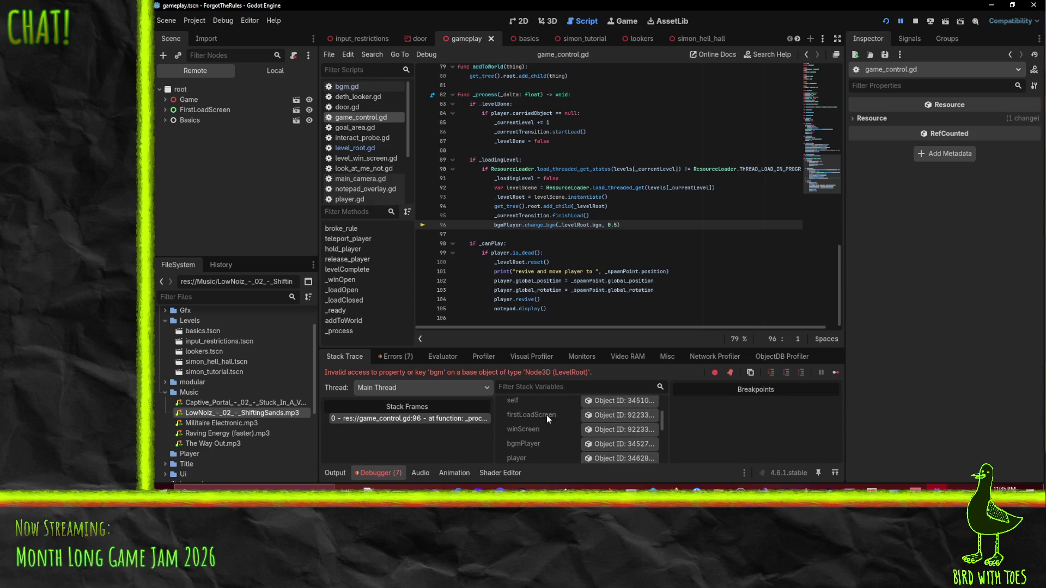
{"action": "scroll", "coordinate": [545, 421], "scroll_direction": "down", "scroll_amount": 3}
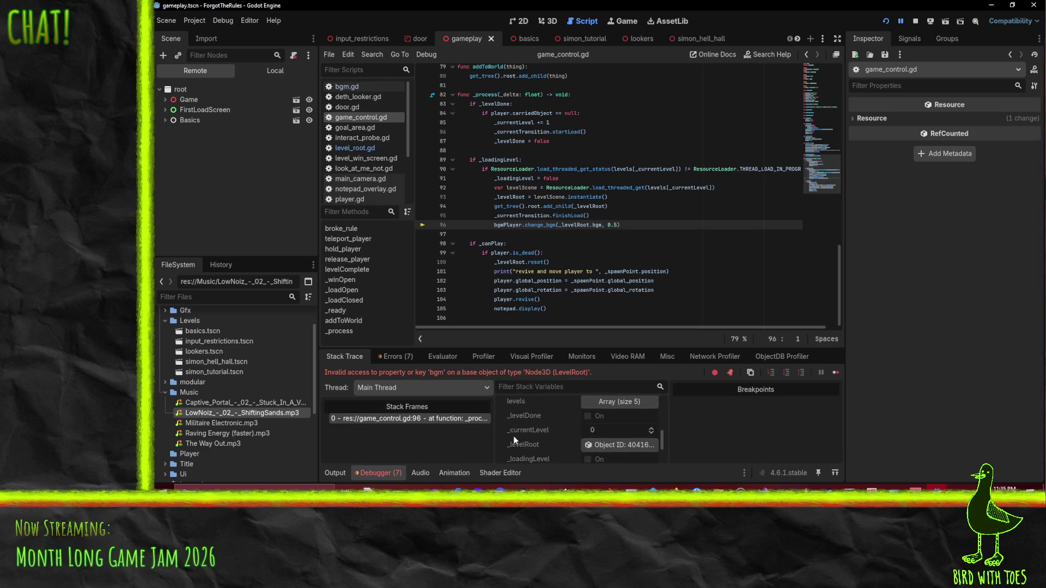
{"action": "left_click", "coordinate": [615, 437]}
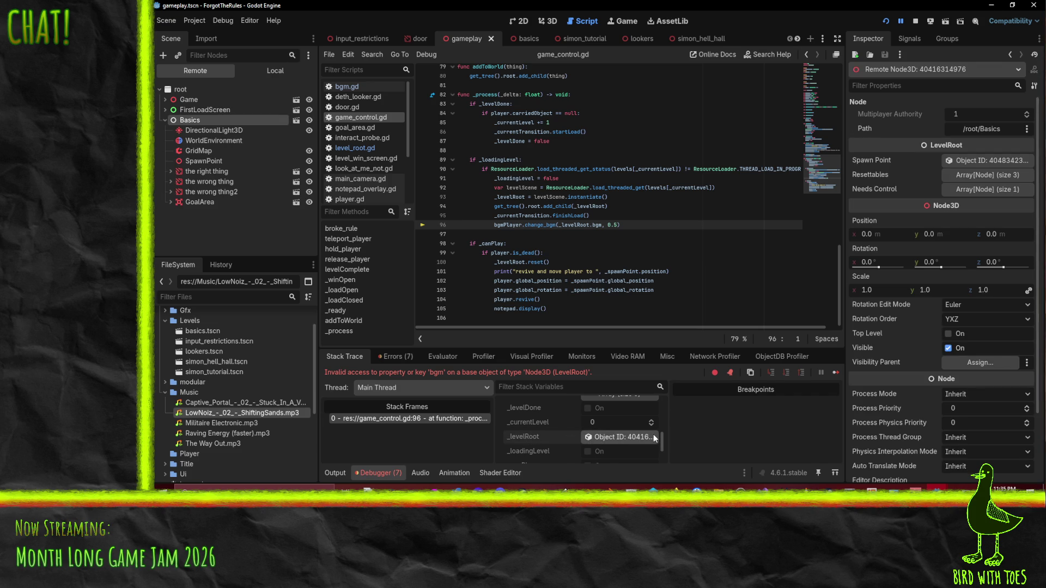
{"action": "scroll", "coordinate": [631, 435], "scroll_direction": "down", "scroll_amount": 1}
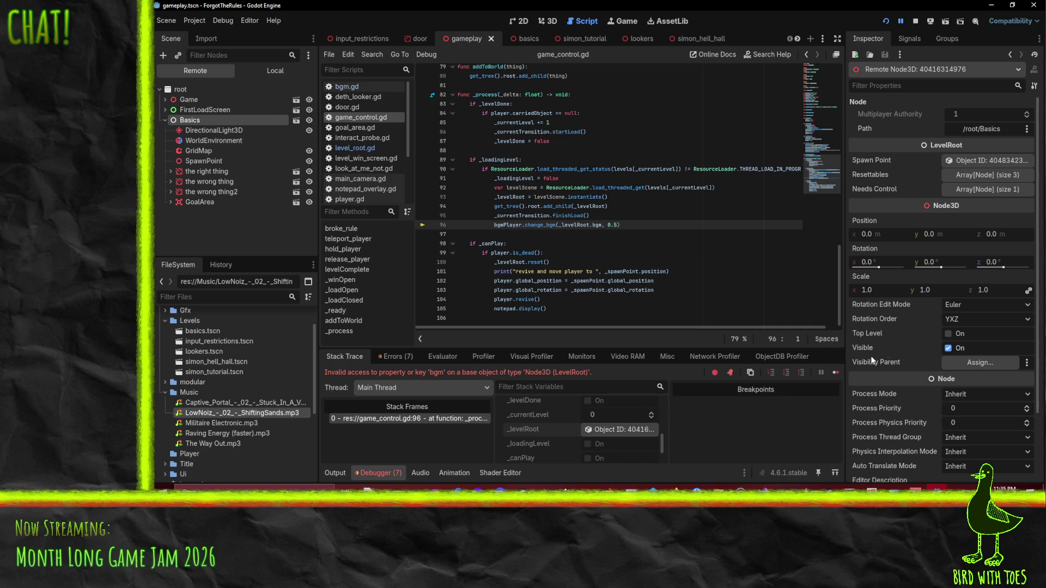
{"action": "scroll", "coordinate": [930, 302], "scroll_direction": "down", "scroll_amount": 3}
{"action": "scroll", "coordinate": [907, 332], "scroll_direction": "up", "scroll_amount": 3}
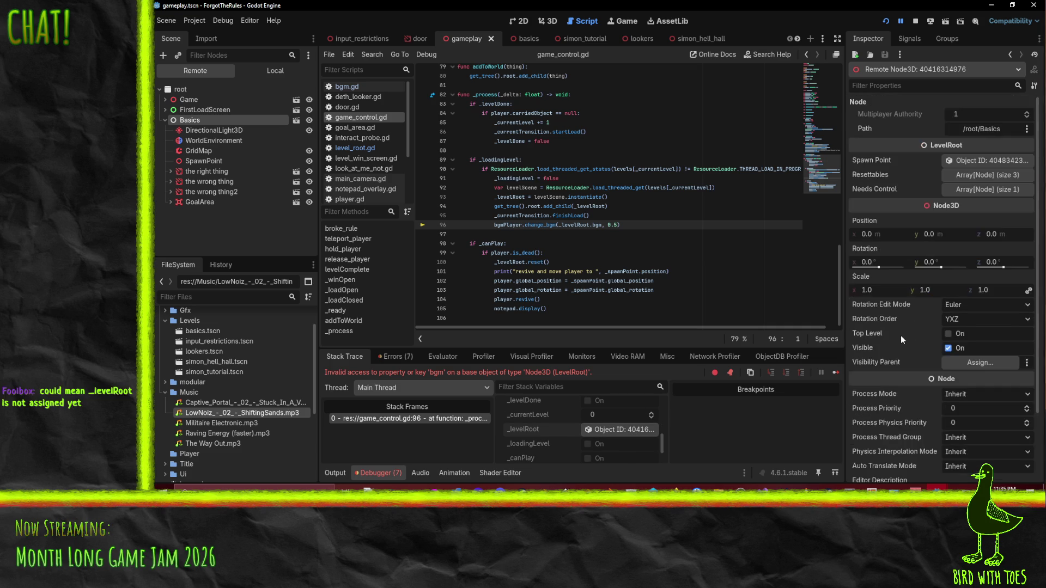
Step: Look at level_root.gd, return to game_control.gd, and stop the game with F8
{"action": "left_click", "coordinate": [364, 147]}
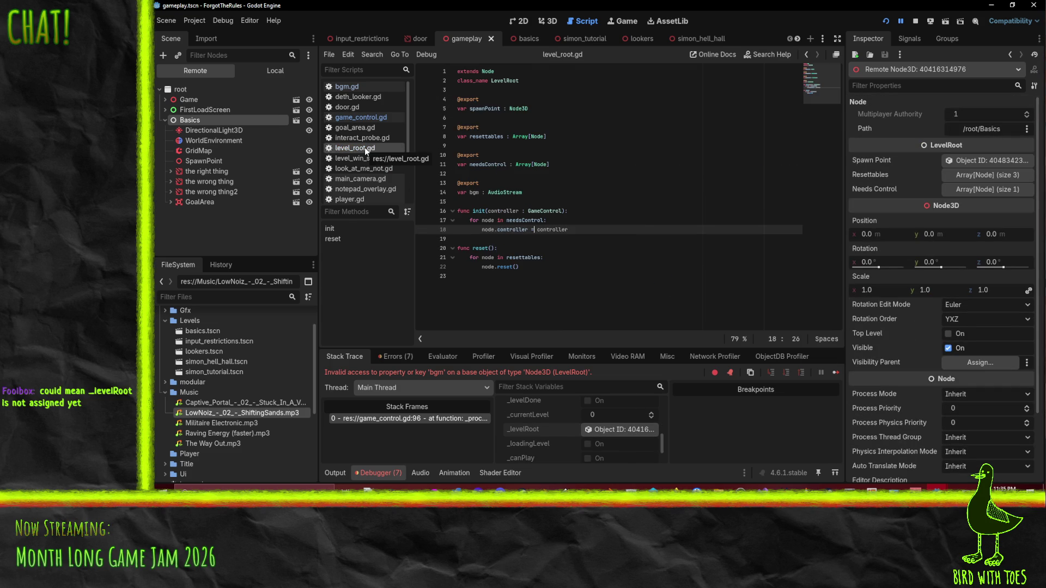
{"action": "left_click", "coordinate": [361, 117]}
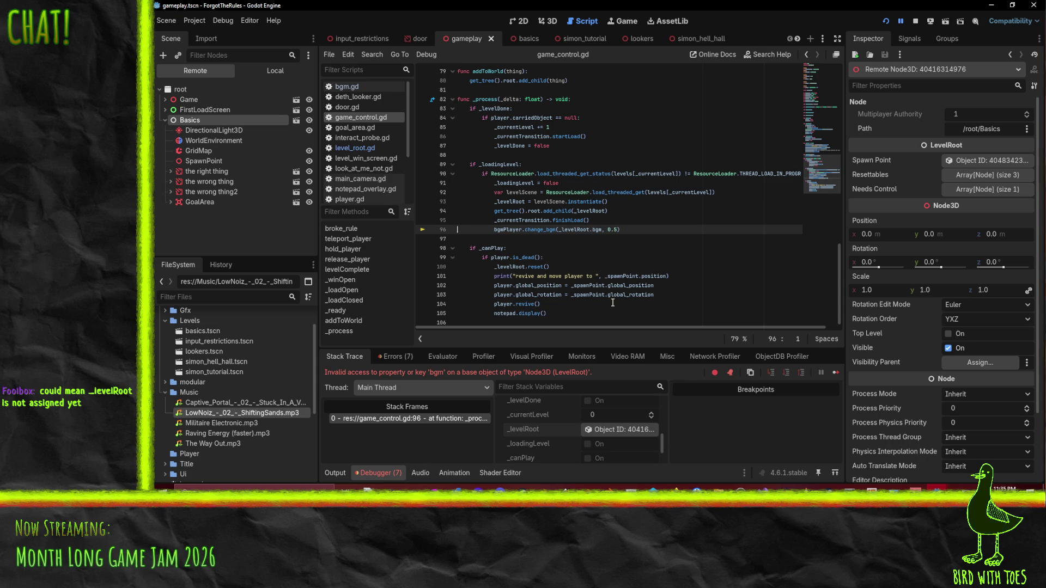
{"action": "key", "text": "F8"}
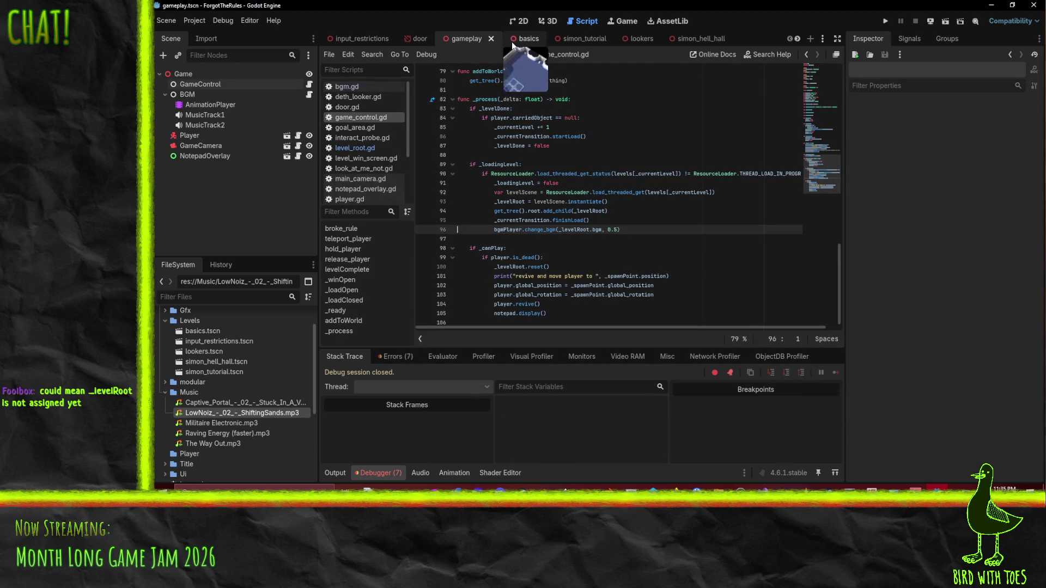
Step: Switch to the basics level scene, run the project, and stop it after the error
{"action": "left_click", "coordinate": [526, 39]}
{"action": "left_click", "coordinate": [614, 260]}
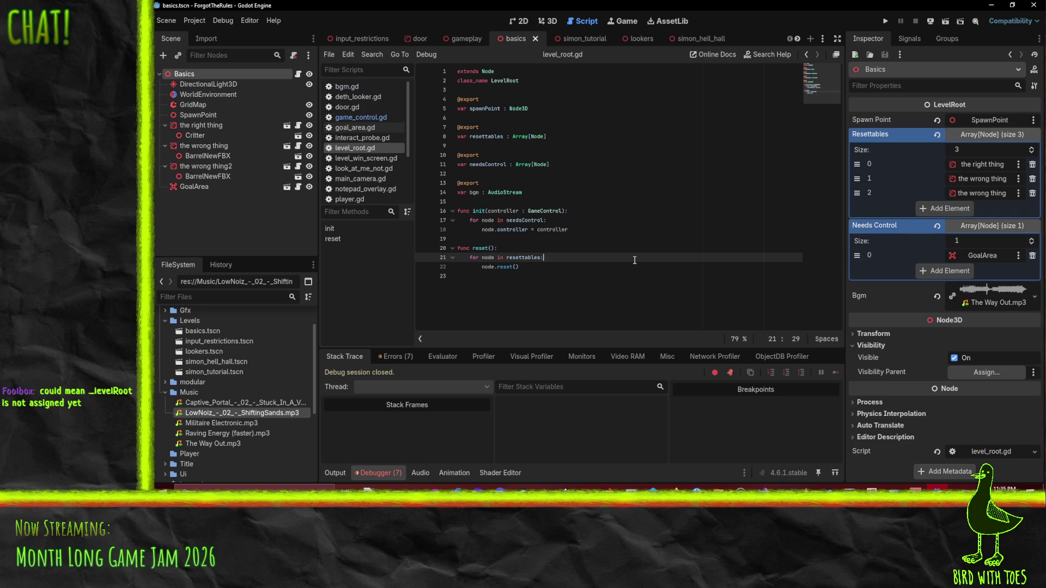
{"action": "left_click", "coordinate": [885, 22]}
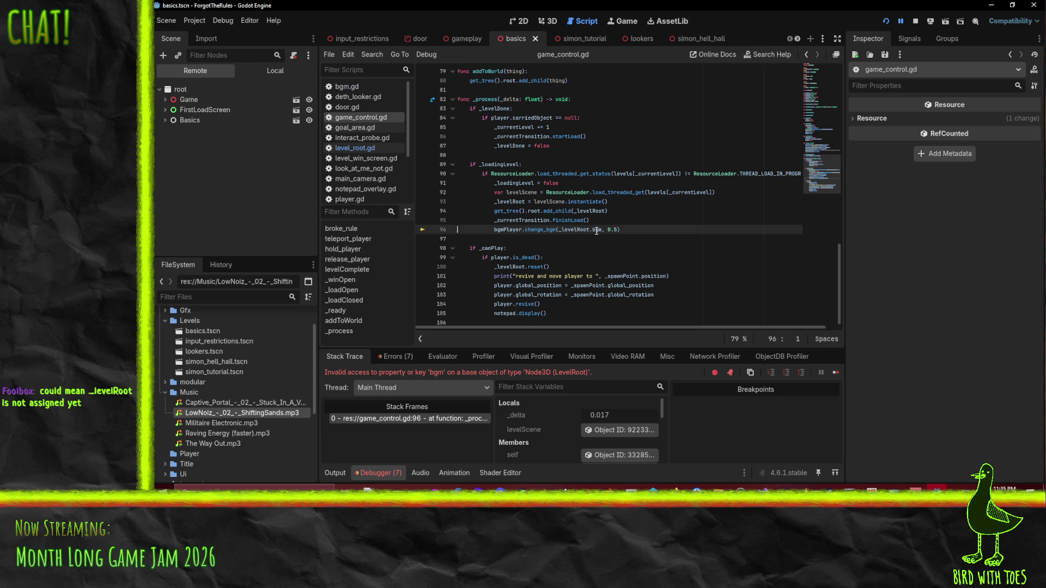
{"action": "left_click", "coordinate": [915, 21]}
Step: In Perforce, check out the project folder into the default changelist, then return to Godot
{"action": "key", "text": "alt+Tab"}
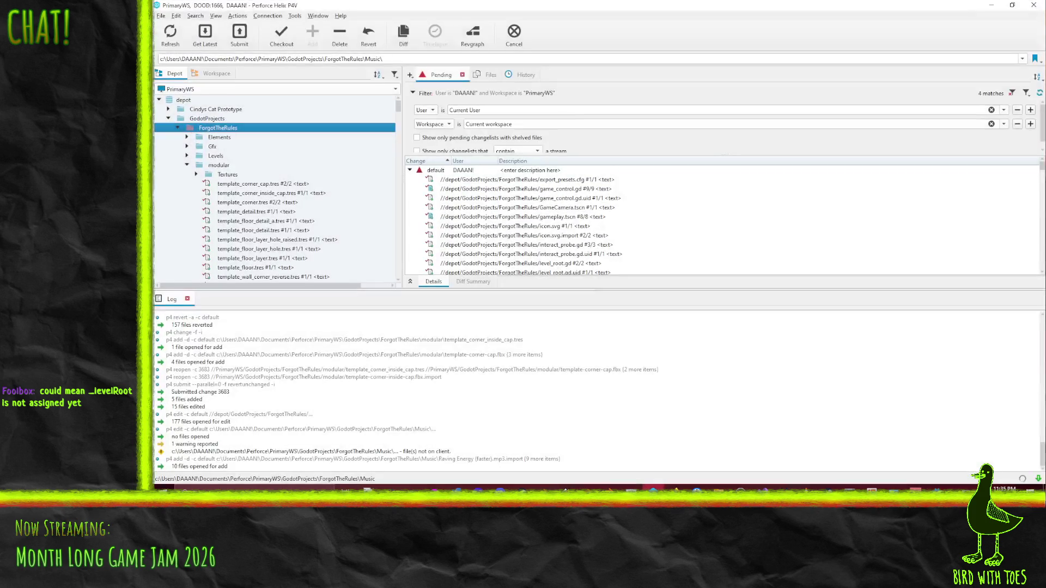
{"action": "left_click_drag", "start_coordinate": [443, 172], "coordinate": [443, 172]}
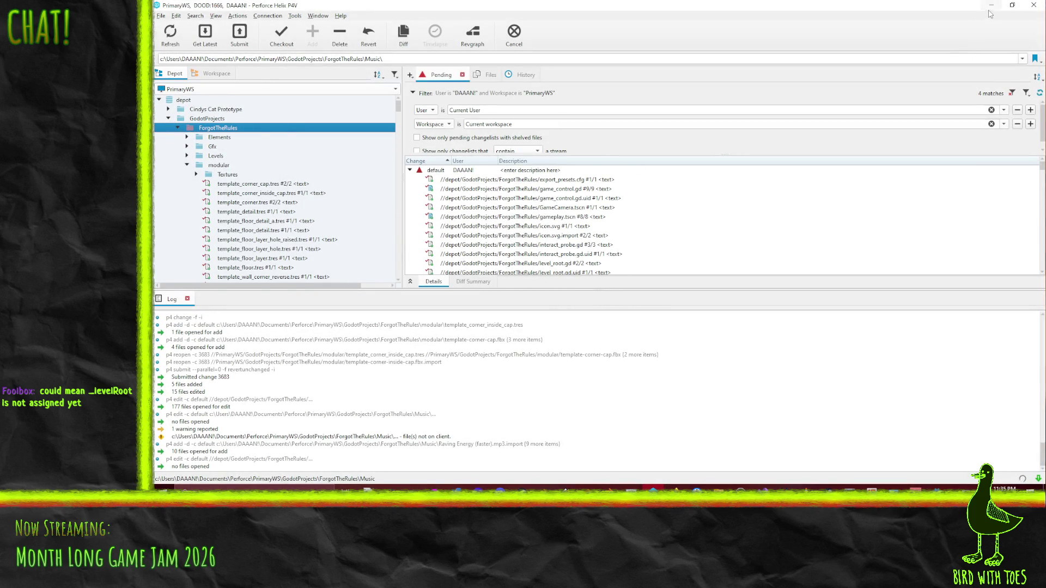
{"action": "key", "text": "alt+Tab"}
{"action": "left_click", "coordinate": [168, 24]}
{"action": "mouse_move", "coordinate": [191, 20]}
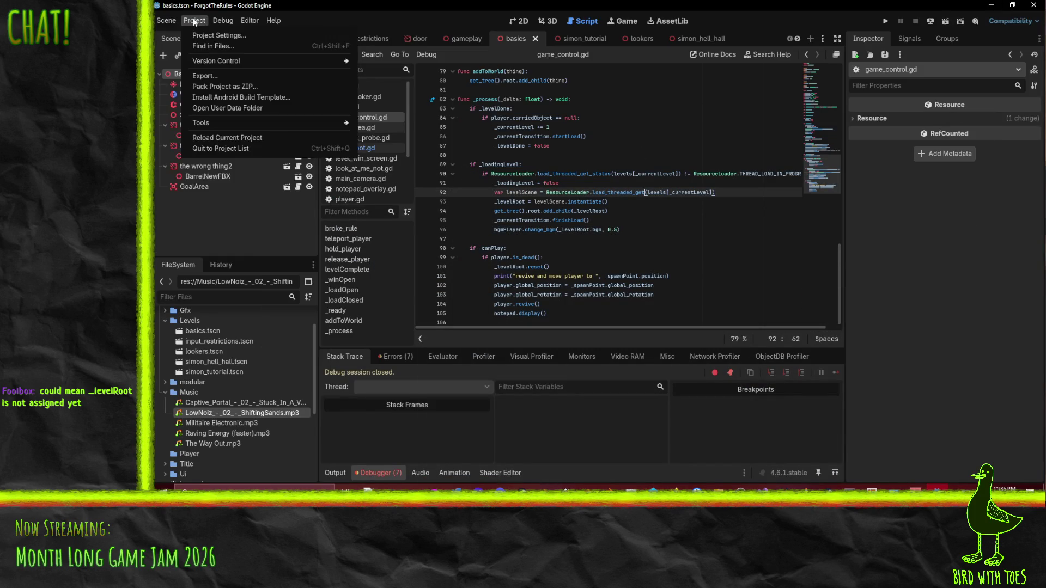
Step: Reload the current project and run the game again
{"action": "left_click", "coordinate": [243, 138]}
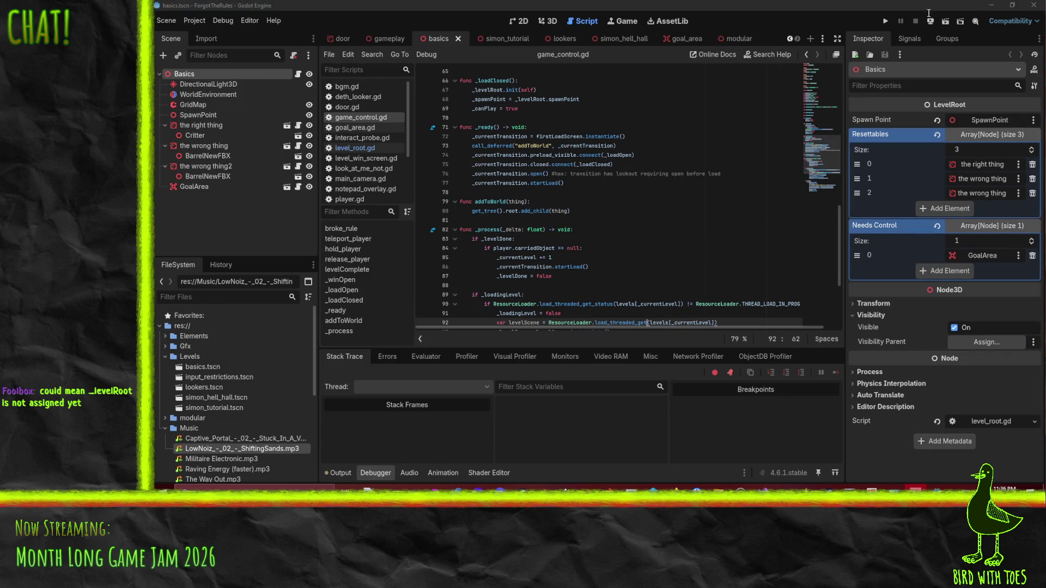
{"action": "left_click", "coordinate": [885, 21]}
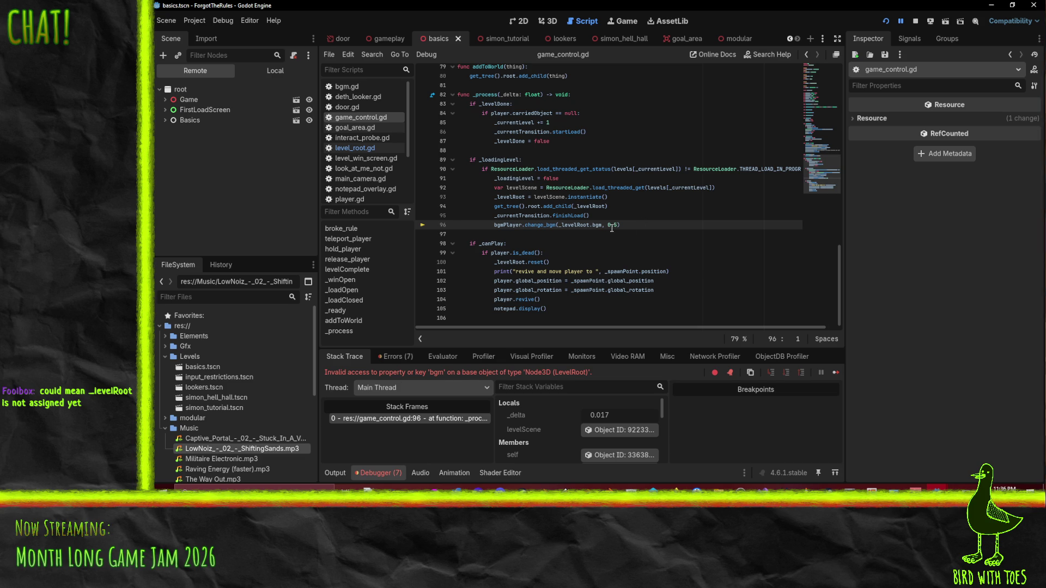
Step: Stop the game, change _levelRoot's type on line 24 from Node to LevelRoot, and rerun
{"action": "left_click", "coordinate": [915, 20]}
{"action": "scroll", "coordinate": [688, 215], "scroll_direction": "up", "scroll_amount": 7}
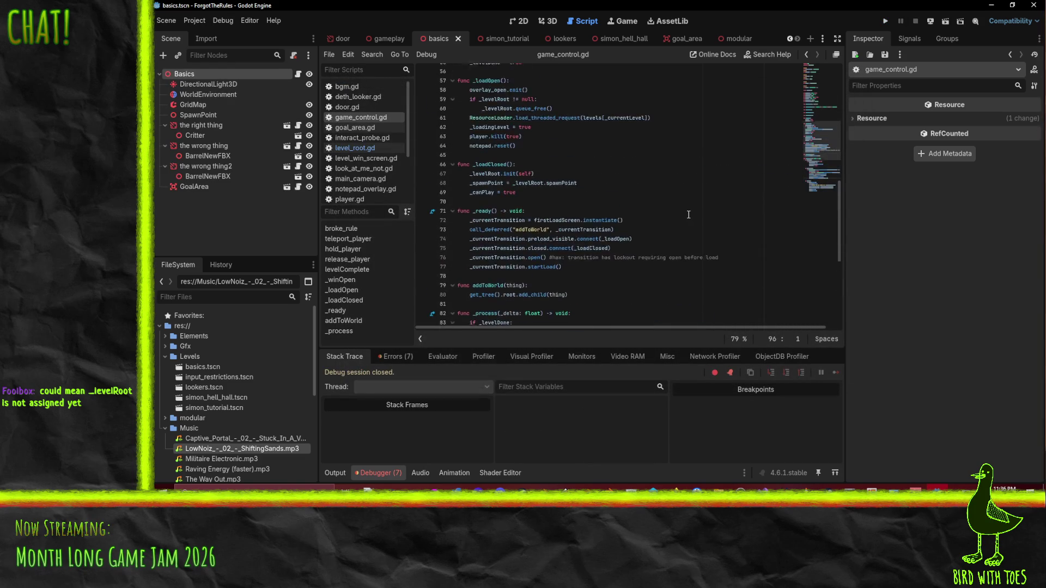
{"action": "scroll", "coordinate": [688, 215], "scroll_direction": "up", "scroll_amount": 10}
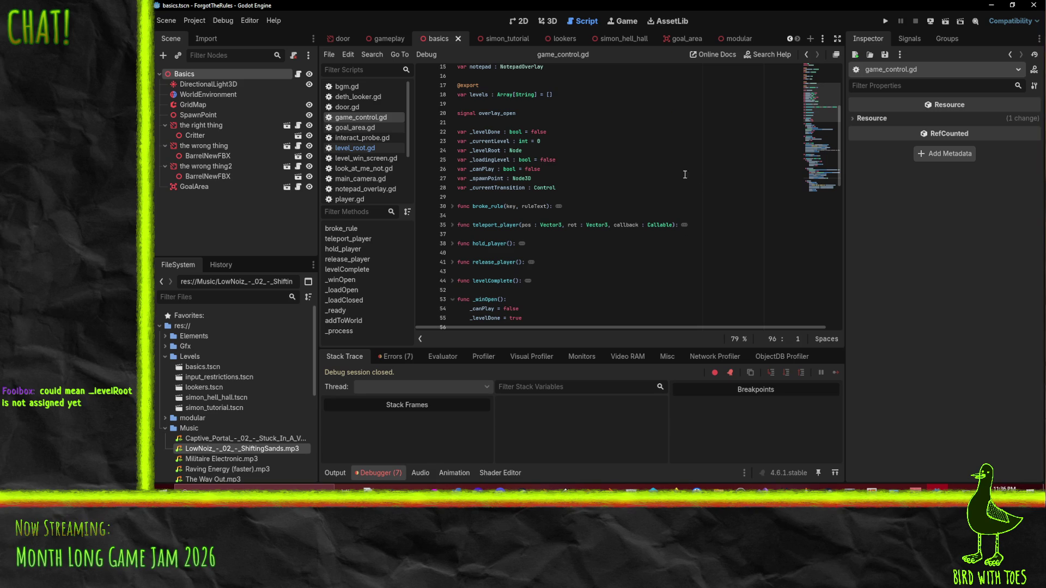
{"action": "double_click", "coordinate": [516, 150]}
{"action": "scroll", "coordinate": [689, 176], "scroll_direction": "up", "scroll_amount": 2}
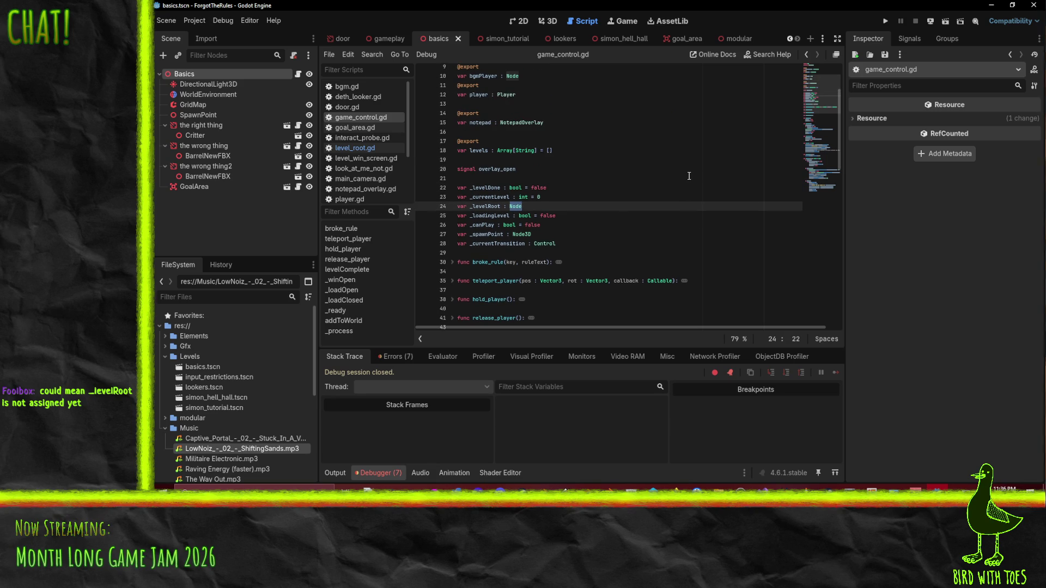
{"action": "type", "text": "LevelRoot"}
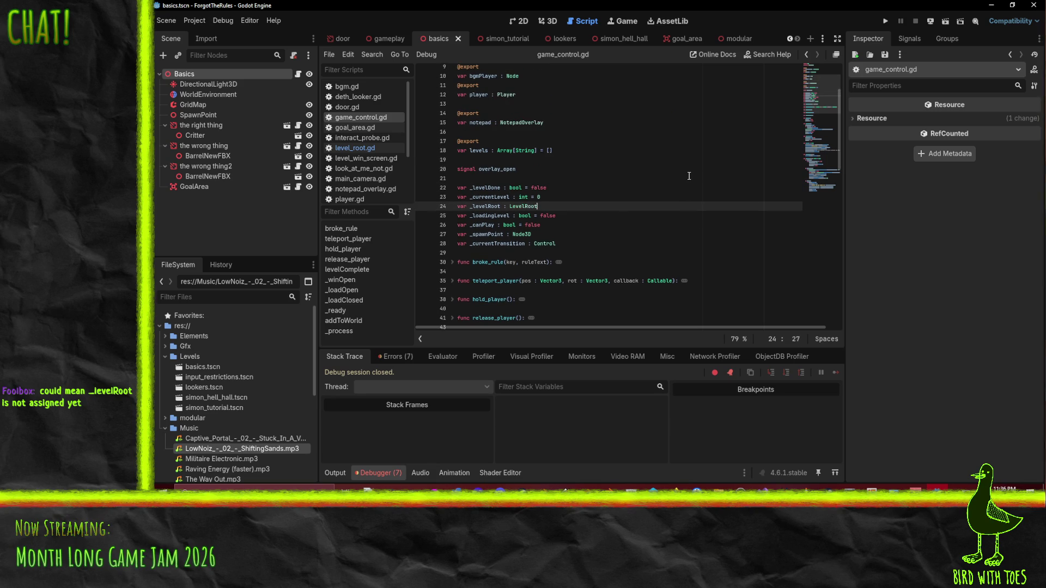
{"action": "left_click", "coordinate": [700, 171]}
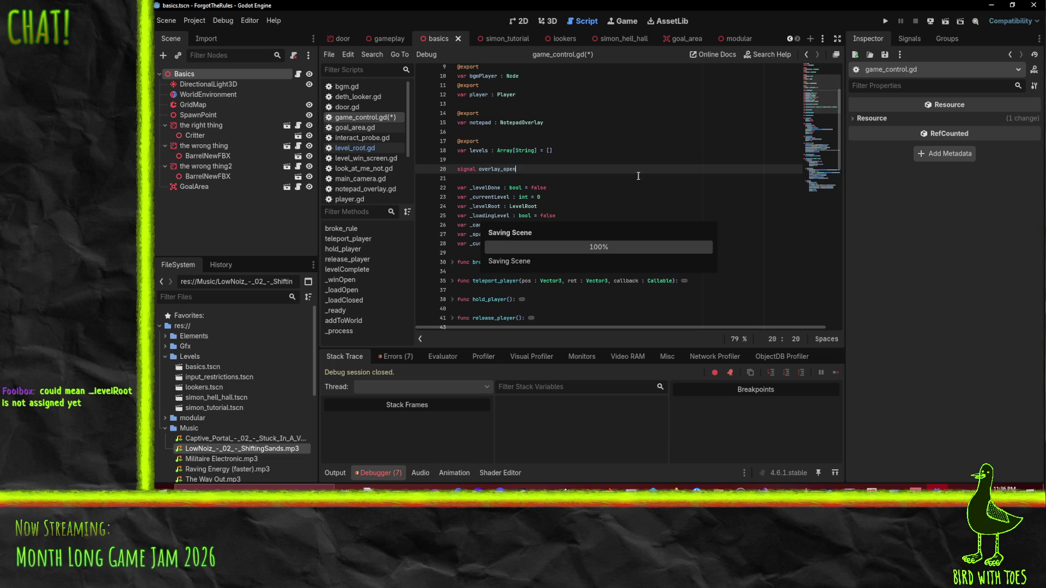
{"action": "left_click", "coordinate": [883, 20]}
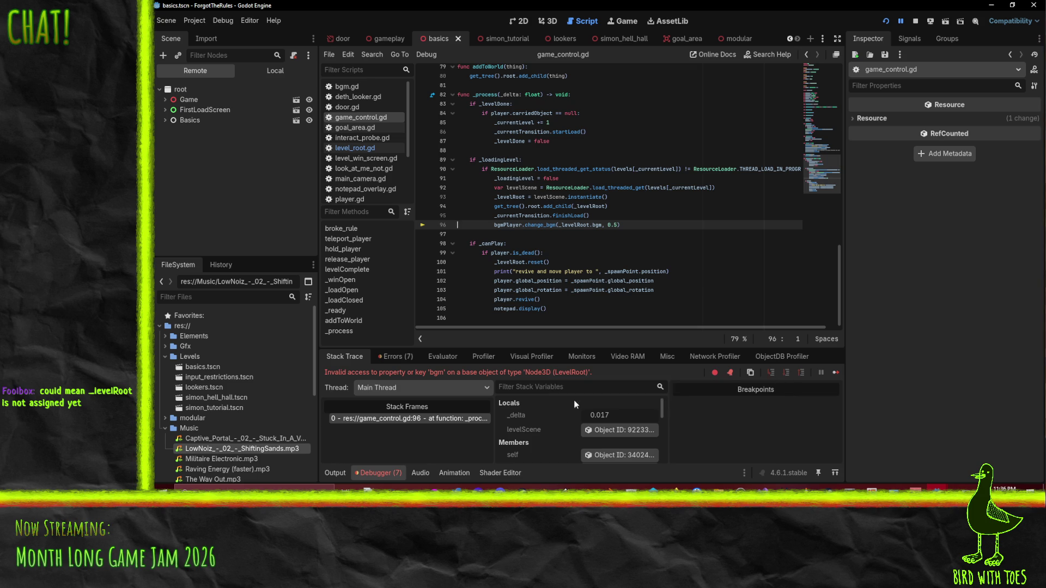
Step: Inspect the _levelRoot object from Stack Variables, check line 96, then stop the game
{"action": "scroll", "coordinate": [551, 422], "scroll_direction": "down", "scroll_amount": 5}
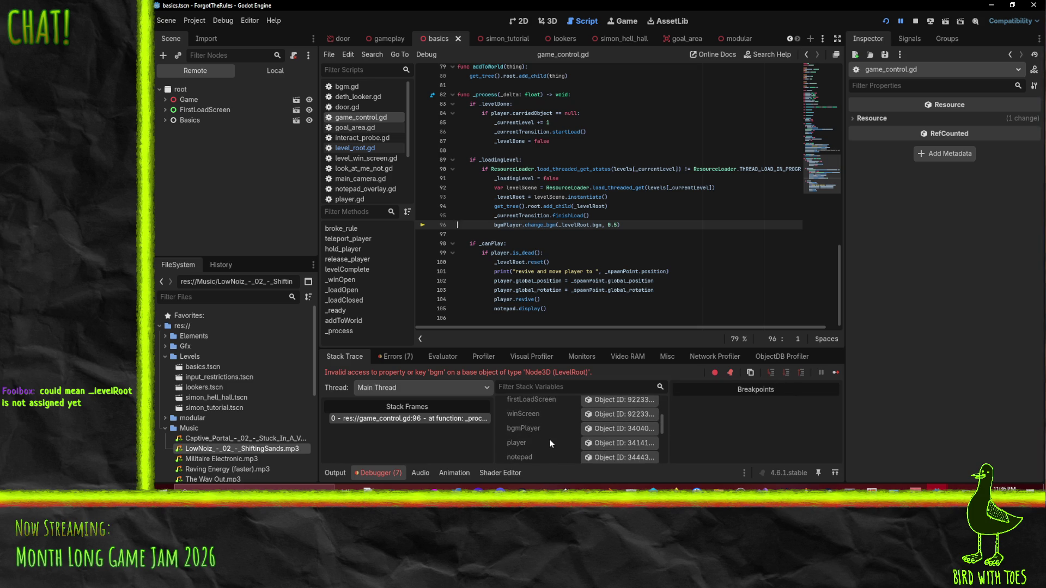
{"action": "scroll", "coordinate": [549, 439], "scroll_direction": "up", "scroll_amount": 5}
{"action": "scroll", "coordinate": [549, 439], "scroll_direction": "down", "scroll_amount": 6}
{"action": "scroll", "coordinate": [556, 439], "scroll_direction": "down", "scroll_amount": 2}
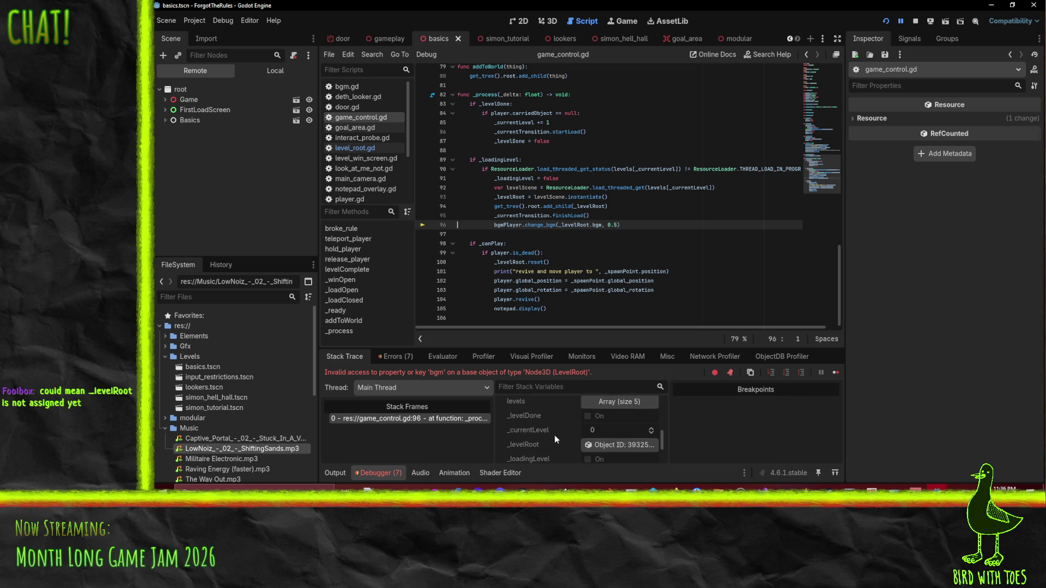
{"action": "left_click", "coordinate": [634, 437]}
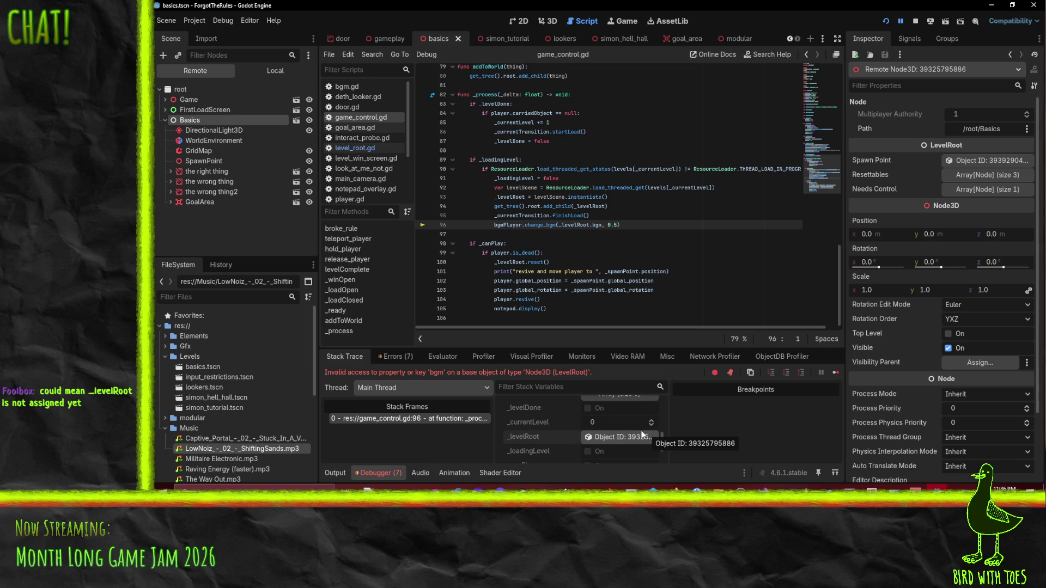
{"action": "scroll", "coordinate": [644, 440], "scroll_direction": "down", "scroll_amount": 1}
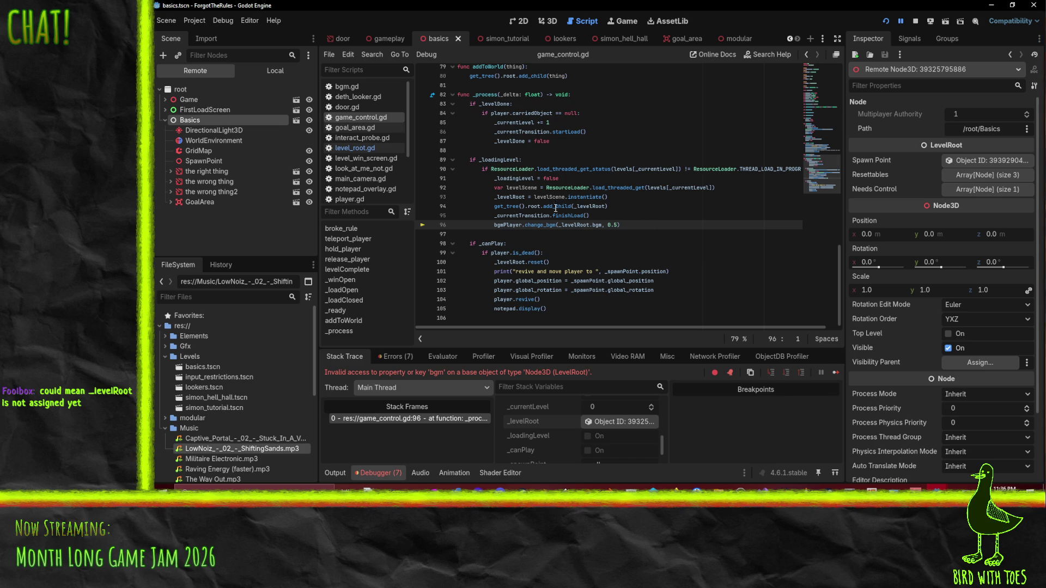
{"action": "left_click", "coordinate": [584, 206]}
{"action": "left_click", "coordinate": [609, 227]}
{"action": "left_click", "coordinate": [914, 21]}
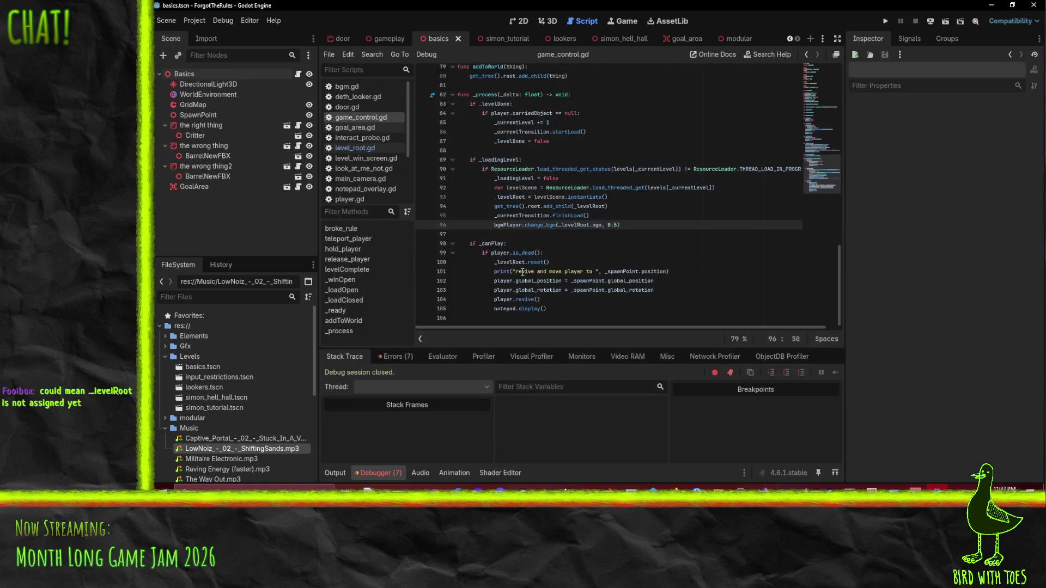
Step: Trace the uses of _levelRoot and search through every _canPlay occurrence in the script
{"action": "double_click", "coordinate": [506, 262]}
{"action": "left_click", "coordinate": [575, 225]}
{"action": "scroll", "coordinate": [640, 237], "scroll_direction": "up", "scroll_amount": 1}
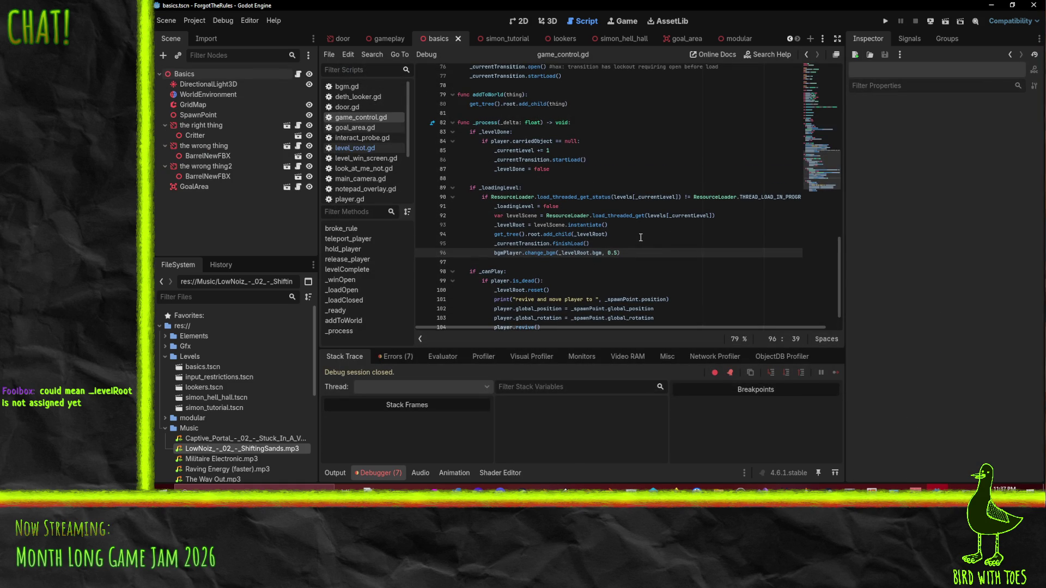
{"action": "scroll", "coordinate": [550, 218], "scroll_direction": "up", "scroll_amount": 1}
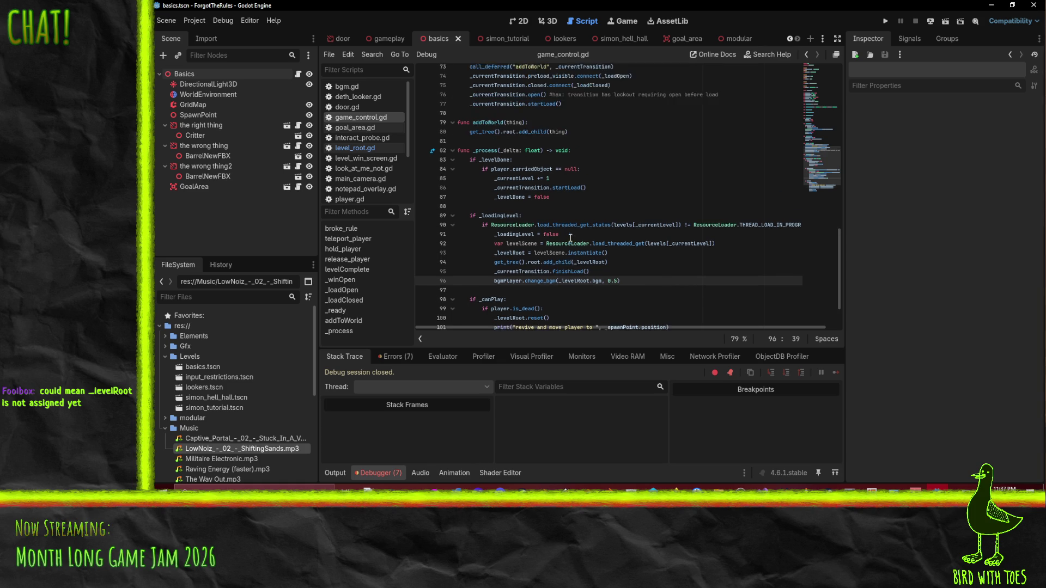
{"action": "scroll", "coordinate": [583, 256], "scroll_direction": "down", "scroll_amount": 1}
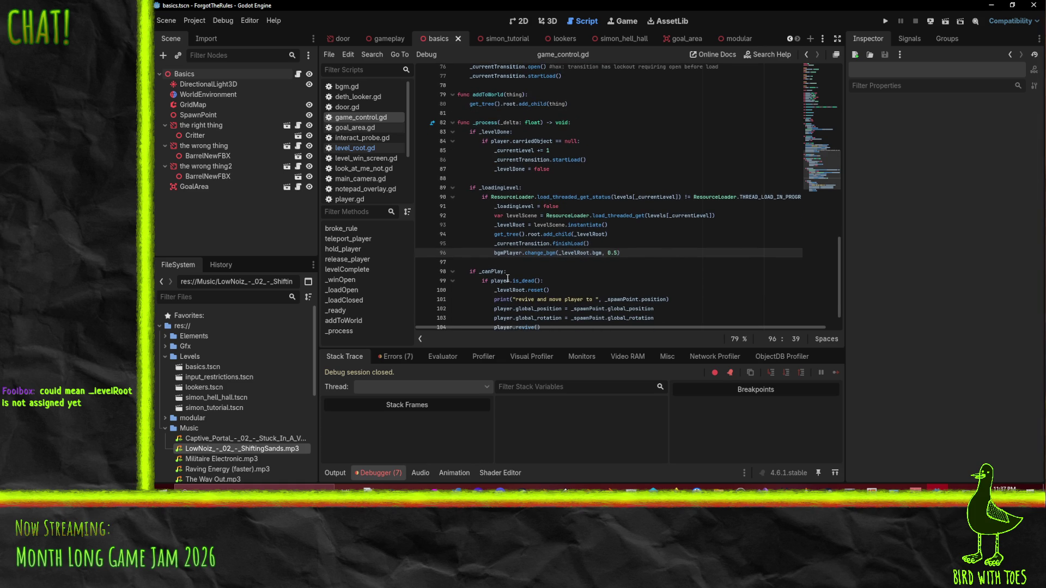
{"action": "double_click", "coordinate": [490, 271]}
{"action": "key", "text": "ctrl+f"}
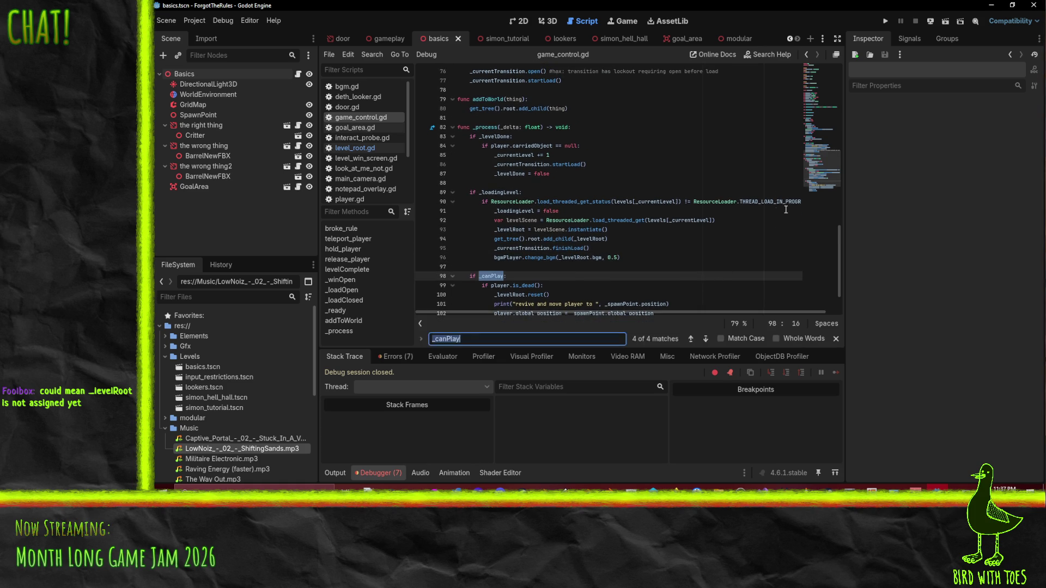
{"action": "left_click", "coordinate": [705, 339]}
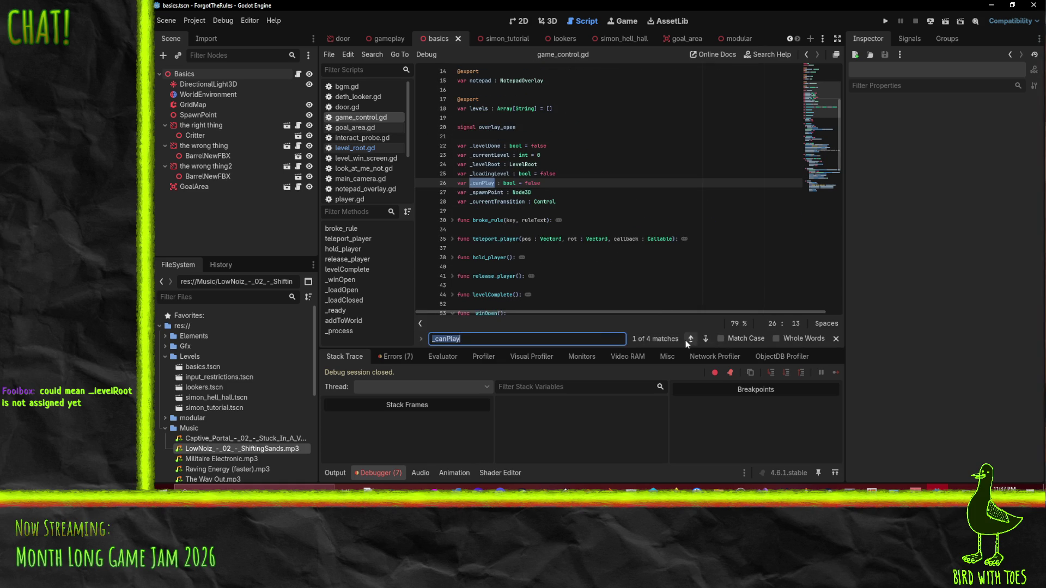
{"action": "left_click", "coordinate": [703, 339]}
{"action": "left_click", "coordinate": [701, 339]}
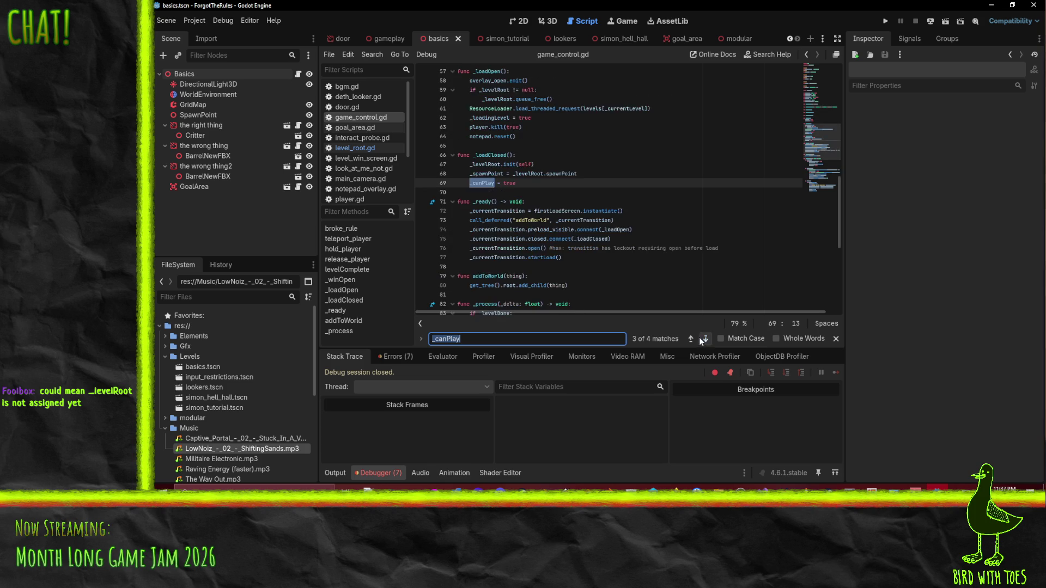
{"action": "left_click", "coordinate": [699, 338]}
{"action": "left_click", "coordinate": [509, 209]}
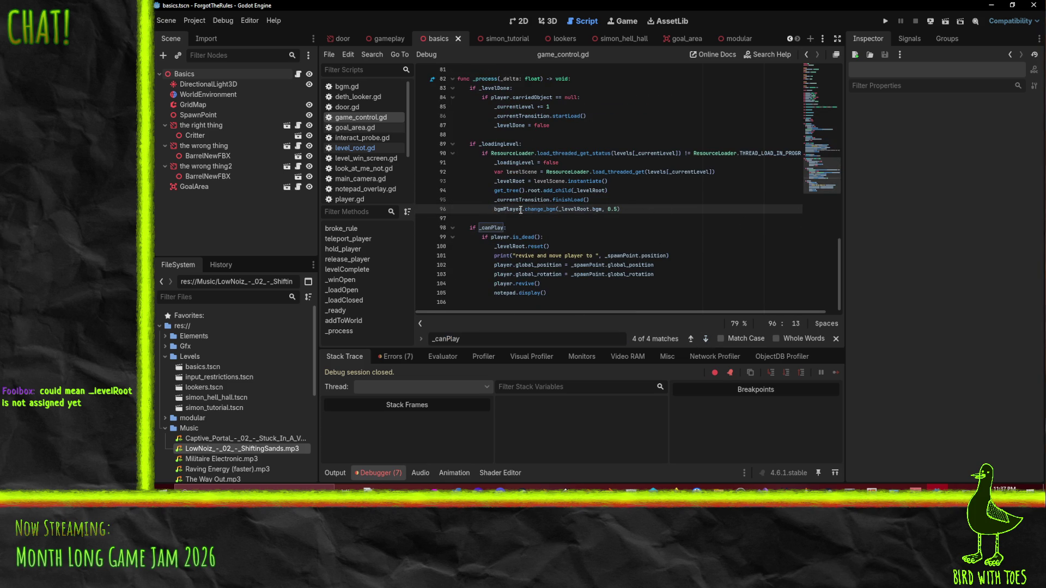
Step: Rewrite line 96's change_bgm call as a call_deferred call with string method name
{"action": "type", "text": ".call"}
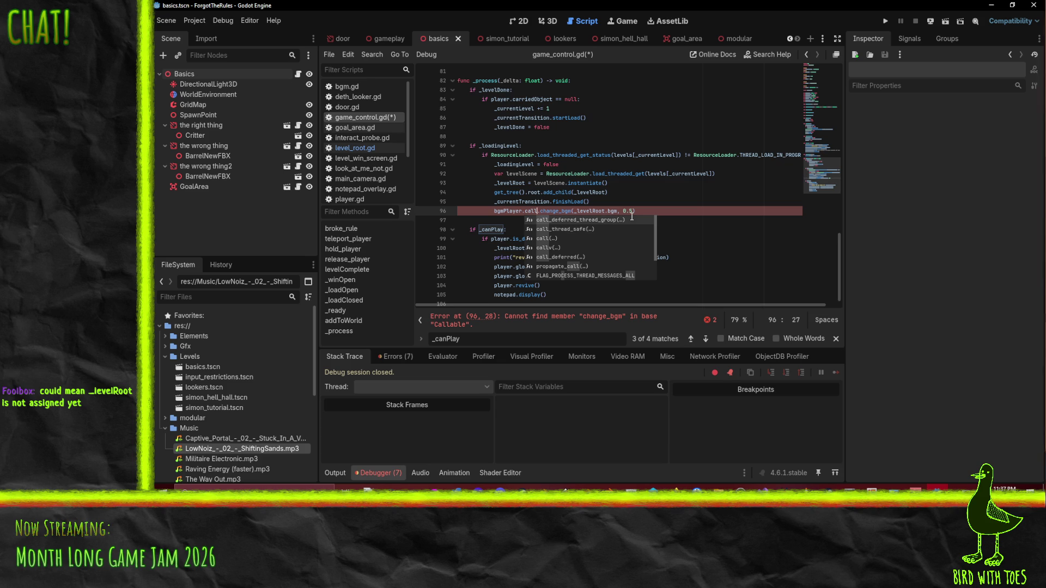
{"action": "key", "text": "Down"}
{"action": "key", "text": "Down"}
{"action": "key", "text": "Down"}
{"action": "key", "text": "Return"}
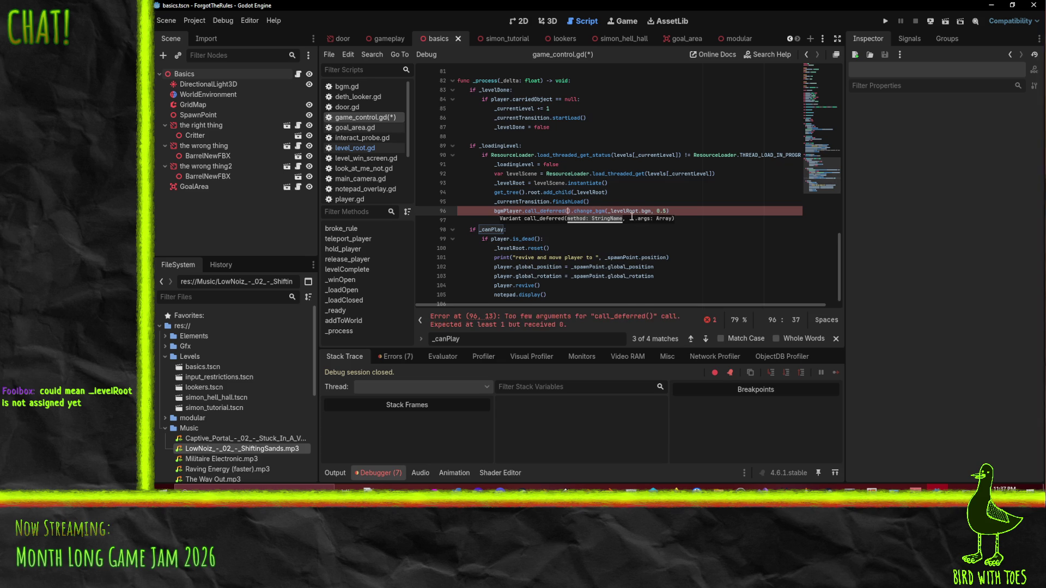
{"action": "key", "text": "Delete"}
{"action": "key", "text": "Delete"}
{"action": "type", "text": "\""}
{"action": "key", "text": "Right"}
{"action": "key", "text": "Right"}
{"action": "key", "text": "Right"}
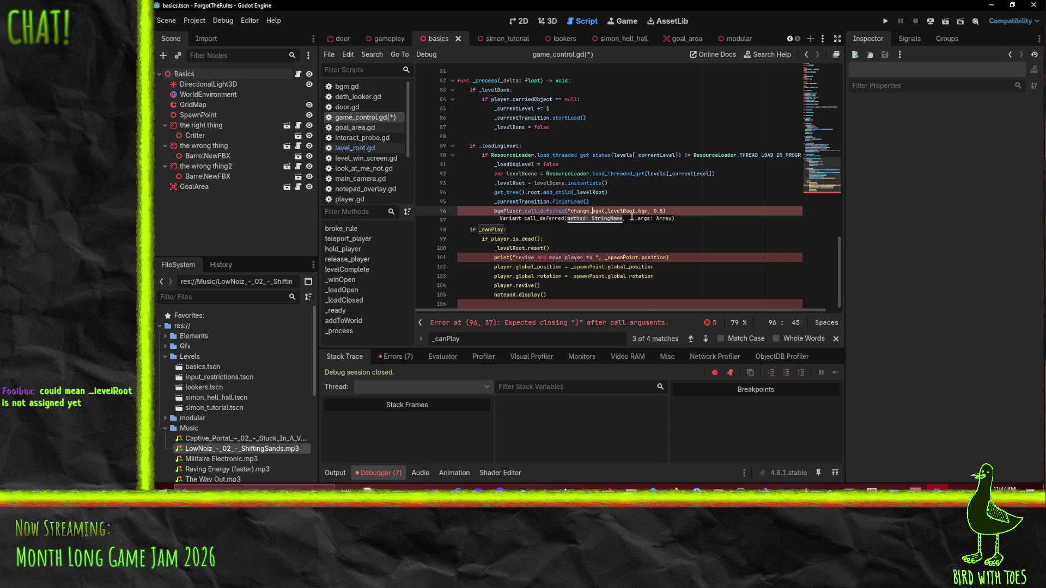
{"action": "type", "text": "\","}
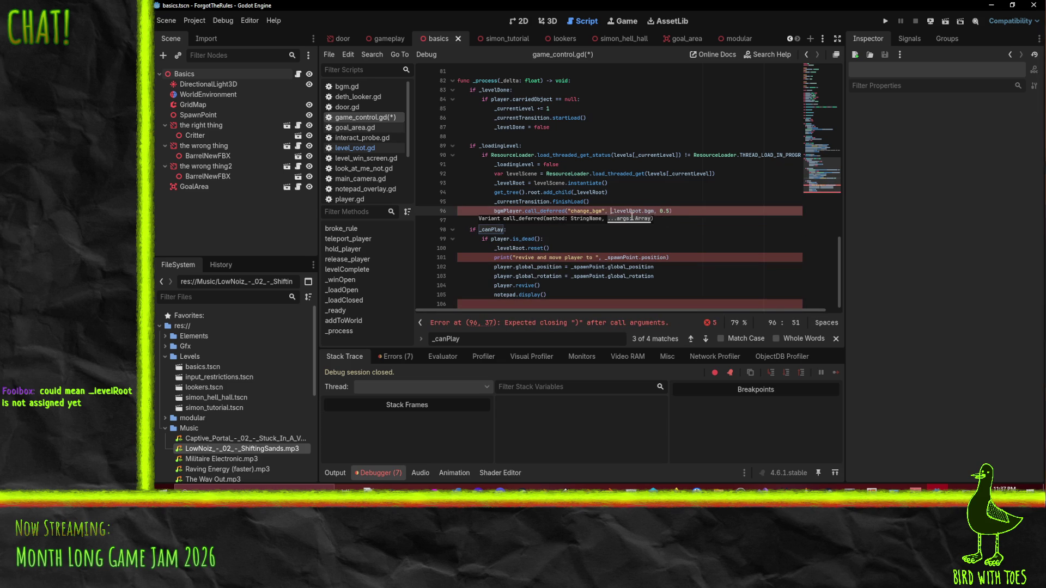
{"action": "key", "text": "Home"}
{"action": "left_click", "coordinate": [654, 211]}
Step: Revert line 96 to the direct bgmPlayer.change_bgm(_levelRoot.bgm, 0.5) call
{"action": "key", "text": "ctrl+Left"}
{"action": "key", "text": "ctrl+Left"}
{"action": "key", "text": "ctrl+Left"}
{"action": "key", "text": "BackSpace"}
{"action": "key", "text": "BackSpace"}
{"action": "key", "text": "BackSpace"}
{"action": "type", "text": "("}
{"action": "key", "text": "ctrl+Left"}
{"action": "key", "text": "BackSpace"}
{"action": "key", "text": "BackSpace"}
{"action": "key", "text": "BackSpace"}
{"action": "type", "text": "."}
{"action": "key", "text": "Left"}
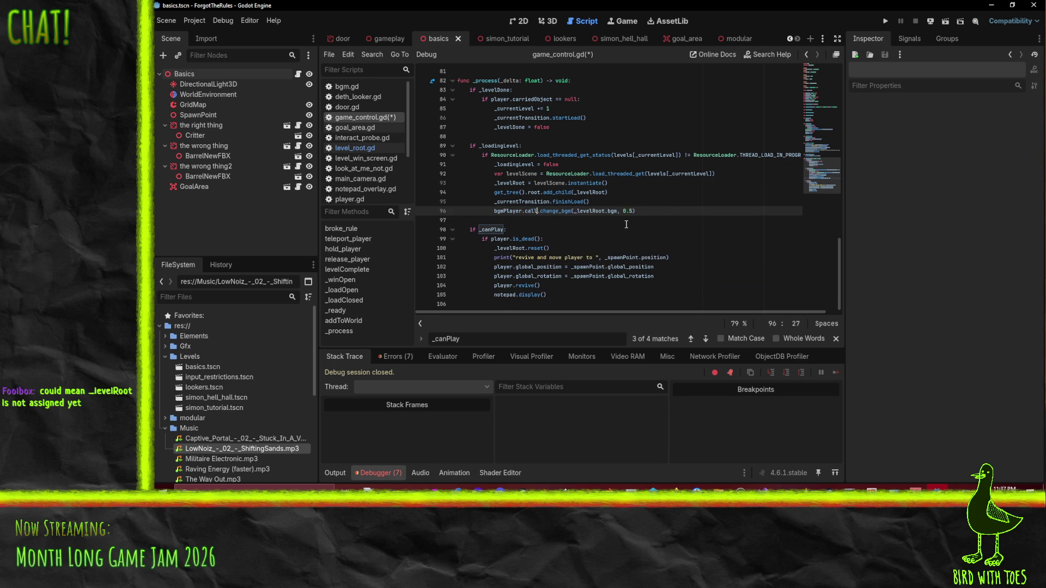
{"action": "key", "text": "ctrl+z"}
{"action": "key", "text": "ctrl+z"}
{"action": "key", "text": "ctrl+z"}
{"action": "key", "text": "ctrl+z"}
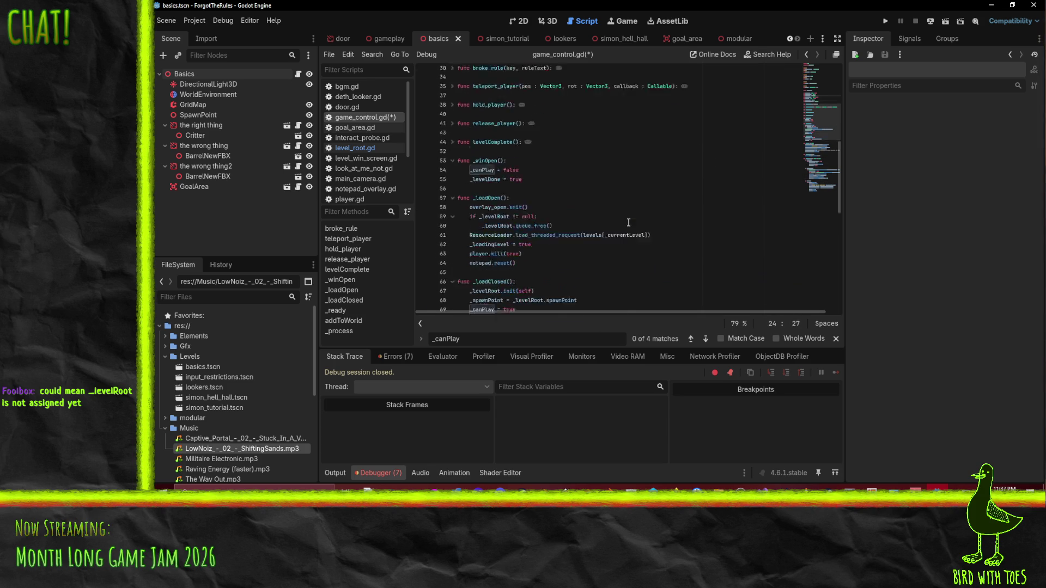
{"action": "scroll", "coordinate": [628, 223], "scroll_direction": "down", "scroll_amount": 5}
{"action": "scroll", "coordinate": [630, 213], "scroll_direction": "up", "scroll_amount": 1}
Step: Insert call_deferred("changeBgm") above line 96 and delete the old direct change_bgm line
{"action": "left_click", "coordinate": [686, 238]}
{"action": "key", "text": "Return"}
{"action": "type", "text": "call_deferre"}
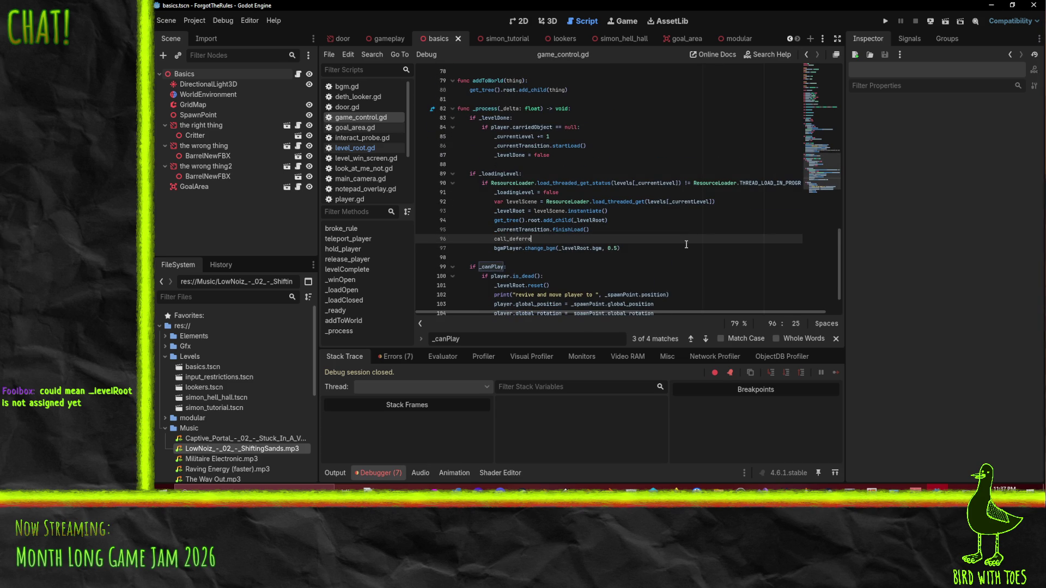
{"action": "type", "text": "d(\"st"}
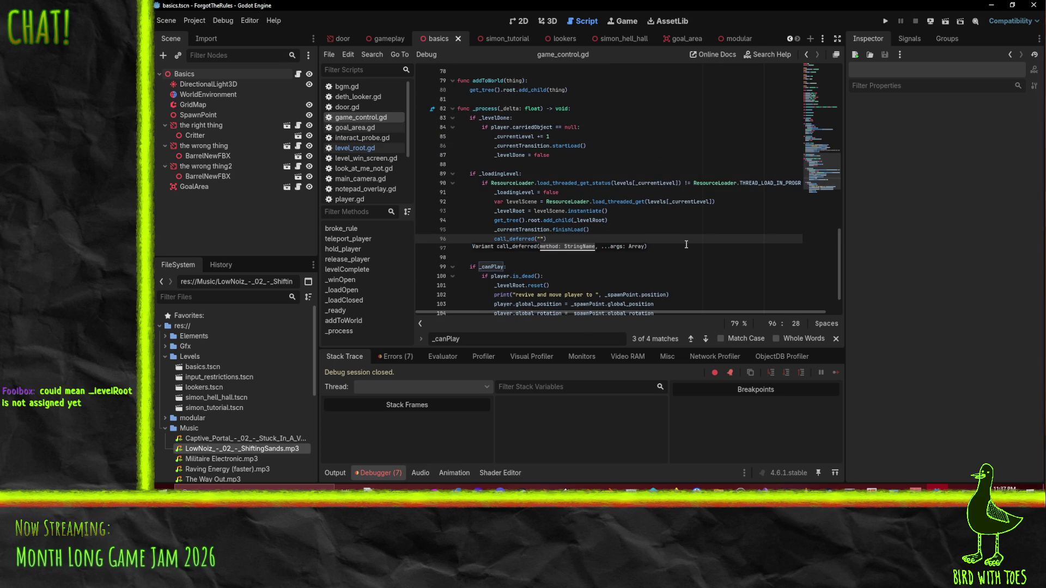
{"action": "key", "text": "BackSpace"}
{"action": "key", "text": "BackSpace"}
{"action": "type", "text": "change"}
{"action": "key", "text": "Down"}
{"action": "key", "text": "ctrl+shift+k"}
Step: Review the script and place the caret on blank line 81 below the addToWorld function
{"action": "scroll", "coordinate": [573, 290], "scroll_direction": "down", "scroll_amount": 1}
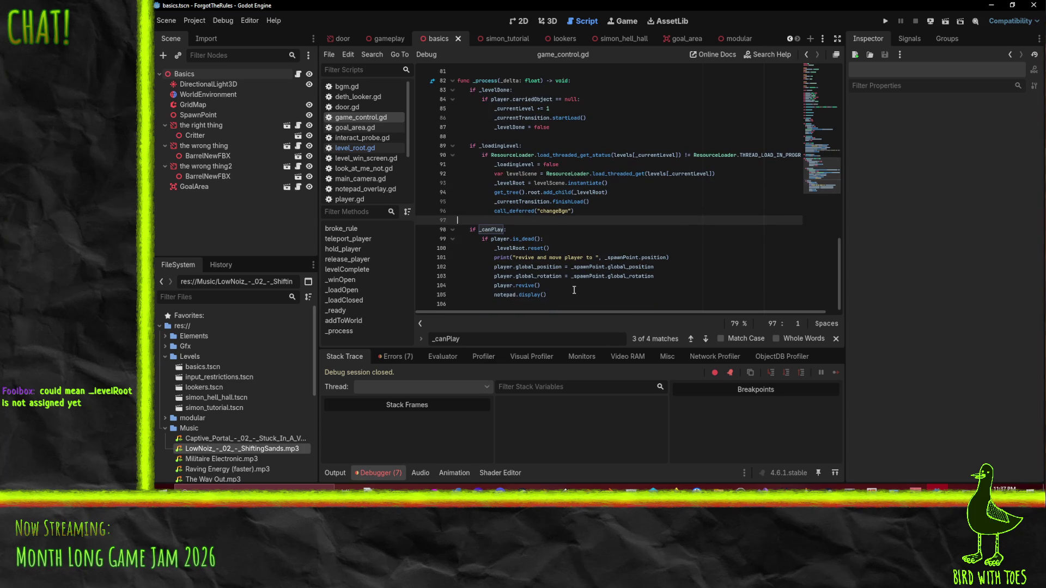
{"action": "left_click", "coordinate": [482, 294]}
{"action": "scroll", "coordinate": [482, 291], "scroll_direction": "up", "scroll_amount": 6}
{"action": "scroll", "coordinate": [482, 291], "scroll_direction": "up", "scroll_amount": 6}
{"action": "scroll", "coordinate": [468, 263], "scroll_direction": "down", "scroll_amount": 10}
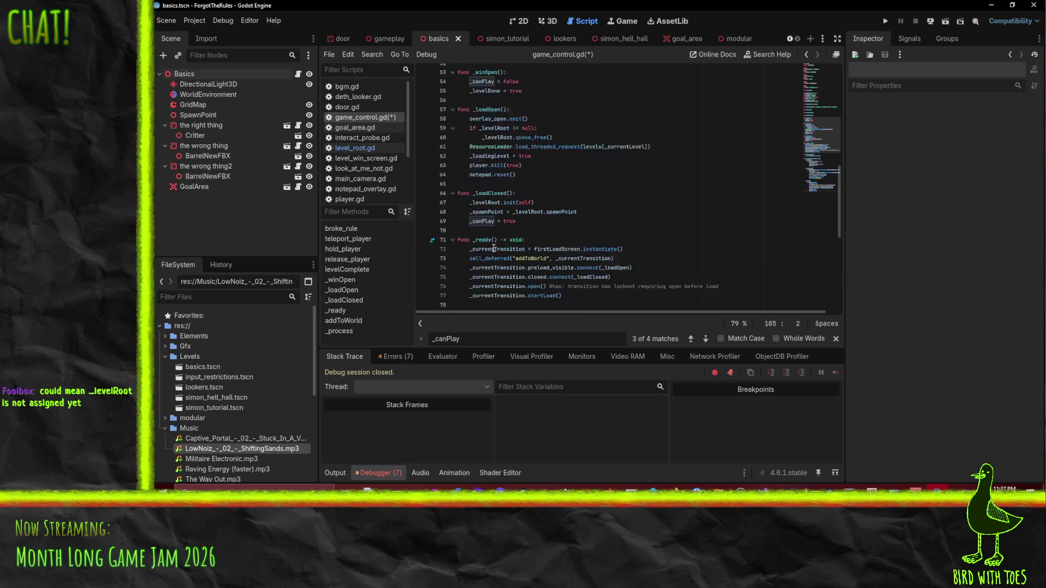
{"action": "scroll", "coordinate": [576, 250], "scroll_direction": "down", "scroll_amount": 2}
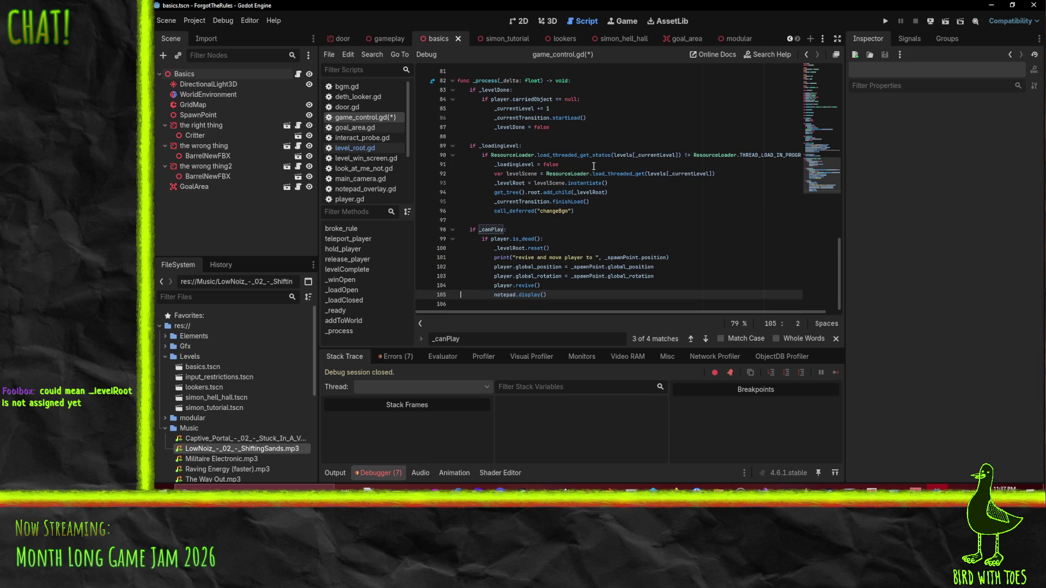
{"action": "left_click", "coordinate": [541, 212]}
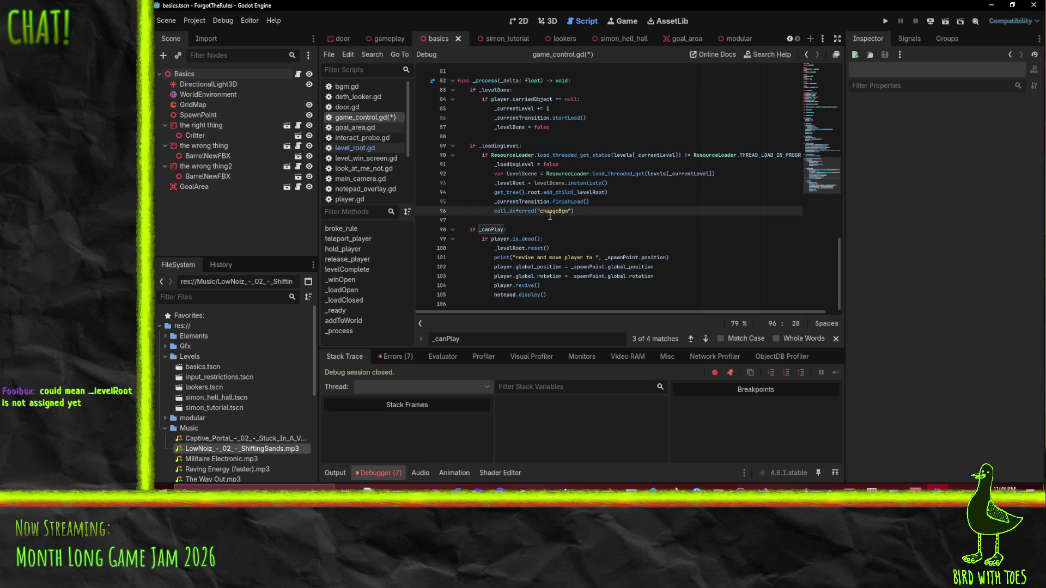
{"action": "type", "text": "_"}
{"action": "scroll", "coordinate": [472, 183], "scroll_direction": "up", "scroll_amount": 4}
{"action": "left_click", "coordinate": [472, 183]}
{"action": "left_click", "coordinate": [605, 211]}
{"action": "scroll", "coordinate": [620, 219], "scroll_direction": "up", "scroll_amount": 2}
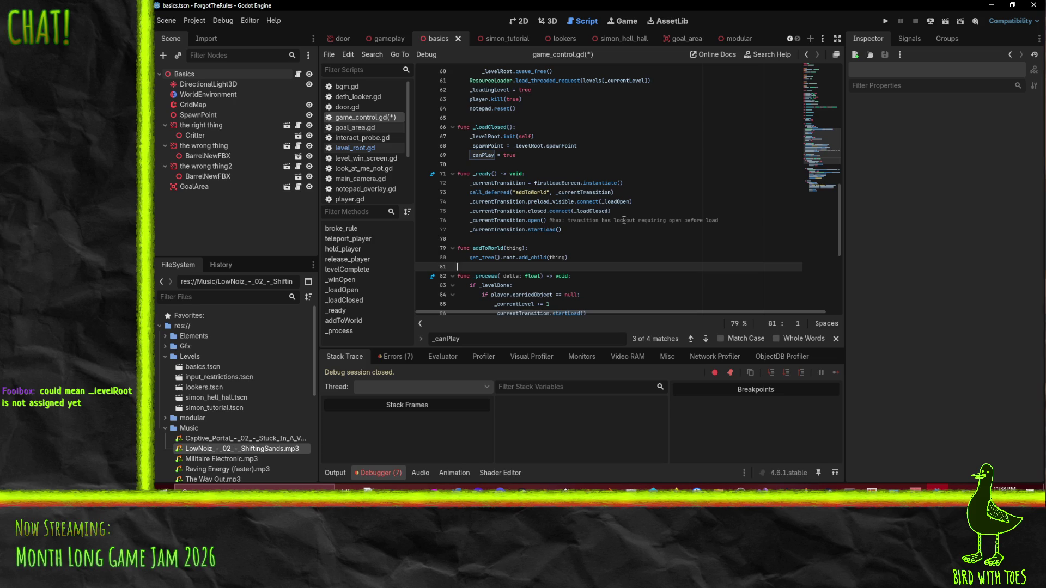
Step: Add a _changeBgm function holding the pasted, dedented bgmPlayer music-change line
{"action": "key", "text": "Return"}
{"action": "key", "text": "Return"}
{"action": "key", "text": "Up"}
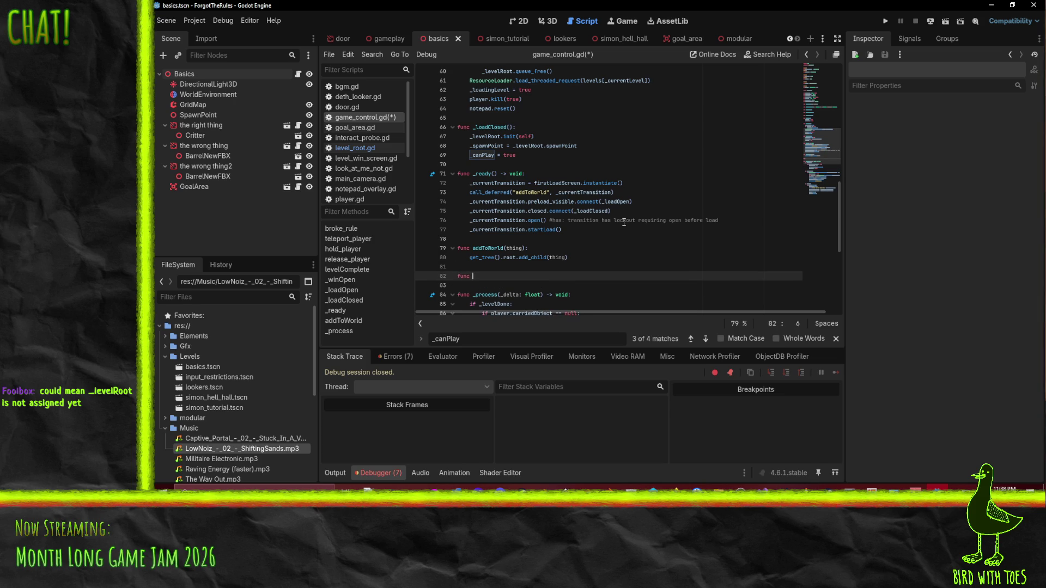
{"action": "type", "text": "_changeBgm():"}
{"action": "key", "text": "ctrl+v"}
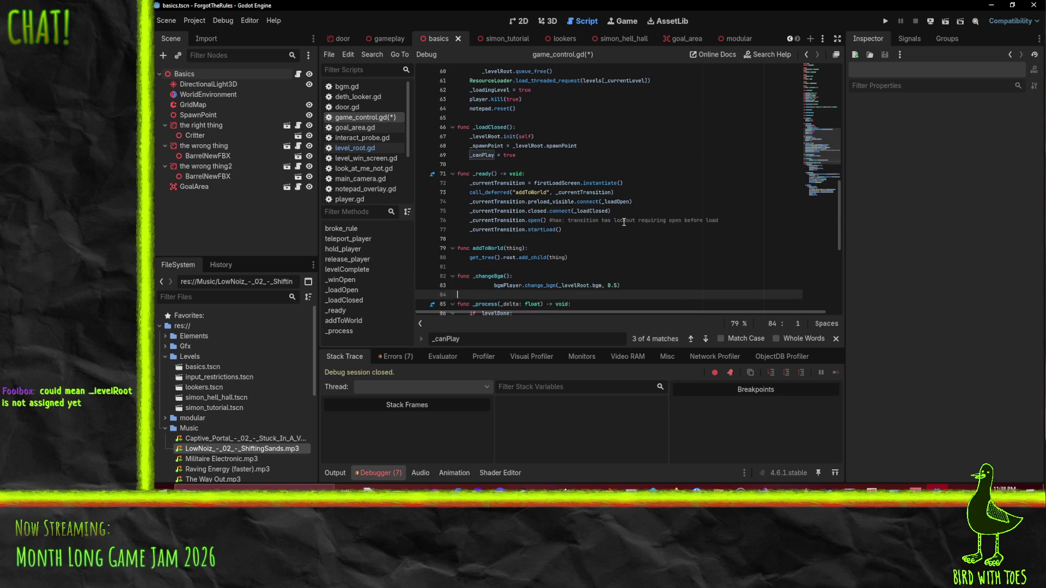
{"action": "key", "text": "Up"}
{"action": "key", "text": "shift+Tab"}
{"action": "key", "text": "shift+Tab"}
{"action": "key", "text": "Down"}
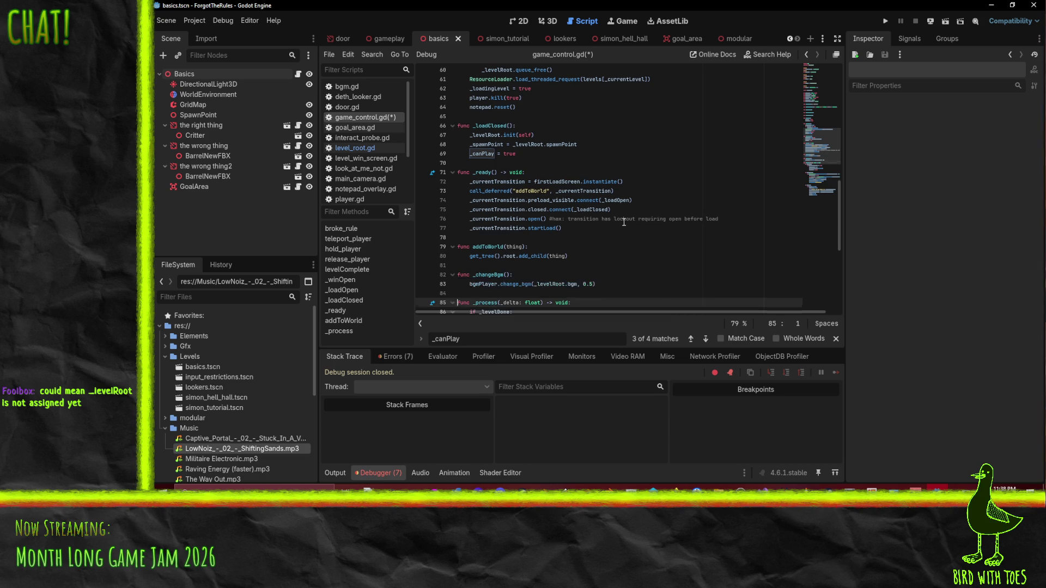
Step: Save game_control.gd and run the game until it halts on the 'bgm' error at line 83
{"action": "key", "text": "ctrl+s"}
{"action": "left_click", "coordinate": [518, 246]}
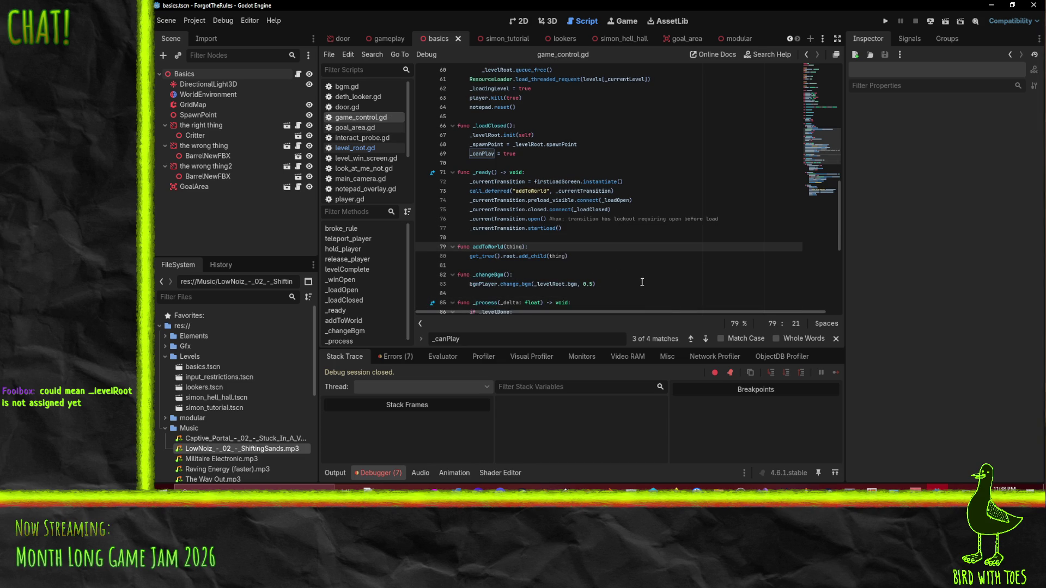
{"action": "left_click", "coordinate": [885, 21]}
{"action": "key", "text": "q"}
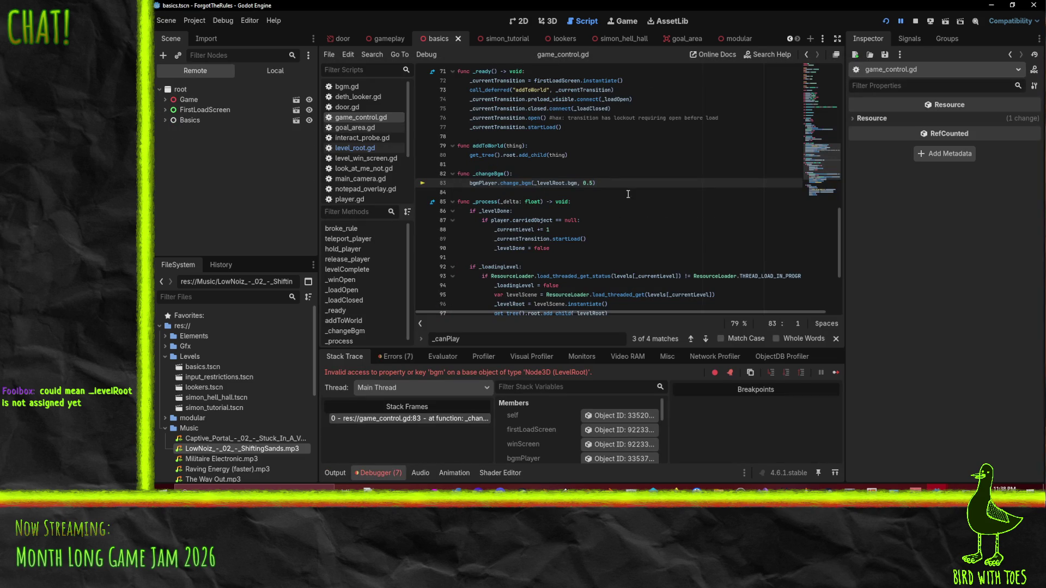
{"action": "scroll", "coordinate": [632, 196], "scroll_direction": "down", "scroll_amount": 3}
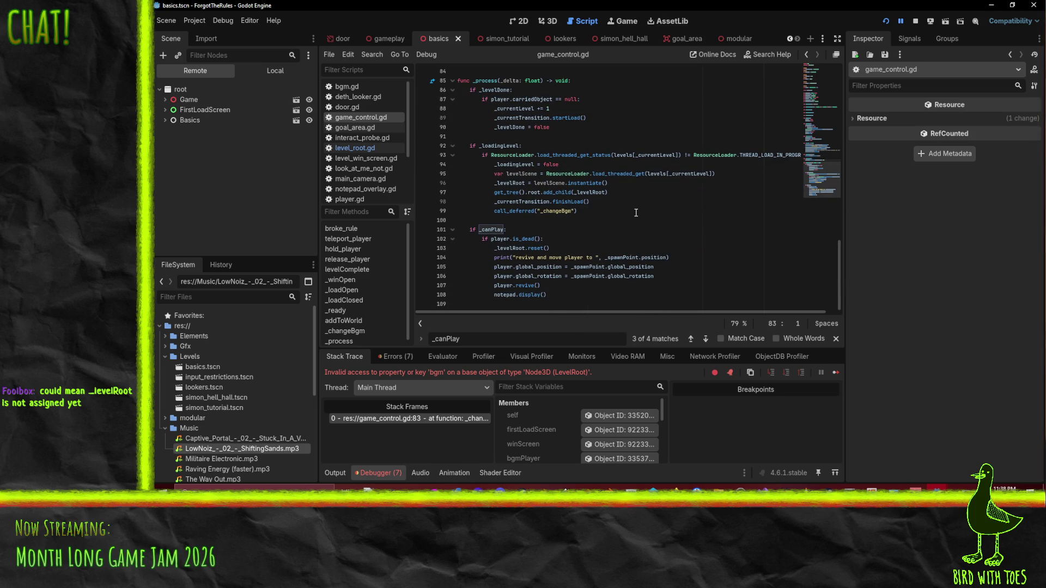
{"action": "scroll", "coordinate": [635, 217], "scroll_direction": "down", "scroll_amount": 1}
Step: Search game_control.gd for addToWorld and step through its matches
{"action": "left_click", "coordinate": [621, 193]}
{"action": "scroll", "coordinate": [504, 129], "scroll_direction": "up", "scroll_amount": 2}
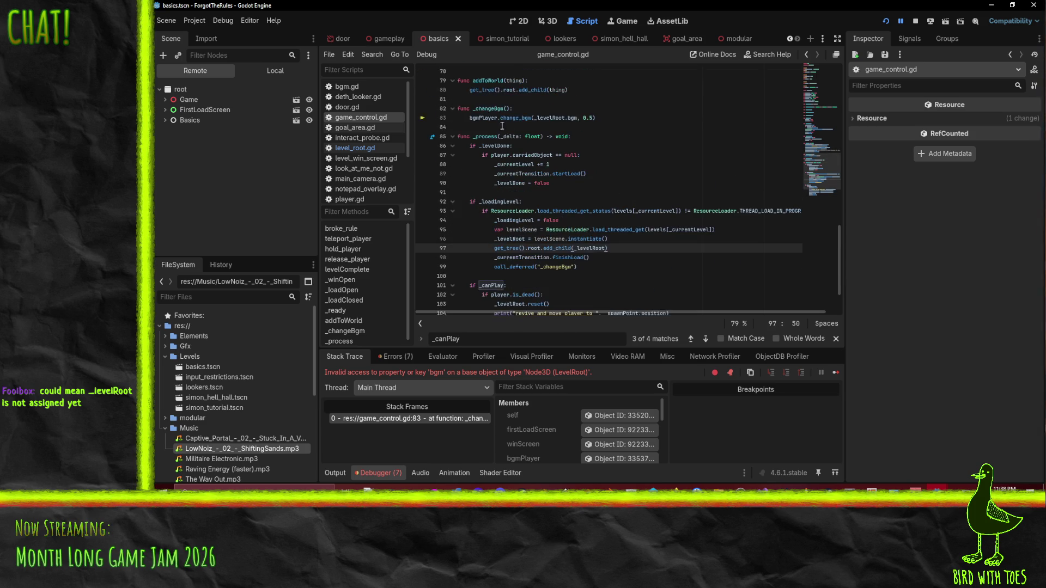
{"action": "double_click", "coordinate": [487, 80]}
{"action": "key", "text": "ctrl+f"}
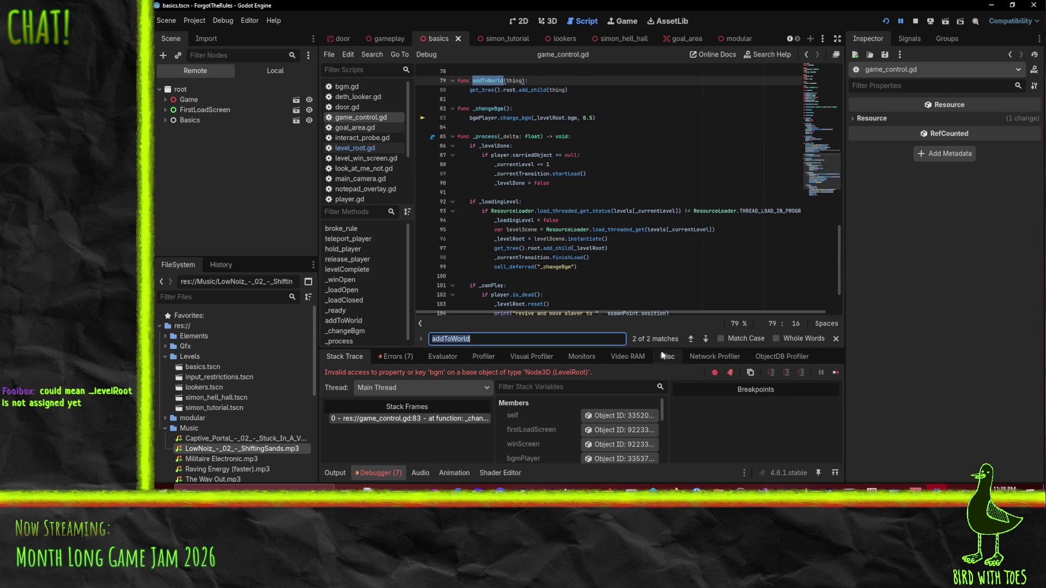
{"action": "left_click", "coordinate": [706, 339]}
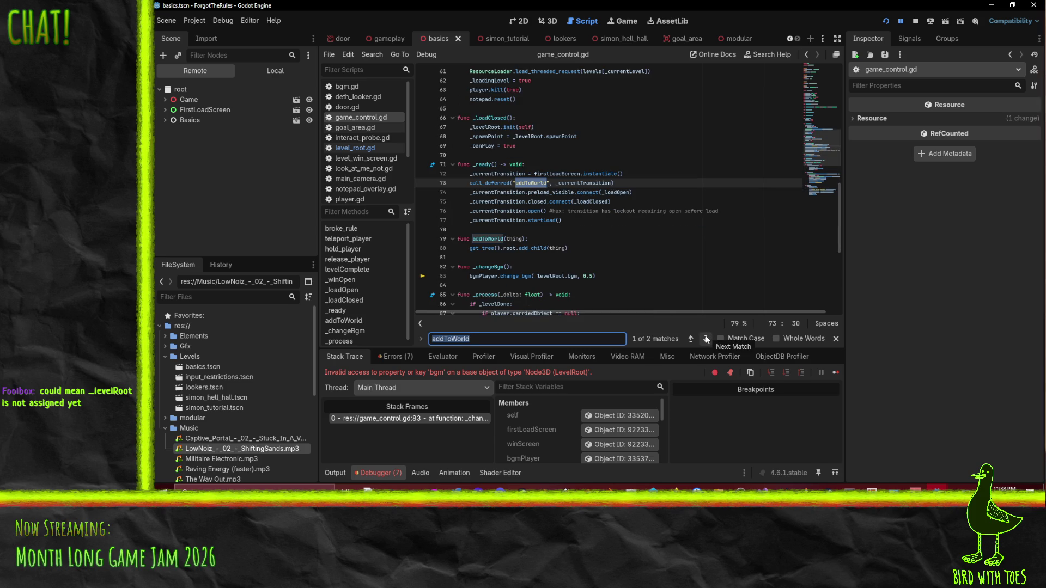
{"action": "left_click", "coordinate": [706, 338]}
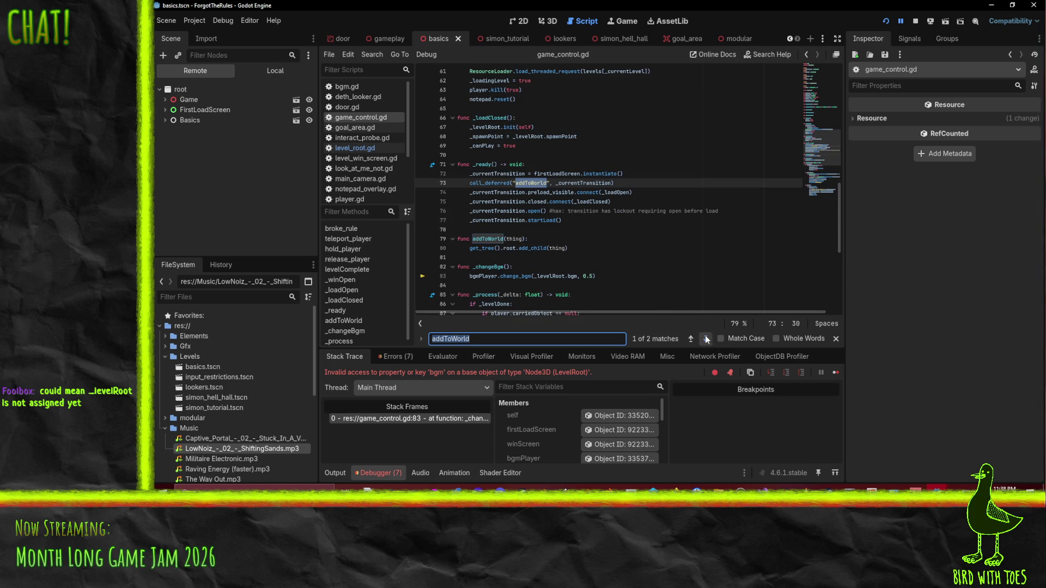
Step: Check line 83's change_bgm call and open the _levelRoot object in the Inspector
{"action": "left_click", "coordinate": [621, 214]}
{"action": "scroll", "coordinate": [621, 215], "scroll_direction": "down", "scroll_amount": 1}
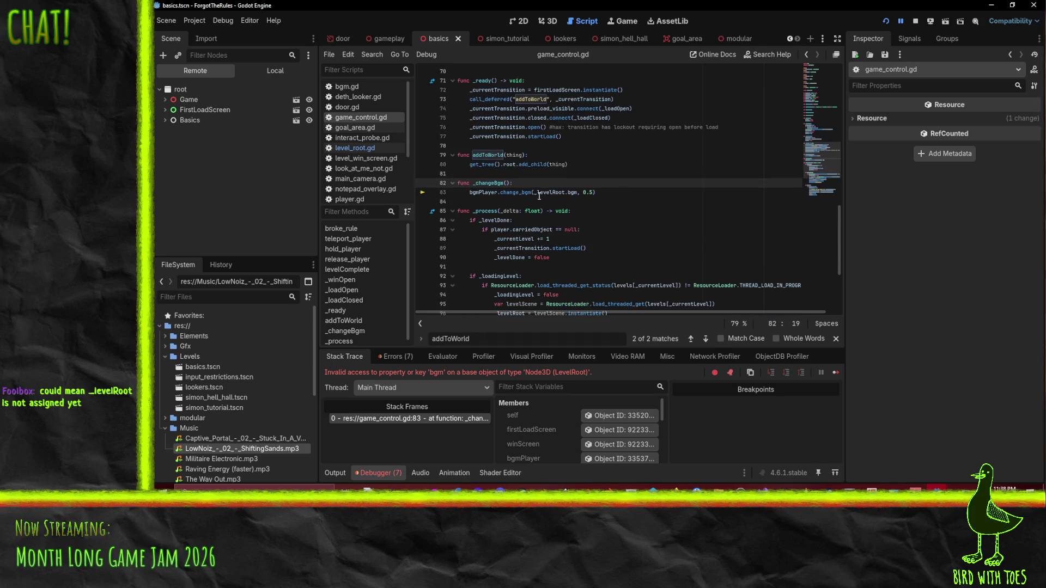
{"action": "left_click", "coordinate": [502, 193]}
{"action": "key", "text": "Left"}
{"action": "key", "text": "Left"}
{"action": "key", "text": "Left"}
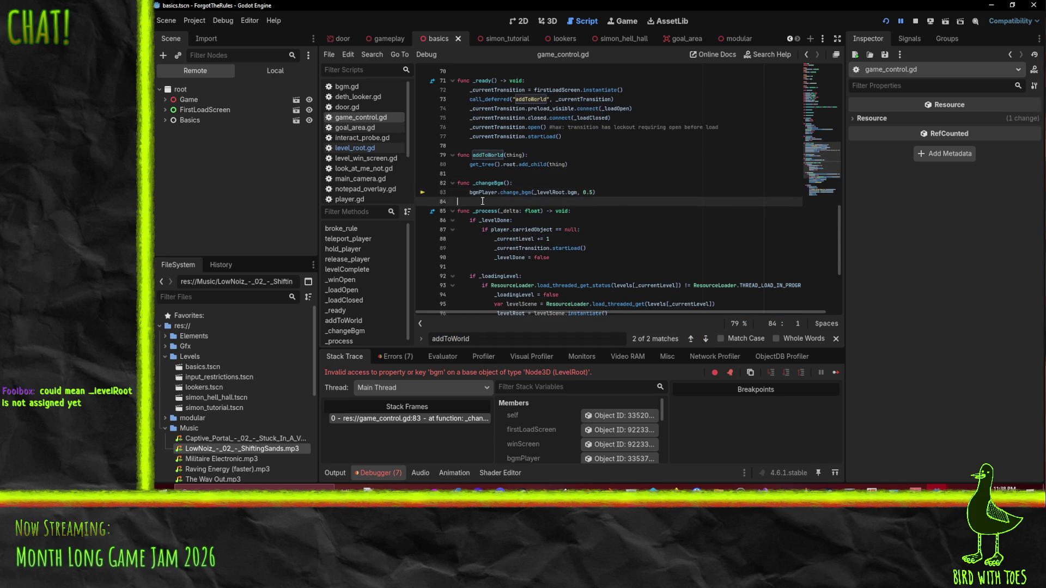
{"action": "scroll", "coordinate": [564, 423], "scroll_direction": "down", "scroll_amount": 5}
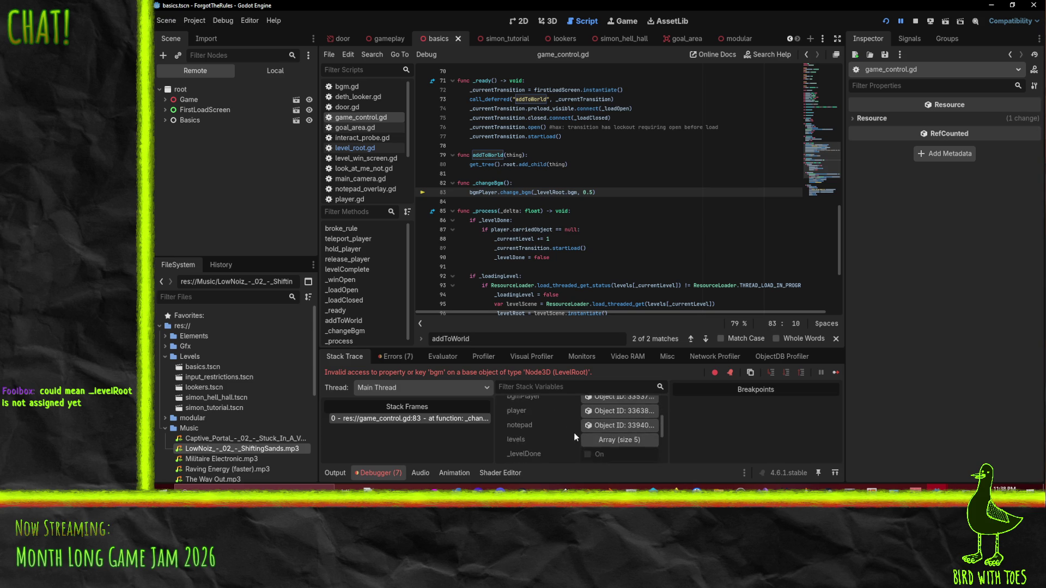
{"action": "scroll", "coordinate": [570, 436], "scroll_direction": "down", "scroll_amount": 1}
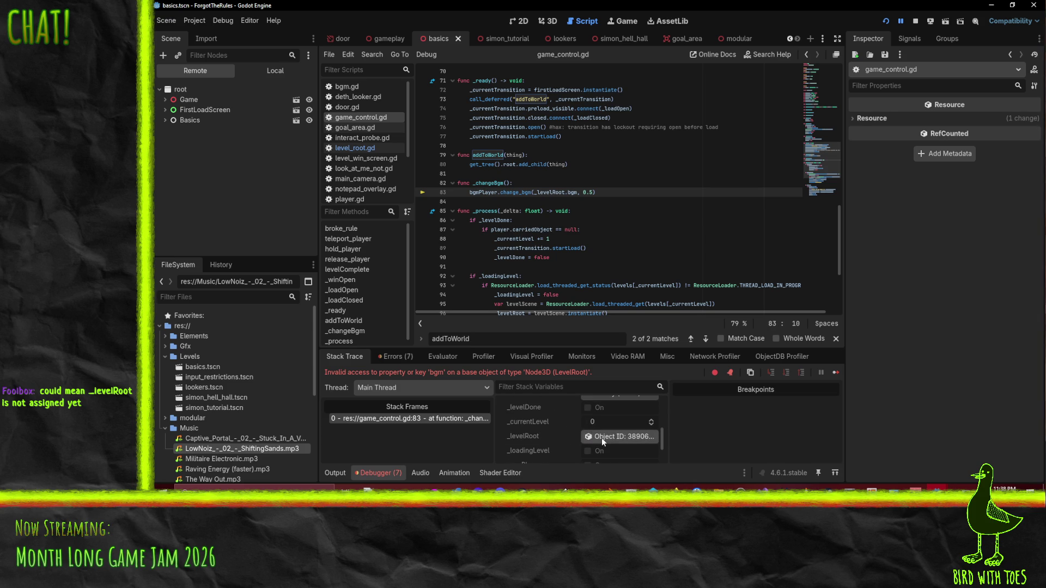
{"action": "left_click", "coordinate": [593, 437]}
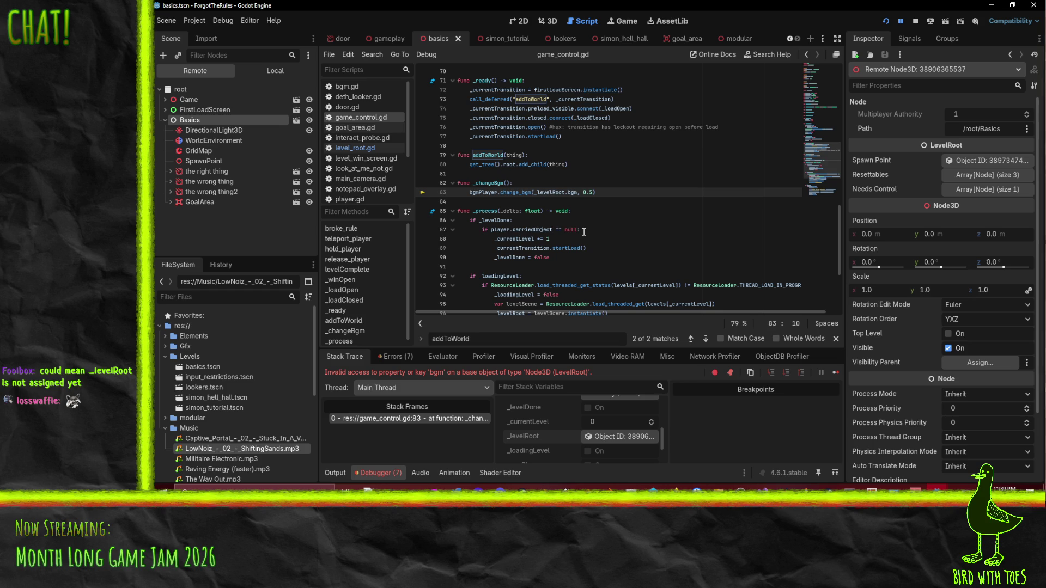
Step: Check _levelRoot on line 83 in the debugger, then stop the running game
{"action": "double_click", "coordinate": [549, 192]}
{"action": "scroll", "coordinate": [561, 436], "scroll_direction": "down", "scroll_amount": 2}
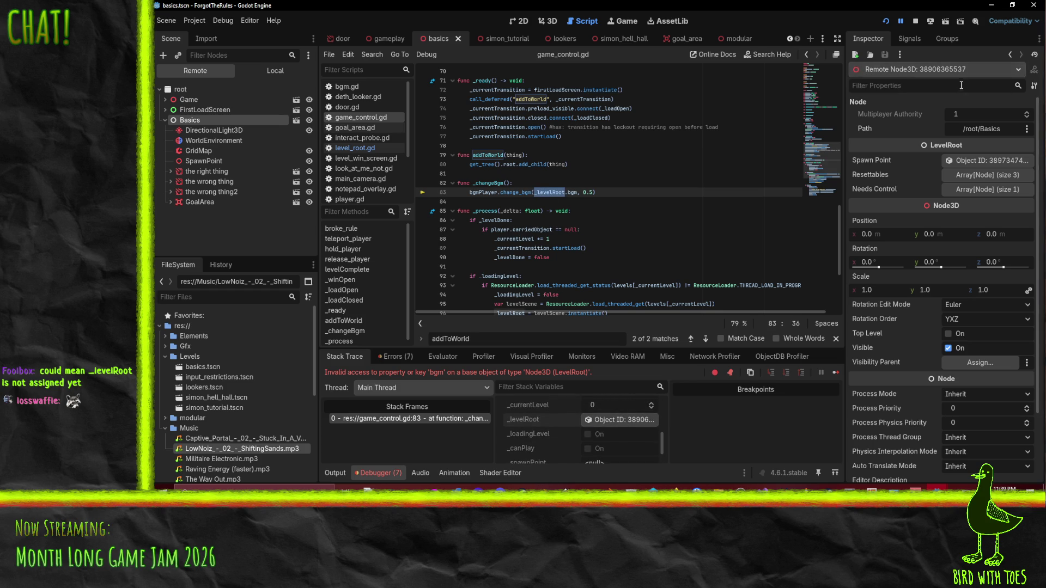
{"action": "left_click", "coordinate": [212, 141]}
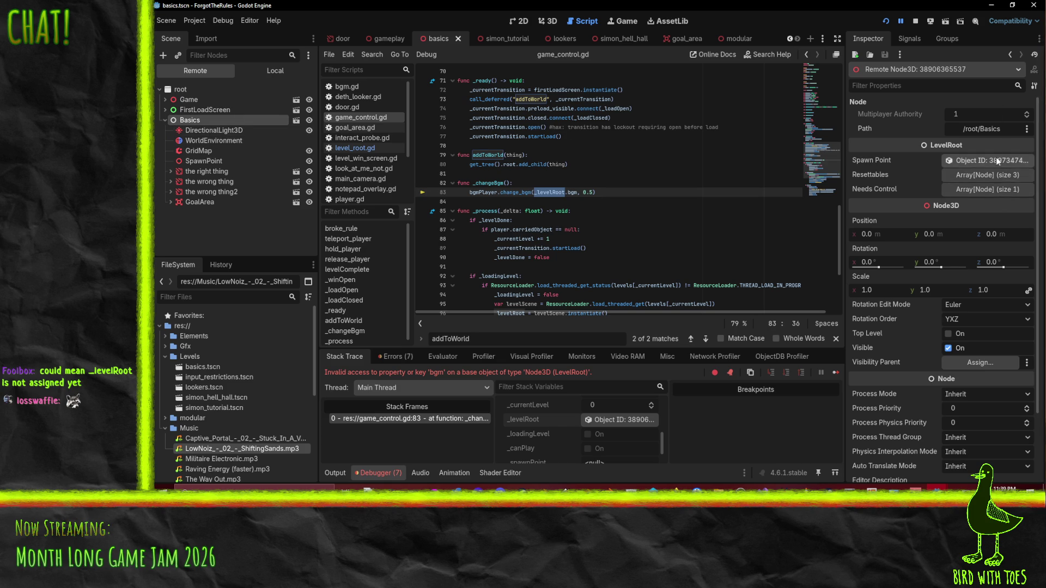
{"action": "scroll", "coordinate": [995, 156], "scroll_direction": "down", "scroll_amount": 3}
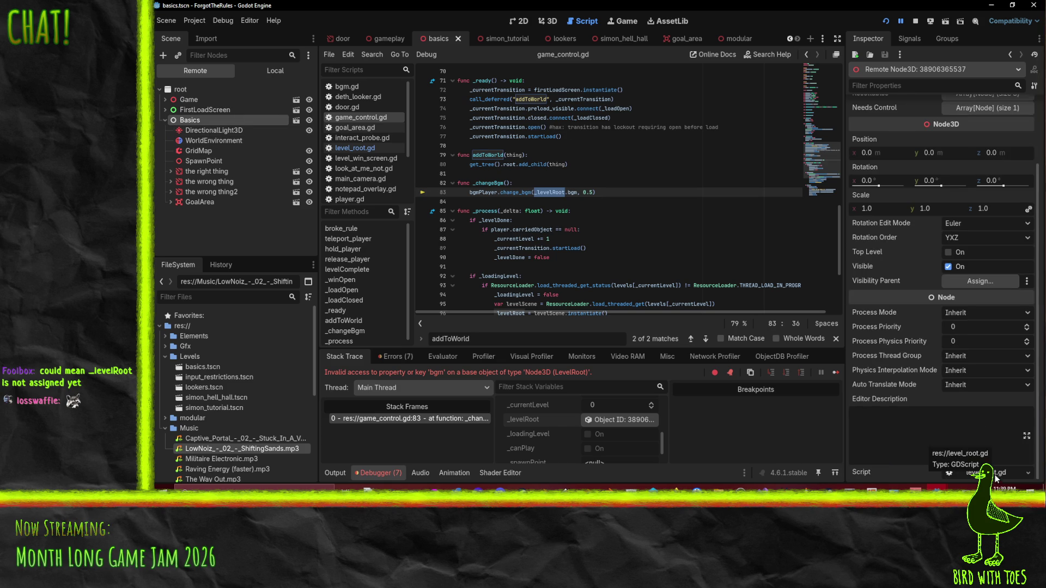
{"action": "scroll", "coordinate": [995, 477], "scroll_direction": "up", "scroll_amount": 3}
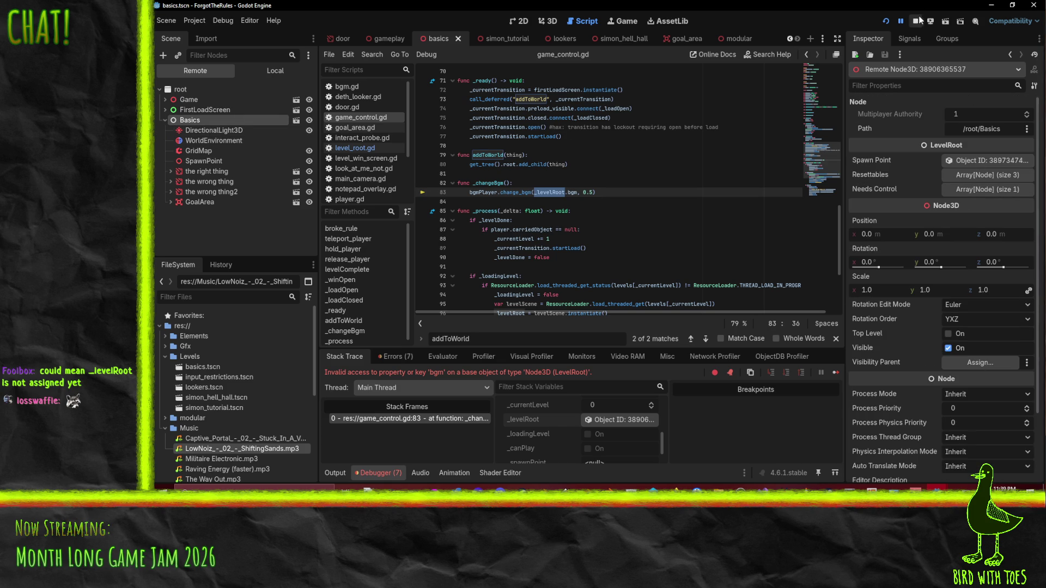
{"action": "left_click", "coordinate": [916, 20]}
{"action": "left_click", "coordinate": [392, 39]}
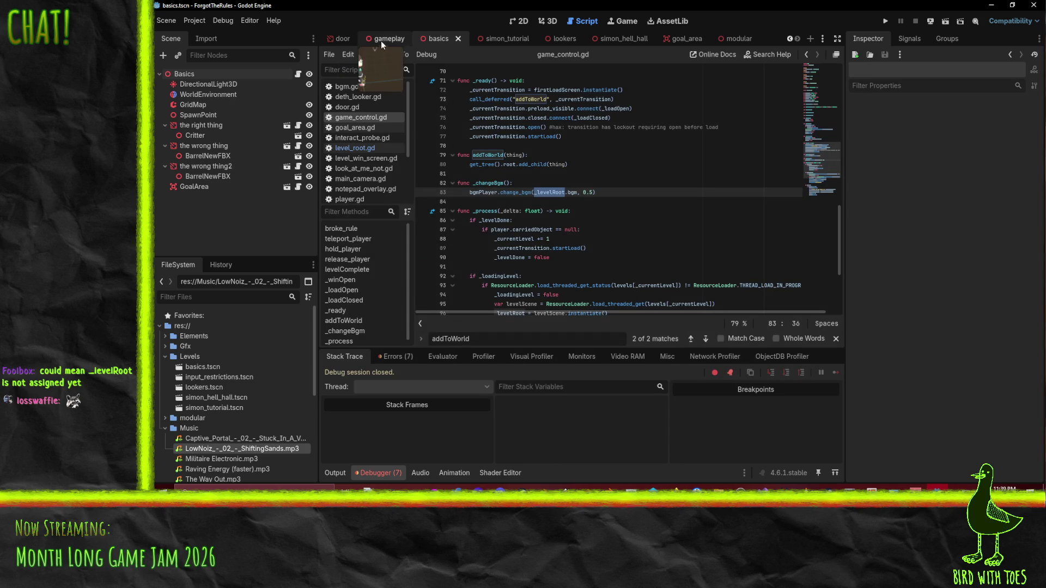
Step: Select the Basics root node and open its attached level_root.gd script
{"action": "left_click", "coordinate": [444, 38]}
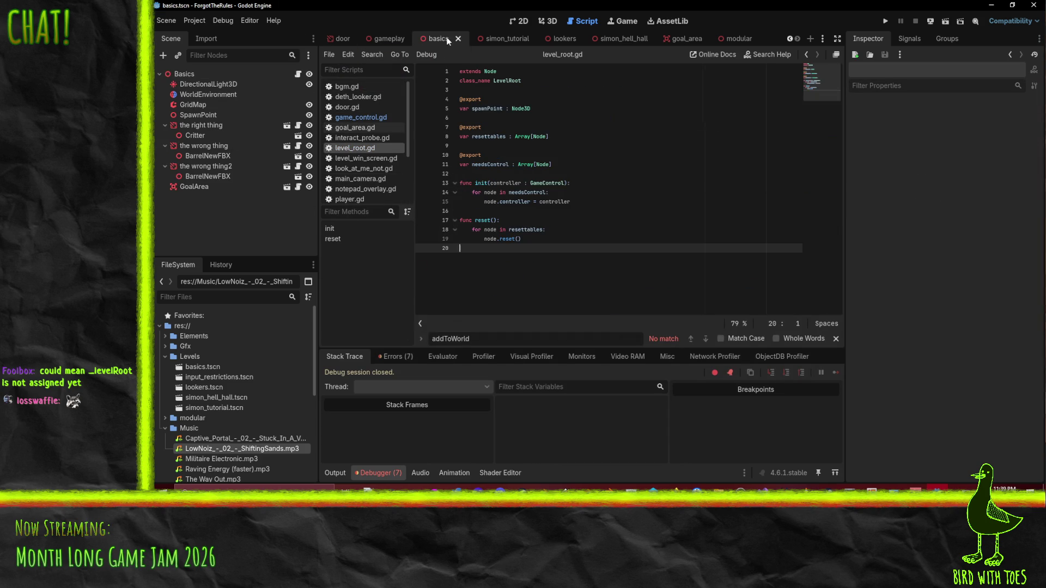
{"action": "left_click", "coordinate": [195, 73]}
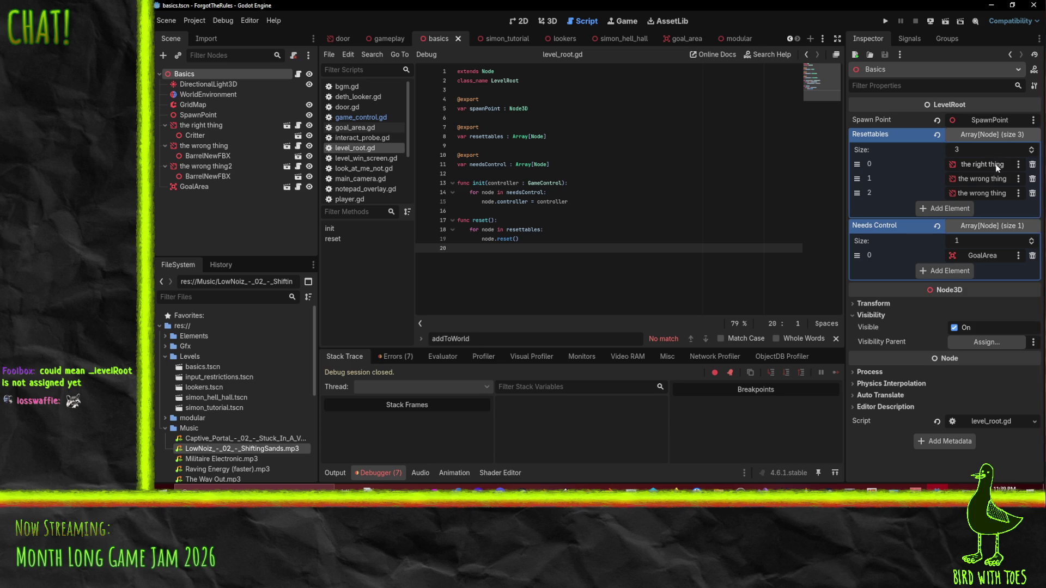
{"action": "left_click", "coordinate": [992, 122]}
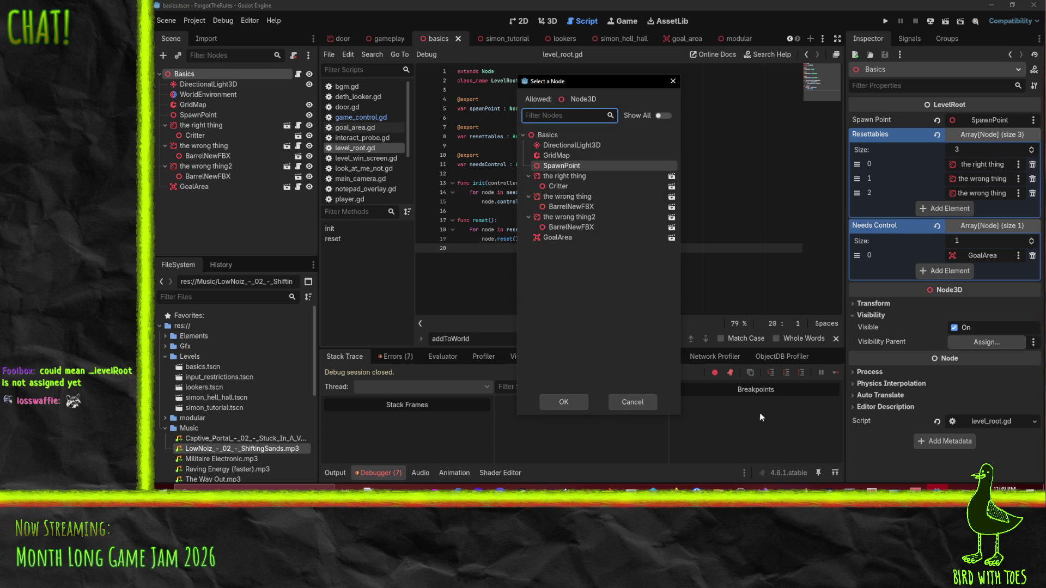
{"action": "left_click", "coordinate": [623, 401]}
{"action": "left_click", "coordinate": [994, 420]}
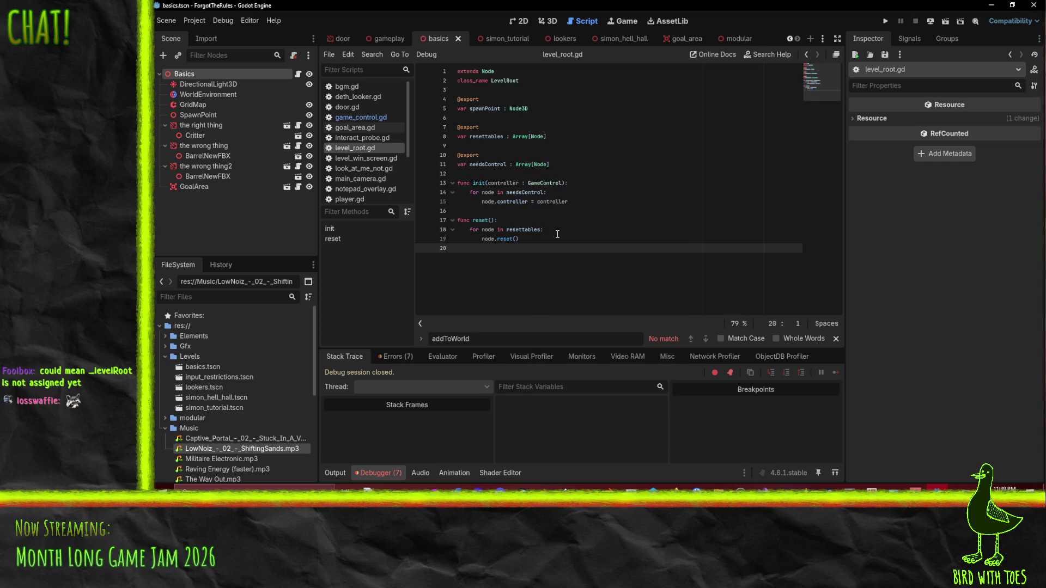
{"action": "left_click", "coordinate": [566, 136]}
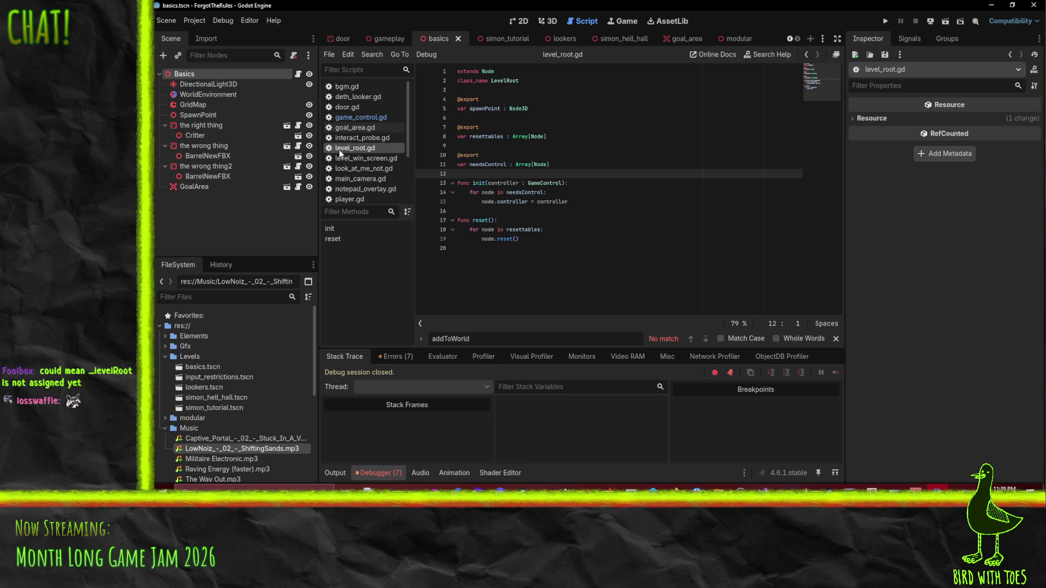
{"action": "left_click", "coordinate": [573, 165]}
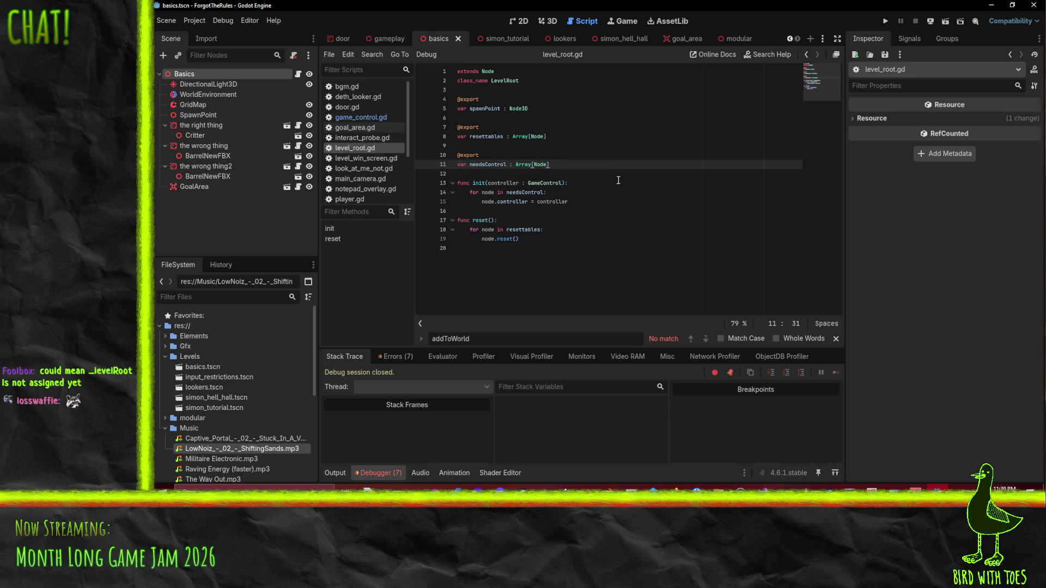
{"action": "key", "text": "Return"}
{"action": "key", "text": "Return"}
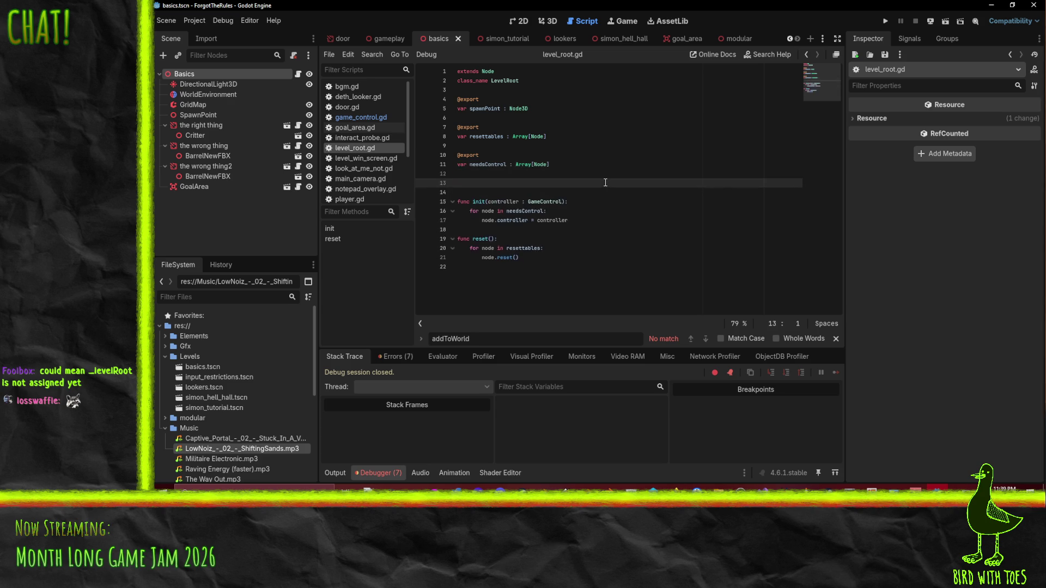
{"action": "type", "text": "@exp"}
{"action": "key", "text": "Return"}
{"action": "key", "text": "Return"}
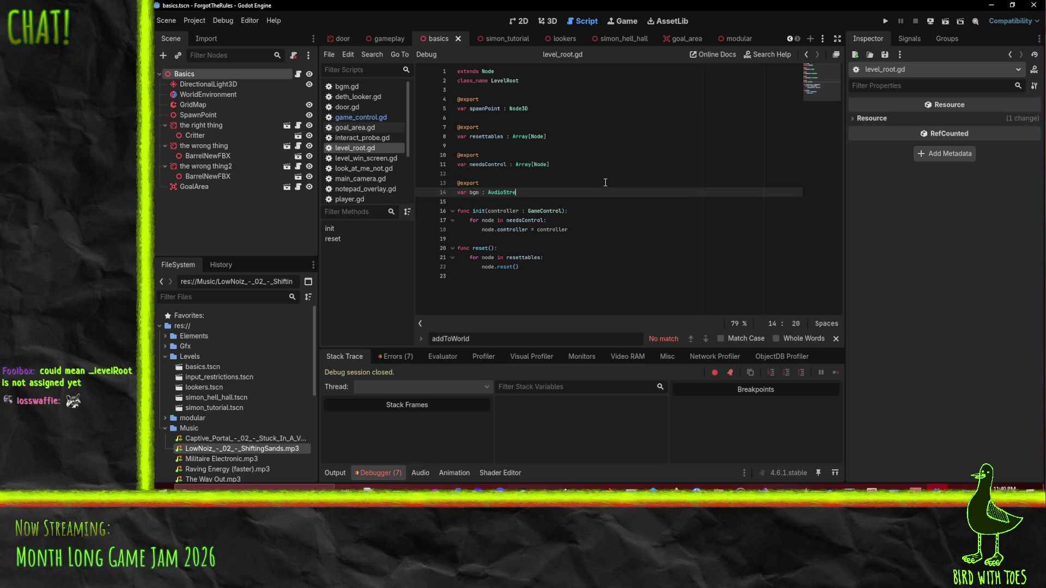
{"action": "type", "text": "eam"}
{"action": "left_click", "coordinate": [604, 146]}
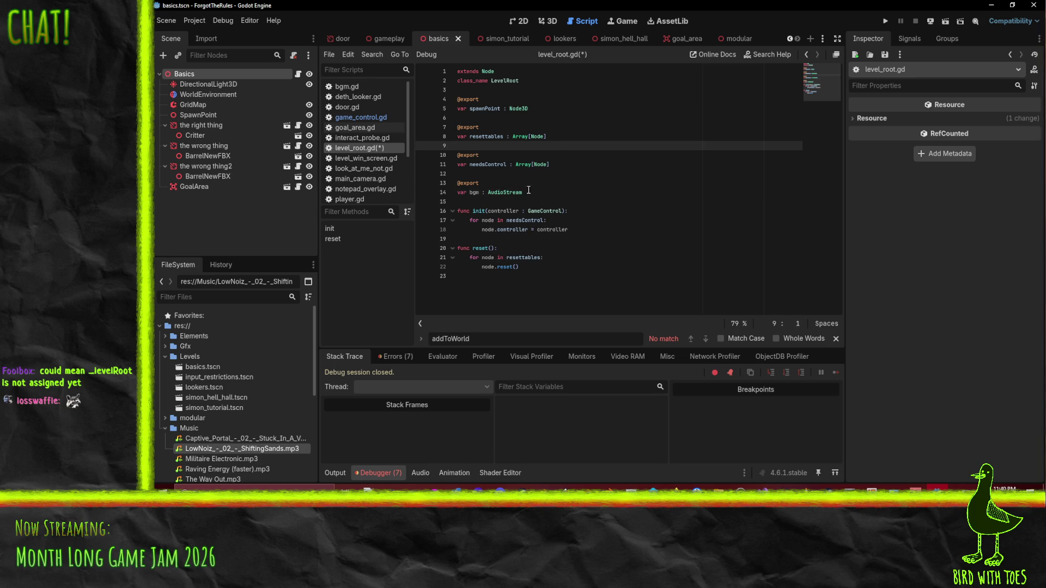
{"action": "left_click", "coordinate": [468, 191]}
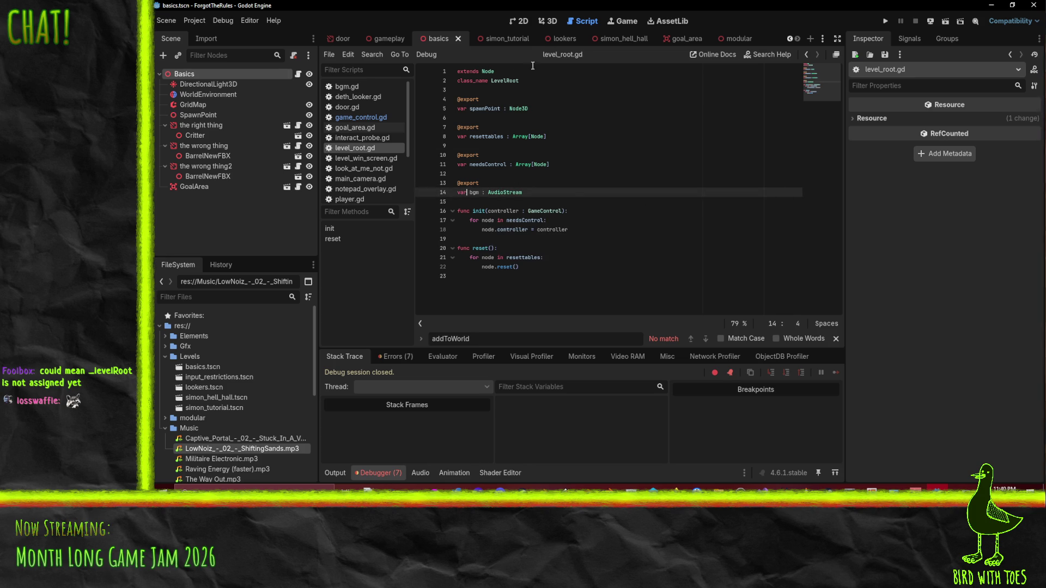
{"action": "left_click", "coordinate": [566, 44]}
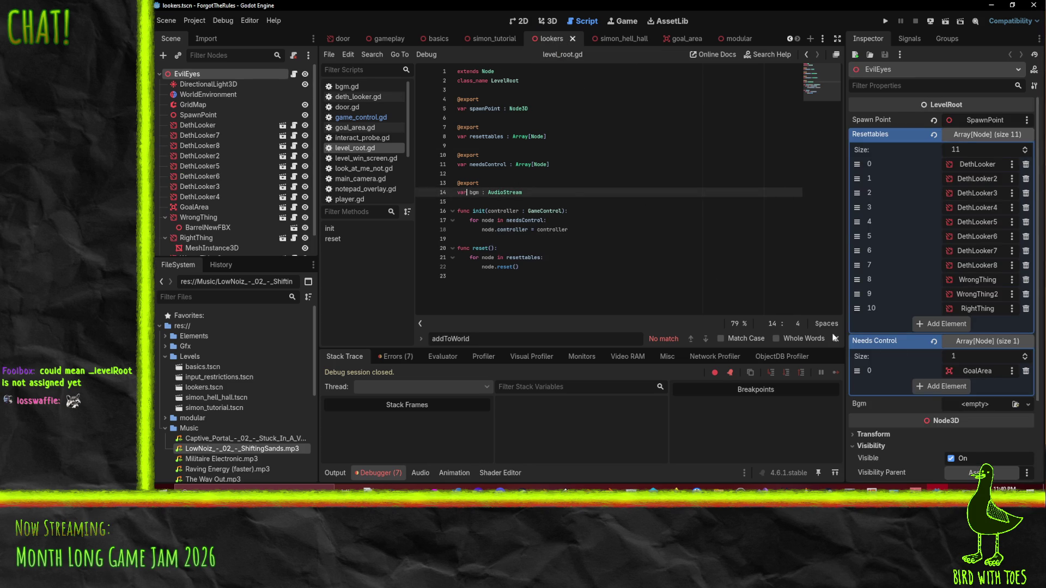
Step: Set the Basics root node's Bgm property to The Way Out.mp3 via Quick Load
{"action": "scroll", "coordinate": [936, 331], "scroll_direction": "down", "scroll_amount": 2}
{"action": "scroll", "coordinate": [976, 311], "scroll_direction": "up", "scroll_amount": 2}
{"action": "left_click", "coordinate": [438, 39]}
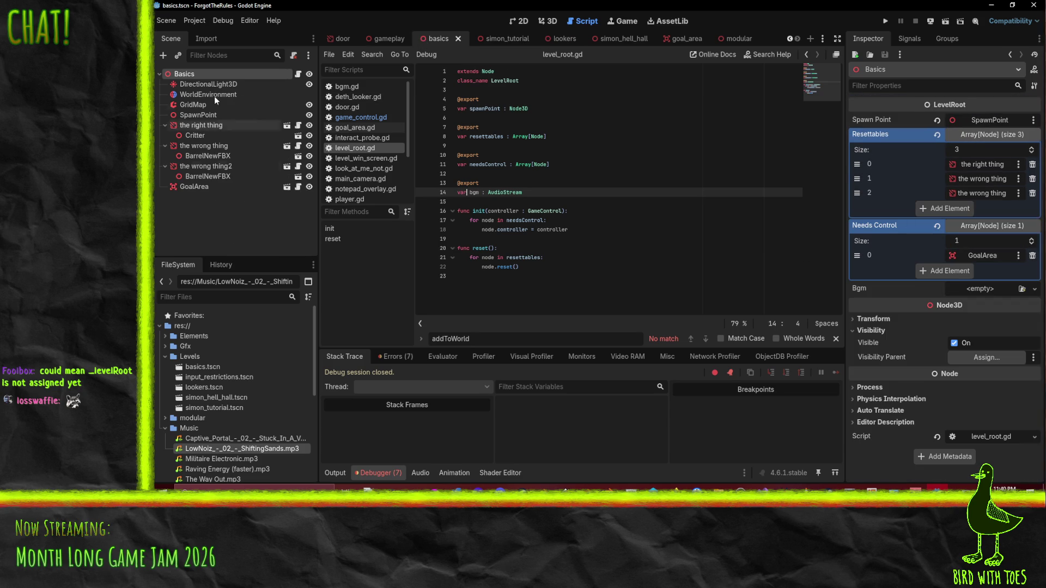
{"action": "left_click", "coordinate": [184, 73]}
{"action": "left_click", "coordinate": [1033, 289]}
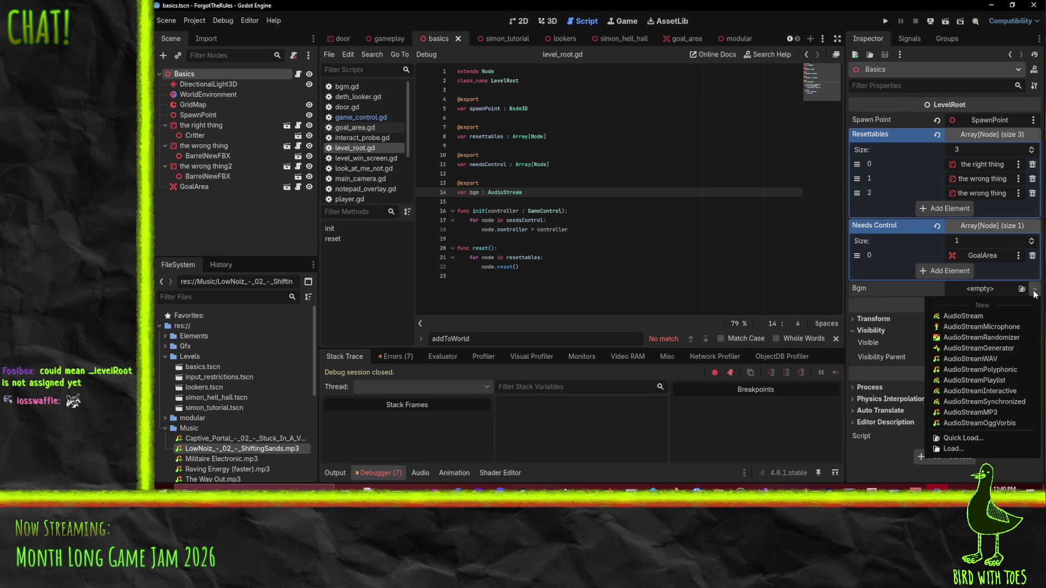
{"action": "left_click", "coordinate": [964, 438]}
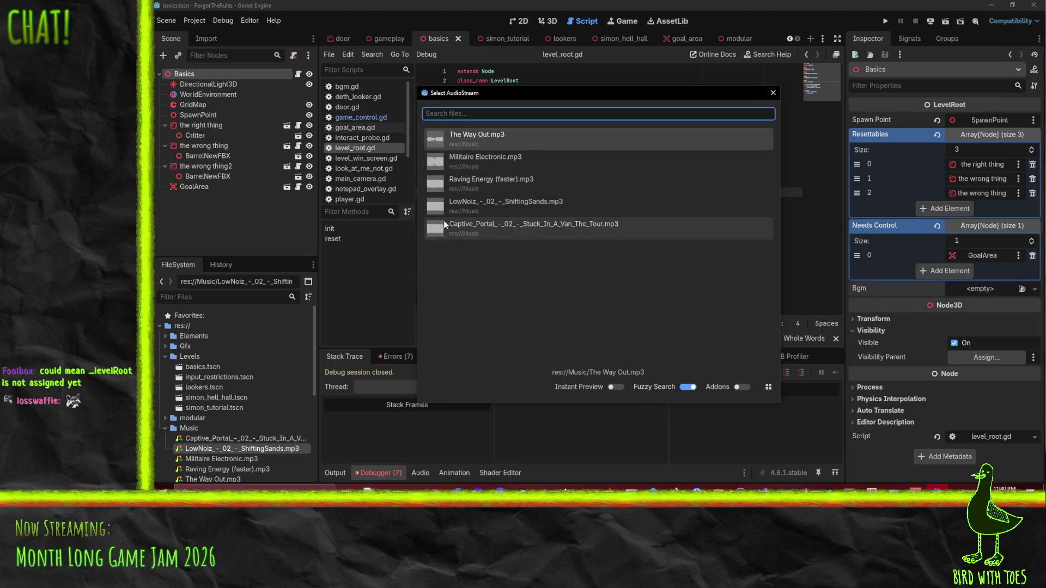
{"action": "double_click", "coordinate": [470, 144]}
{"action": "left_click", "coordinate": [976, 301]}
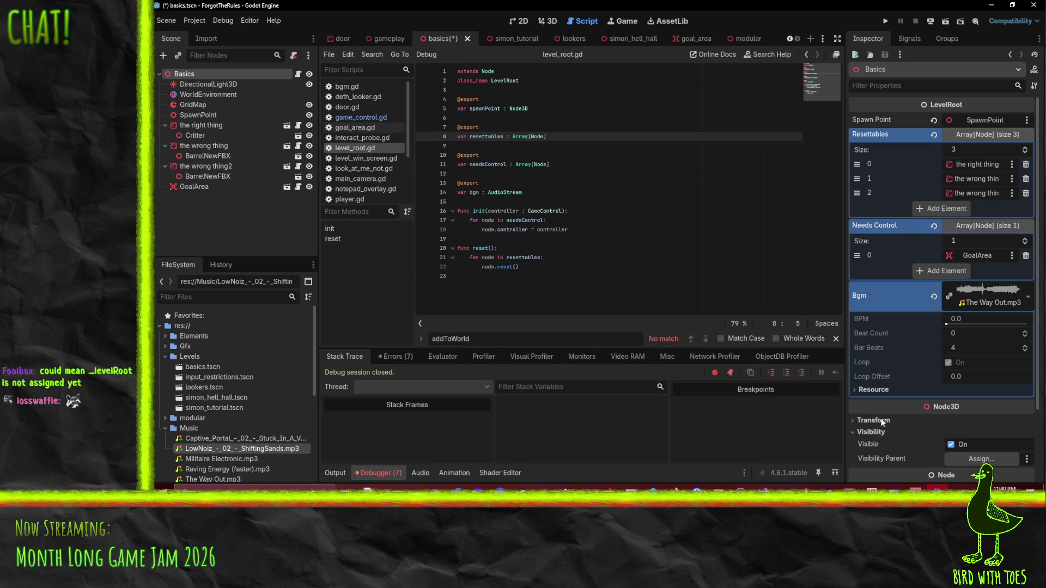
{"action": "left_click", "coordinate": [992, 308]}
{"action": "left_click", "coordinate": [992, 308]}
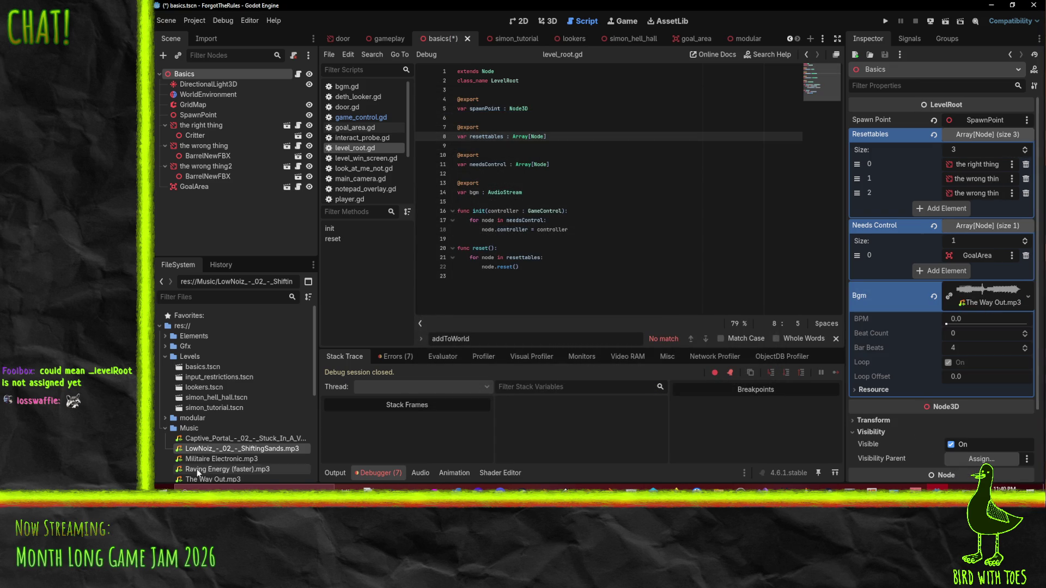
Step: Preview The Way Out.mp3 from its import settings, then run the project
{"action": "scroll", "coordinate": [221, 420], "scroll_direction": "down", "scroll_amount": 3}
{"action": "double_click", "coordinate": [222, 417]}
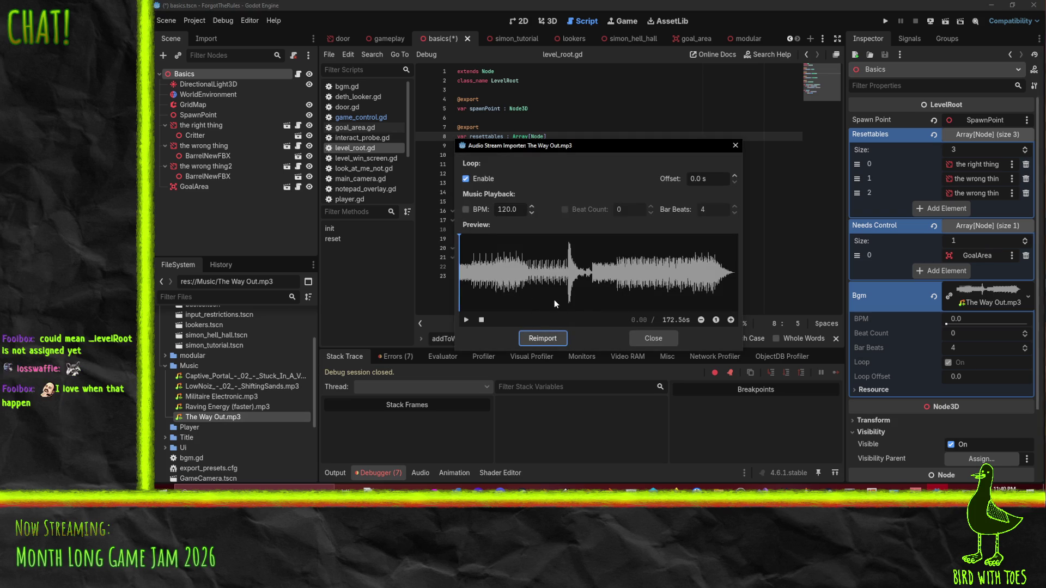
{"action": "left_click", "coordinate": [467, 320]}
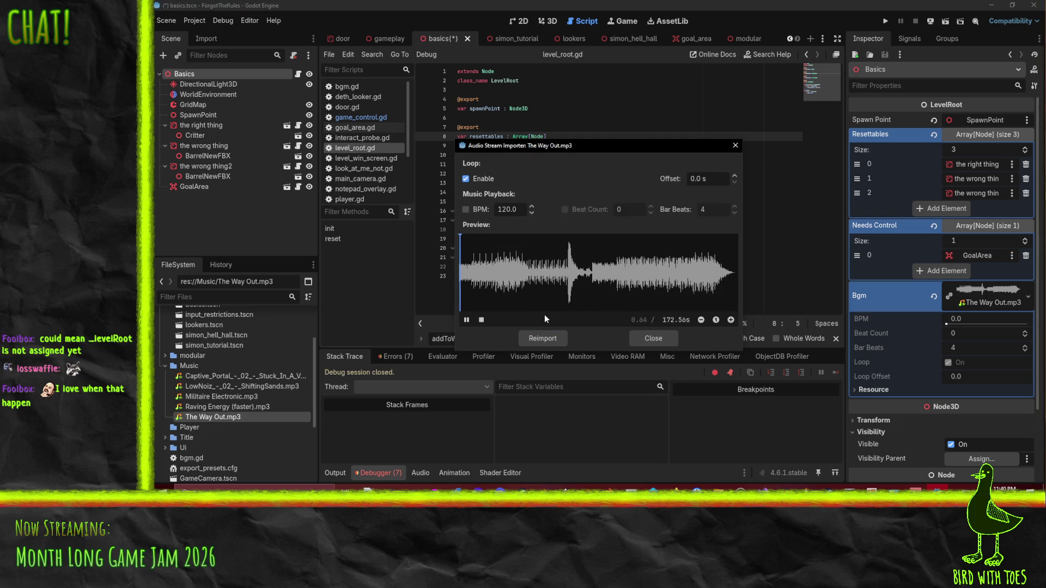
{"action": "left_click", "coordinate": [646, 338]}
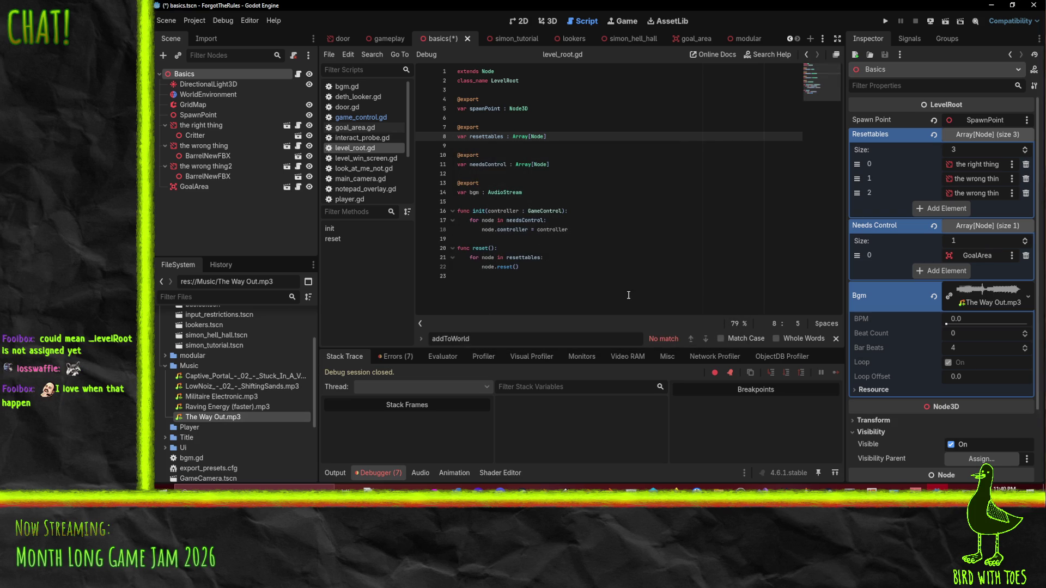
{"action": "left_click", "coordinate": [885, 21]}
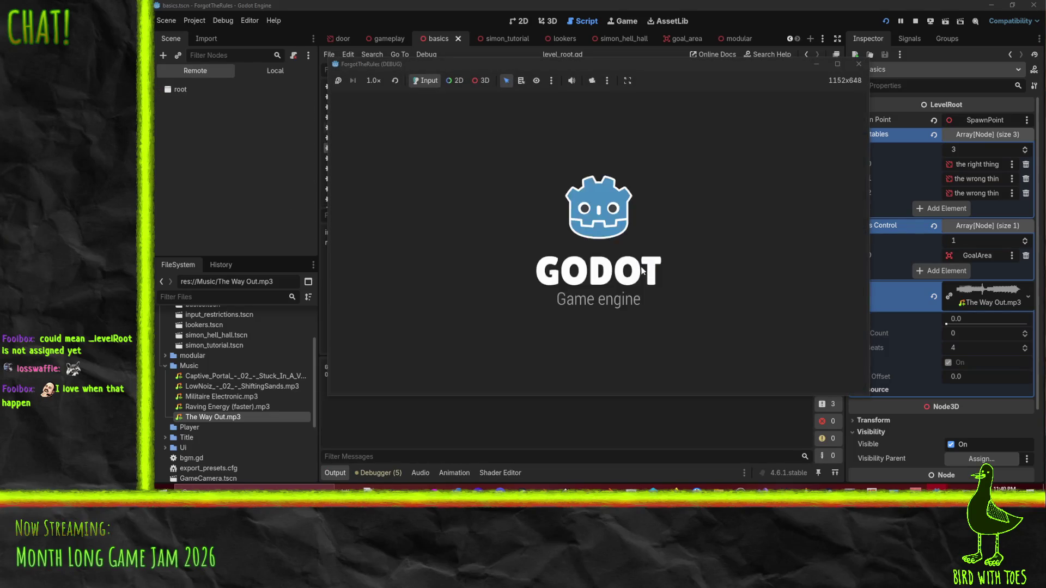
Step: Start the game from the title screen, then close the game window
{"action": "key", "text": "e"}
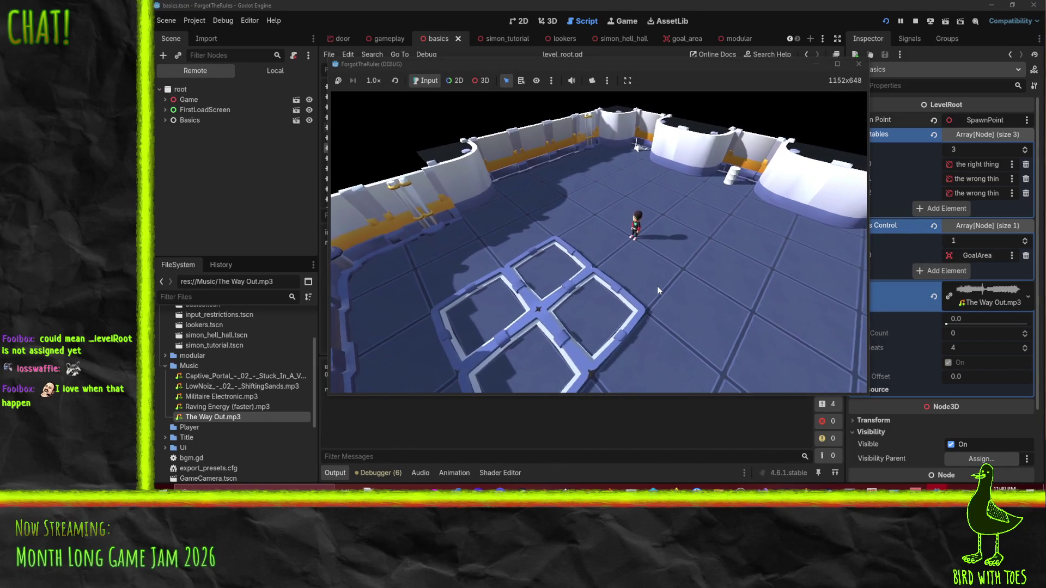
{"action": "left_click", "coordinate": [859, 64]}
{"action": "left_click", "coordinate": [583, 255]}
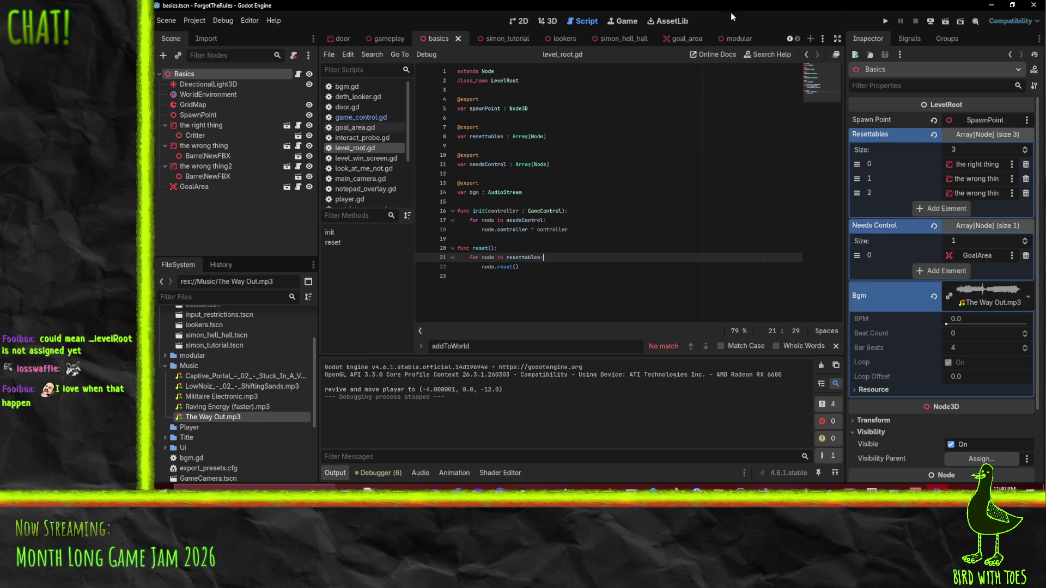
Step: Rerun the game, inspect the live BGM node's track players, then stop and open bgm.gd
{"action": "left_click", "coordinate": [883, 21]}
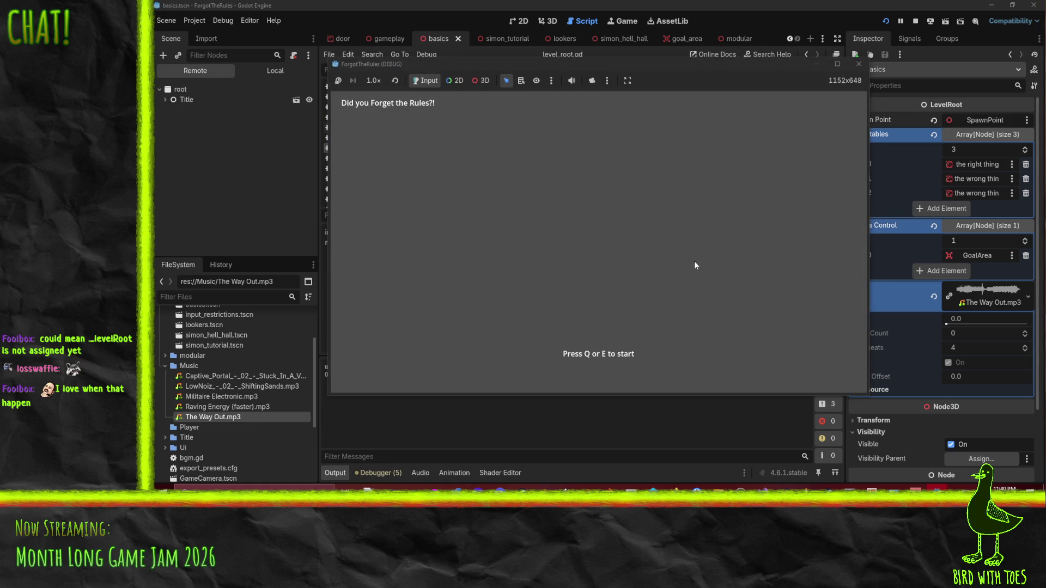
{"action": "key", "text": "e"}
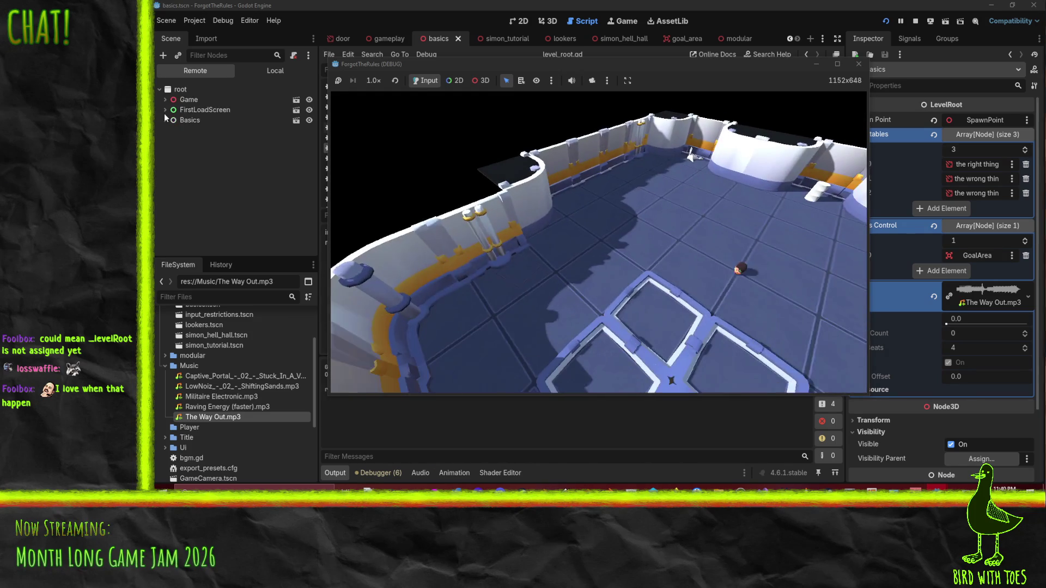
{"action": "left_click", "coordinate": [165, 99]}
{"action": "left_click", "coordinate": [189, 99]}
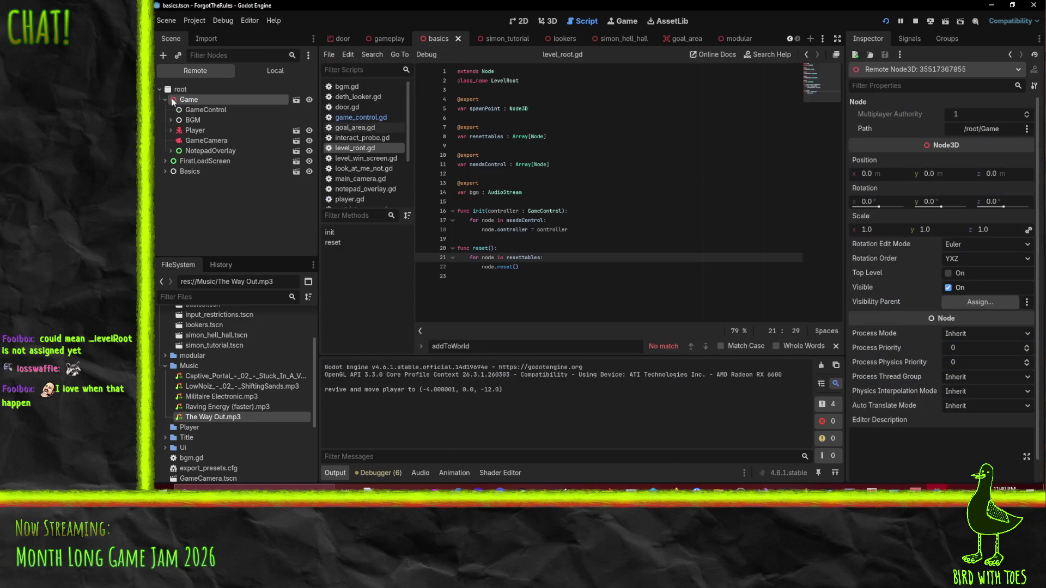
{"action": "left_click", "coordinate": [193, 120]}
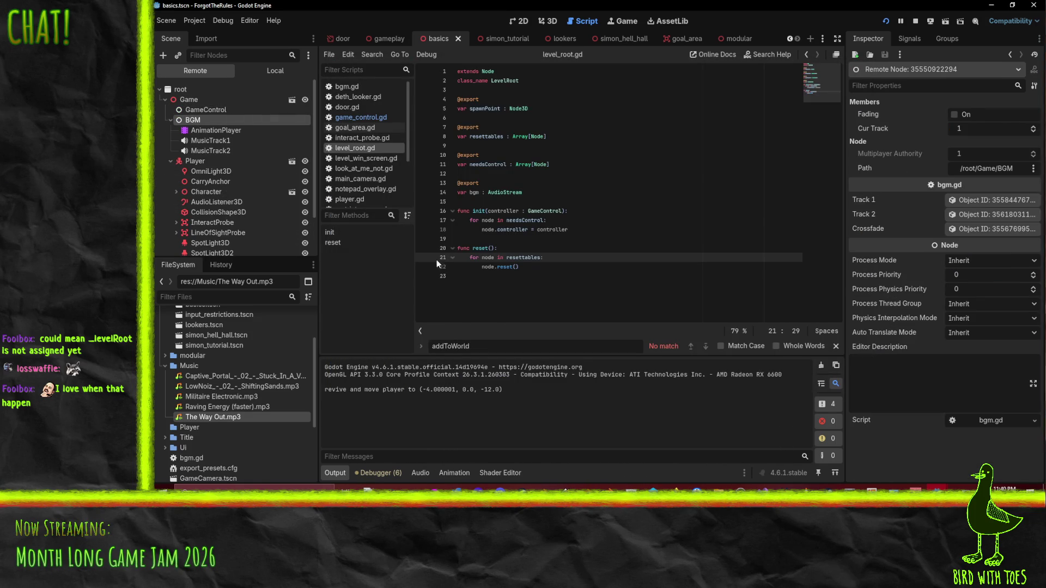
{"action": "left_click", "coordinate": [210, 141]}
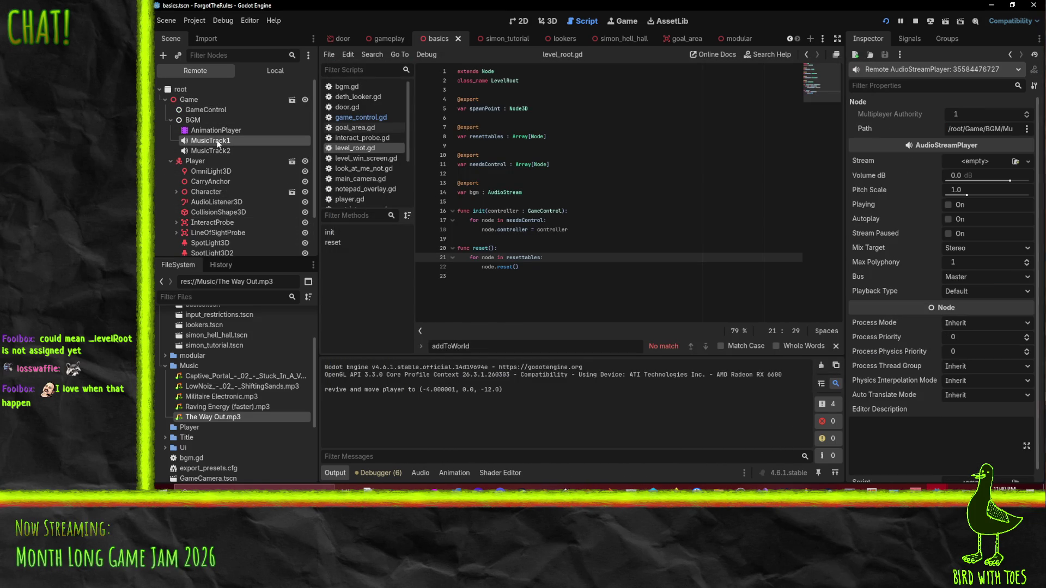
{"action": "left_click", "coordinate": [227, 153]}
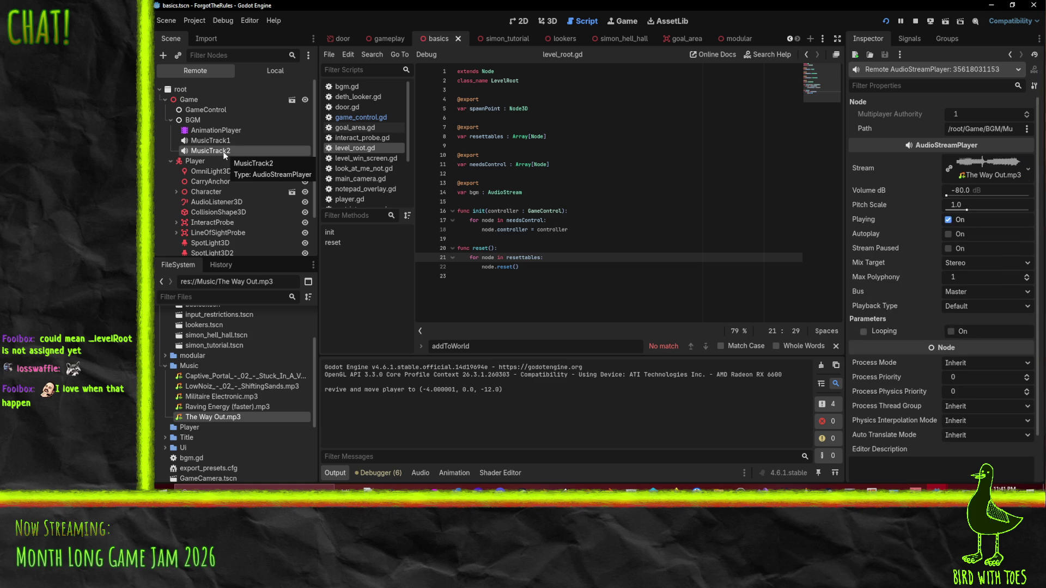
{"action": "left_click", "coordinate": [916, 22]}
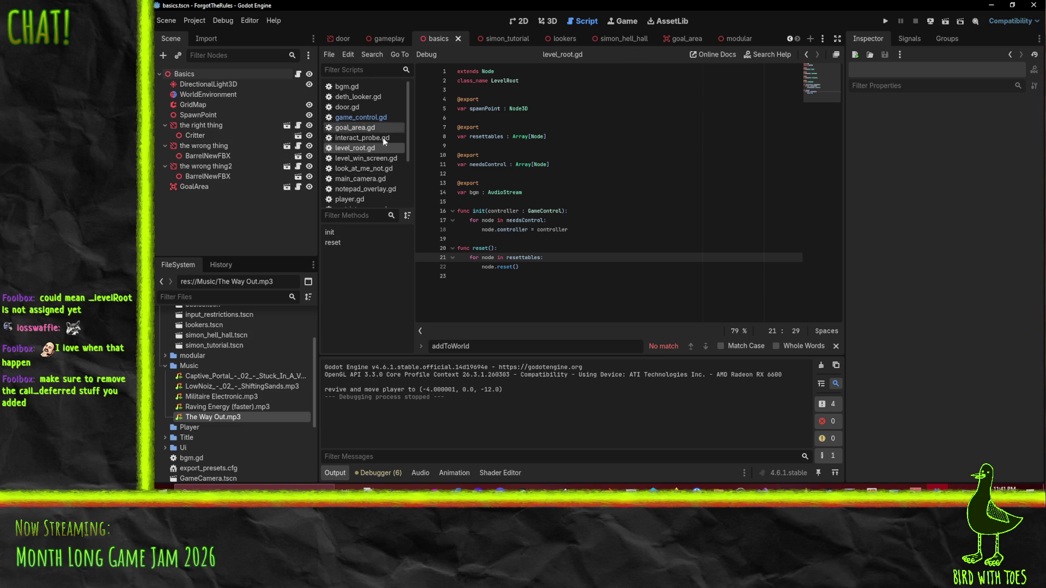
{"action": "left_click", "coordinate": [349, 87]}
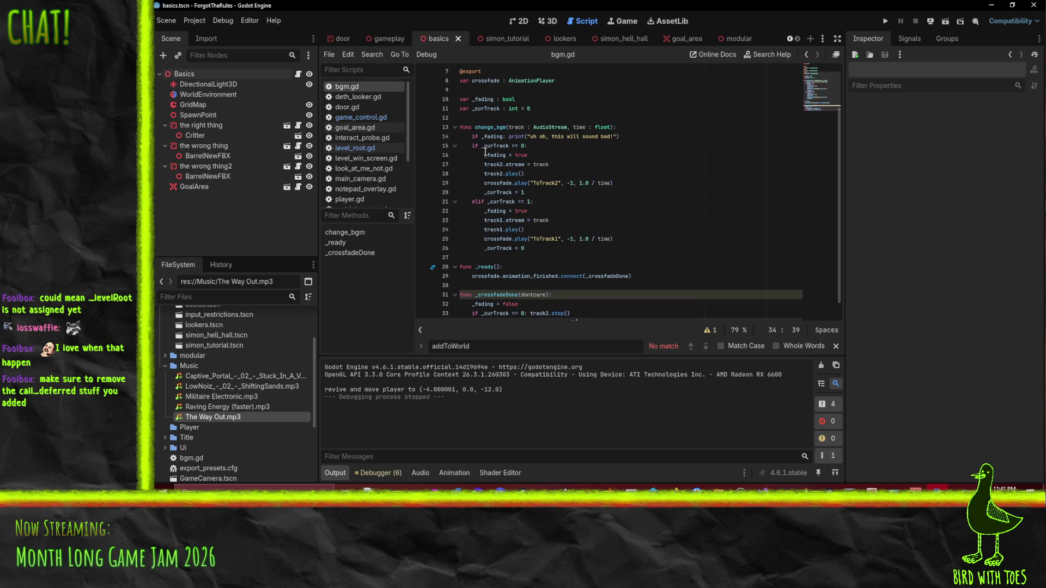
Step: Review bgm.gd's track-swap and ToTrack2 crossfade lines, then return to the gameplay scene
{"action": "left_click", "coordinate": [509, 164]}
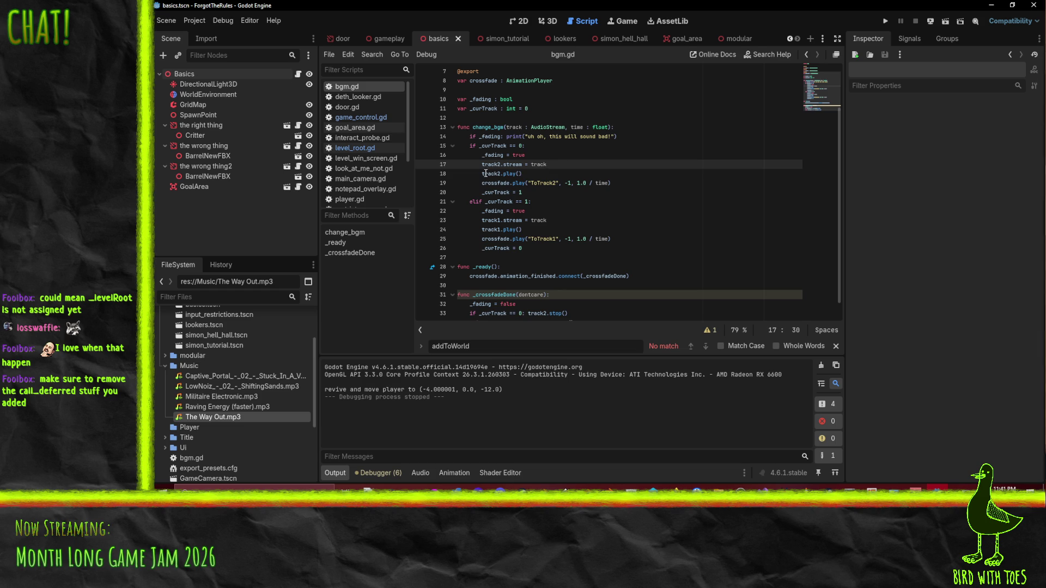
{"action": "left_click", "coordinate": [536, 182]}
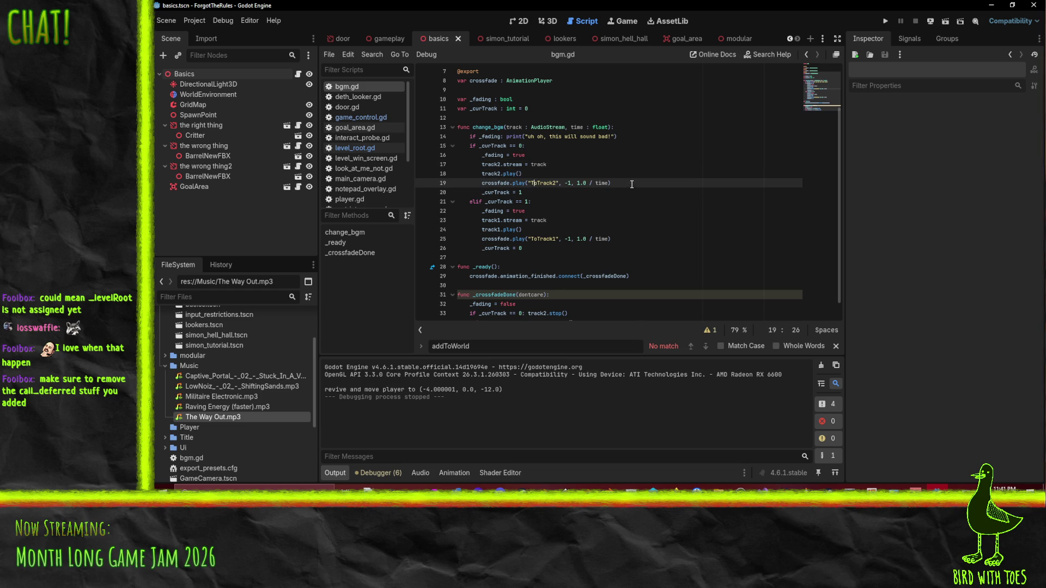
{"action": "left_click", "coordinate": [519, 193]}
{"action": "left_click", "coordinate": [567, 238]}
{"action": "key", "text": "Up"}
{"action": "key", "text": "Up"}
{"action": "key", "text": "Up"}
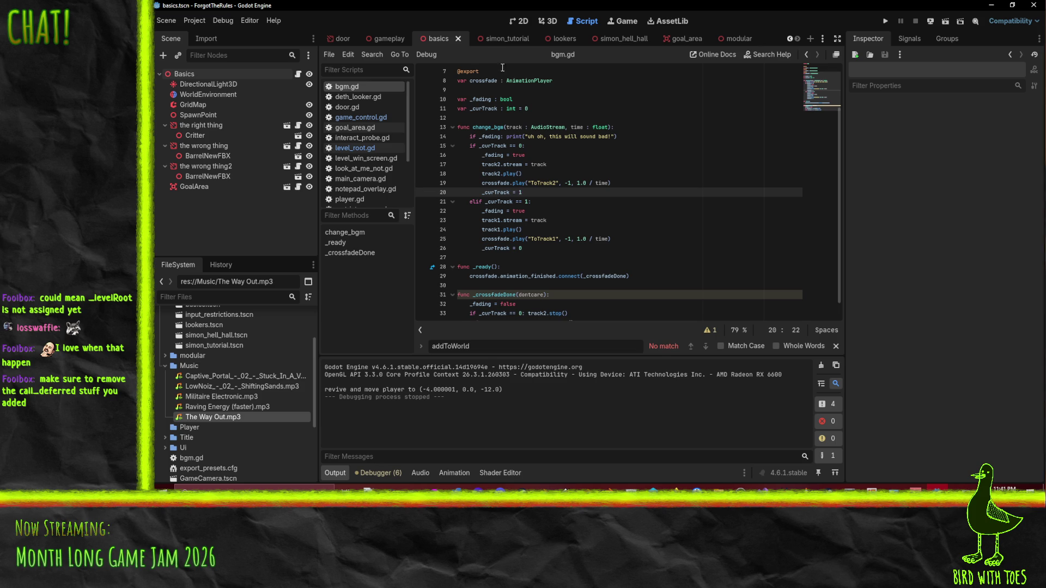
{"action": "left_click", "coordinate": [388, 38]}
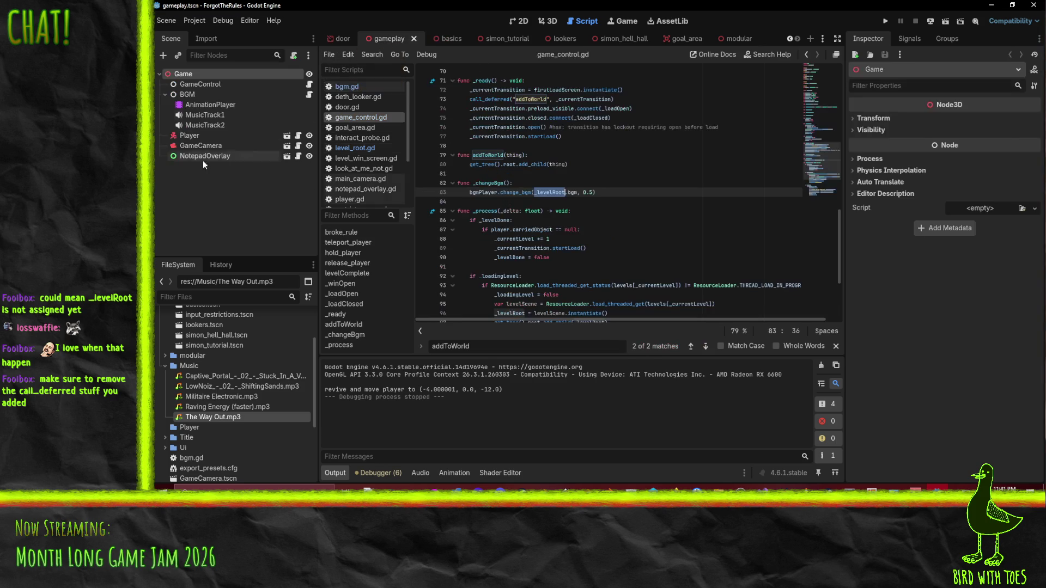
Step: Preview the ToTrack1 crossfade, then select ToTrack2 and show its tracks ungrouped
{"action": "left_click", "coordinate": [210, 105]}
{"action": "left_click", "coordinate": [496, 223]}
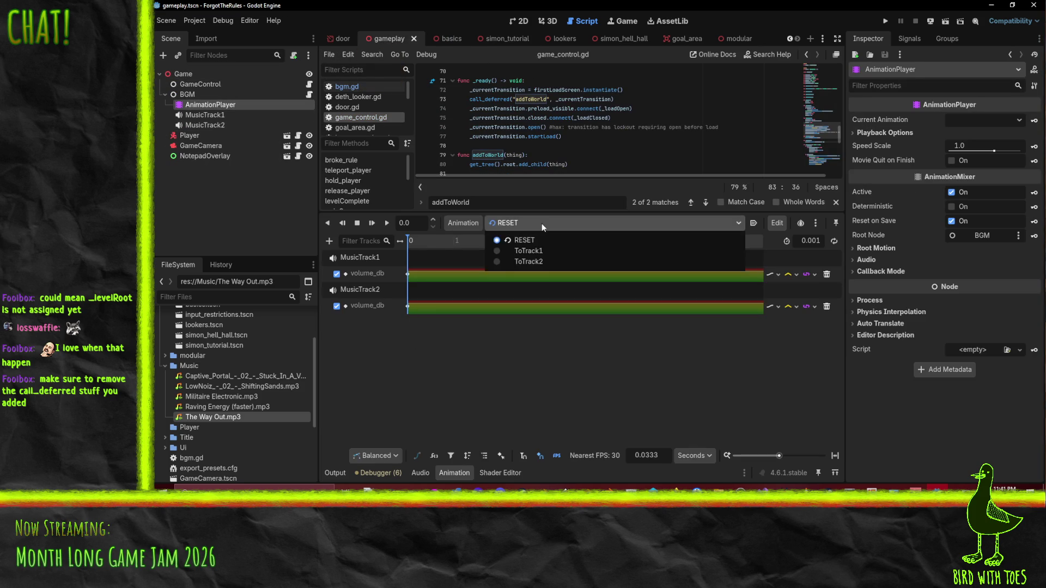
{"action": "left_click", "coordinate": [545, 252]}
{"action": "key", "text": "d"}
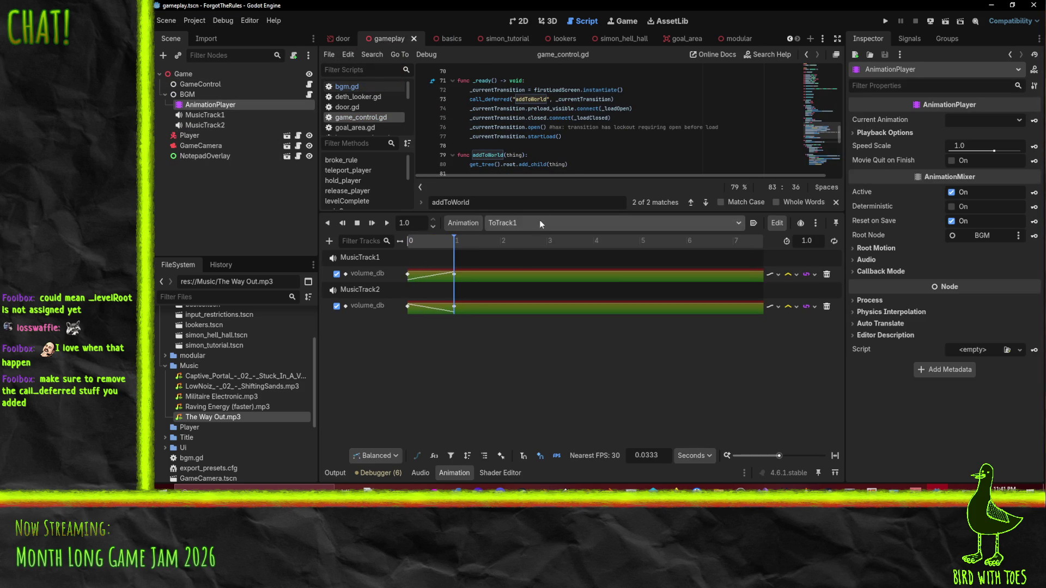
{"action": "left_click", "coordinate": [540, 226]}
{"action": "left_click", "coordinate": [556, 264]}
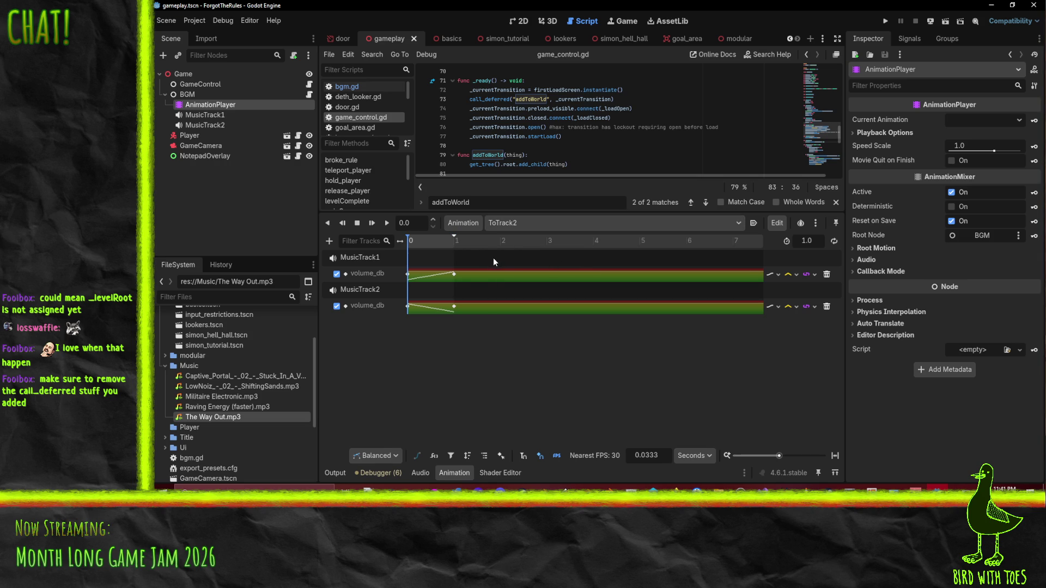
{"action": "left_click", "coordinate": [391, 259]}
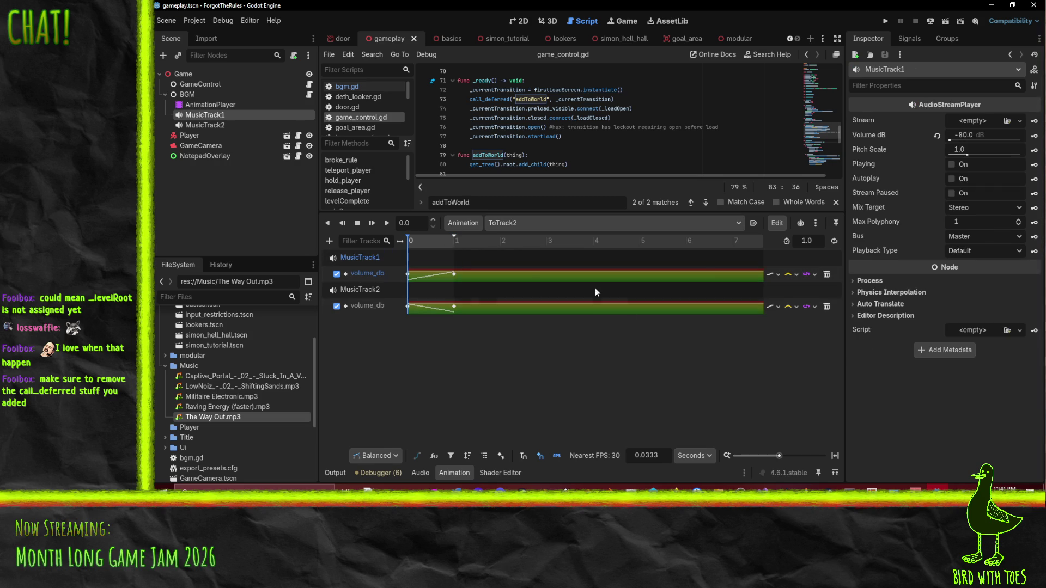
{"action": "left_click", "coordinate": [815, 224]}
{"action": "left_click", "coordinate": [663, 369]}
{"action": "left_click", "coordinate": [485, 457]}
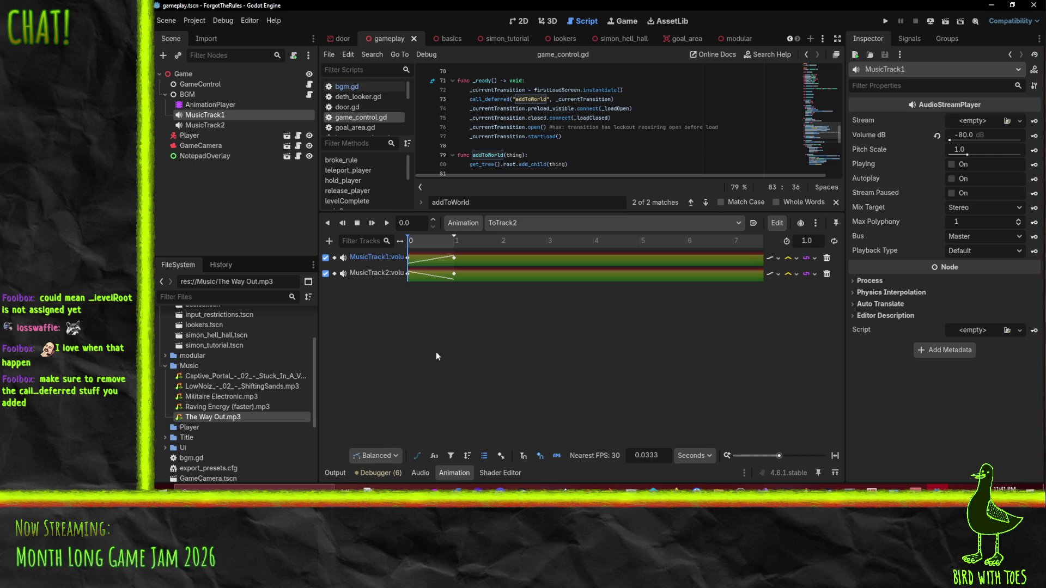
Step: Retarget ToTrack2's volume tracks to MusicTrack2 and MusicTrack1, then save the scene
{"action": "double_click", "coordinate": [384, 259]}
{"action": "key", "text": "BackSpace"}
{"action": "type", "text": "22"}
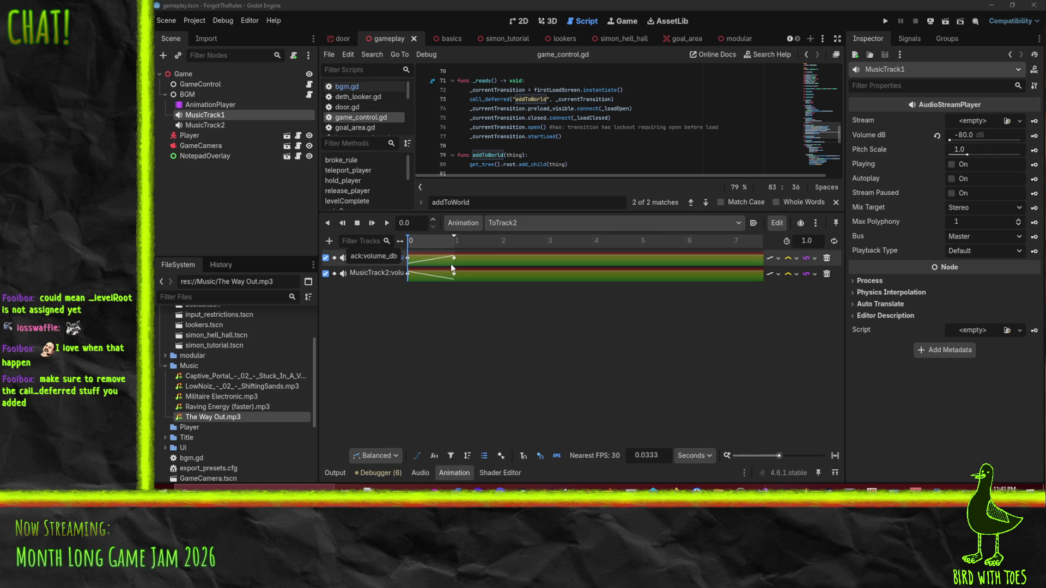
{"action": "key", "text": "Return"}
{"action": "double_click", "coordinate": [377, 271]}
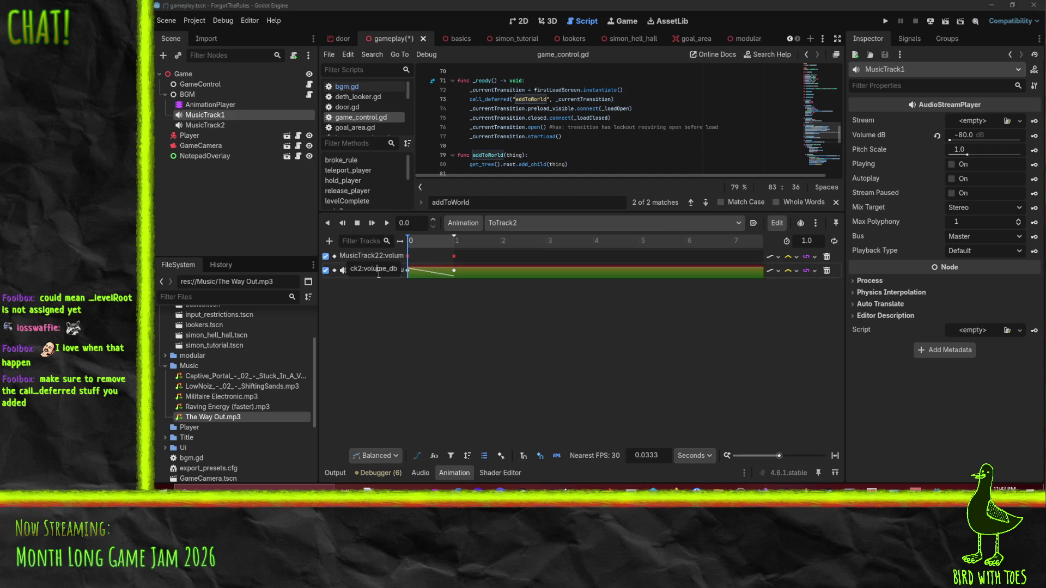
{"action": "key", "text": "BackSpace"}
{"action": "type", "text": "1"}
{"action": "key", "text": "Return"}
{"action": "double_click", "coordinate": [380, 256]}
{"action": "key", "text": "Home"}
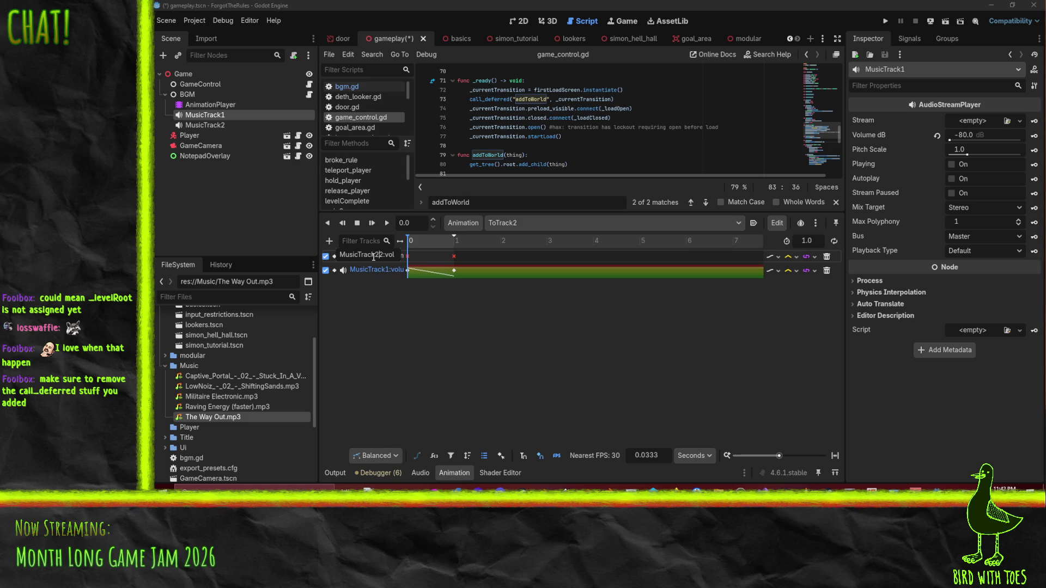
{"action": "key", "text": "BackSpace"}
{"action": "key", "text": "Return"}
{"action": "key", "text": "ctrl+s"}
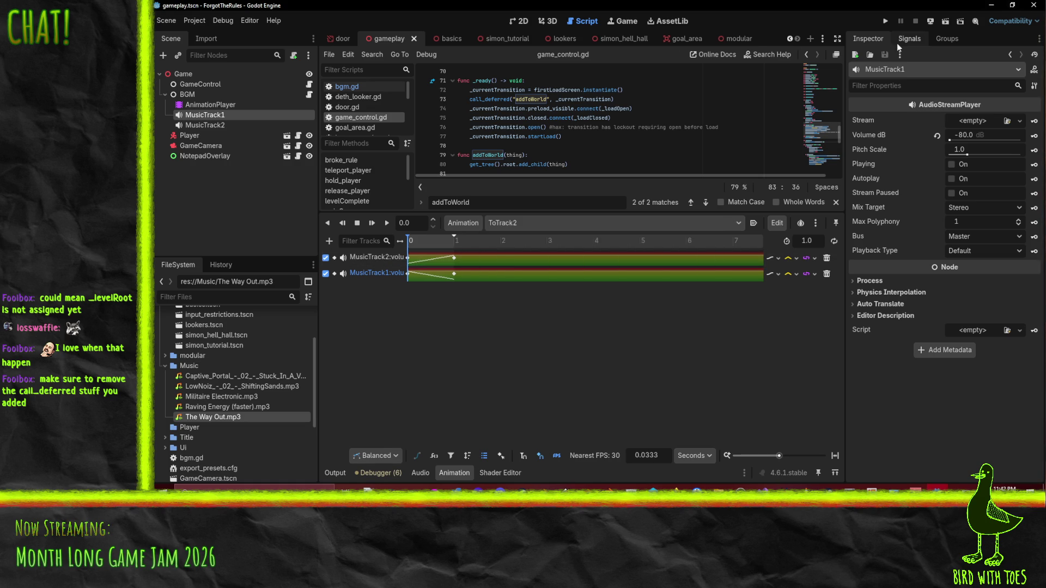
Step: Run the game, play through the level with W, A and E, then close it
{"action": "left_click", "coordinate": [882, 21]}
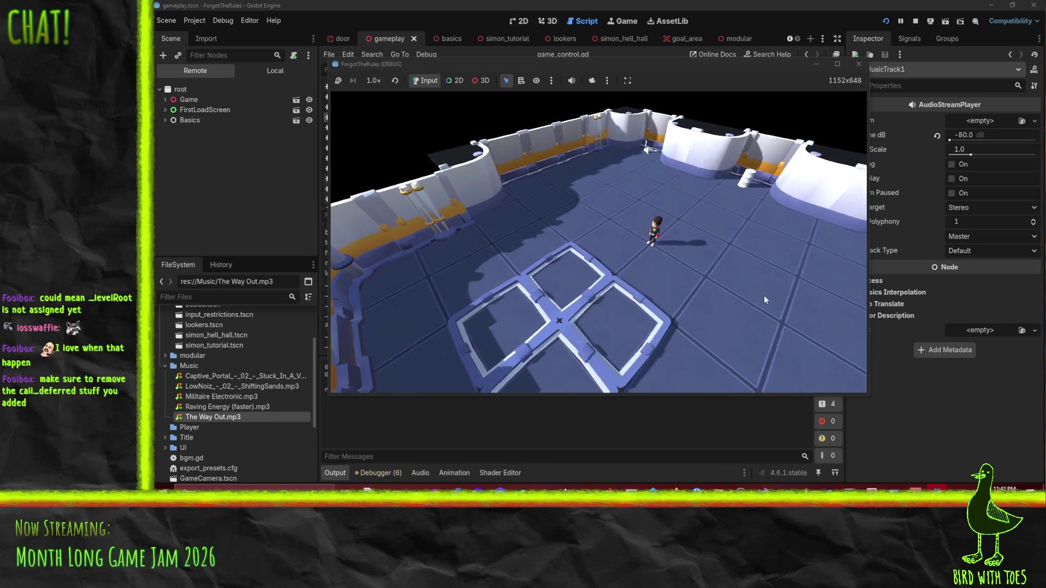
{"action": "key", "text": "w"}
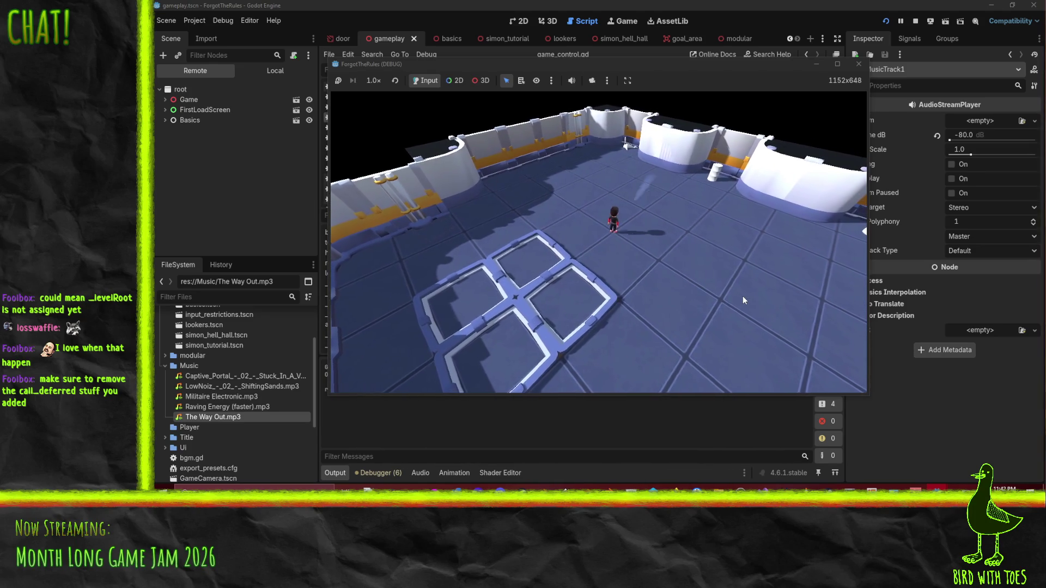
{"action": "key", "text": "w"}
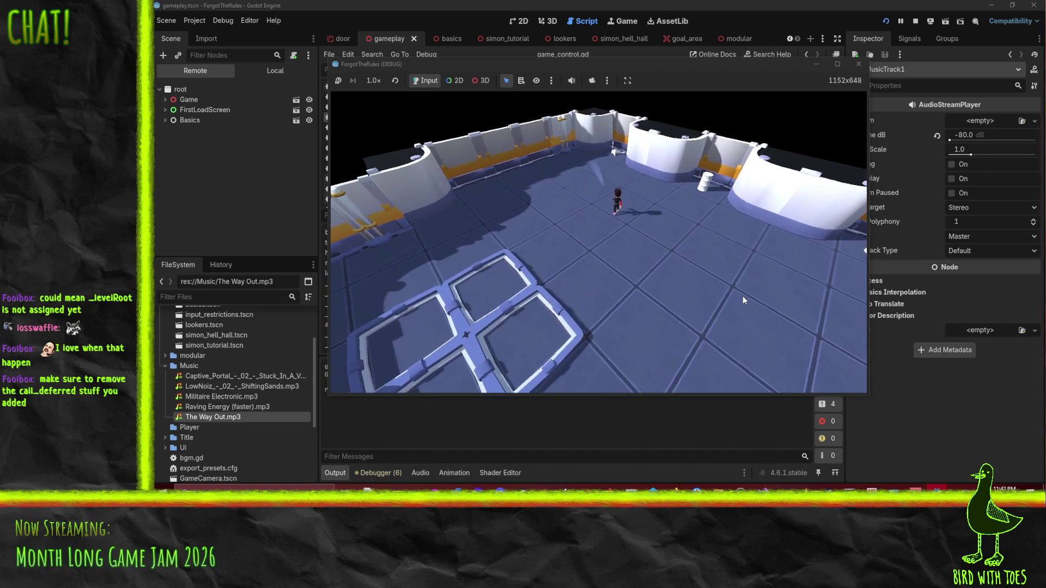
{"action": "key", "text": "a"}
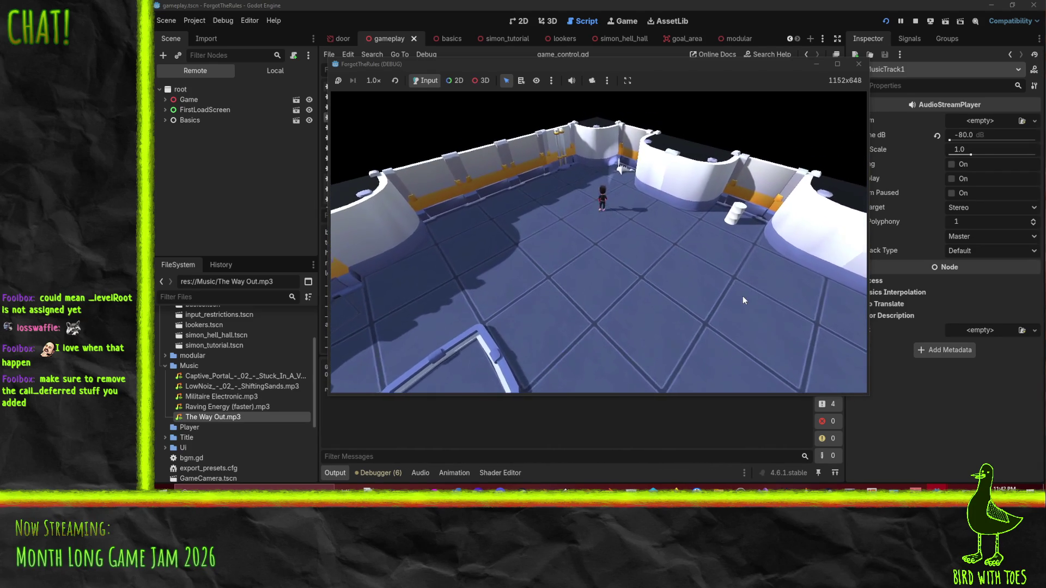
{"action": "key", "text": "a"}
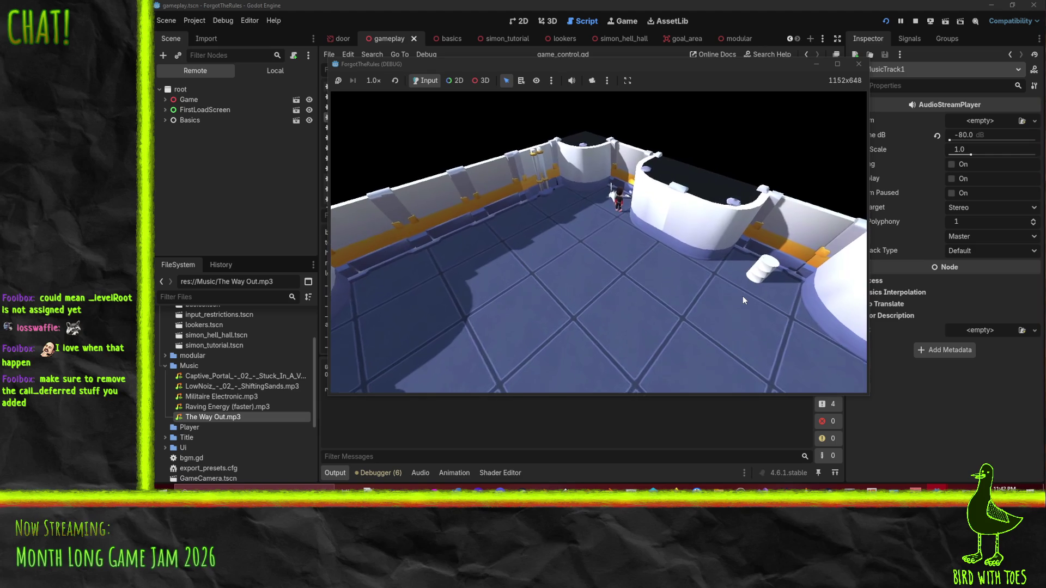
{"action": "key", "text": "e"}
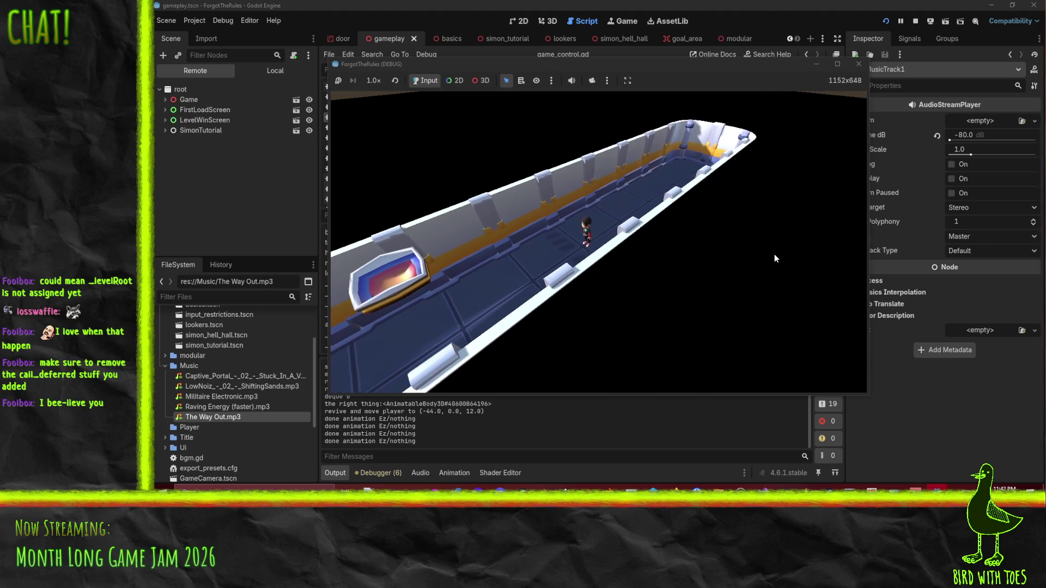
{"action": "left_click", "coordinate": [865, 65]}
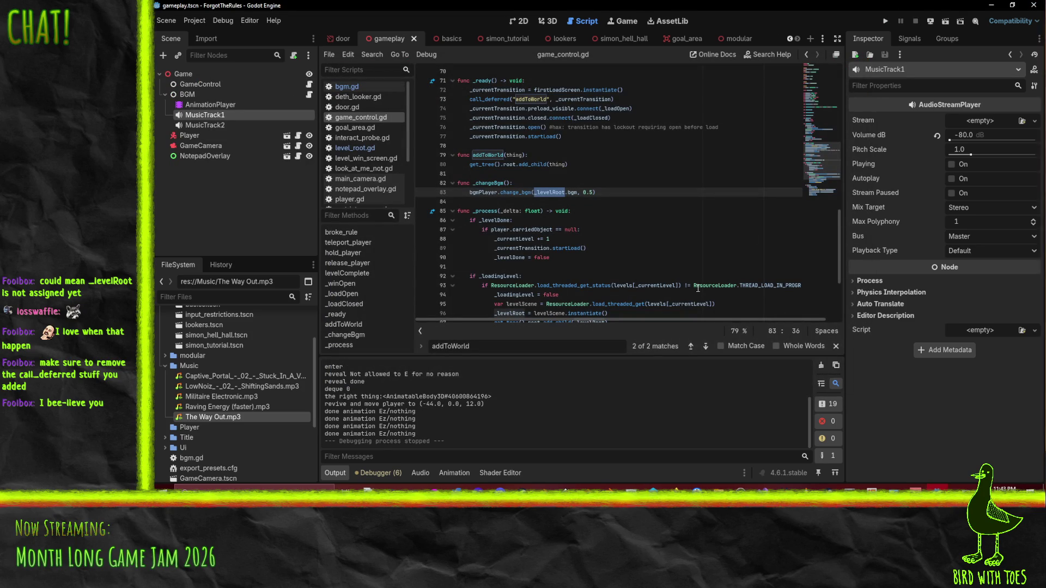
{"action": "mouse_move", "coordinate": [697, 286]}
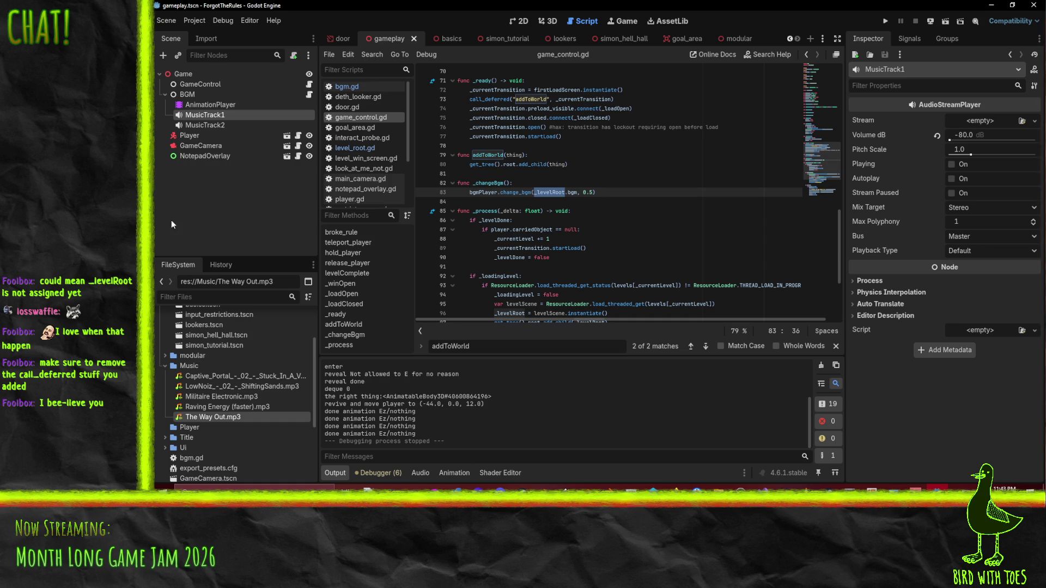
{"action": "left_click", "coordinate": [224, 126]}
Step: Turn MusicTrack2's Volume dB down to -80
{"action": "left_click", "coordinate": [205, 115]}
{"action": "left_click", "coordinate": [211, 126]}
{"action": "left_click_drag", "start_coordinate": [967, 140], "coordinate": [950, 140]}
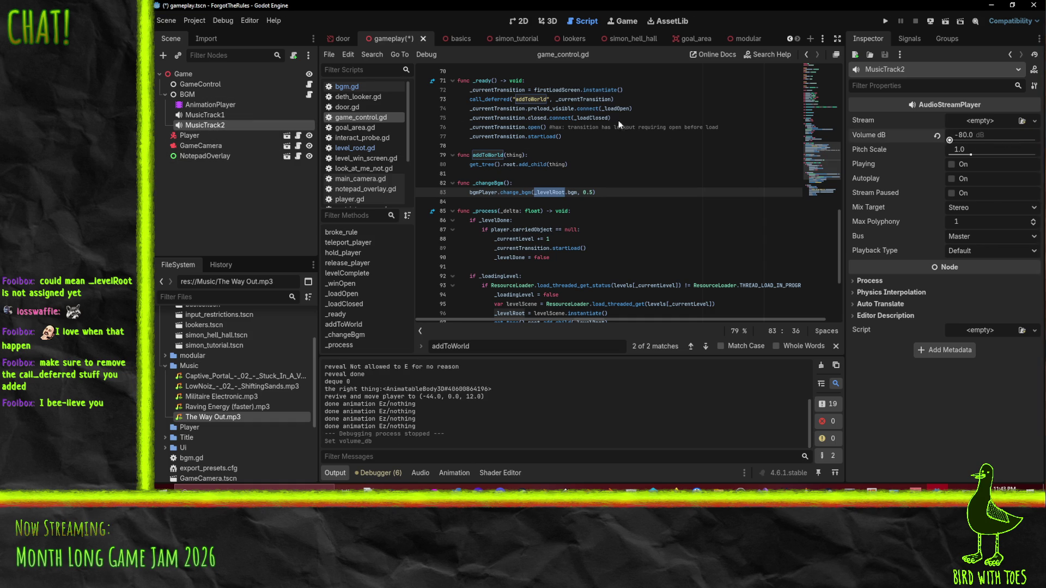
Step: Set the RESET animation's volume keyframe at time 0 to -80 dB and save
{"action": "left_click", "coordinate": [458, 472]}
{"action": "left_click", "coordinate": [536, 221]}
{"action": "left_click", "coordinate": [539, 243]}
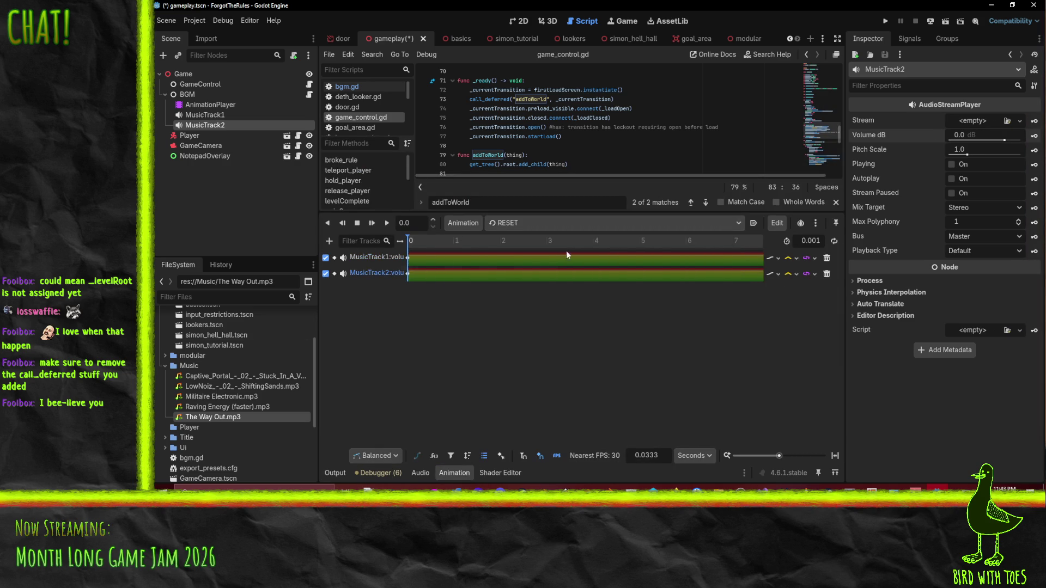
{"action": "left_click_drag", "start_coordinate": [978, 141], "coordinate": [949, 141]}
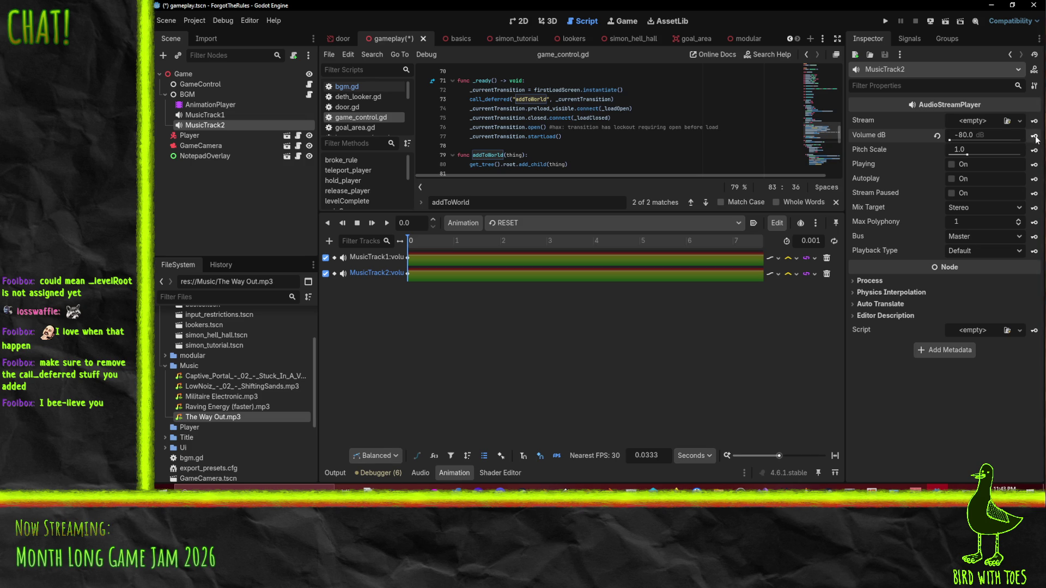
{"action": "left_click", "coordinate": [407, 259]}
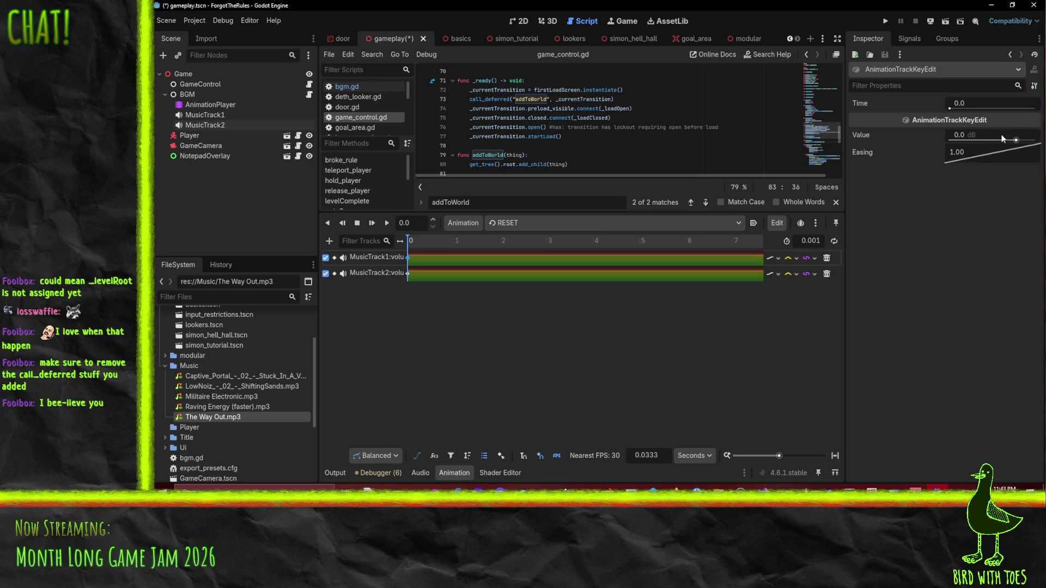
{"action": "left_click_drag", "start_coordinate": [1005, 139], "coordinate": [949, 139]}
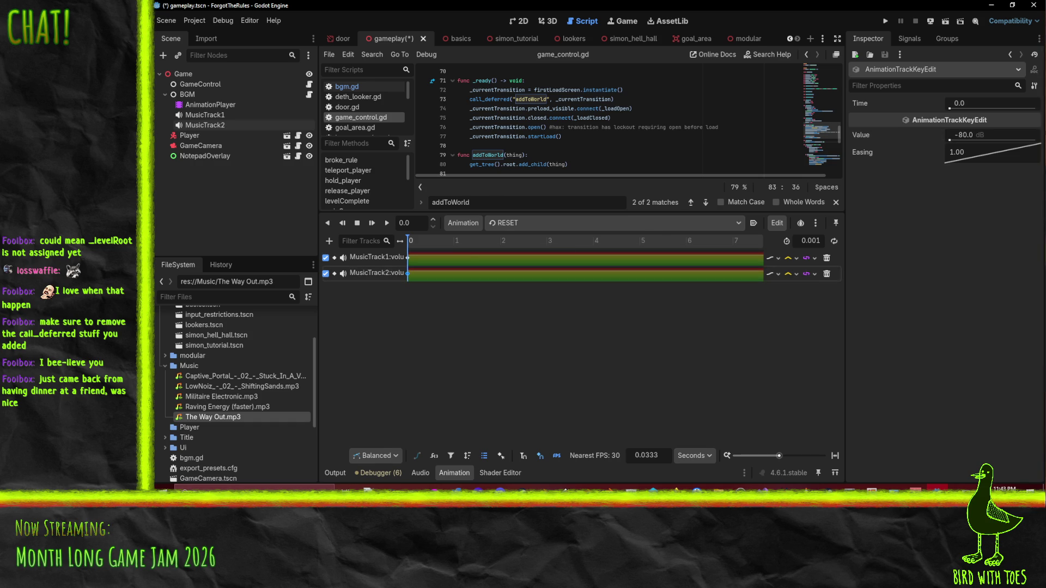
{"action": "key", "text": "ctrl+s"}
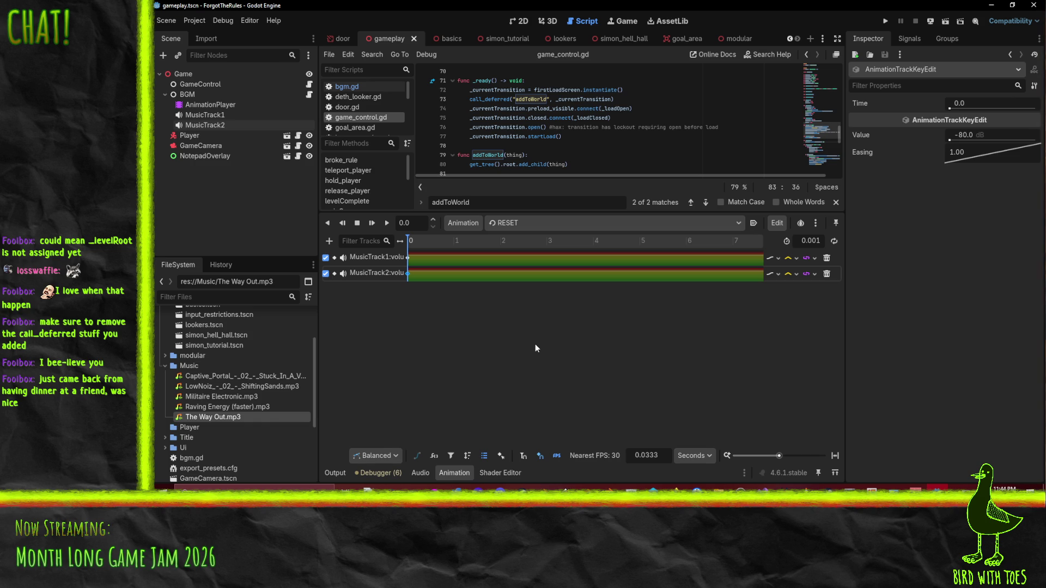
Step: Test-run the game past the title screen into the first level, then close the game window
{"action": "key", "text": "F5"}
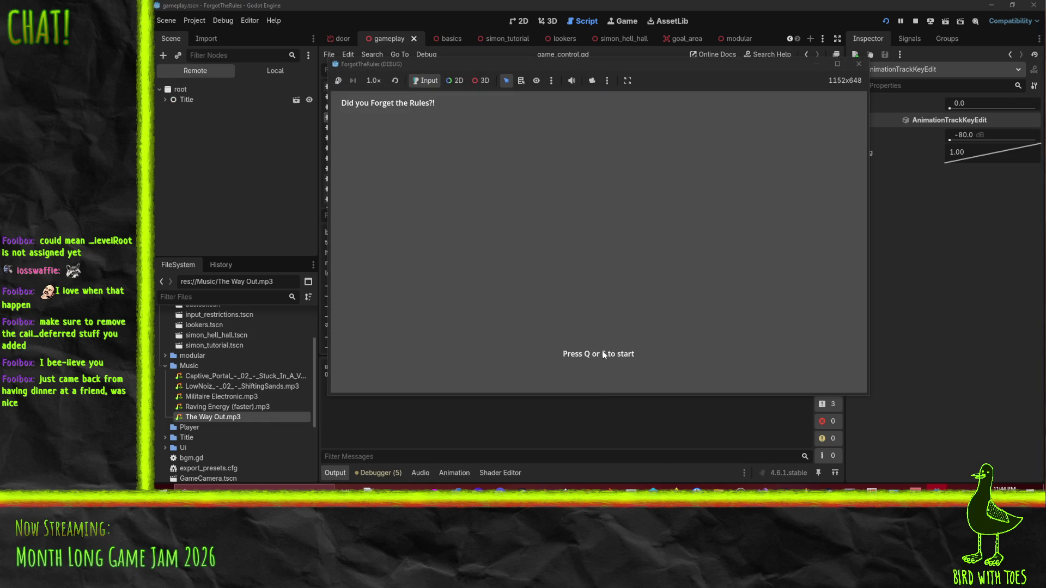
{"action": "key", "text": "q"}
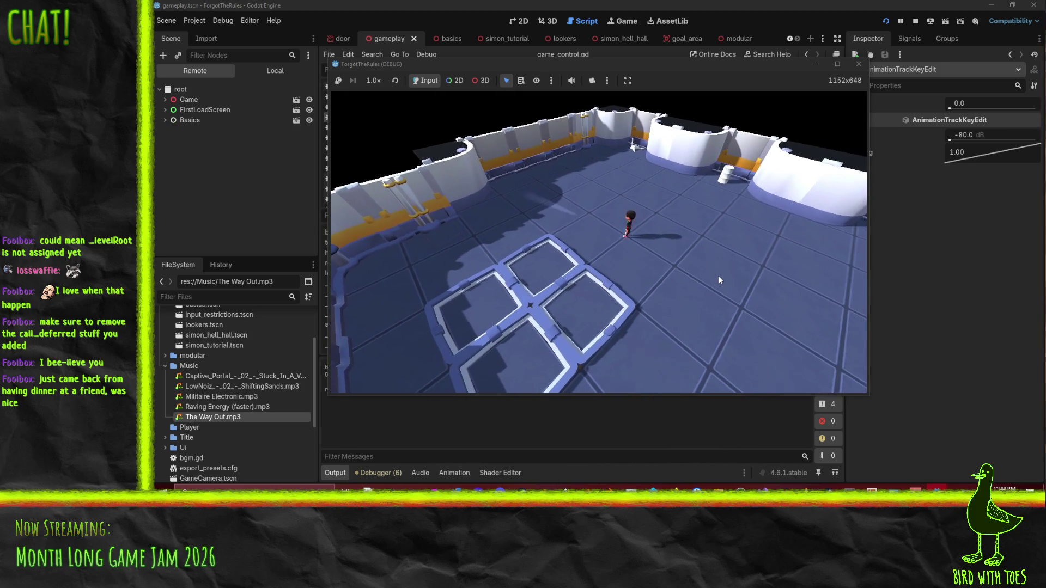
{"action": "left_click", "coordinate": [858, 64]}
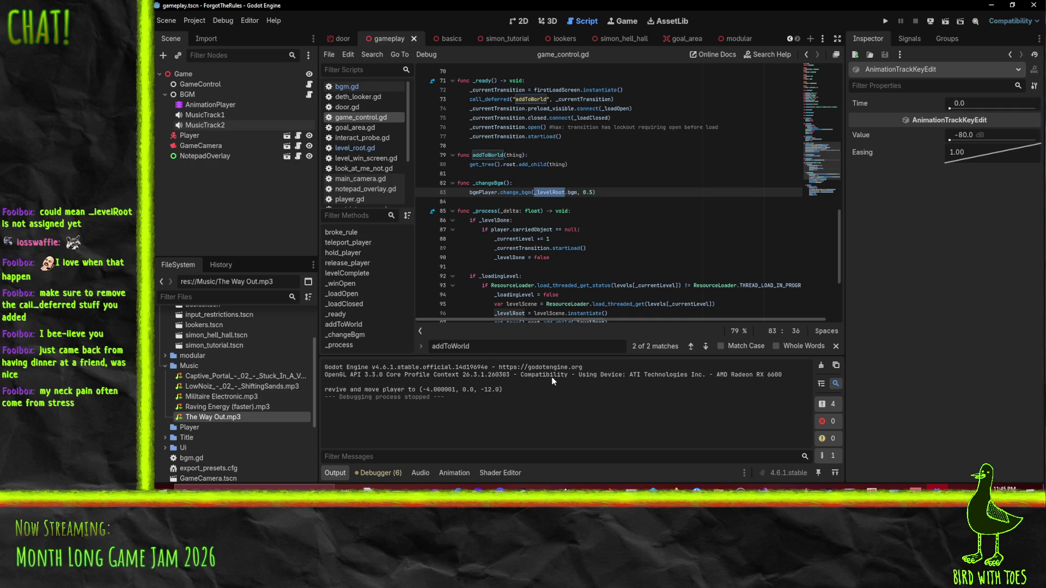
Step: Review game_control.gd's level-loading code back to the top, then collapse the BGM node's children
{"action": "left_click", "coordinate": [513, 247]}
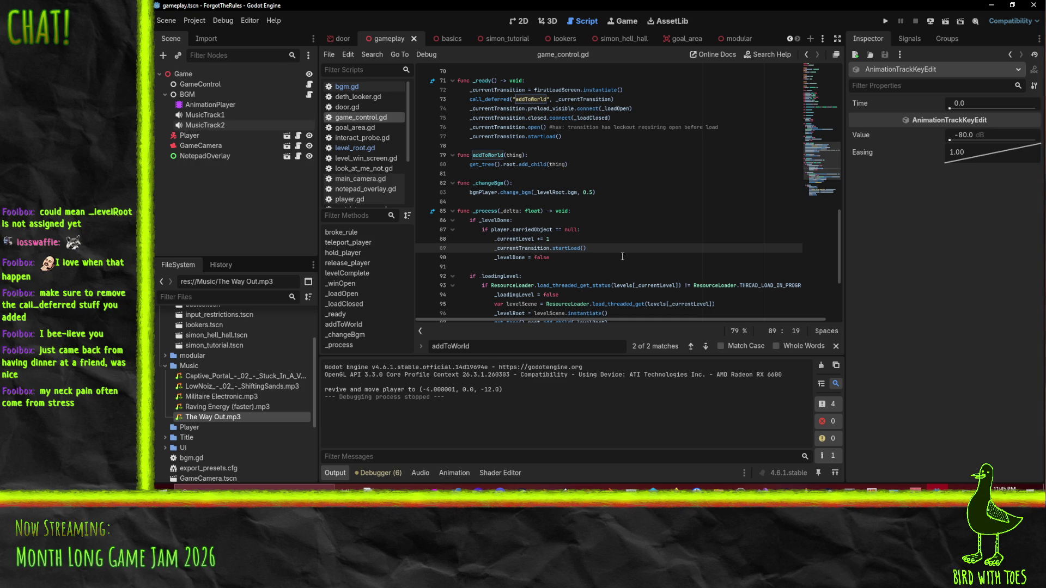
{"action": "left_click", "coordinate": [631, 235]}
{"action": "scroll", "coordinate": [631, 235], "scroll_direction": "down", "scroll_amount": 4}
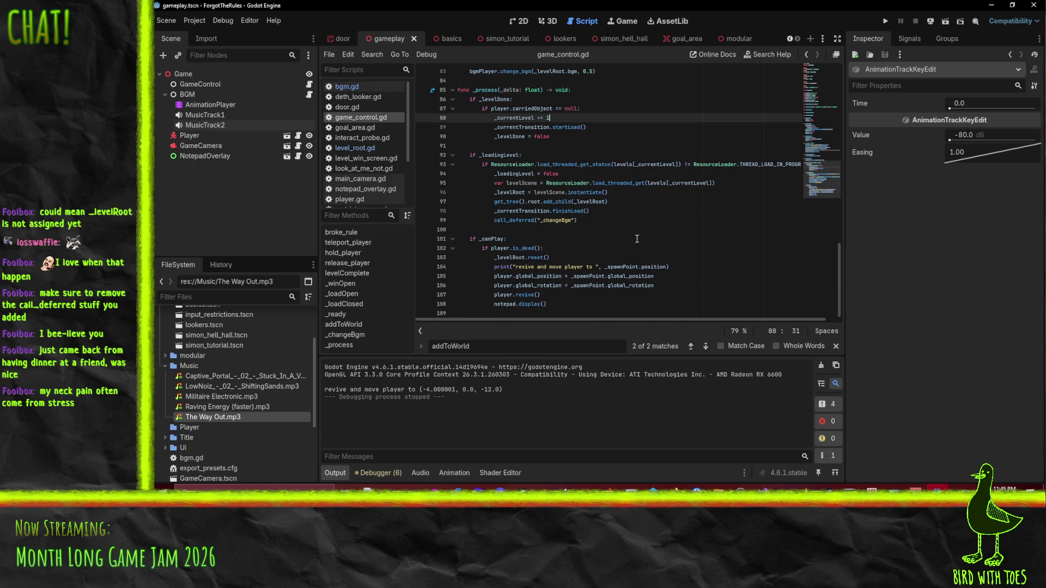
{"action": "left_click", "coordinate": [654, 229]}
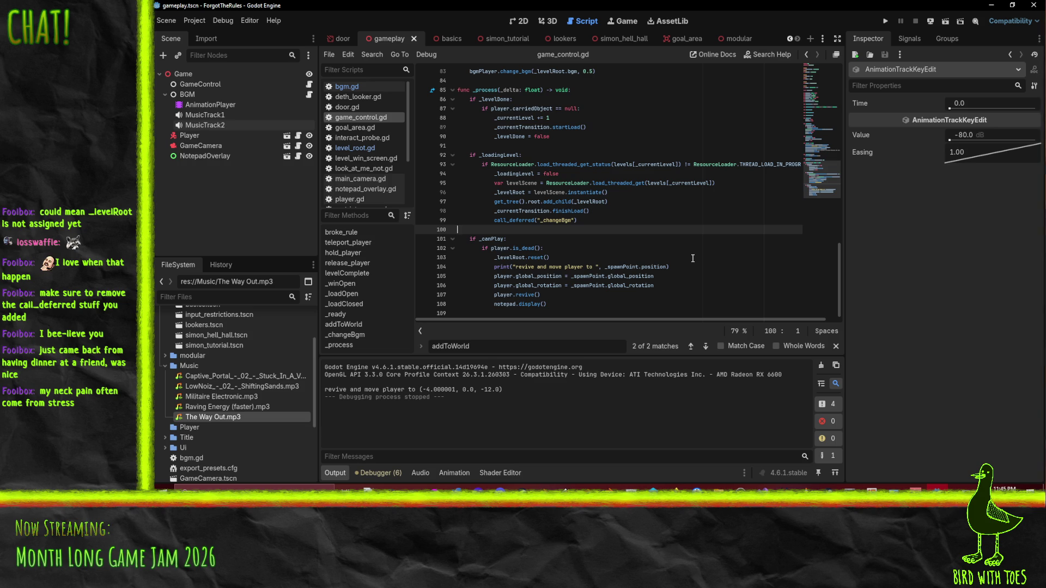
{"action": "scroll", "coordinate": [693, 259], "scroll_direction": "up", "scroll_amount": 13}
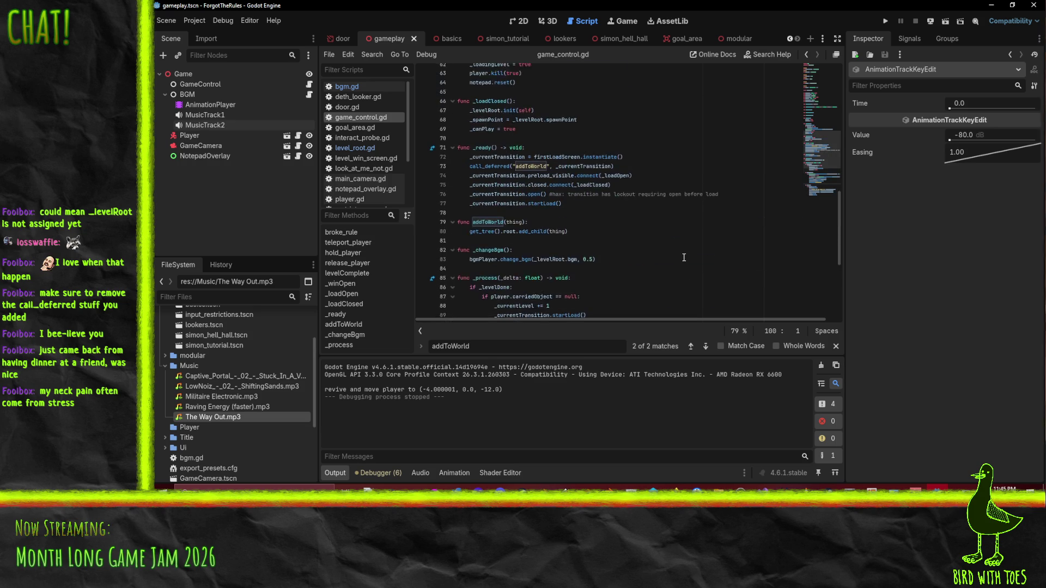
{"action": "scroll", "coordinate": [699, 201], "scroll_direction": "up", "scroll_amount": 1}
{"action": "left_click", "coordinate": [706, 174]}
{"action": "scroll", "coordinate": [706, 175], "scroll_direction": "up", "scroll_amount": 2}
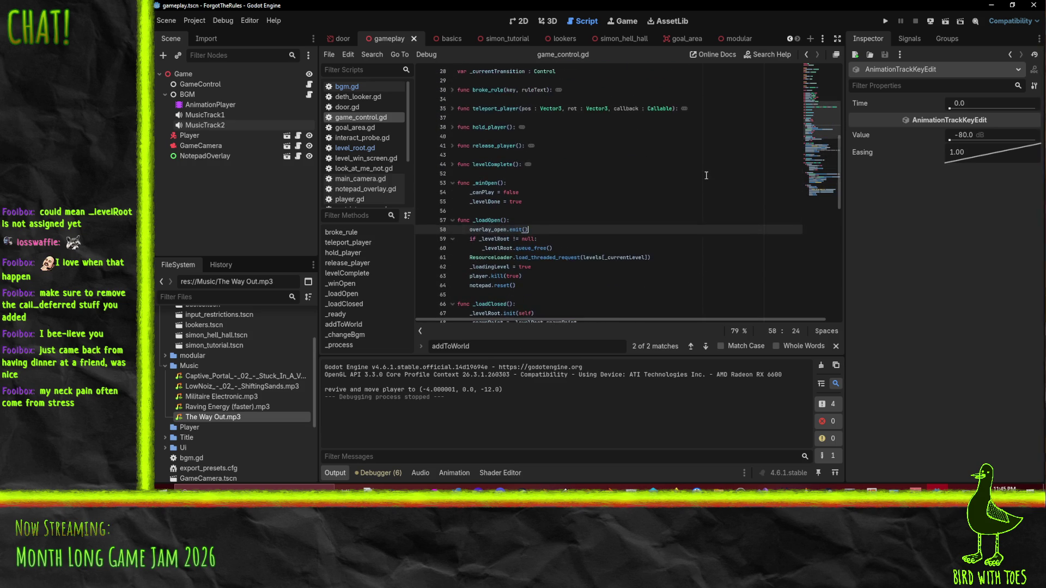
{"action": "key", "text": "Page_Up"}
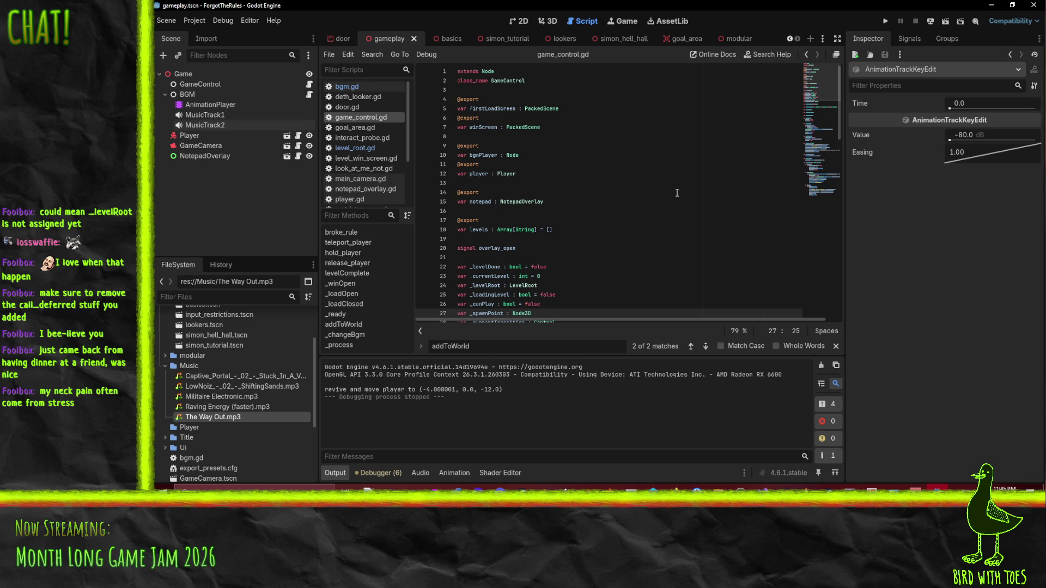
{"action": "left_click", "coordinate": [166, 96]}
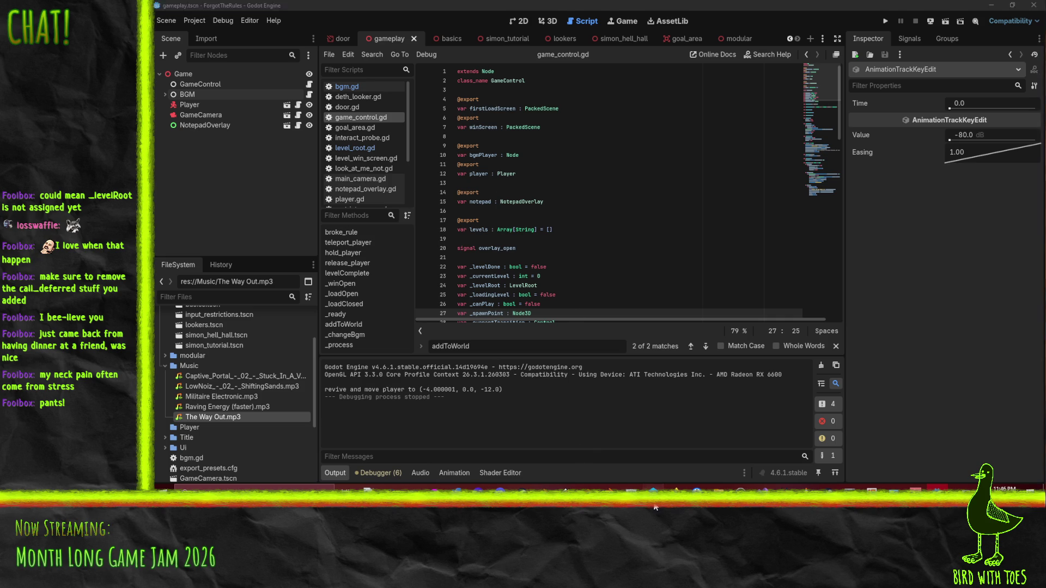
Step: Switch from Godot over to the Perforce Helix P4V window
{"action": "key", "text": "alt+Tab"}
Step: Show the Workspace tree and collapse the Ui folder
{"action": "left_click", "coordinate": [217, 74]}
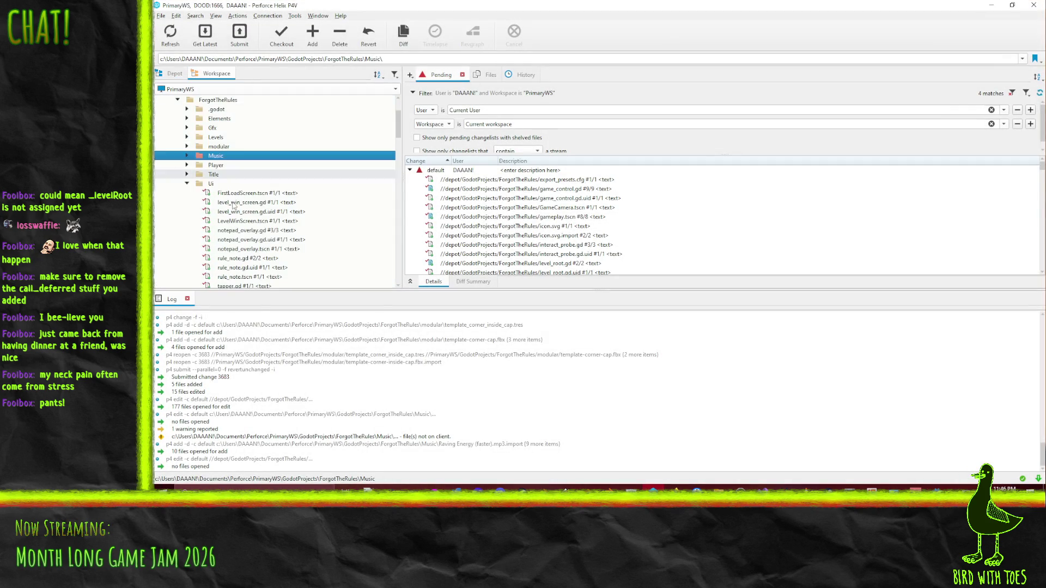
{"action": "left_click", "coordinate": [187, 184]}
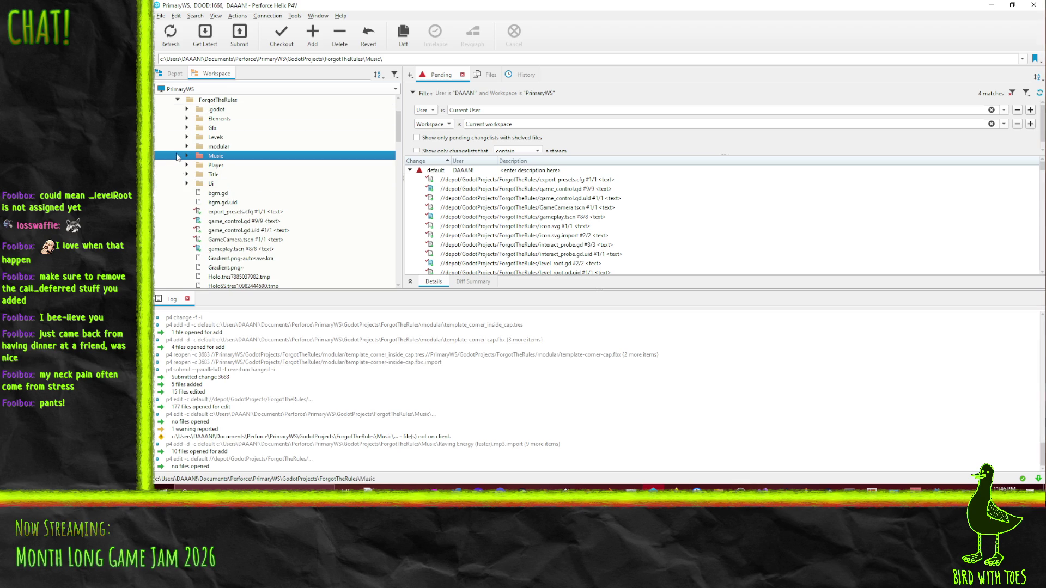
{"action": "scroll", "coordinate": [256, 248], "scroll_direction": "down", "scroll_amount": 3}
{"action": "scroll", "coordinate": [283, 250], "scroll_direction": "up", "scroll_amount": 3}
{"action": "scroll", "coordinate": [306, 253], "scroll_direction": "down", "scroll_amount": 1}
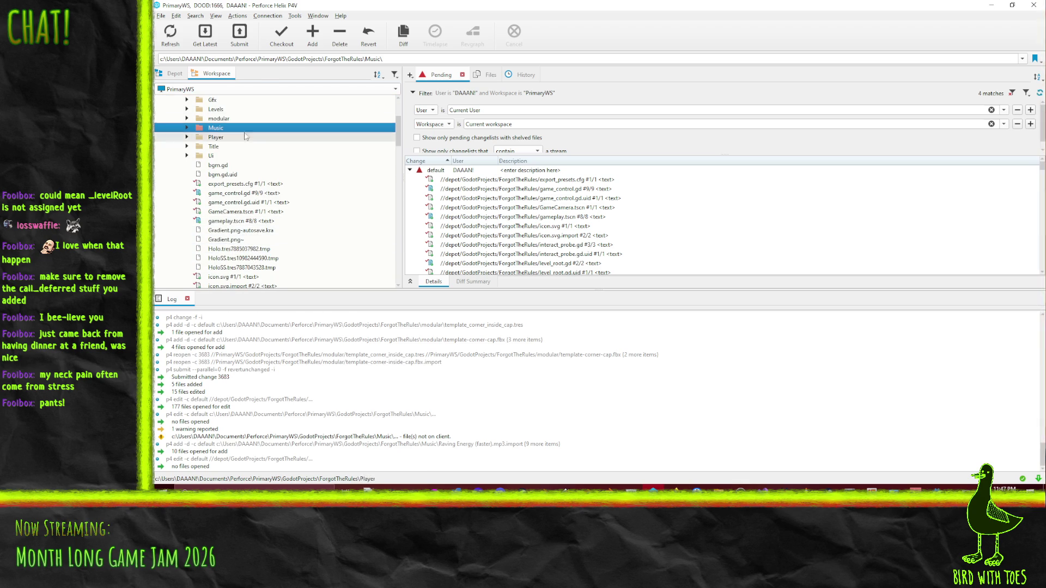
{"action": "scroll", "coordinate": [185, 207], "scroll_direction": "up", "scroll_amount": 3}
Step: Add the Music folder to the default pending changelist and expand its file list
{"action": "mouse_move", "coordinate": [216, 212]}
{"action": "left_mouse_down"}
{"action": "mouse_move", "coordinate": [498, 165]}
{"action": "mouse_move", "coordinate": [462, 173]}
{"action": "left_mouse_up"}
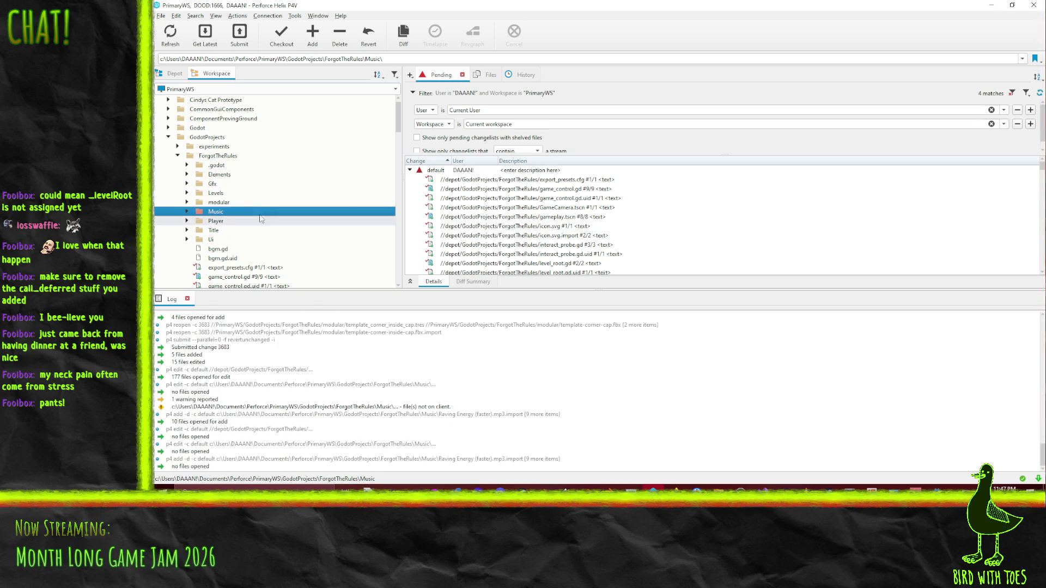
{"action": "left_click", "coordinate": [187, 212]}
{"action": "scroll", "coordinate": [221, 223], "scroll_direction": "down", "scroll_amount": 4}
{"action": "scroll", "coordinate": [221, 218], "scroll_direction": "up", "scroll_amount": 1}
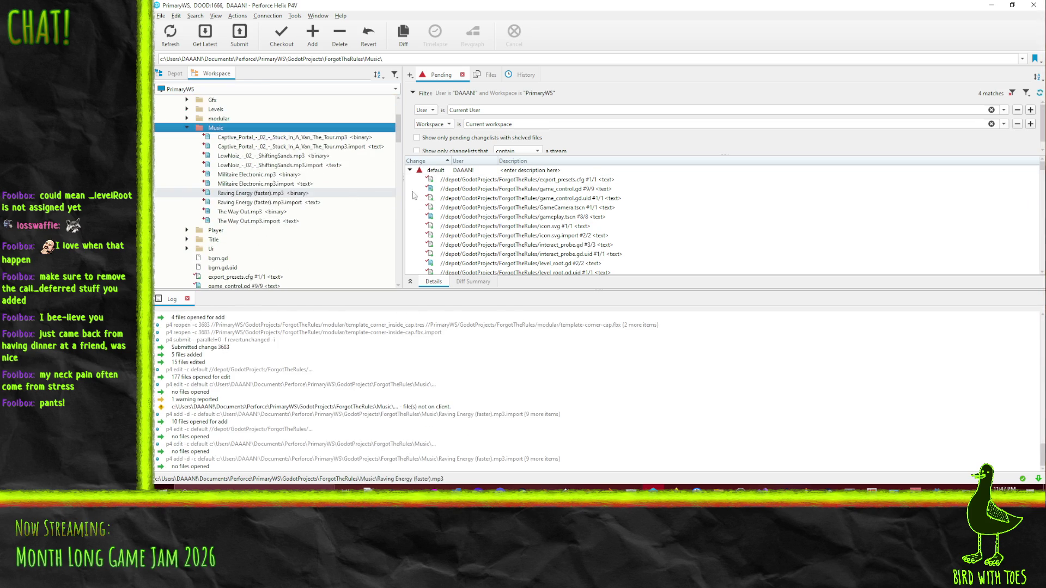
{"action": "left_click", "coordinate": [441, 171]}
Step: Save the default changelist as a new pending changelist described 'Forgot - Music'
{"action": "right_click", "coordinate": [441, 171]}
{"action": "left_click", "coordinate": [467, 180]}
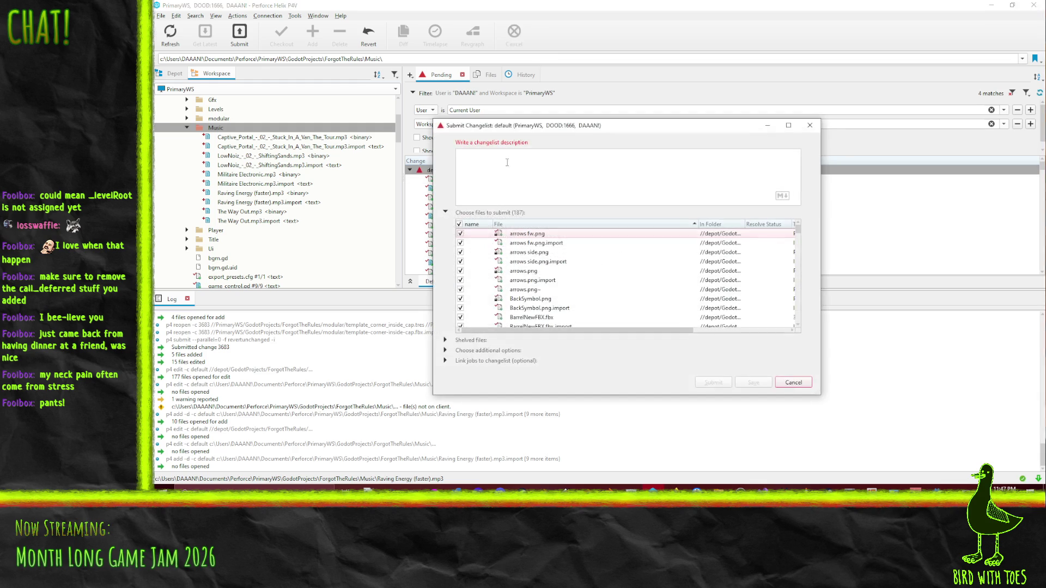
{"action": "type", "text": "F"}
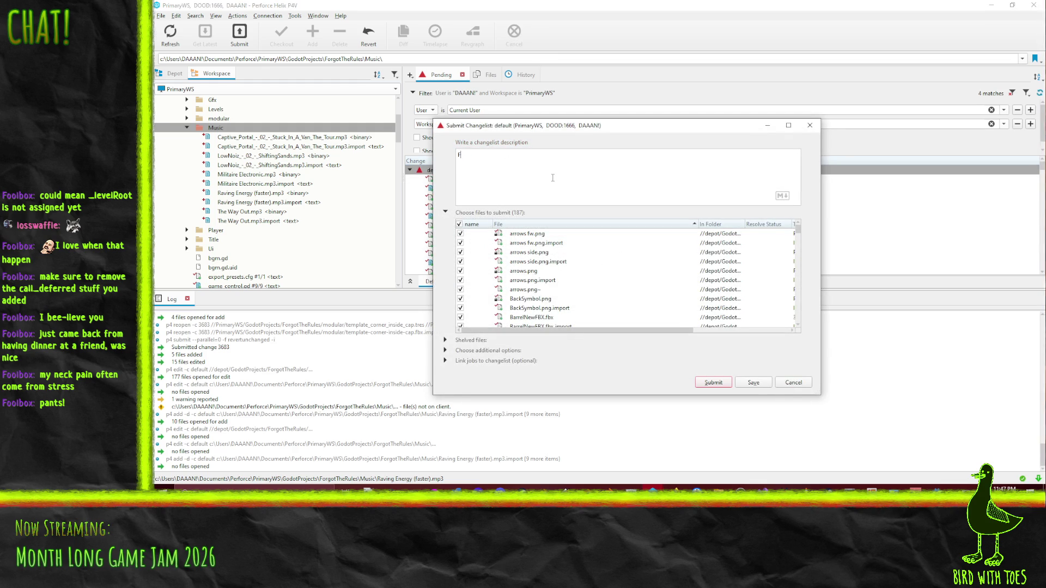
{"action": "type", "text": "orgot - Music"}
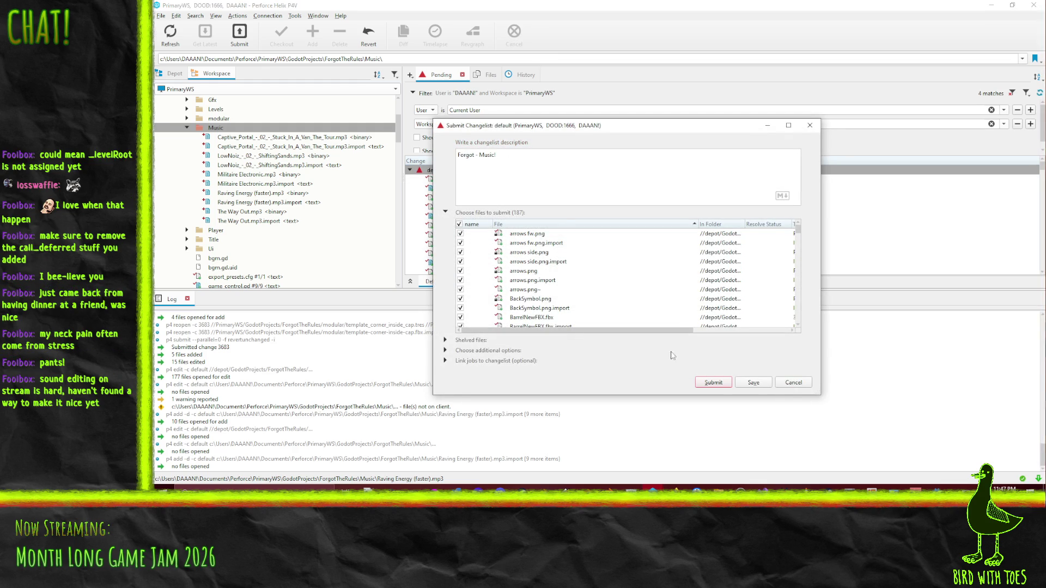
{"action": "left_click", "coordinate": [751, 385]}
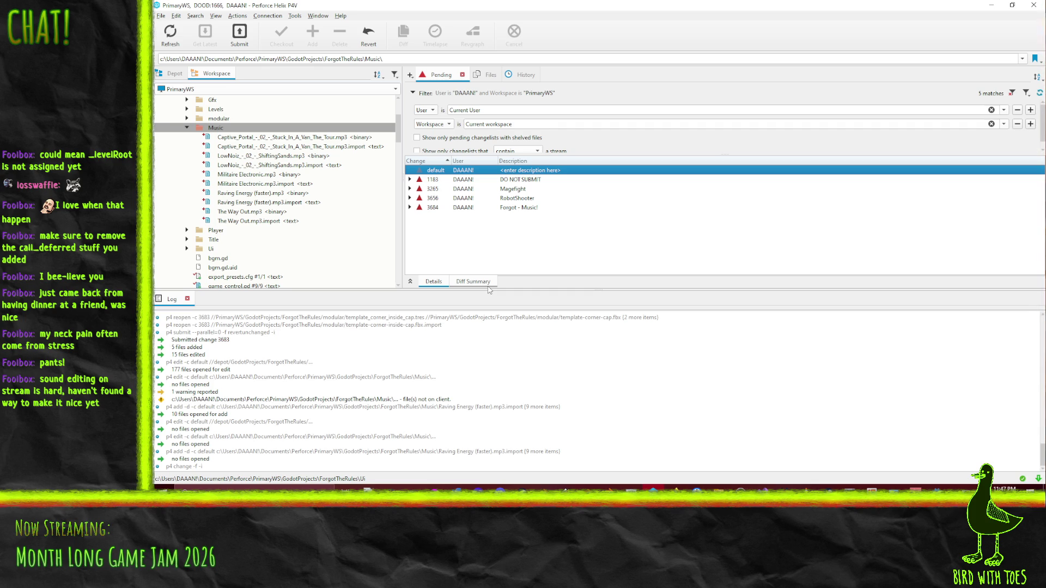
Step: Select the Captive Portal track, then collapse the Music folder in the workspace tree
{"action": "scroll", "coordinate": [240, 217], "scroll_direction": "up", "scroll_amount": 3}
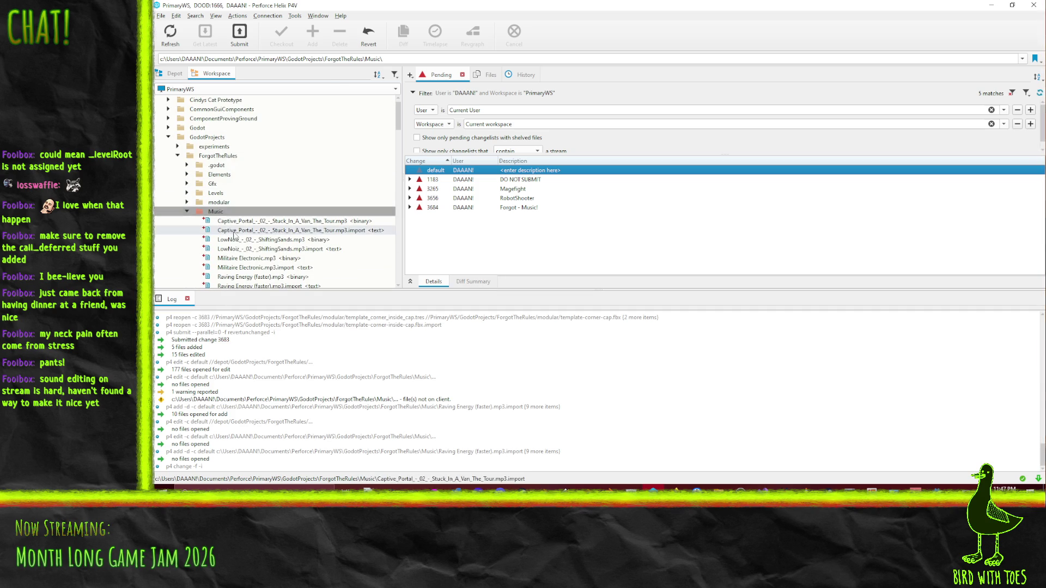
{"action": "mouse_move", "coordinate": [225, 233]}
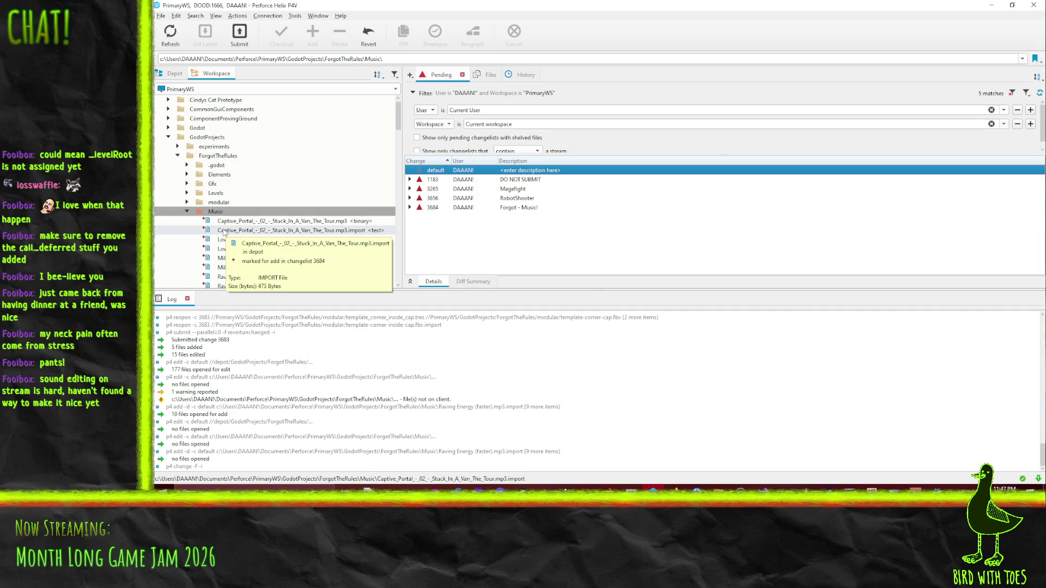
{"action": "left_click", "coordinate": [187, 220]}
{"action": "left_click", "coordinate": [187, 211]}
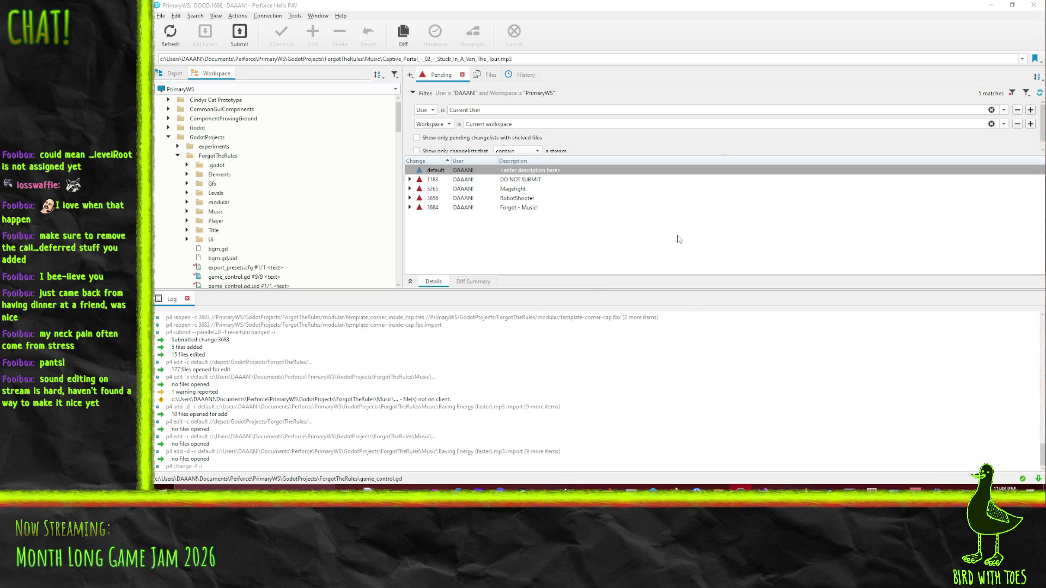
Step: Check the Depot view, dismiss its notice, and select bgm.gd.uid back in the Workspace tree
{"action": "left_click", "coordinate": [170, 76]}
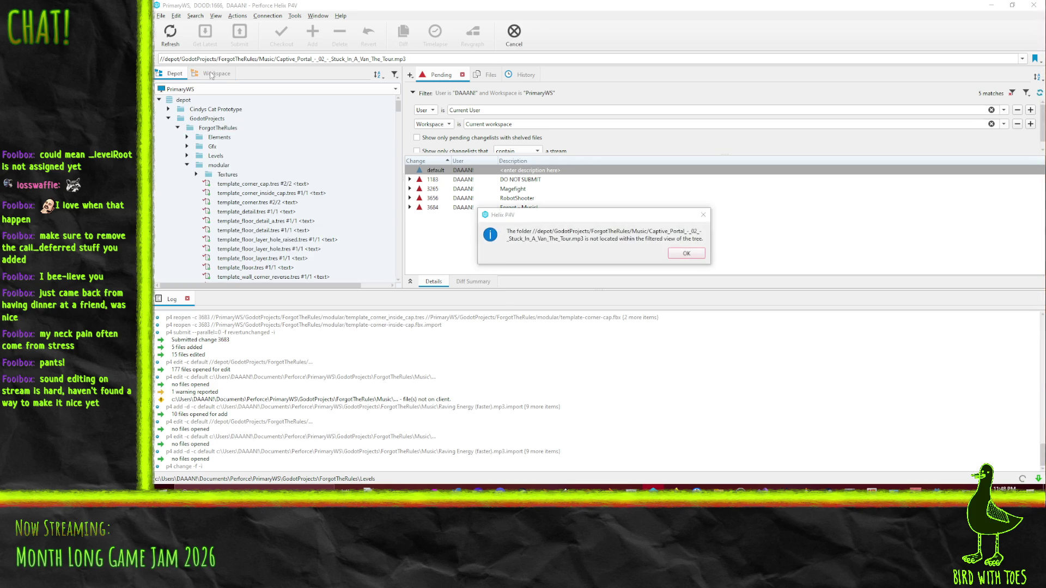
{"action": "left_click", "coordinate": [694, 254]}
{"action": "left_click", "coordinate": [213, 78]}
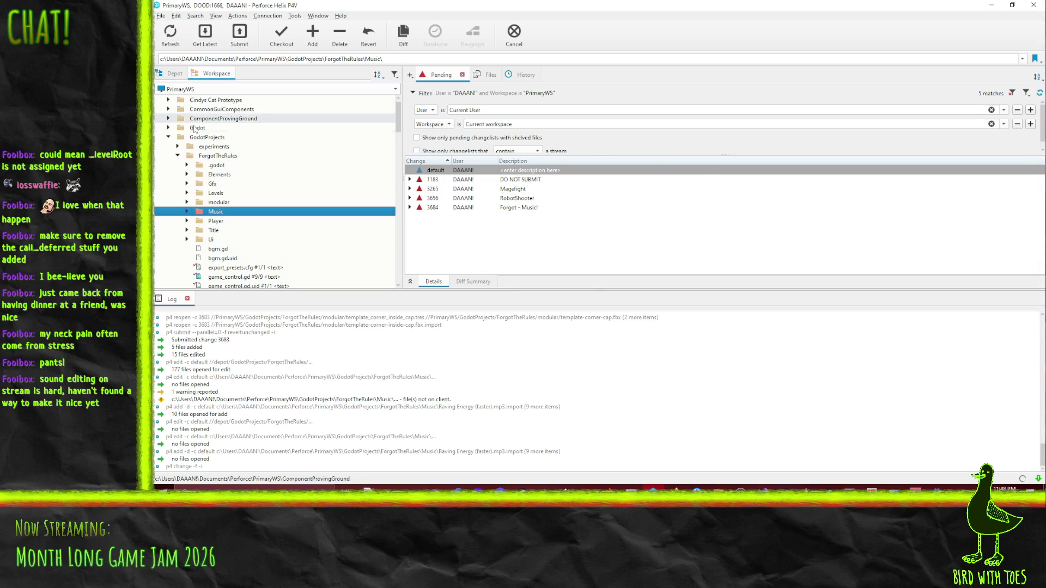
{"action": "scroll", "coordinate": [220, 211], "scroll_direction": "down", "scroll_amount": 3}
{"action": "left_click", "coordinate": [221, 174]}
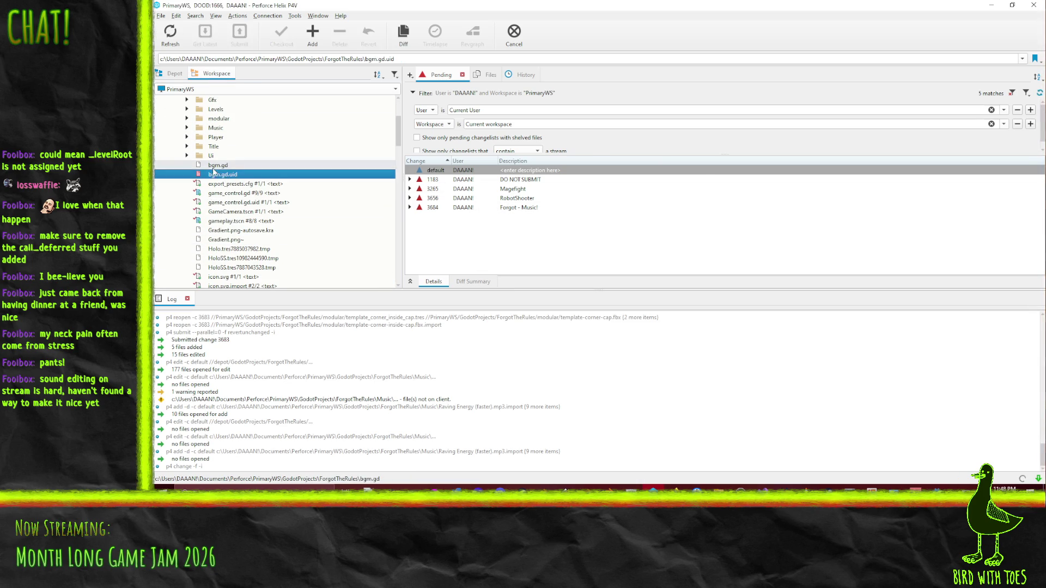
Step: Add bgm.gd to changelist 3684 and submit the changelist
{"action": "mouse_move", "coordinate": [212, 172]}
{"action": "left_mouse_down"}
{"action": "mouse_move", "coordinate": [454, 177]}
{"action": "mouse_move", "coordinate": [434, 219]}
{"action": "left_mouse_up"}
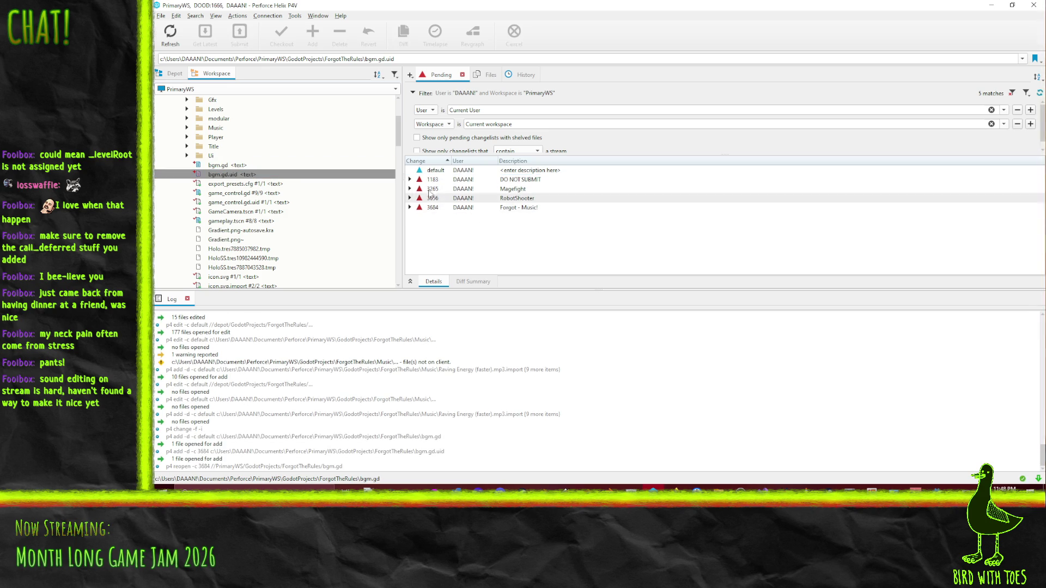
{"action": "right_click", "coordinate": [432, 211]}
{"action": "left_click", "coordinate": [477, 221]}
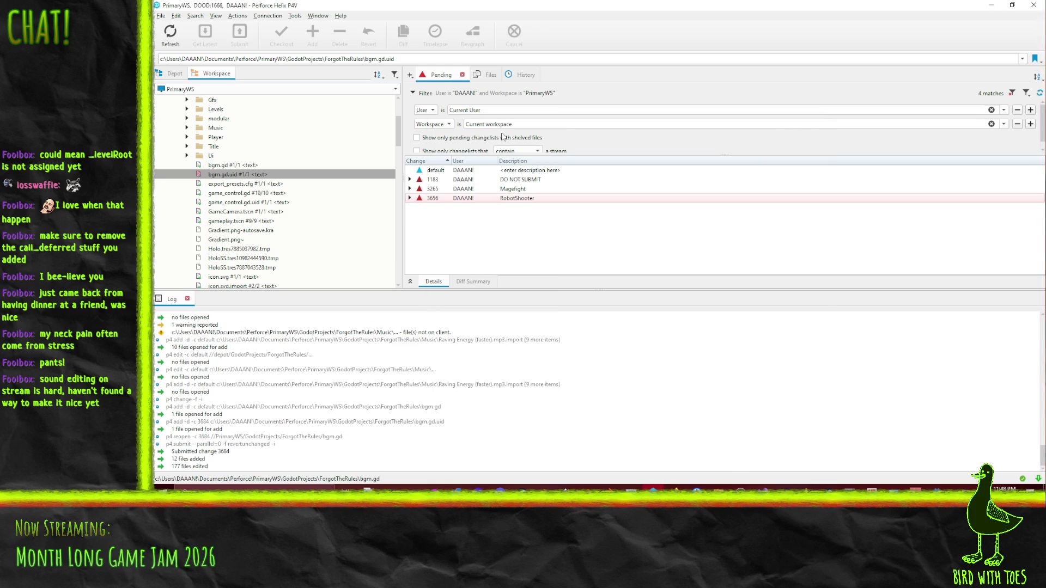
{"action": "left_click", "coordinate": [524, 75]}
Step: Return to the pending changelists, minimize P4V, and click empty line 21 in Godot
{"action": "left_click", "coordinate": [441, 75]}
{"action": "left_click", "coordinate": [989, 5]}
{"action": "left_click", "coordinate": [587, 259]}
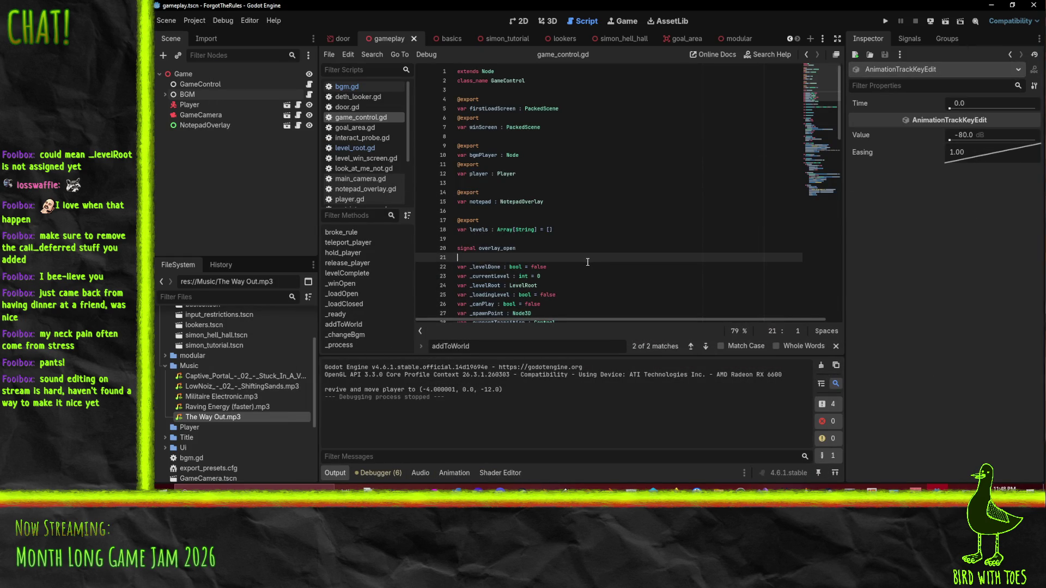
Step: Browse File Explorer to F:\DAAAN\Git\Windows and select SoundBrowzr.exe
{"action": "mouse_move", "coordinate": [717, 490]}
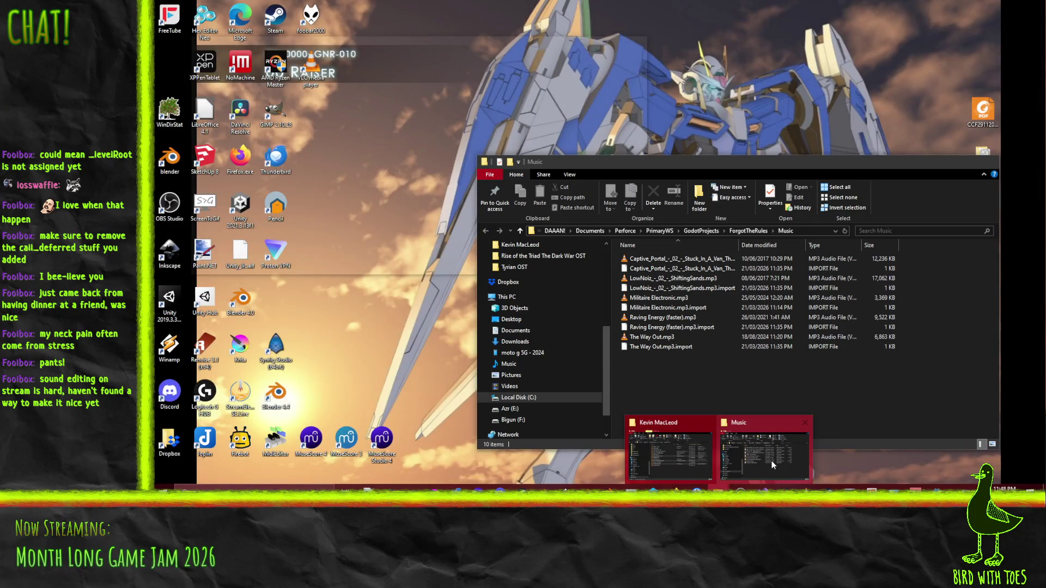
{"action": "left_click", "coordinate": [767, 461]}
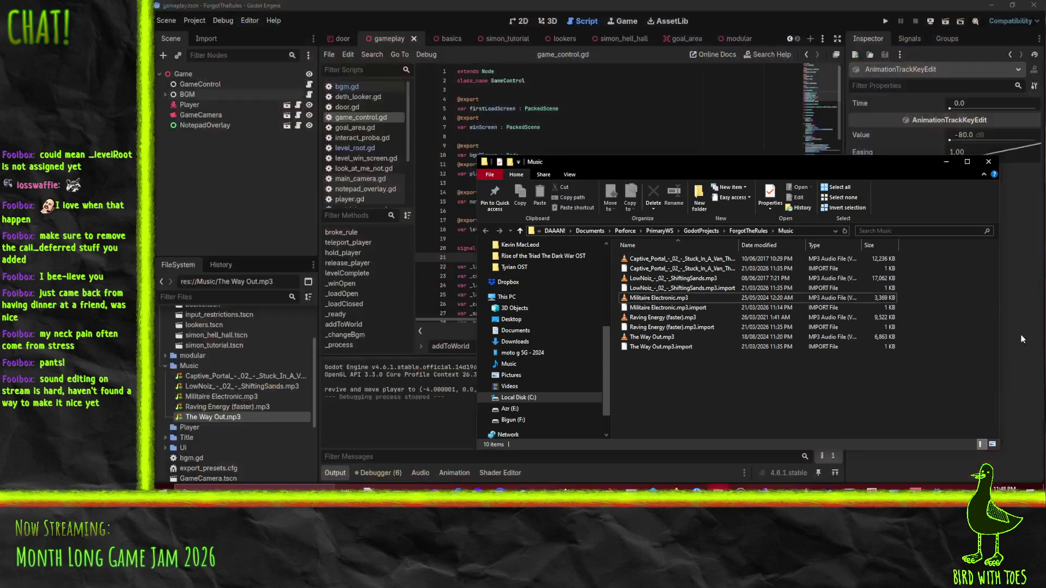
{"action": "left_click", "coordinate": [589, 231]}
{"action": "left_click", "coordinate": [722, 317]}
{"action": "scroll", "coordinate": [505, 404], "scroll_direction": "down", "scroll_amount": 1}
{"action": "left_click", "coordinate": [510, 386]}
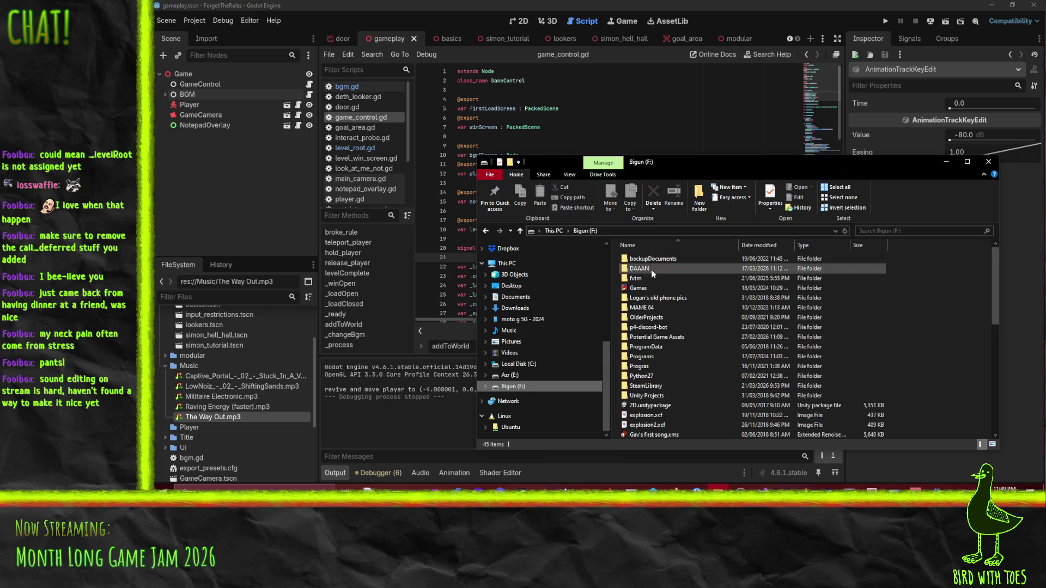
{"action": "double_click", "coordinate": [653, 268]}
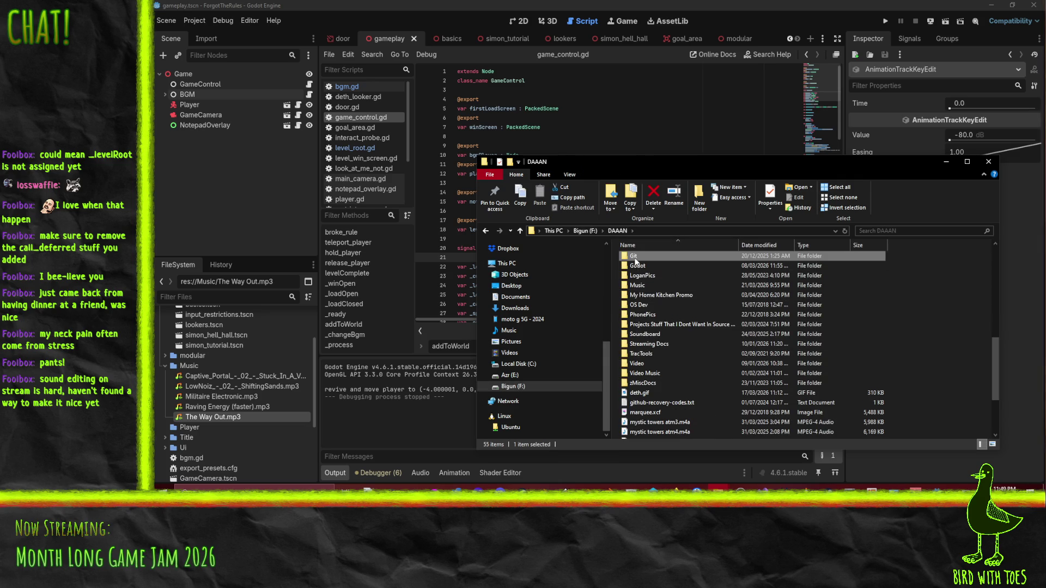
{"action": "double_click", "coordinate": [652, 318]}
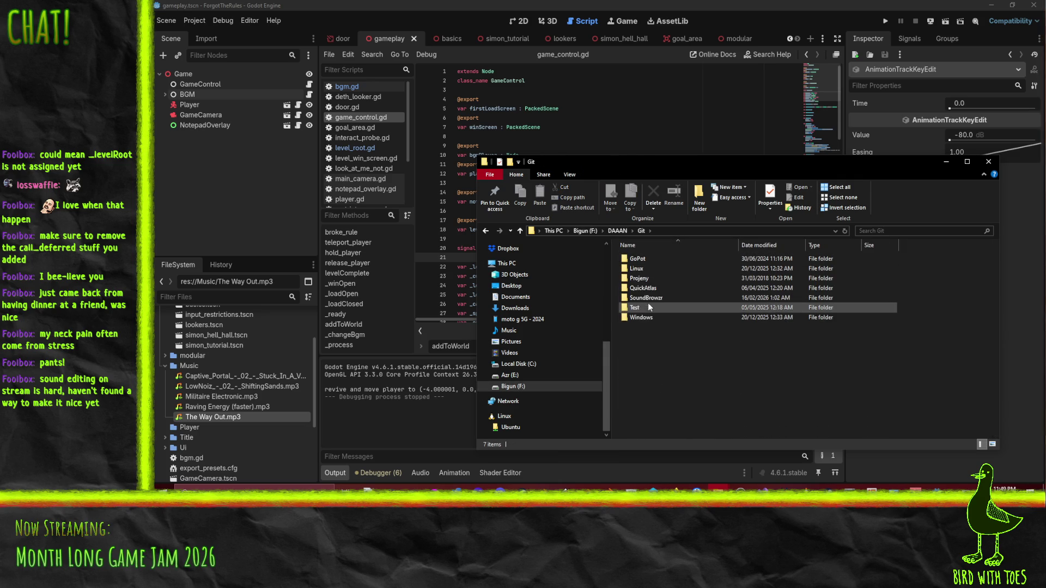
{"action": "double_click", "coordinate": [643, 318]}
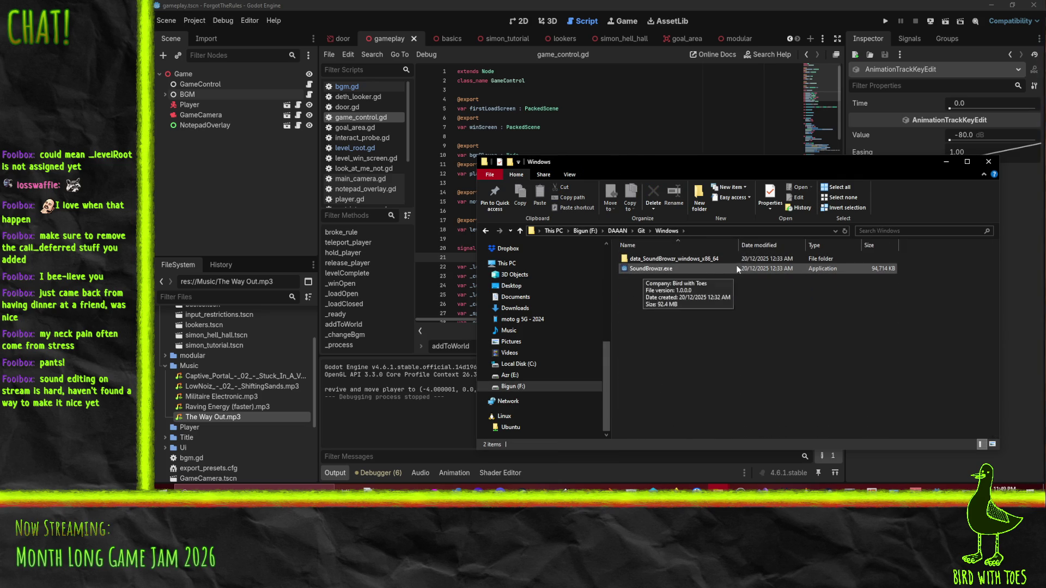
{"action": "left_click", "coordinate": [643, 270]}
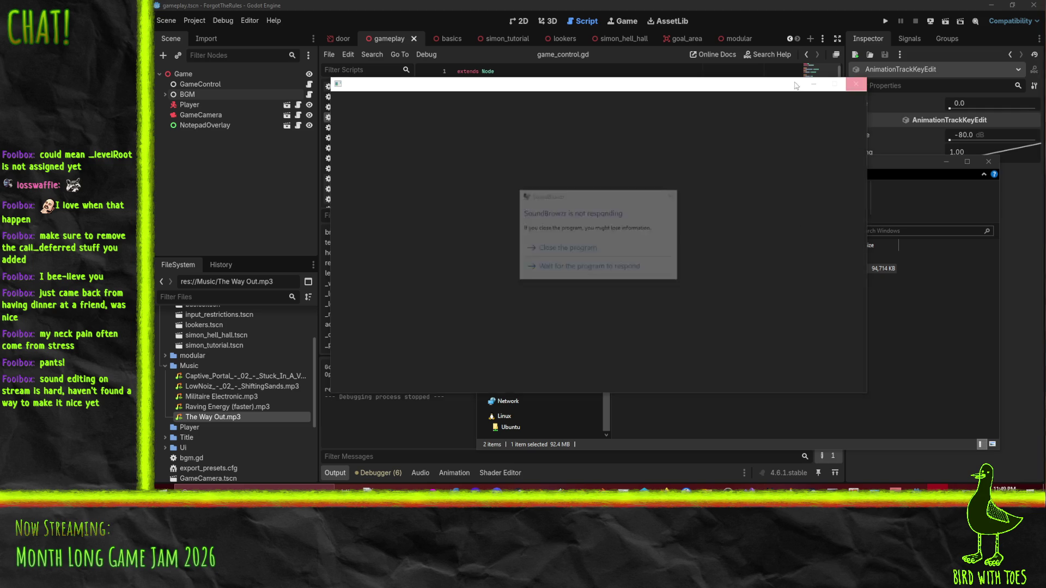
Step: Close the frozen SoundBrowzr, relaunch it, then close its window
{"action": "left_click", "coordinate": [591, 254]}
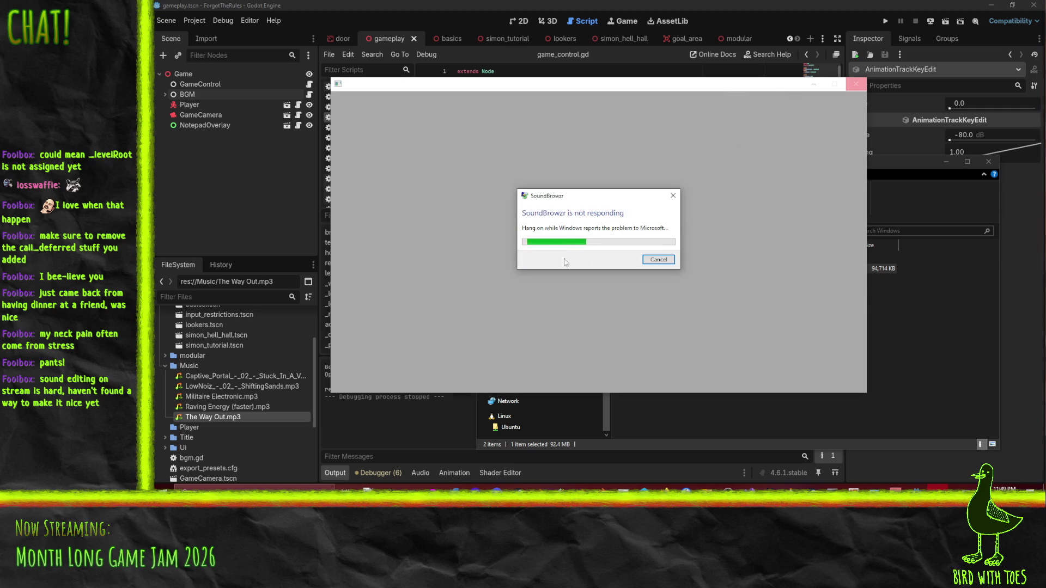
{"action": "double_click", "coordinate": [645, 270]}
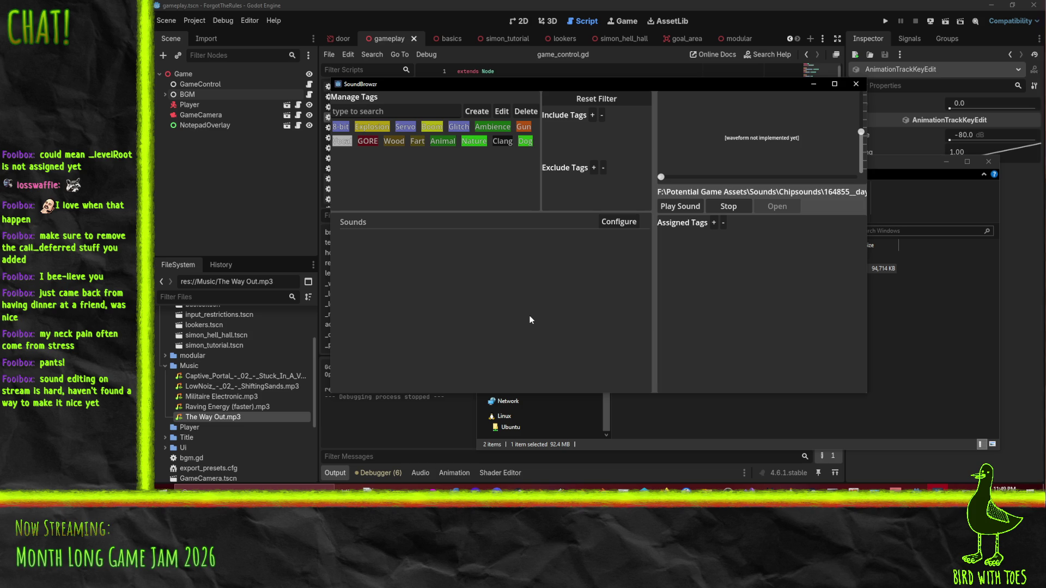
{"action": "left_click", "coordinate": [855, 84]}
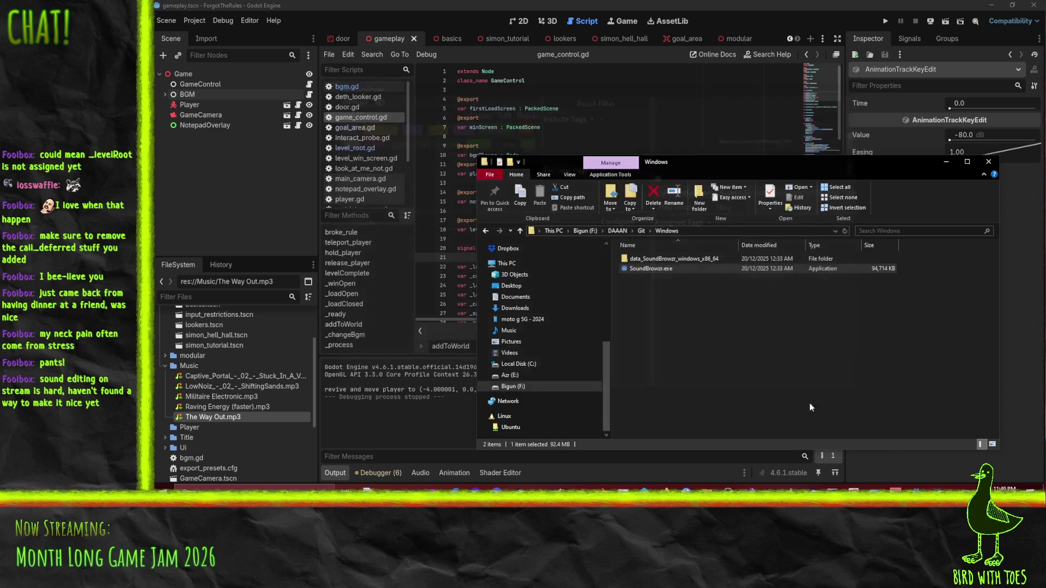
Step: Launch the newer SoundBrowzr.exe from the Git\SoundBrowzr\Windows folder
{"action": "left_click", "coordinate": [641, 230]}
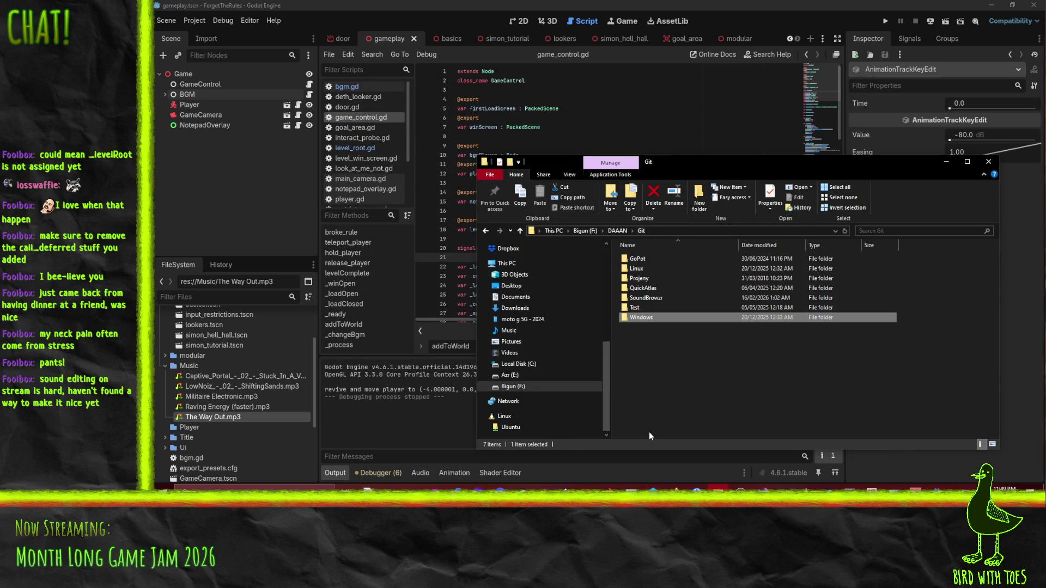
{"action": "double_click", "coordinate": [648, 299]}
{"action": "left_click", "coordinate": [634, 303]}
{"action": "double_click", "coordinate": [634, 299]}
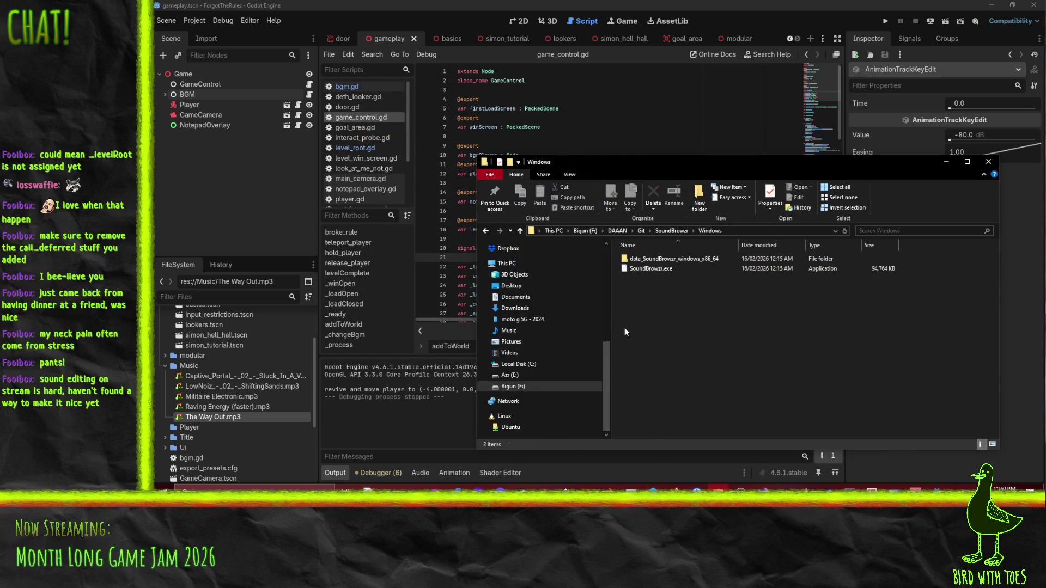
{"action": "double_click", "coordinate": [644, 268]}
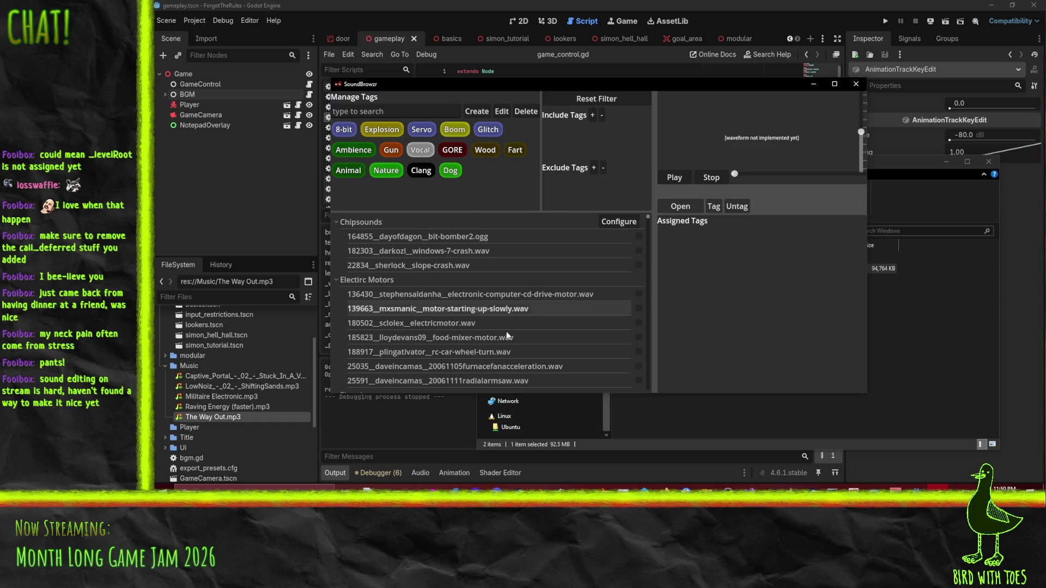
Step: Filter by the Fart tag, reset the filter, then preview EFX SD Sliding Whoosh By 06.wav
{"action": "left_click", "coordinate": [592, 115]}
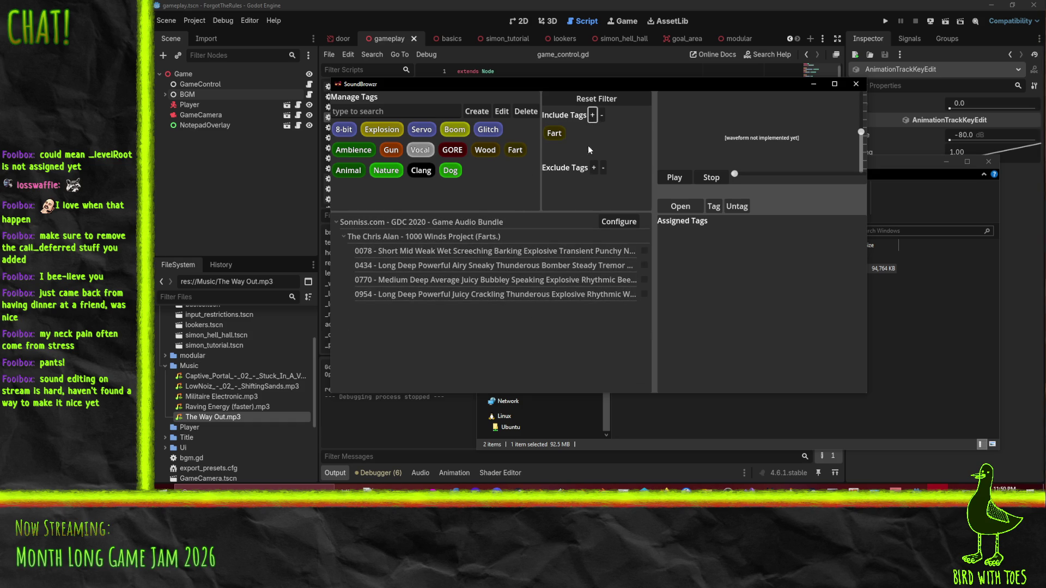
{"action": "left_click", "coordinate": [610, 105]}
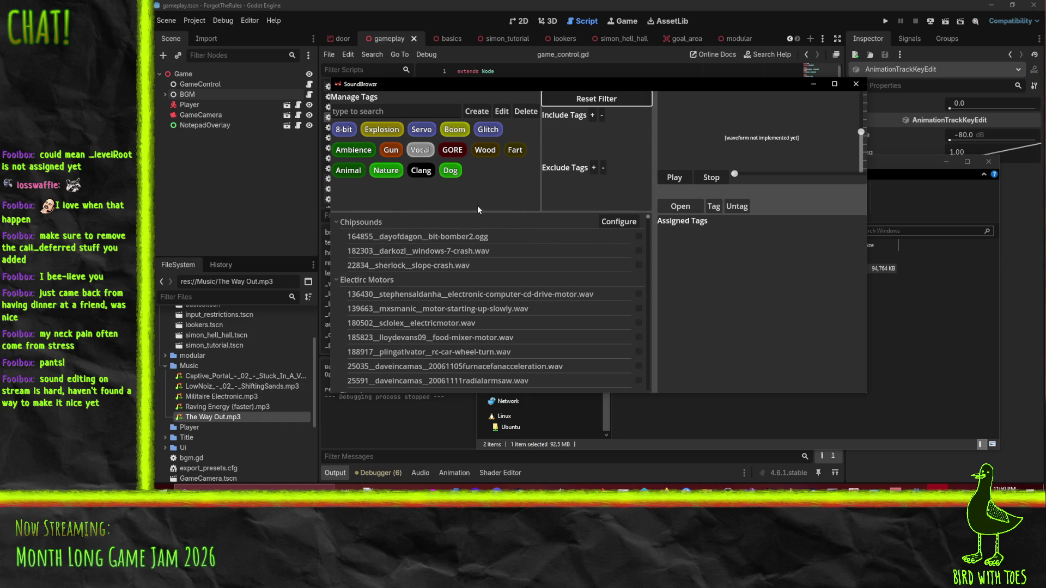
{"action": "scroll", "coordinate": [546, 274], "scroll_direction": "down", "scroll_amount": 3}
{"action": "scroll", "coordinate": [546, 272], "scroll_direction": "down", "scroll_amount": 10}
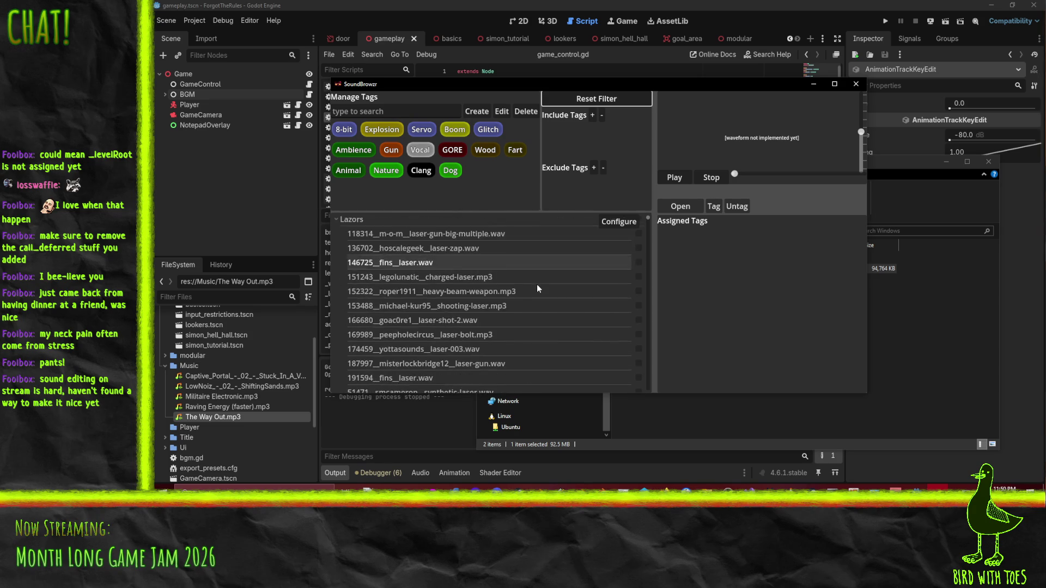
{"action": "scroll", "coordinate": [536, 283], "scroll_direction": "down", "scroll_amount": 15}
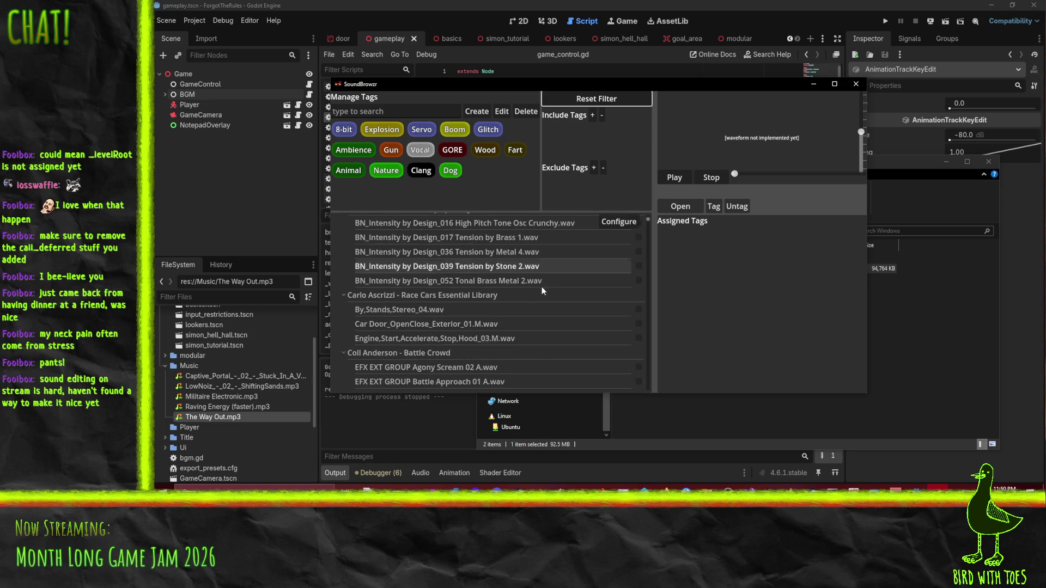
{"action": "scroll", "coordinate": [537, 282], "scroll_direction": "down", "scroll_amount": 8}
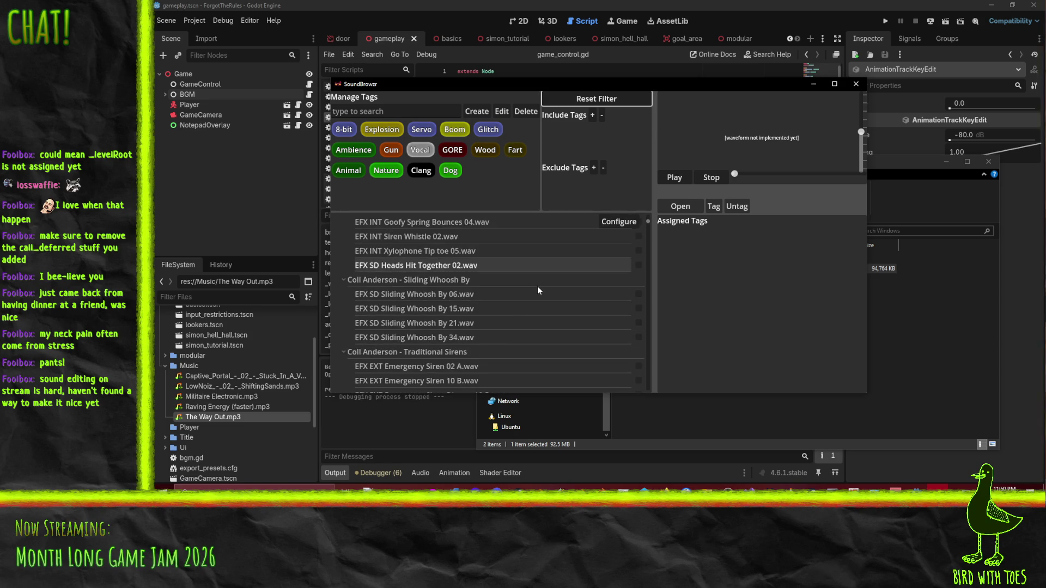
{"action": "left_click", "coordinate": [462, 272]}
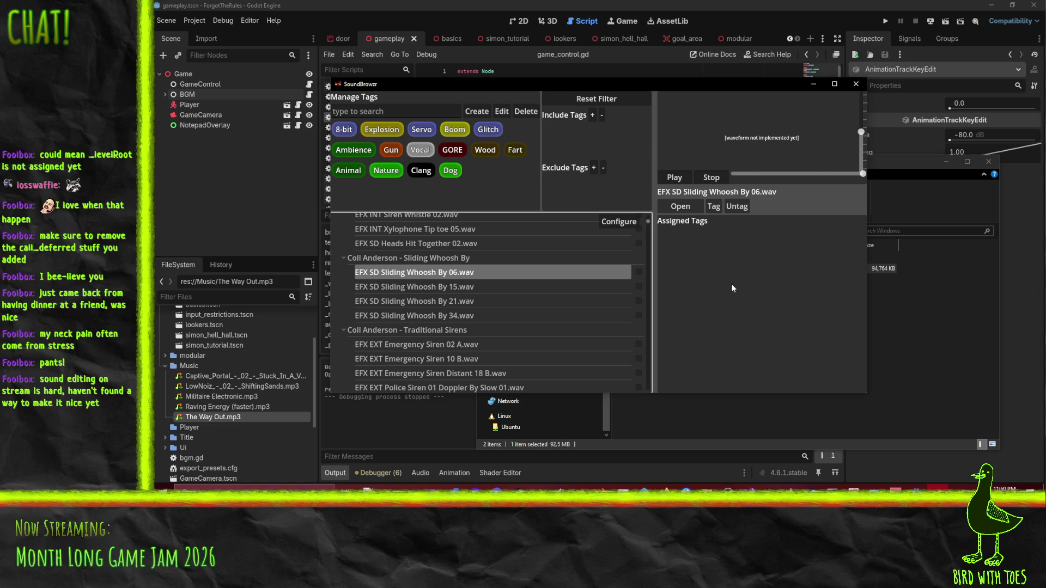
Step: Preview the EFX SD Sliding Whoosh By 15 and 21 sounds
{"action": "left_click", "coordinate": [442, 288]}
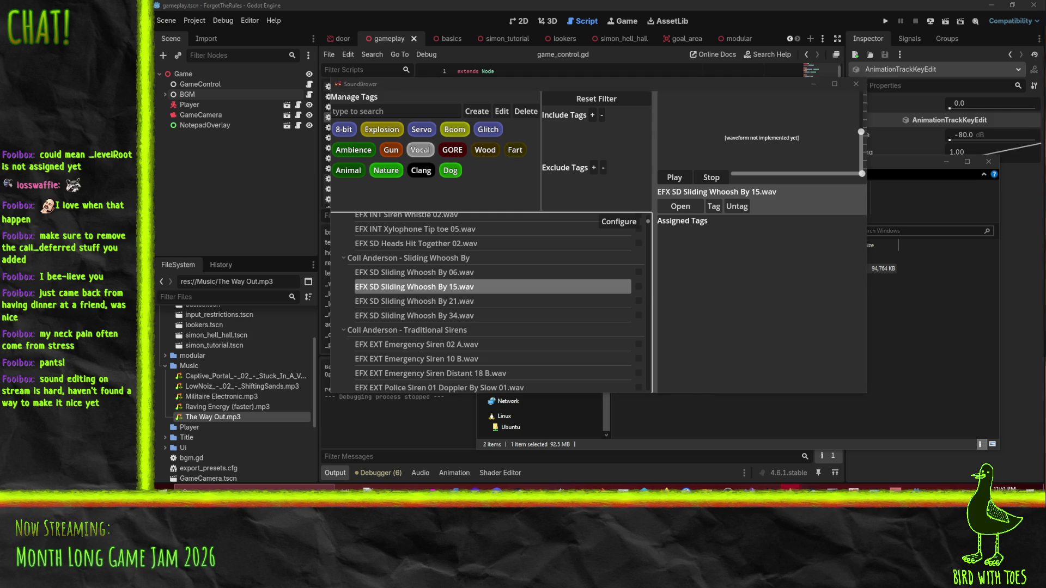
{"action": "left_click", "coordinate": [434, 300]}
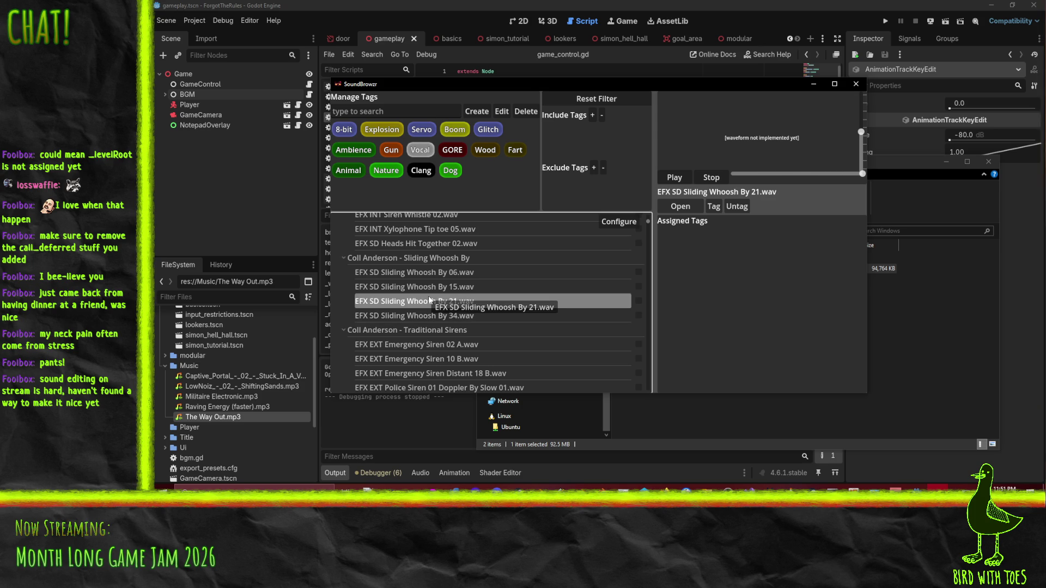
{"action": "scroll", "coordinate": [391, 317], "scroll_direction": "down", "scroll_amount": 10}
{"action": "scroll", "coordinate": [403, 311], "scroll_direction": "down", "scroll_amount": 5}
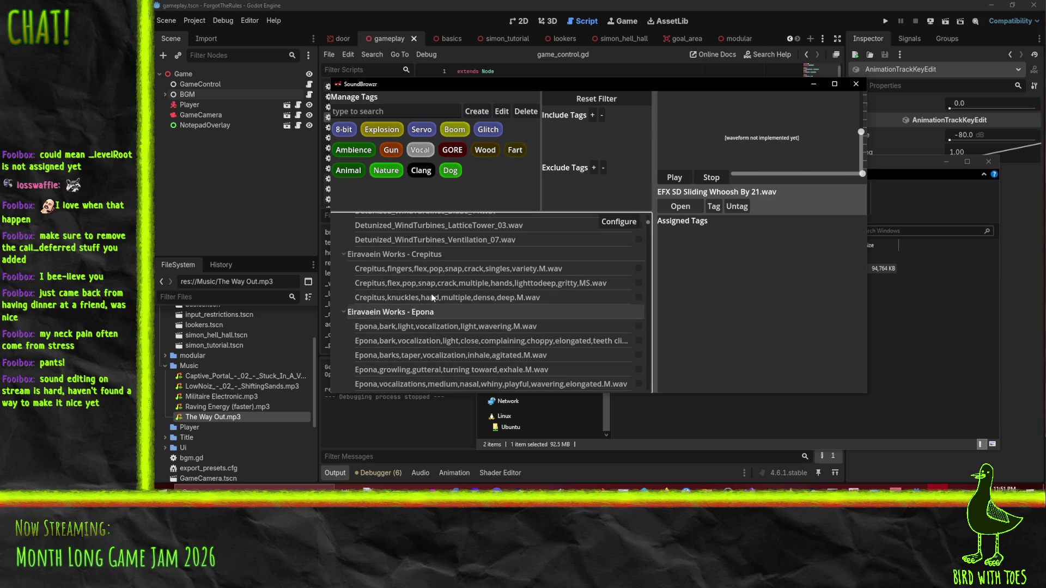
{"action": "scroll", "coordinate": [462, 292], "scroll_direction": "down", "scroll_amount": 5}
{"action": "scroll", "coordinate": [482, 339], "scroll_direction": "down", "scroll_amount": 10}
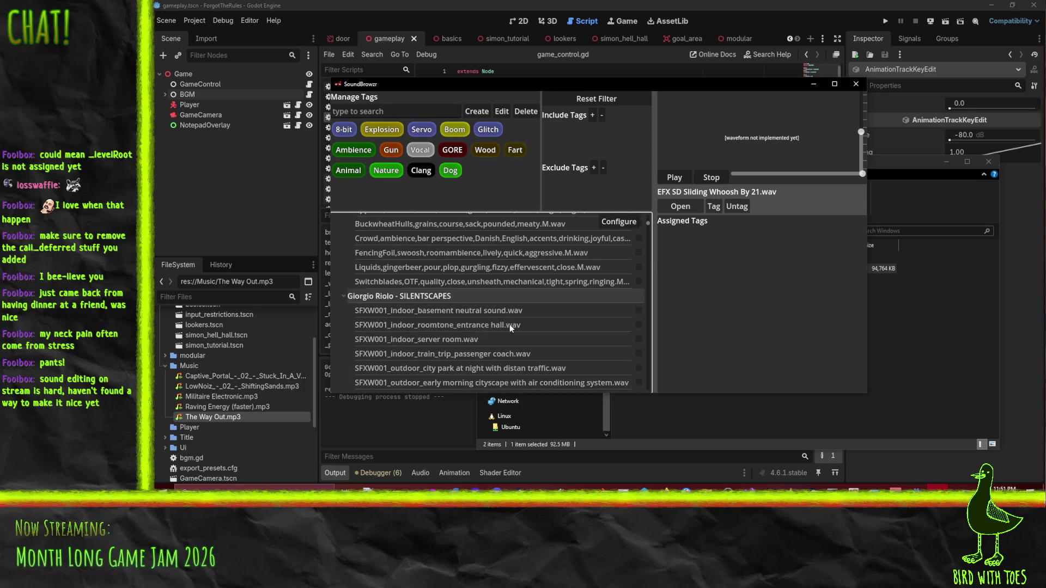
{"action": "scroll", "coordinate": [546, 309], "scroll_direction": "down", "scroll_amount": 5}
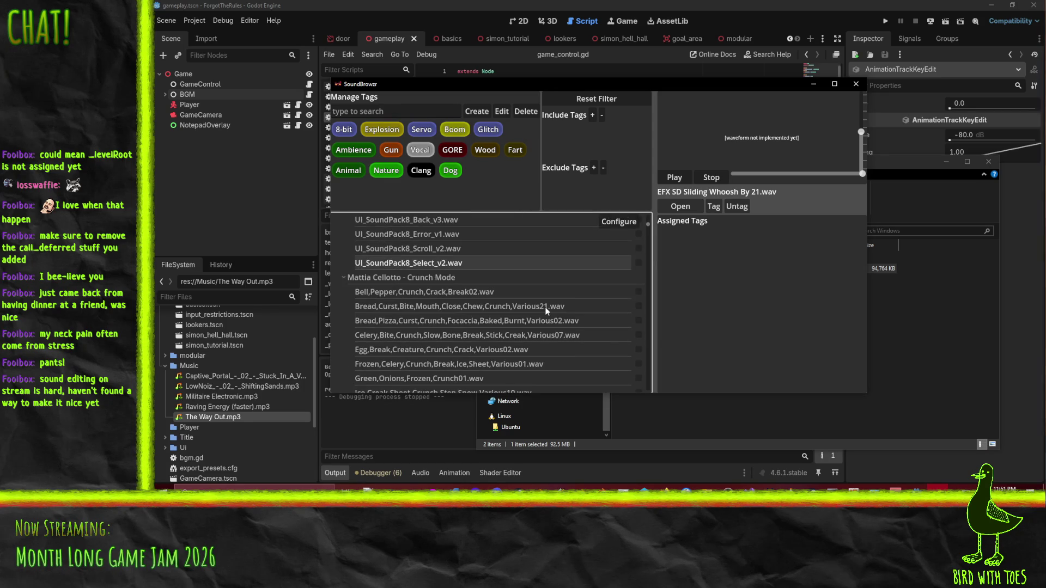
{"action": "scroll", "coordinate": [567, 296], "scroll_direction": "down", "scroll_amount": 3}
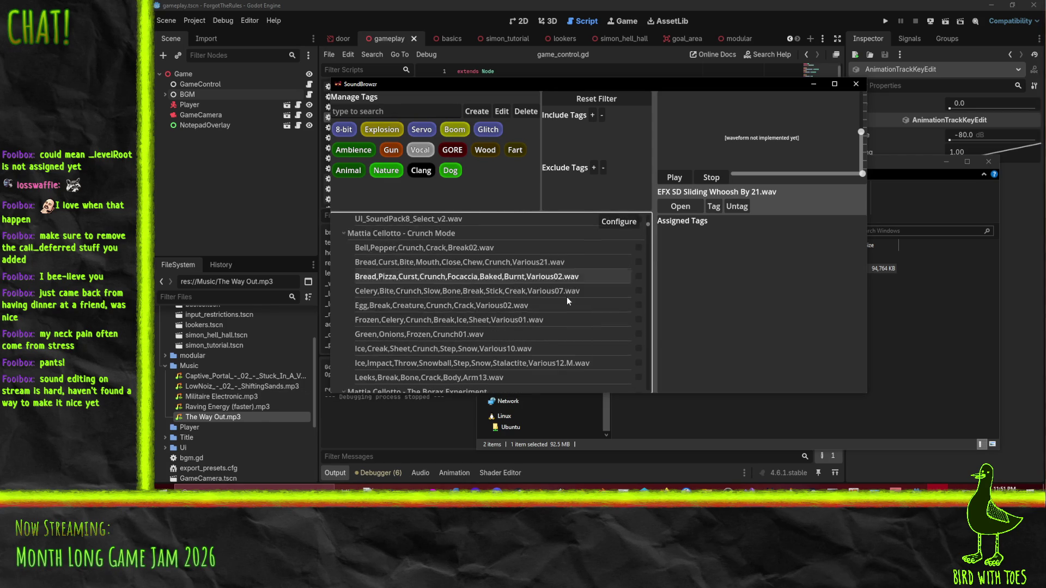
{"action": "scroll", "coordinate": [549, 314], "scroll_direction": "down", "scroll_amount": 8}
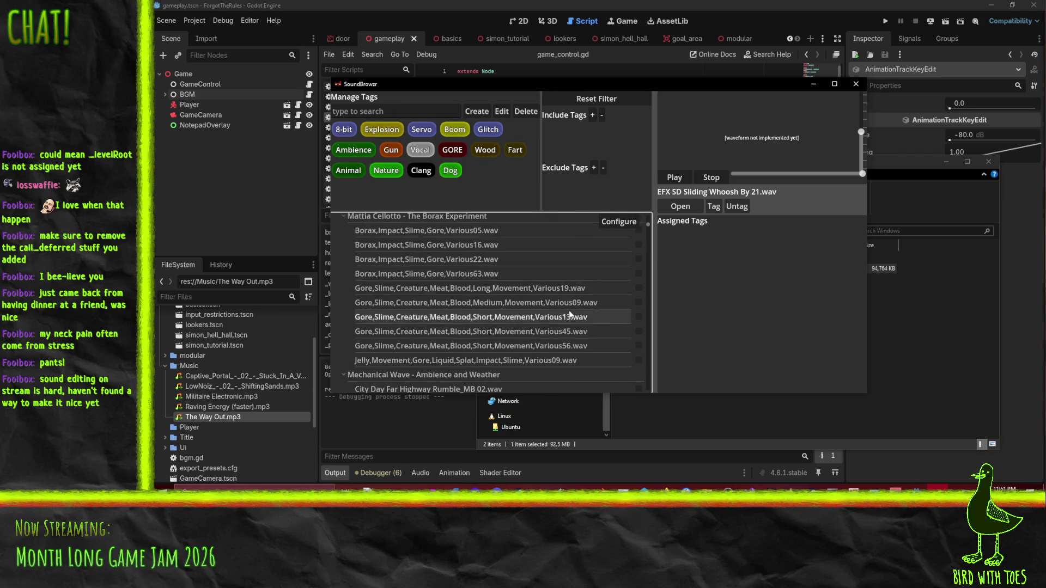
{"action": "scroll", "coordinate": [563, 294], "scroll_direction": "down", "scroll_amount": 4}
{"action": "scroll", "coordinate": [566, 300], "scroll_direction": "down", "scroll_amount": 8}
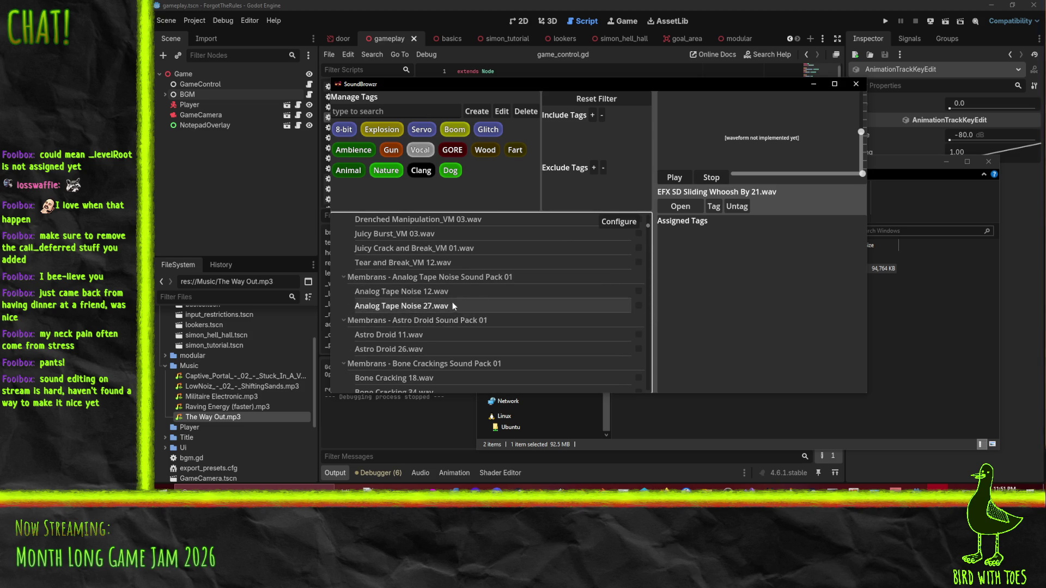
{"action": "scroll", "coordinate": [462, 301], "scroll_direction": "down", "scroll_amount": 5}
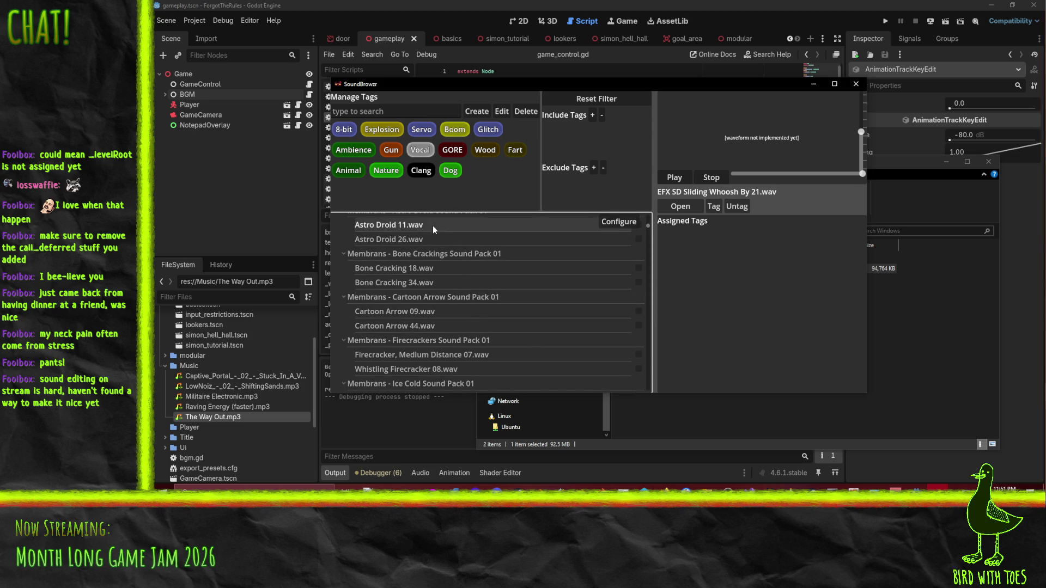
Step: Preview Bone Cracking 34 and 18, then batch-tag the marked Bone Cracking sounds as GORE
{"action": "left_click", "coordinate": [424, 283]}
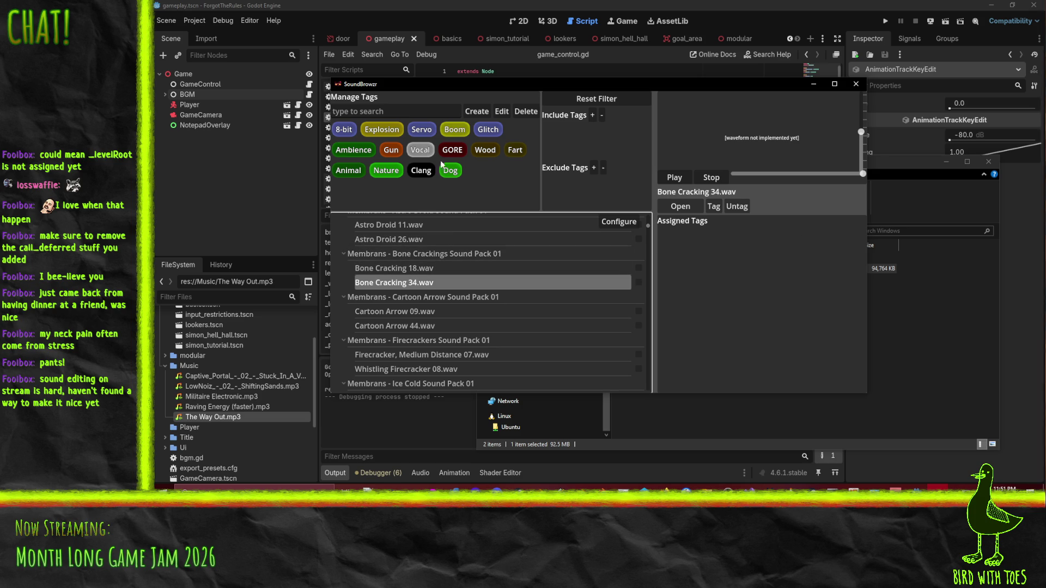
{"action": "left_click", "coordinate": [440, 268]}
{"action": "left_click", "coordinate": [638, 282]}
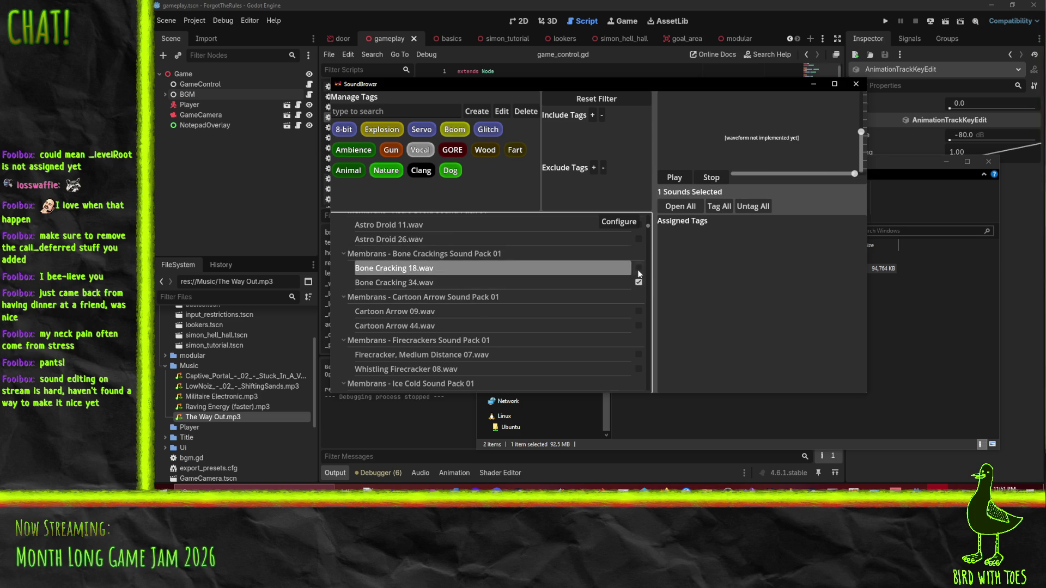
{"action": "left_click", "coordinate": [724, 210]}
{"action": "left_click", "coordinate": [639, 267]}
{"action": "left_click", "coordinate": [638, 282]}
Step: Preview Cartoon Arrow 44 and 09, Firecracker Medium Distance 07 and Whistling Firecracker 08
{"action": "scroll", "coordinate": [441, 308], "scroll_direction": "down", "scroll_amount": 3}
{"action": "left_click", "coordinate": [402, 257]}
{"action": "left_click", "coordinate": [402, 245]}
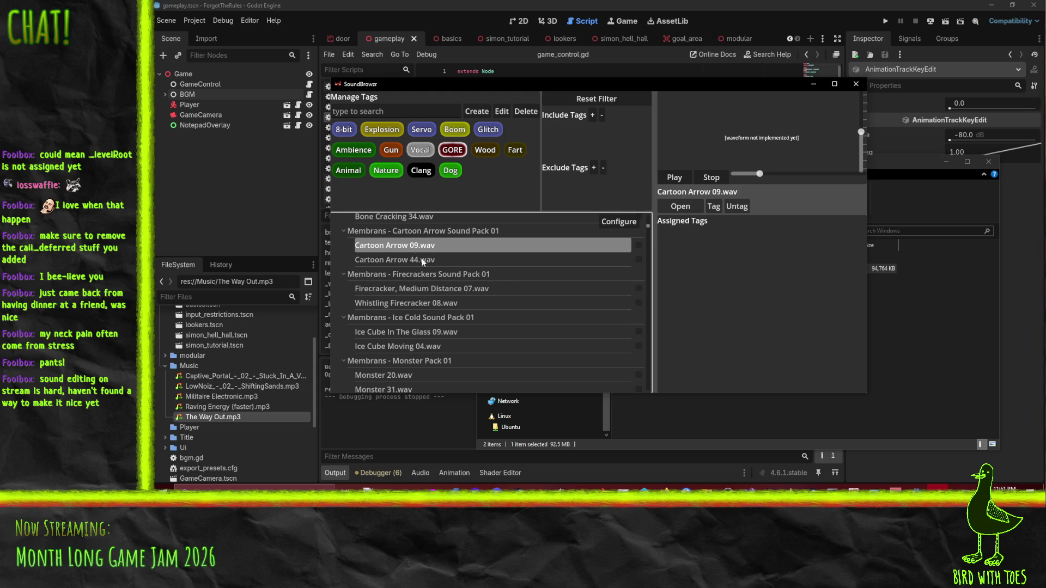
{"action": "left_click", "coordinate": [469, 289]}
{"action": "left_click", "coordinate": [508, 303]}
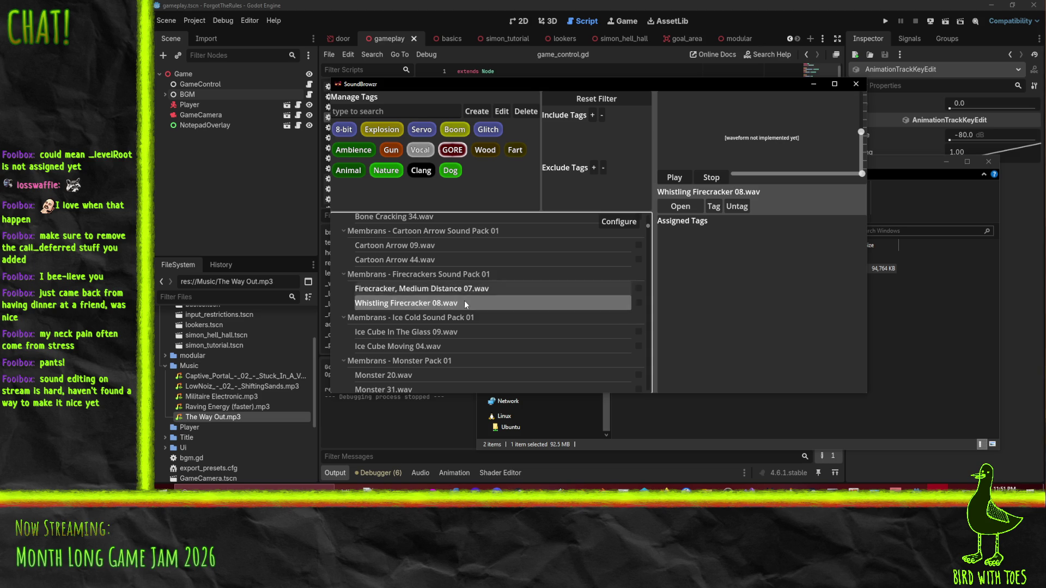
{"action": "scroll", "coordinate": [503, 326], "scroll_direction": "down", "scroll_amount": 2}
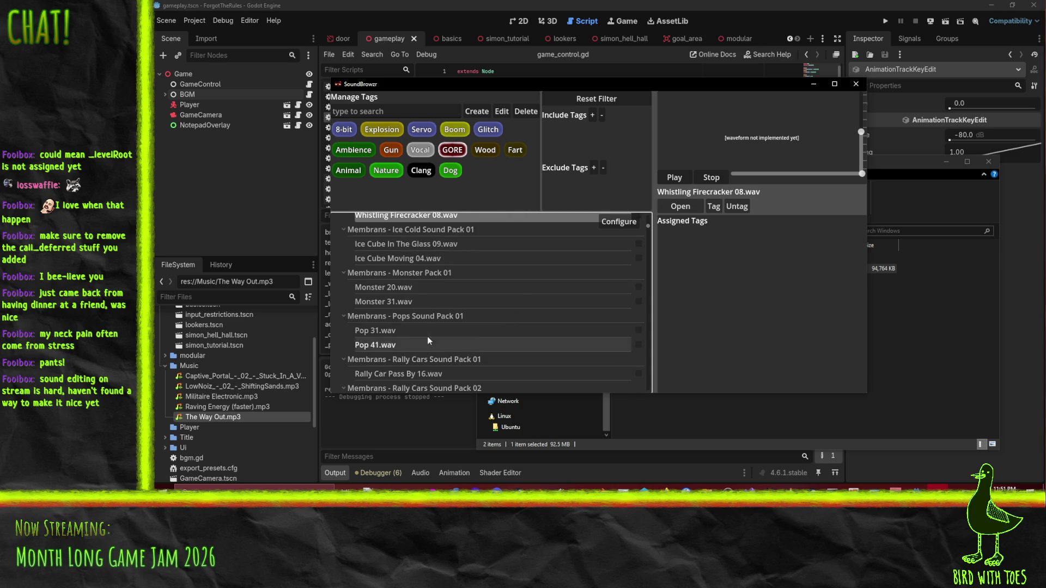
{"action": "scroll", "coordinate": [522, 299], "scroll_direction": "down", "scroll_amount": 1}
{"action": "scroll", "coordinate": [522, 295], "scroll_direction": "up", "scroll_amount": 1}
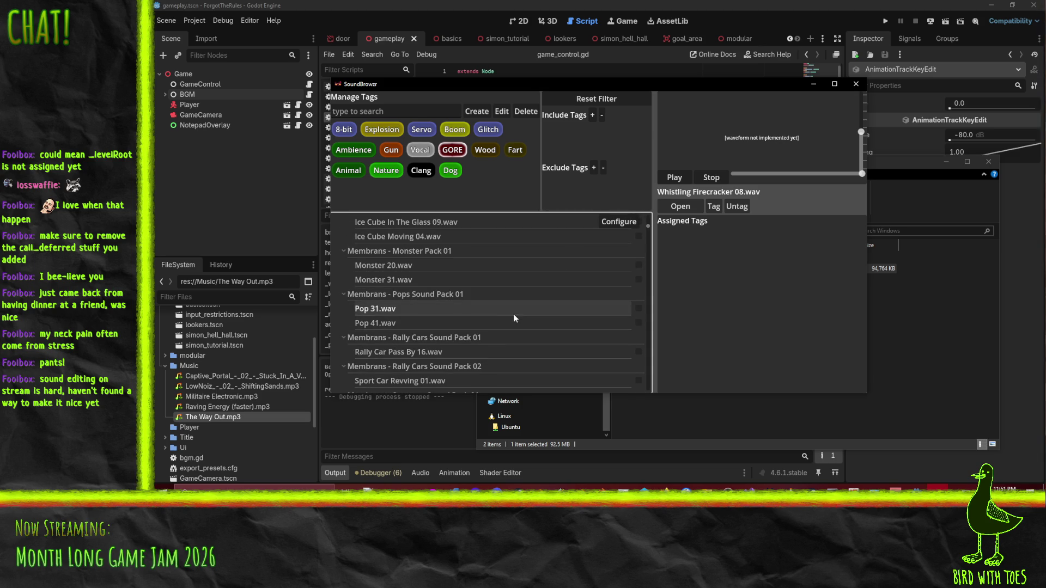
{"action": "scroll", "coordinate": [528, 280], "scroll_direction": "down", "scroll_amount": 5}
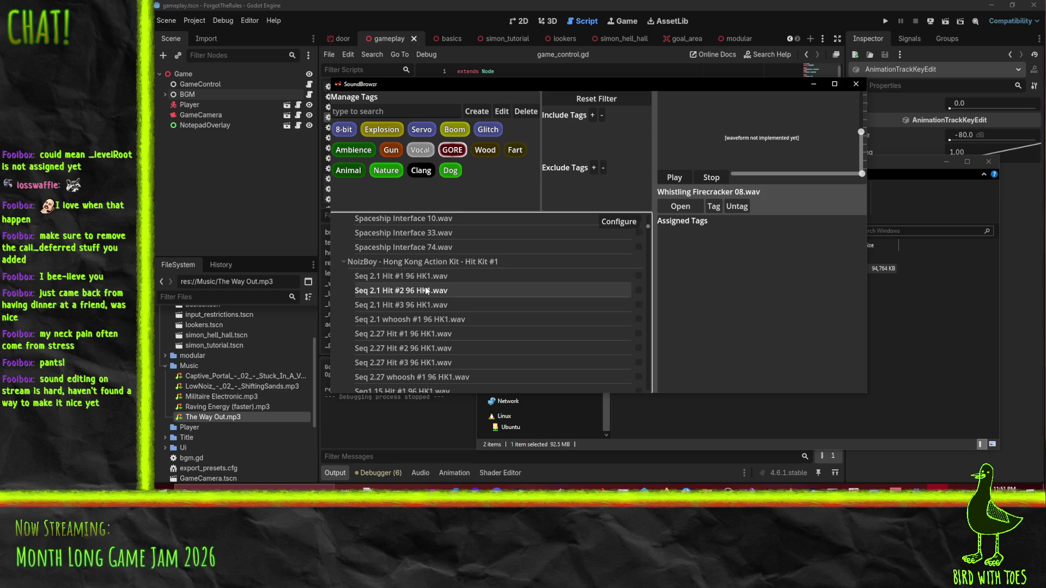
Step: Preview Seq 2.1 Hit #1 96 HK1, then play and stop RIPS AND TEARS T-Shirt Rip 02
{"action": "left_click", "coordinate": [455, 276]}
{"action": "scroll", "coordinate": [558, 316], "scroll_direction": "down", "scroll_amount": 2}
{"action": "scroll", "coordinate": [557, 316], "scroll_direction": "down", "scroll_amount": 8}
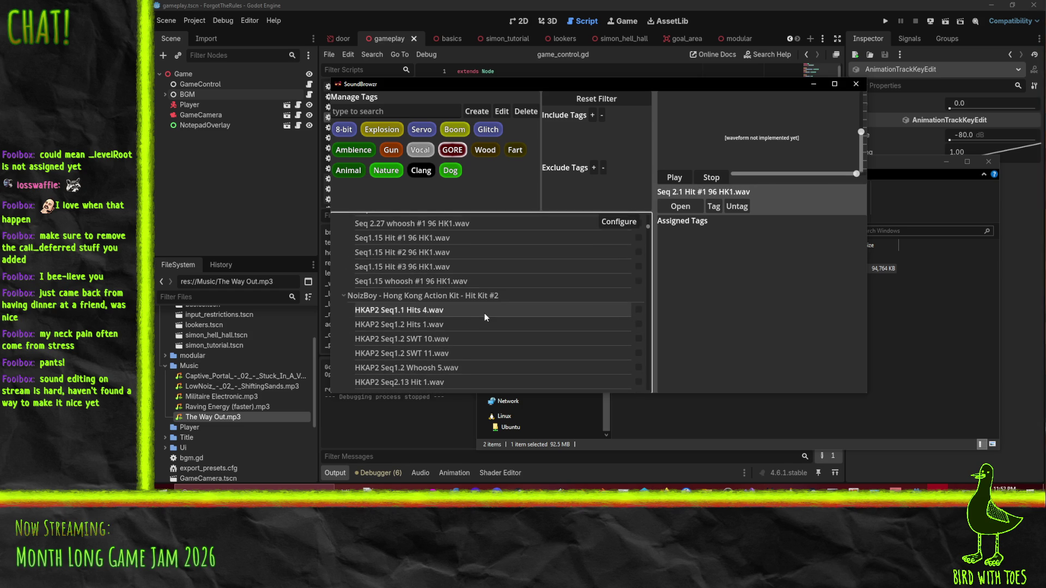
{"action": "scroll", "coordinate": [536, 332], "scroll_direction": "down", "scroll_amount": 5}
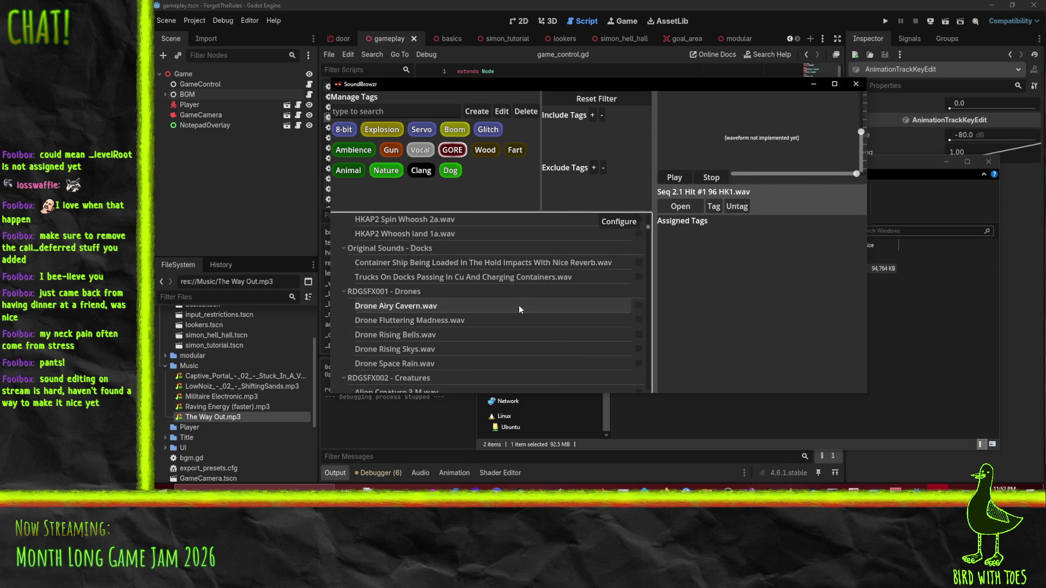
{"action": "scroll", "coordinate": [544, 326], "scroll_direction": "down", "scroll_amount": 10}
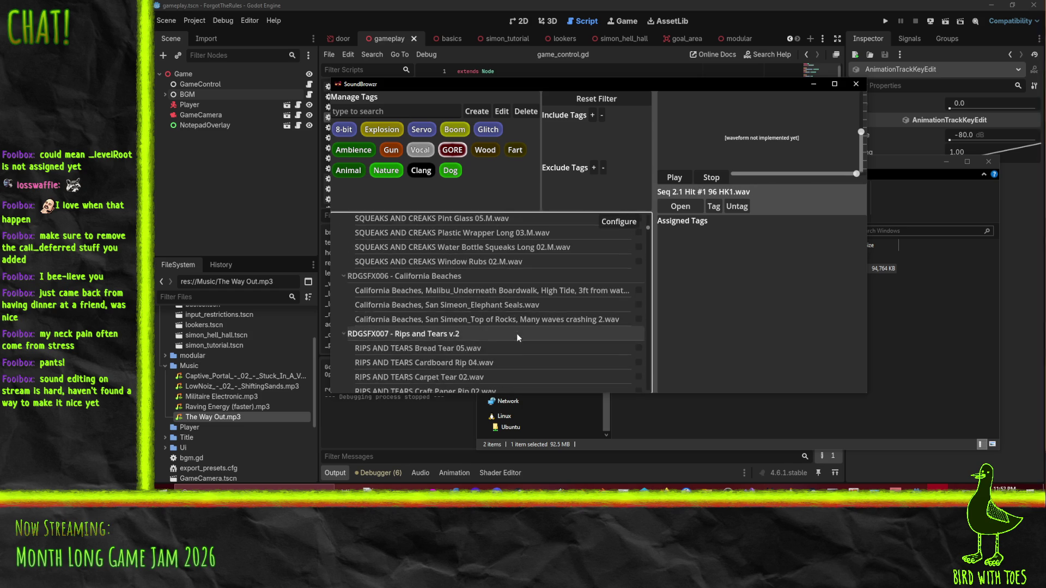
{"action": "scroll", "coordinate": [516, 345], "scroll_direction": "down", "scroll_amount": 3}
{"action": "scroll", "coordinate": [515, 332], "scroll_direction": "up", "scroll_amount": 3}
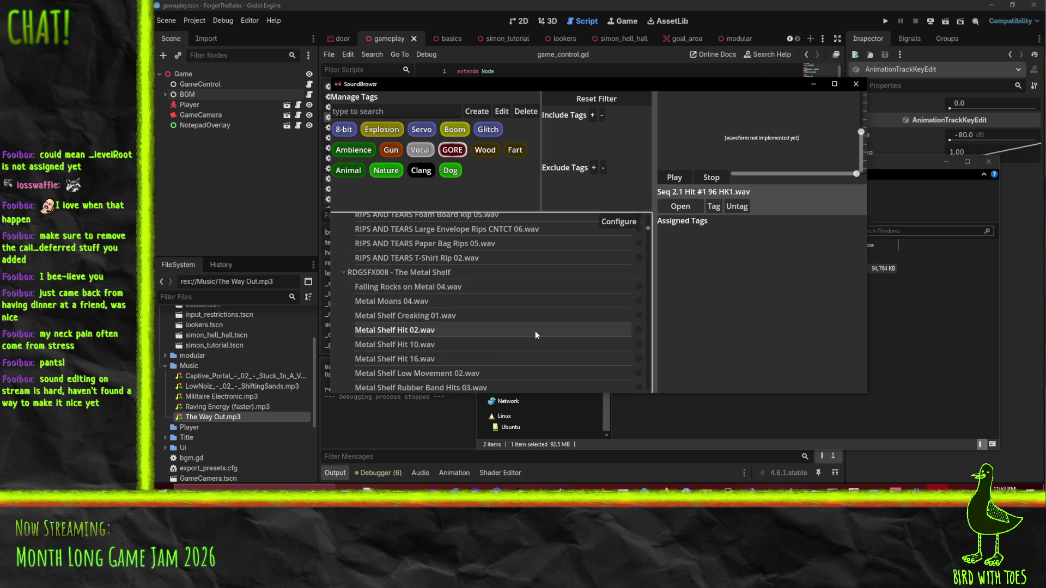
{"action": "left_click", "coordinate": [517, 257]}
{"action": "left_click", "coordinate": [703, 178]}
Step: Play and stop the reso HK amb Pedestrian Crossing ambience
{"action": "scroll", "coordinate": [505, 296], "scroll_direction": "down", "scroll_amount": 5}
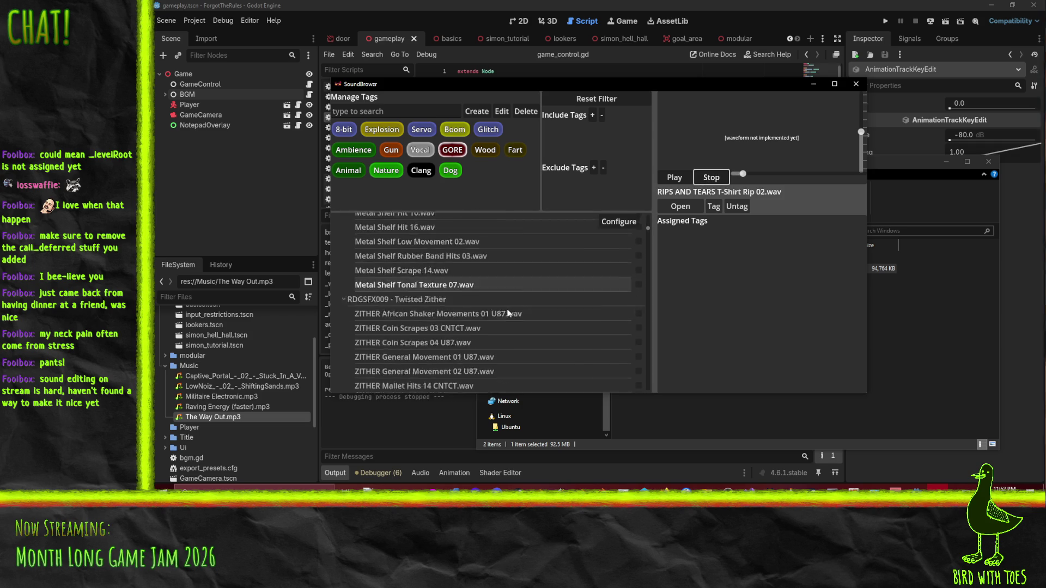
{"action": "scroll", "coordinate": [536, 297], "scroll_direction": "down", "scroll_amount": 8}
{"action": "scroll", "coordinate": [538, 314], "scroll_direction": "up", "scroll_amount": 3}
{"action": "left_click", "coordinate": [474, 296]}
{"action": "left_click", "coordinate": [710, 177]}
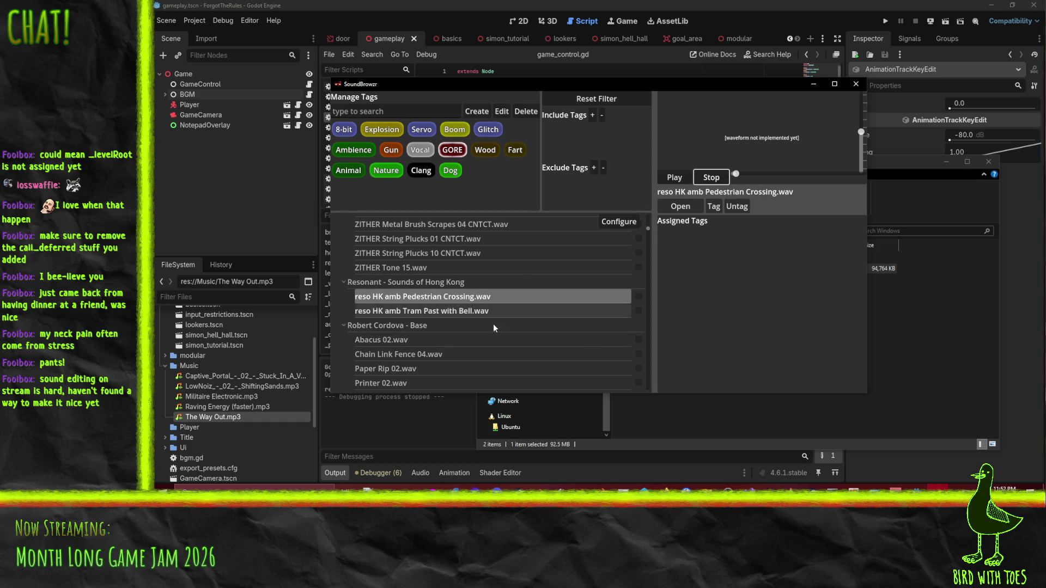
Step: Browse down to the Bloody Nightmare group and preview Choppers_03
{"action": "scroll", "coordinate": [479, 319], "scroll_direction": "down", "scroll_amount": 10}
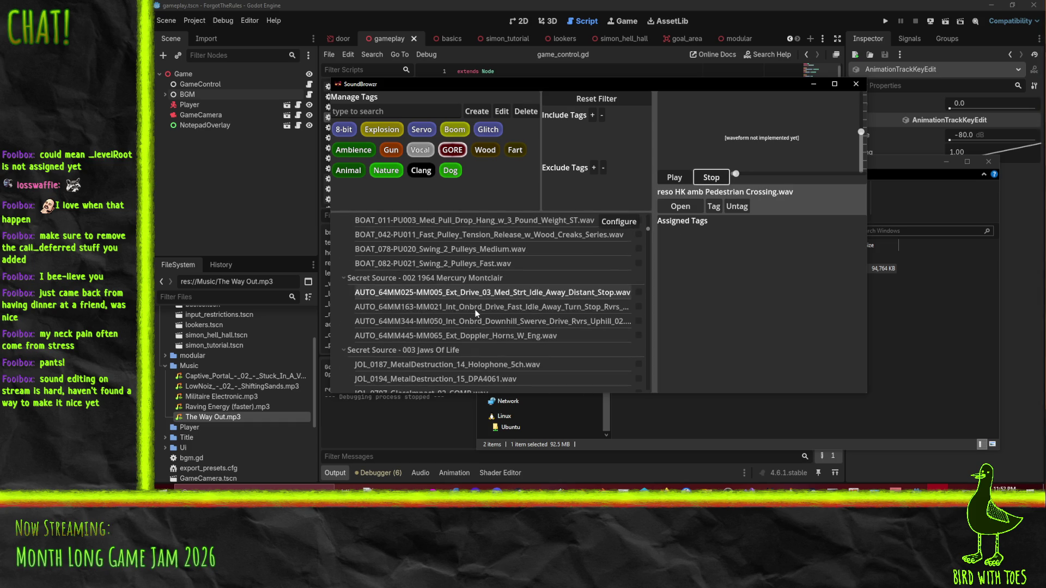
{"action": "scroll", "coordinate": [549, 291], "scroll_direction": "up", "scroll_amount": 2}
{"action": "scroll", "coordinate": [517, 286], "scroll_direction": "down", "scroll_amount": 6}
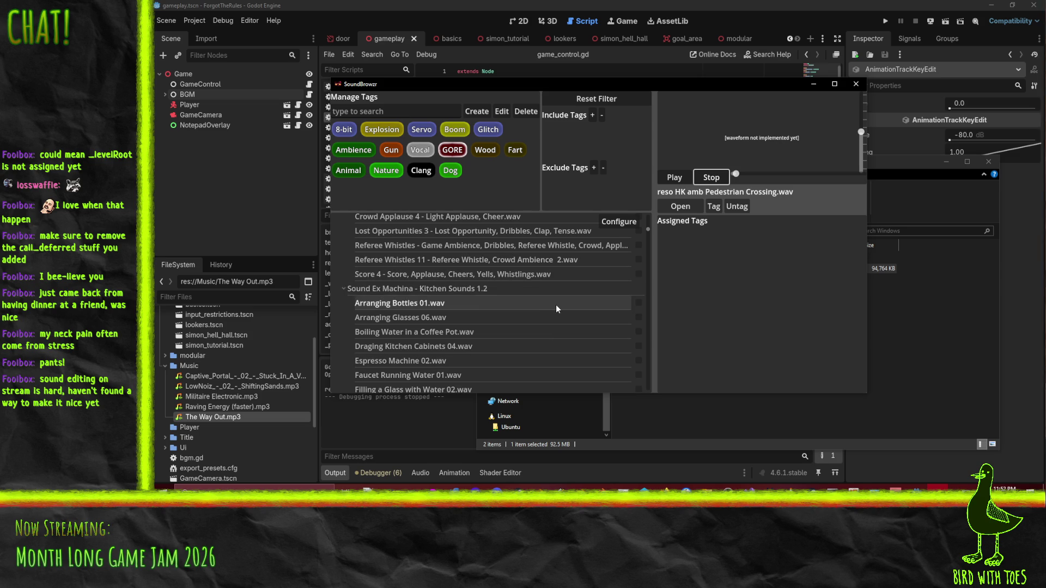
{"action": "scroll", "coordinate": [554, 307], "scroll_direction": "up", "scroll_amount": 1}
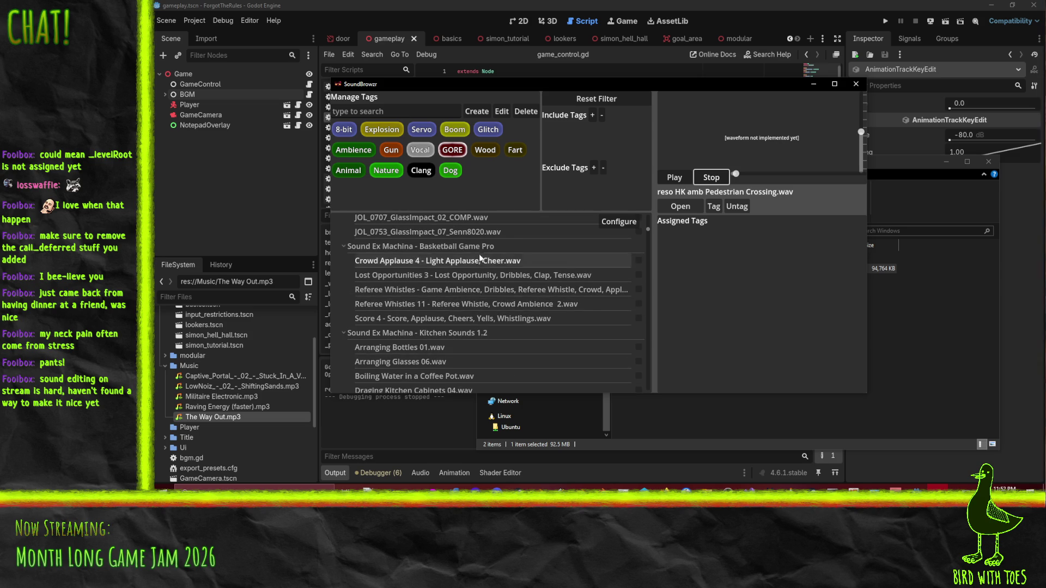
{"action": "scroll", "coordinate": [479, 259], "scroll_direction": "down", "scroll_amount": 4}
{"action": "scroll", "coordinate": [482, 267], "scroll_direction": "down", "scroll_amount": 3}
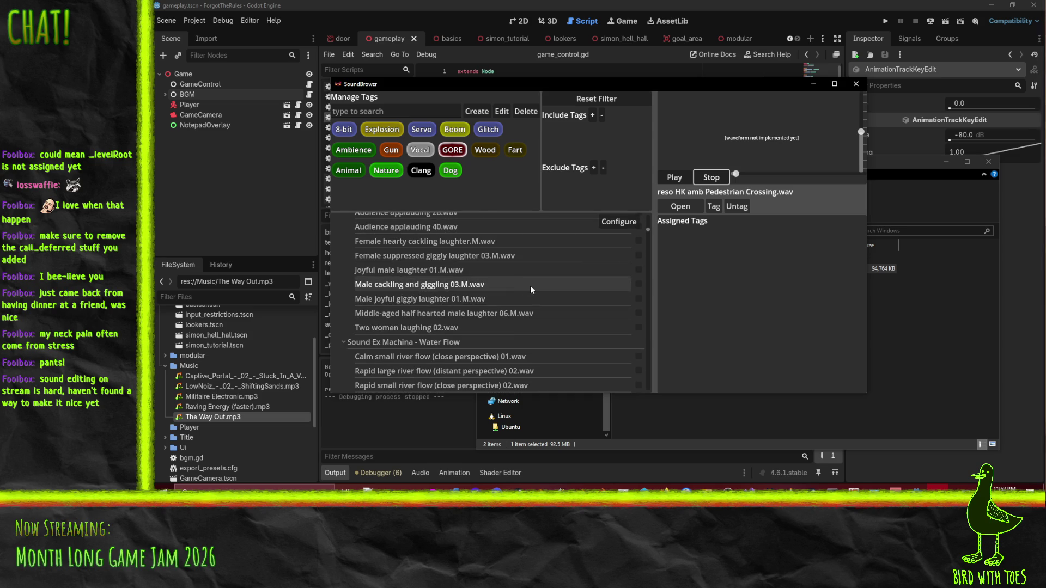
{"action": "scroll", "coordinate": [572, 293], "scroll_direction": "down", "scroll_amount": 3}
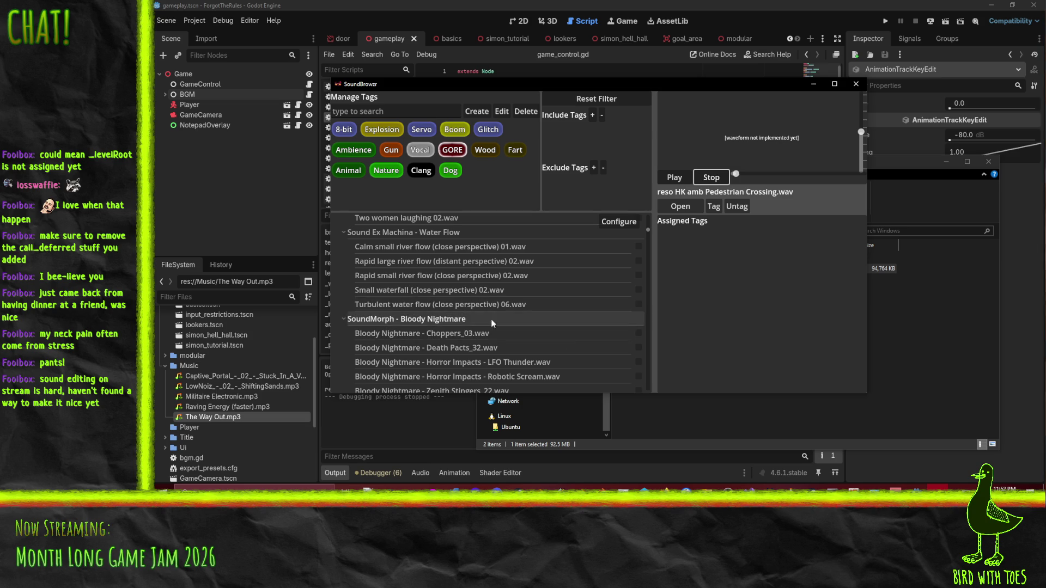
{"action": "scroll", "coordinate": [552, 326], "scroll_direction": "down", "scroll_amount": 2}
{"action": "scroll", "coordinate": [577, 302], "scroll_direction": "down", "scroll_amount": 1}
{"action": "scroll", "coordinate": [578, 302], "scroll_direction": "up", "scroll_amount": 1}
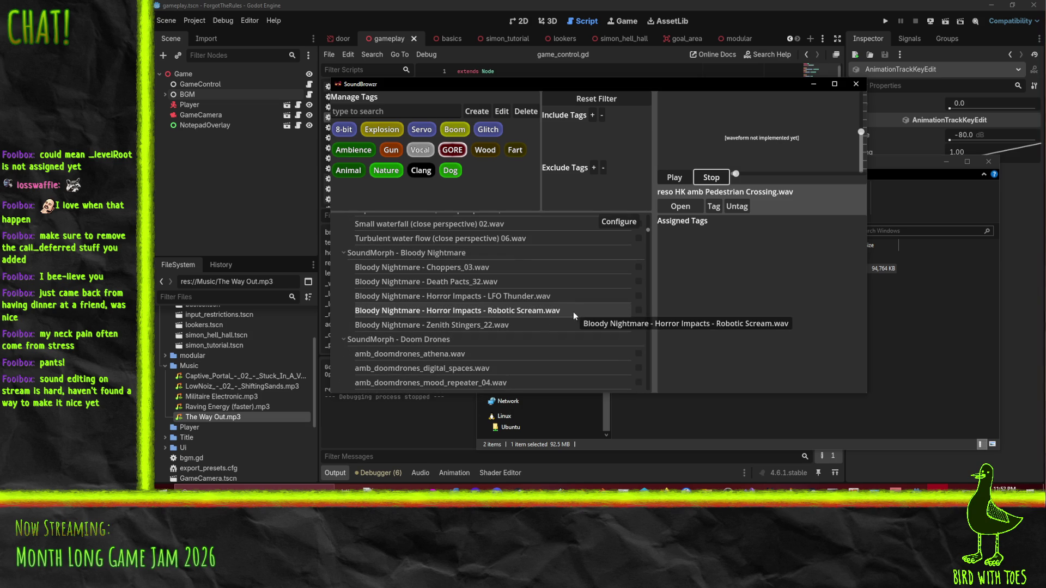
{"action": "left_click", "coordinate": [572, 267]}
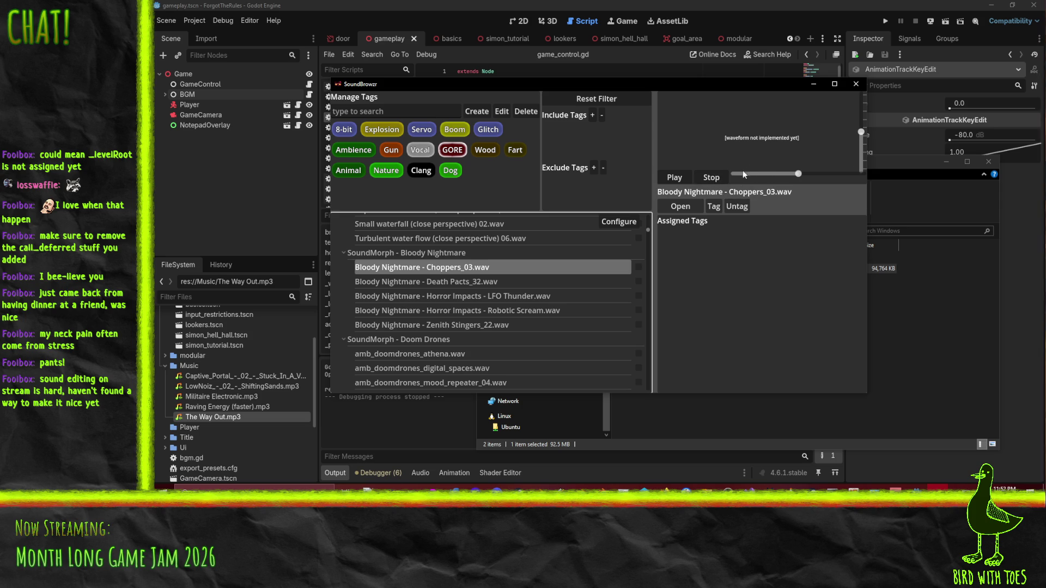
Step: Stop Choppers_03, lower the playback volume slightly, and load the Robotic Scream horror impact
{"action": "left_click", "coordinate": [710, 177]}
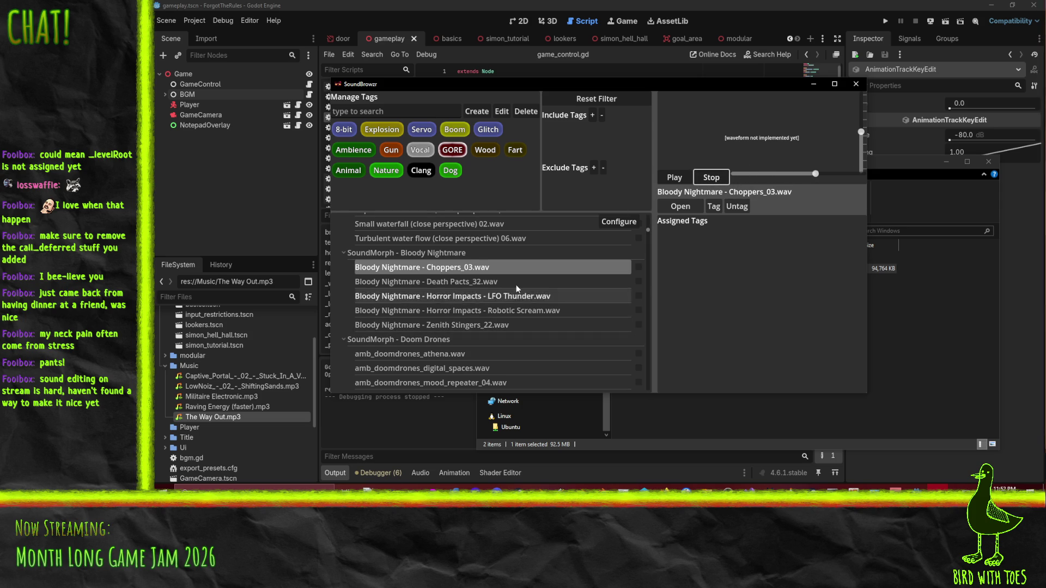
{"action": "scroll", "coordinate": [479, 321], "scroll_direction": "down", "scroll_amount": 1}
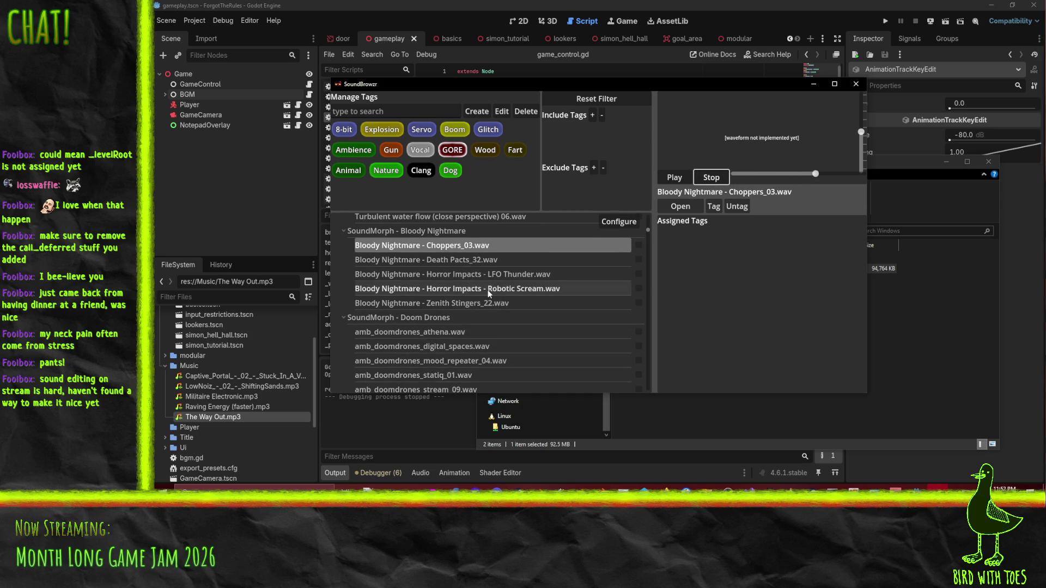
{"action": "left_click", "coordinate": [861, 140]}
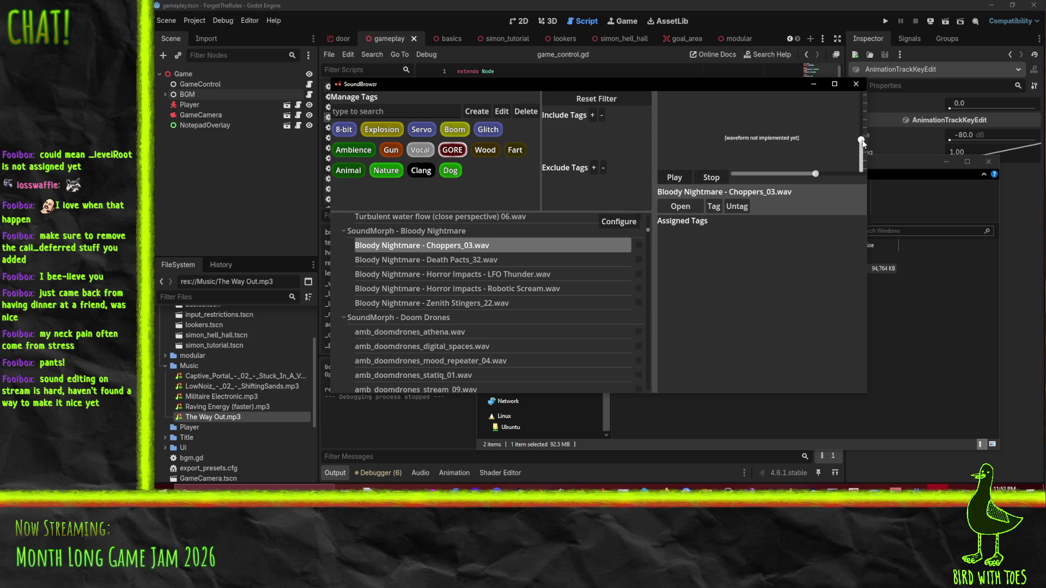
{"action": "left_click", "coordinate": [488, 288]}
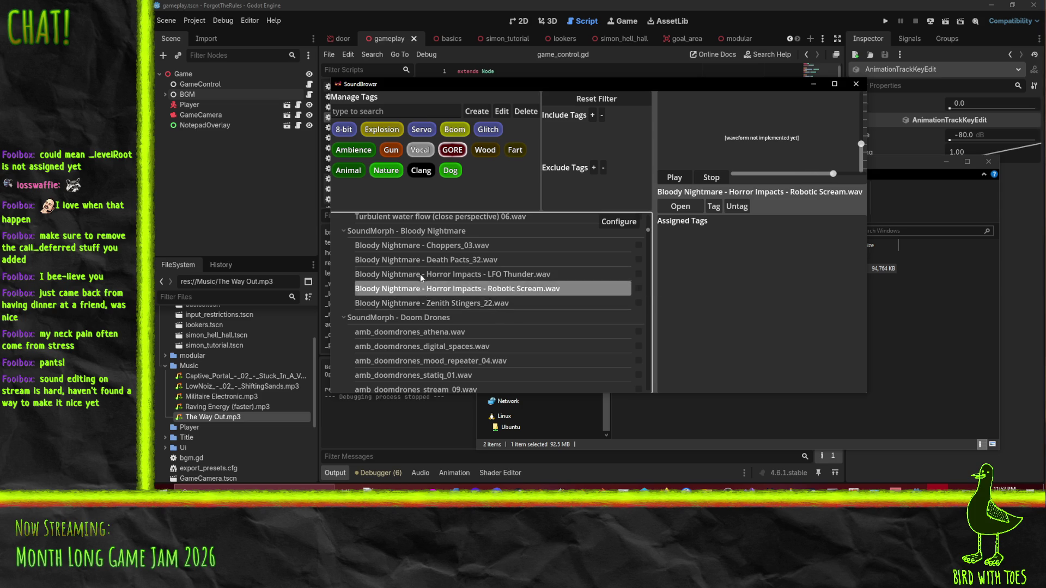
{"action": "scroll", "coordinate": [570, 298], "scroll_direction": "down", "scroll_amount": 5}
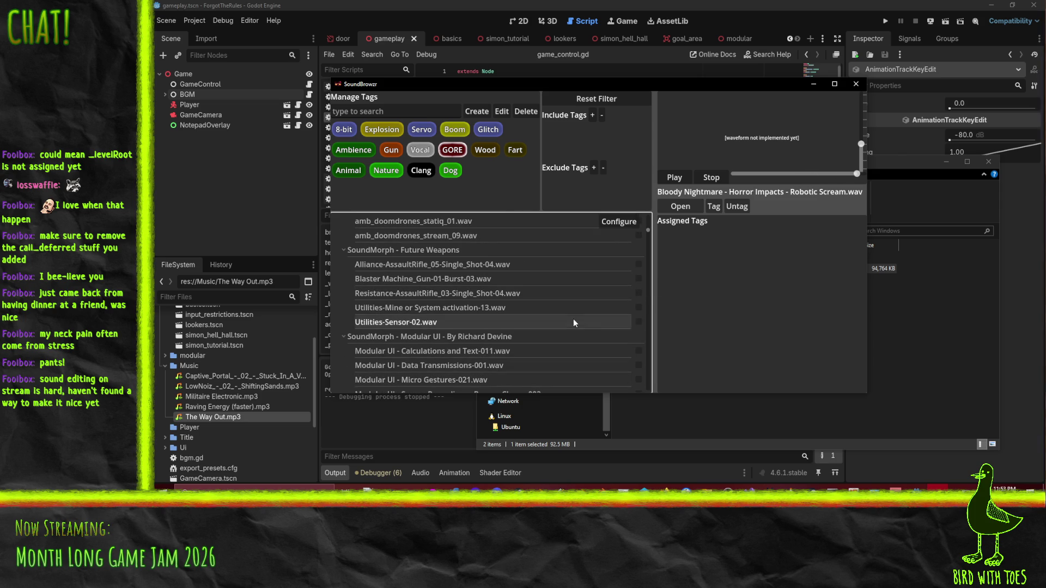
Step: Preview Future Weapons sounds: Sensor-02, Mine activation, AssaultRifle single shot and Blaster Machine burst
{"action": "scroll", "coordinate": [539, 319], "scroll_direction": "down", "scroll_amount": 1}
{"action": "left_click", "coordinate": [438, 300]}
{"action": "left_click", "coordinate": [495, 287]}
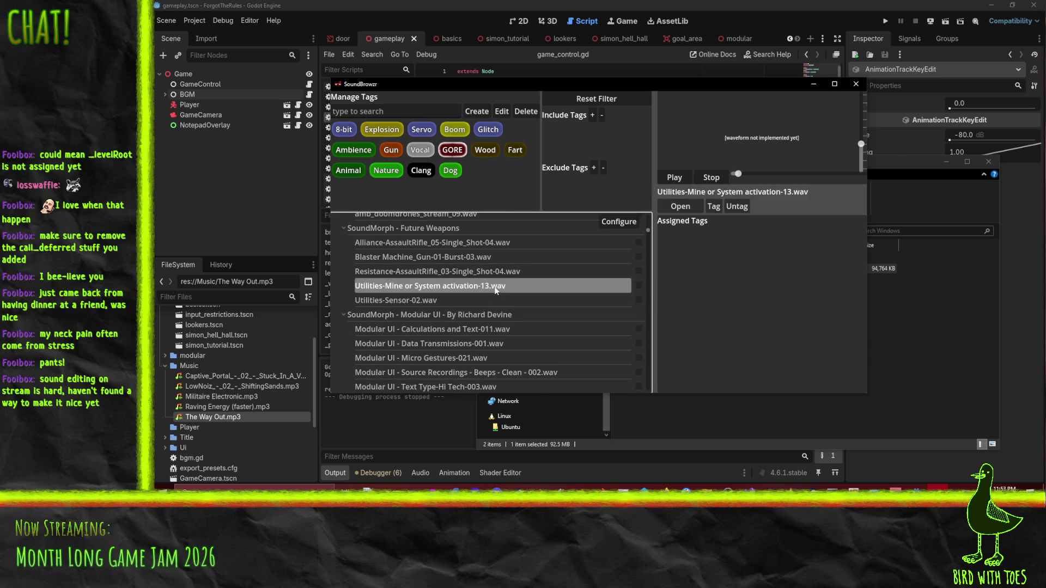
{"action": "left_click", "coordinate": [495, 268]}
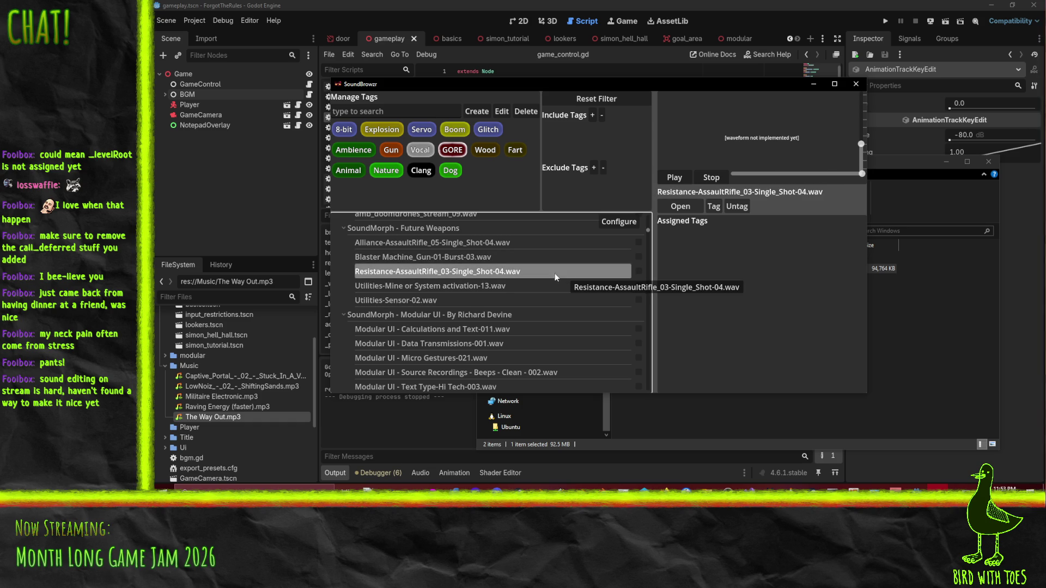
{"action": "left_click", "coordinate": [421, 256]}
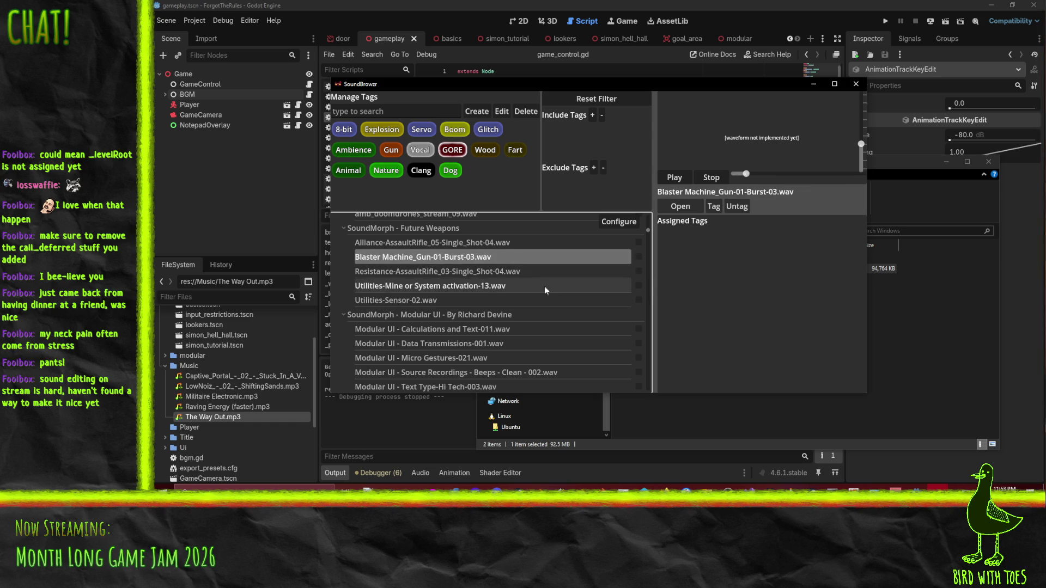
{"action": "left_click", "coordinate": [710, 177]}
Step: Preview Robotic Lifeforms sounds from footstep_a_mech_mega_01 through servo_ice_lense_04
{"action": "scroll", "coordinate": [458, 305], "scroll_direction": "down", "scroll_amount": 2}
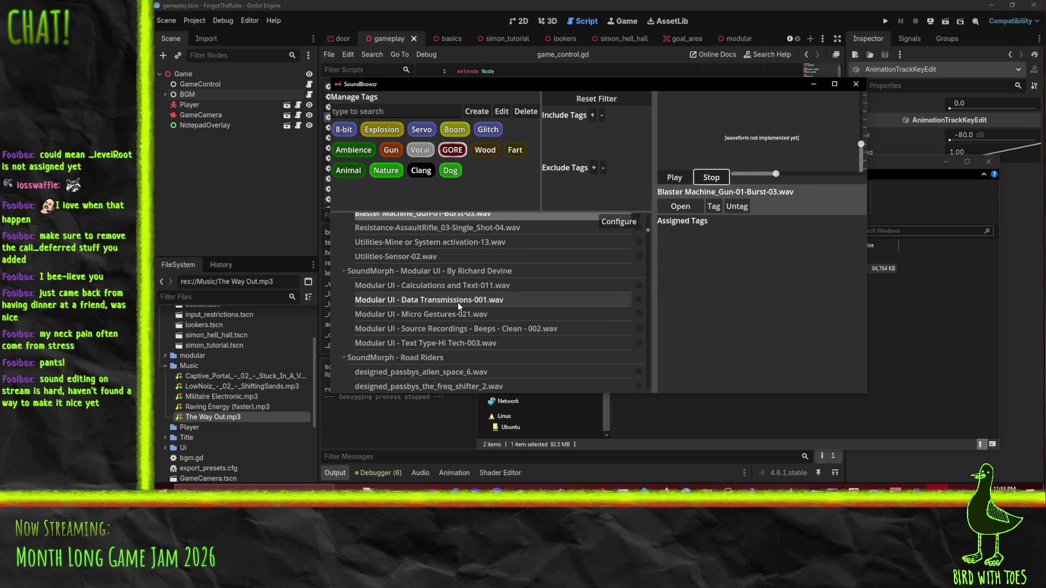
{"action": "scroll", "coordinate": [488, 277], "scroll_direction": "down", "scroll_amount": 1}
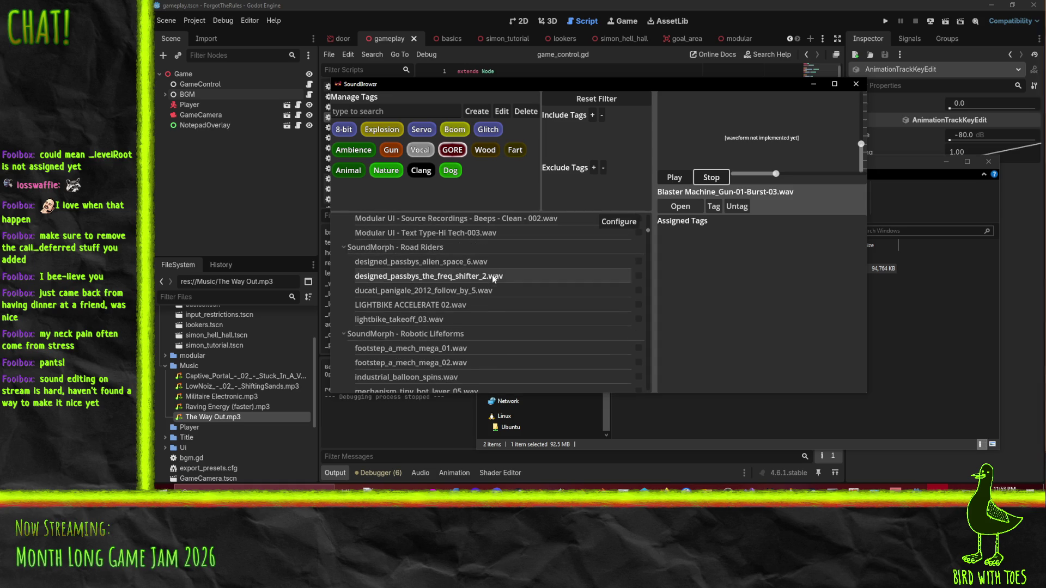
{"action": "scroll", "coordinate": [493, 305], "scroll_direction": "down", "scroll_amount": 2}
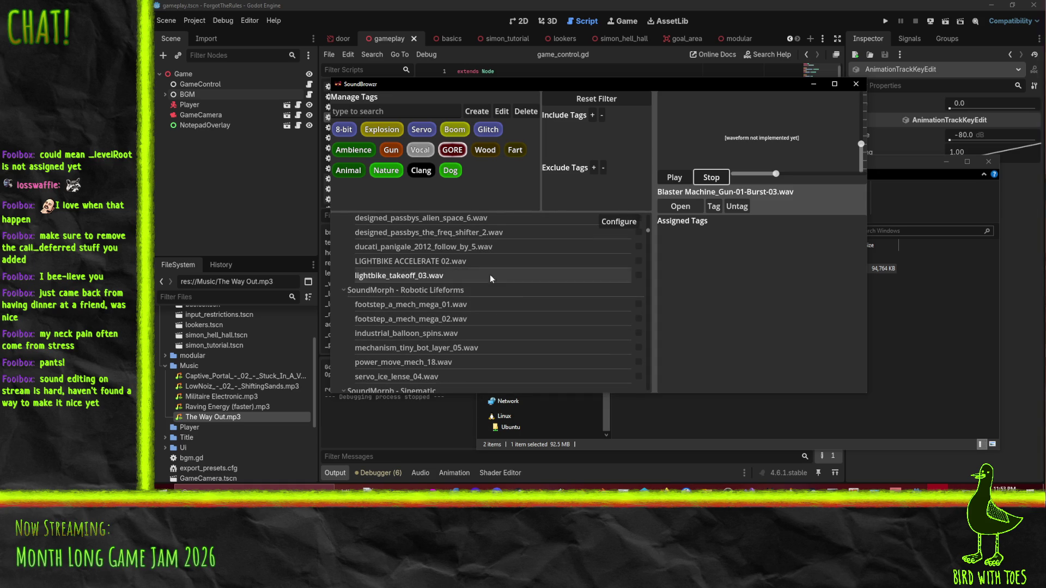
{"action": "left_click", "coordinate": [453, 302]}
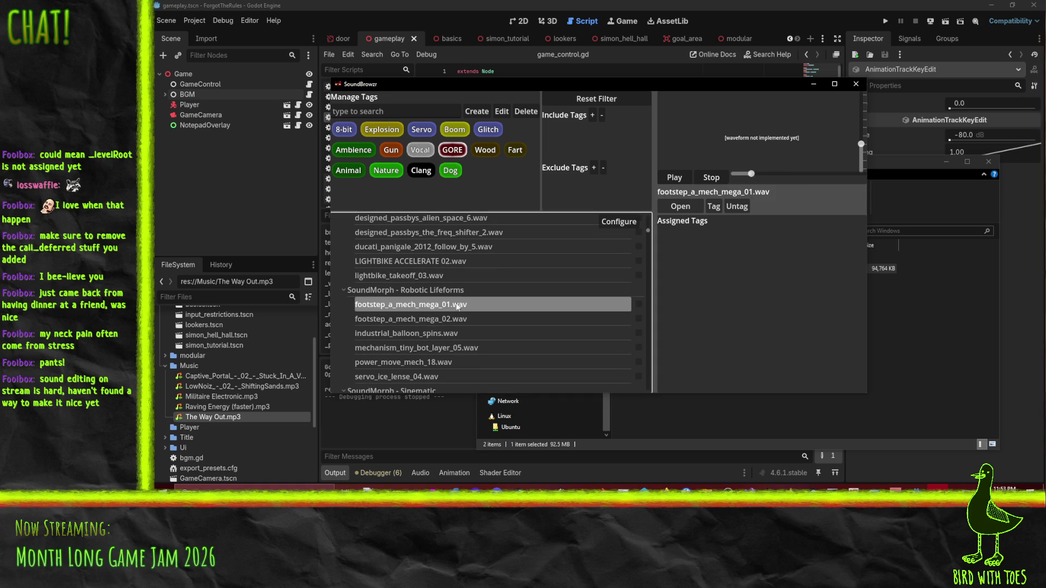
{"action": "scroll", "coordinate": [453, 303], "scroll_direction": "down", "scroll_amount": 1}
{"action": "left_click", "coordinate": [474, 275]}
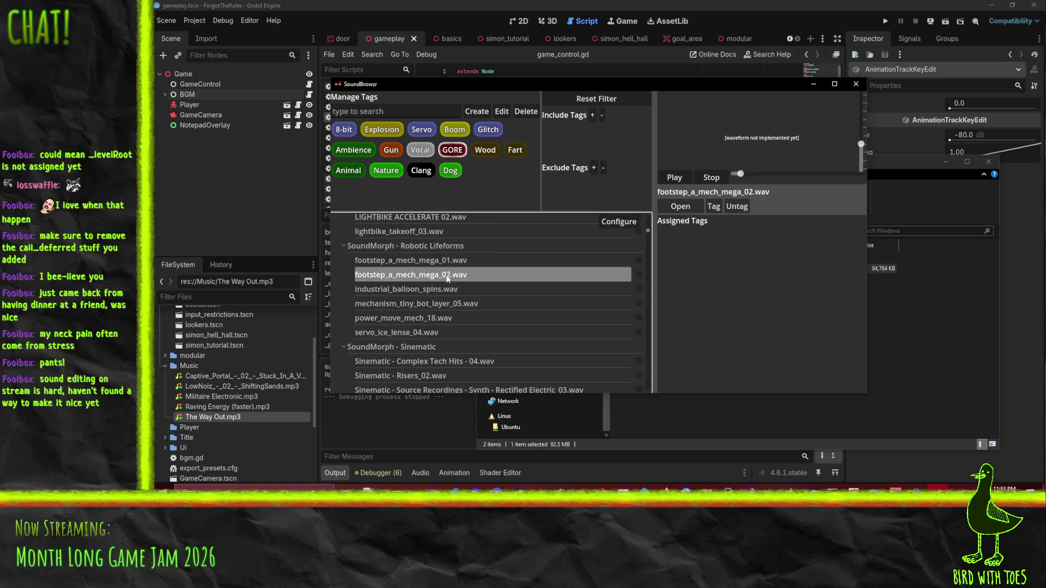
{"action": "left_click", "coordinate": [431, 289]}
{"action": "left_click", "coordinate": [453, 275]}
{"action": "left_click", "coordinate": [442, 303]}
{"action": "left_click", "coordinate": [431, 319]}
{"action": "left_click", "coordinate": [430, 332]}
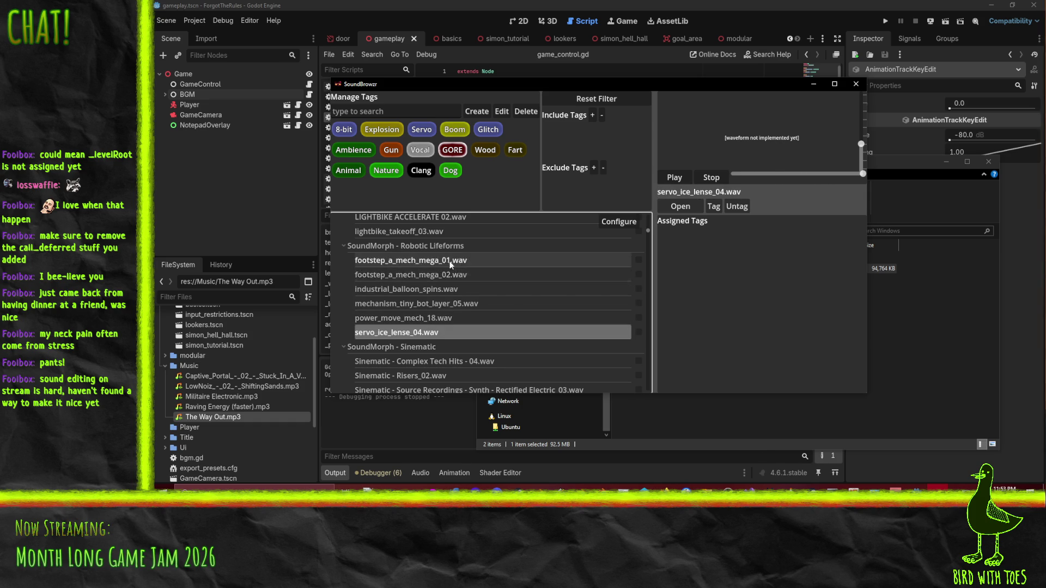
{"action": "scroll", "coordinate": [511, 316], "scroll_direction": "down", "scroll_amount": 3}
{"action": "scroll", "coordinate": [512, 321], "scroll_direction": "down", "scroll_amount": 2}
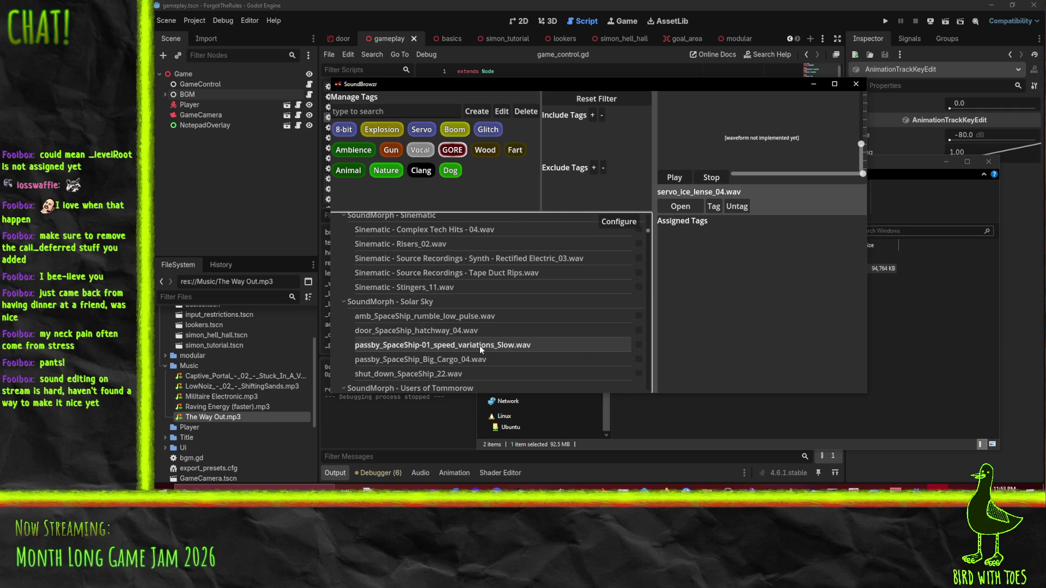
{"action": "scroll", "coordinate": [472, 321], "scroll_direction": "down", "scroll_amount": 2}
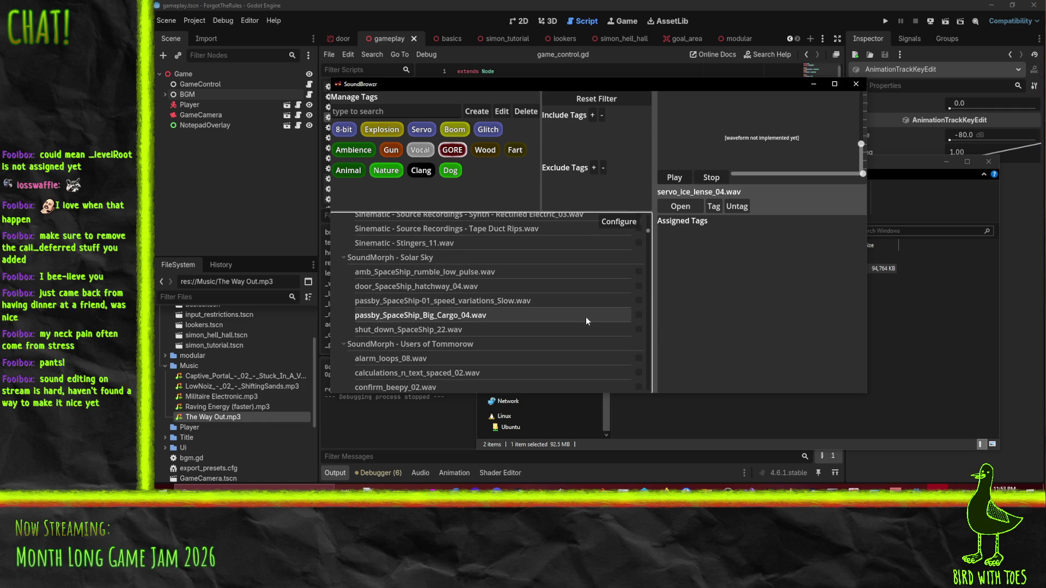
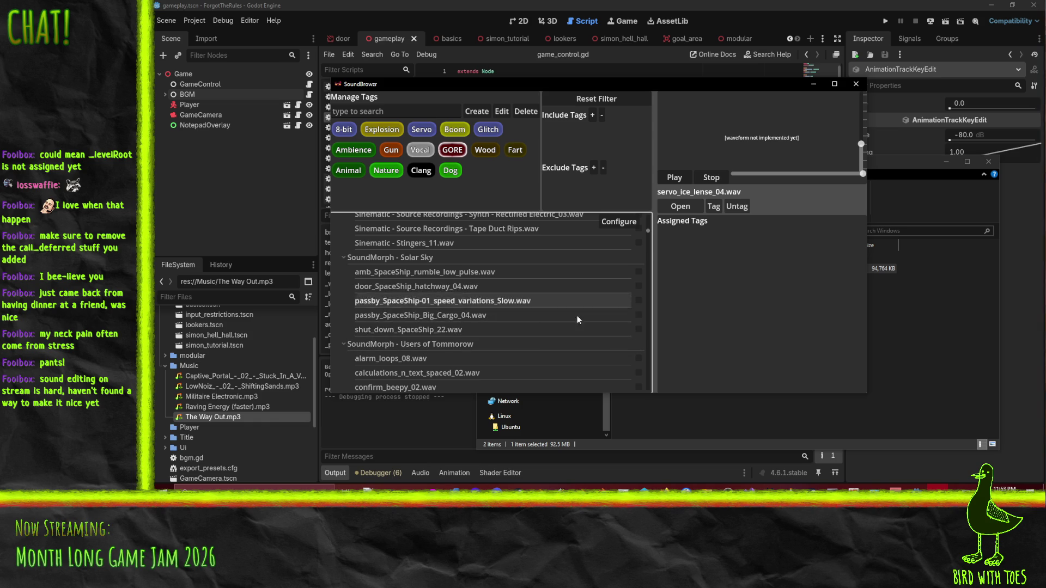
Step: Tag the three Burps and Farts sounds, including Fart_Long_Fienup_002.wav, with Fart, then clear their marks
{"action": "scroll", "coordinate": [508, 330], "scroll_direction": "down", "scroll_amount": 1}
{"action": "scroll", "coordinate": [508, 329], "scroll_direction": "down", "scroll_amount": 2}
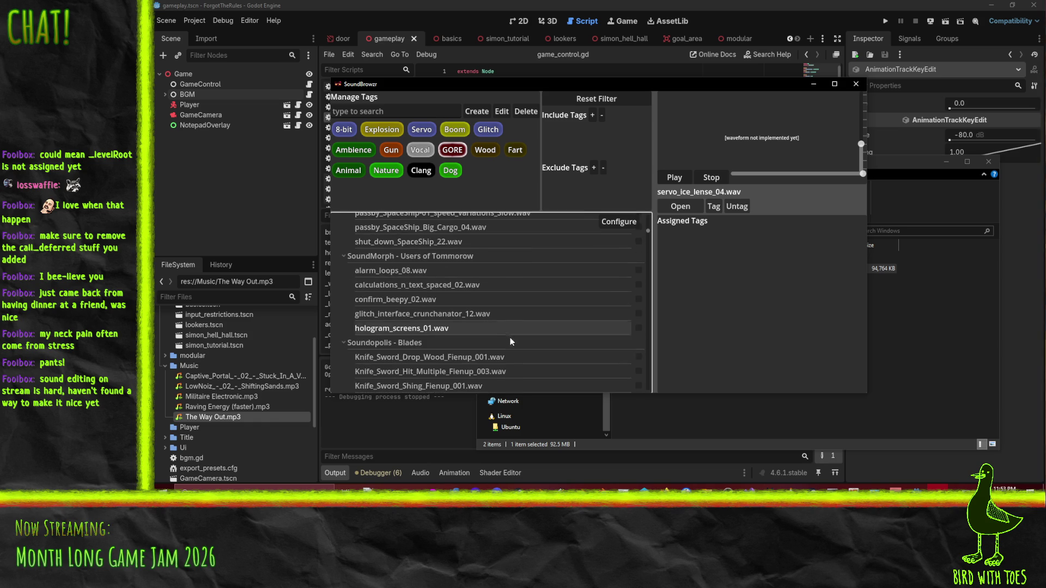
{"action": "scroll", "coordinate": [544, 313], "scroll_direction": "down", "scroll_amount": 2}
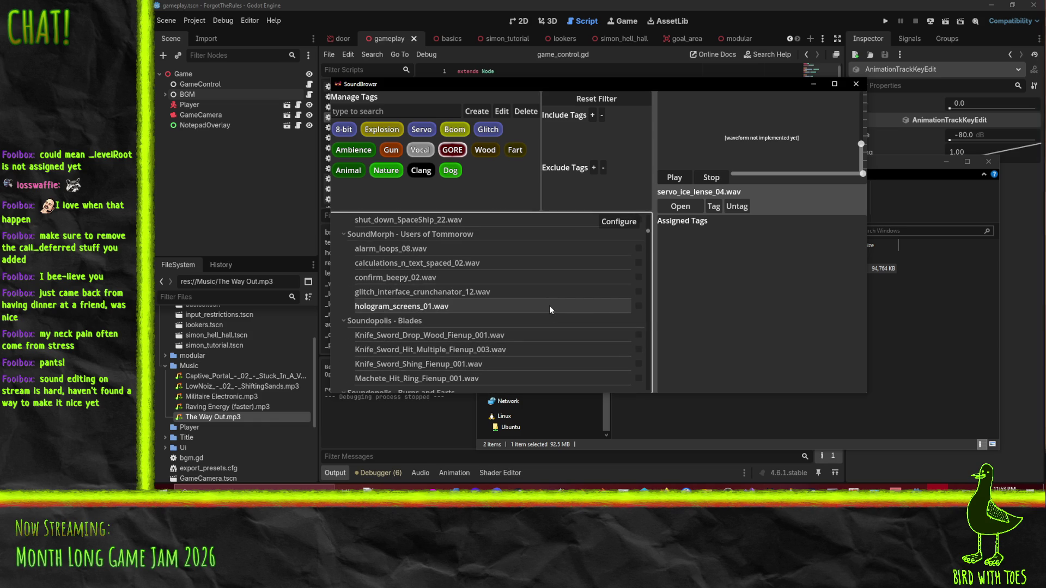
{"action": "scroll", "coordinate": [545, 325], "scroll_direction": "down", "scroll_amount": 5}
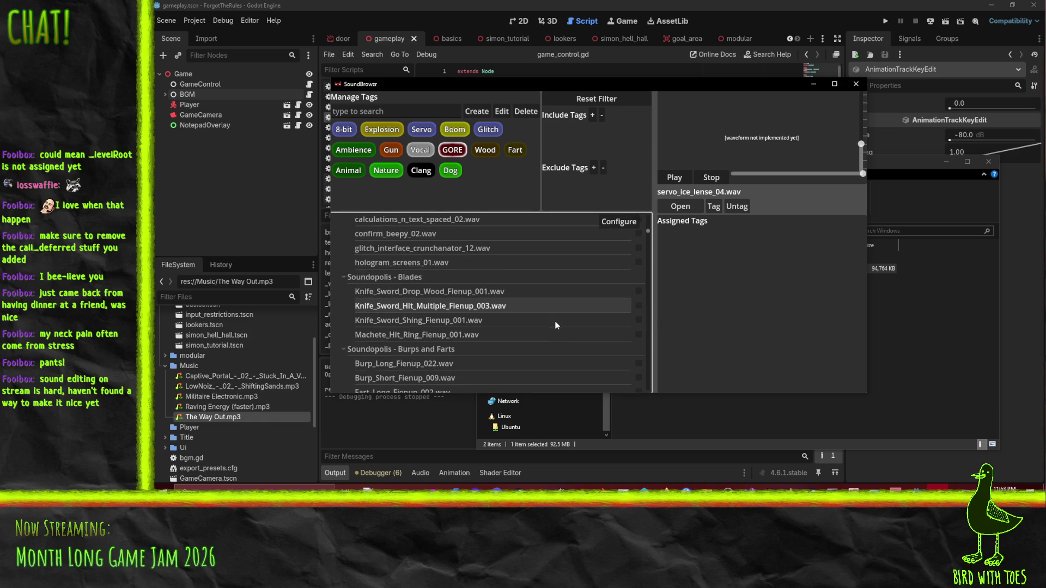
{"action": "scroll", "coordinate": [532, 327], "scroll_direction": "down", "scroll_amount": 1}
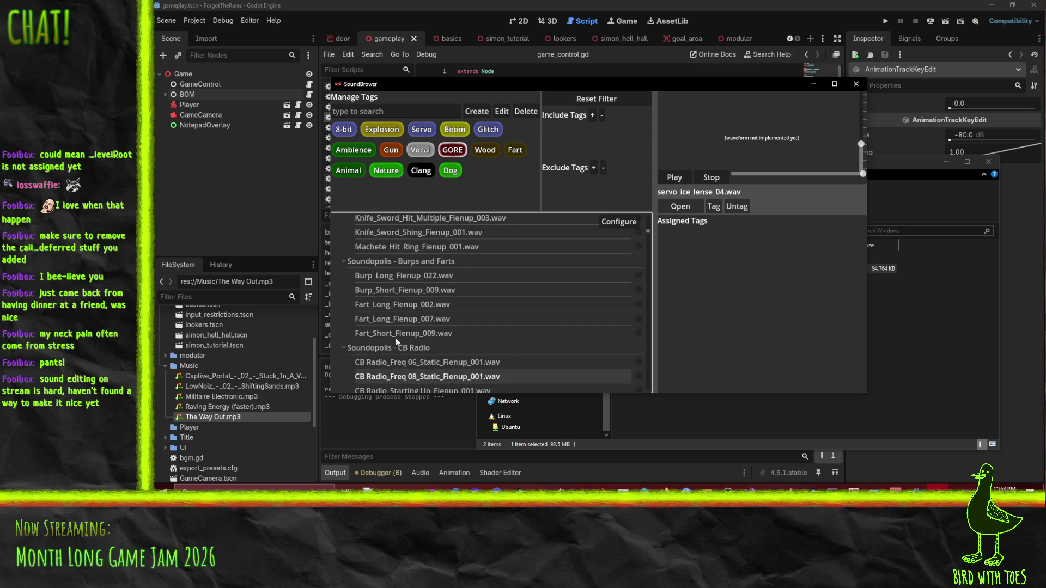
{"action": "left_click", "coordinate": [536, 304]}
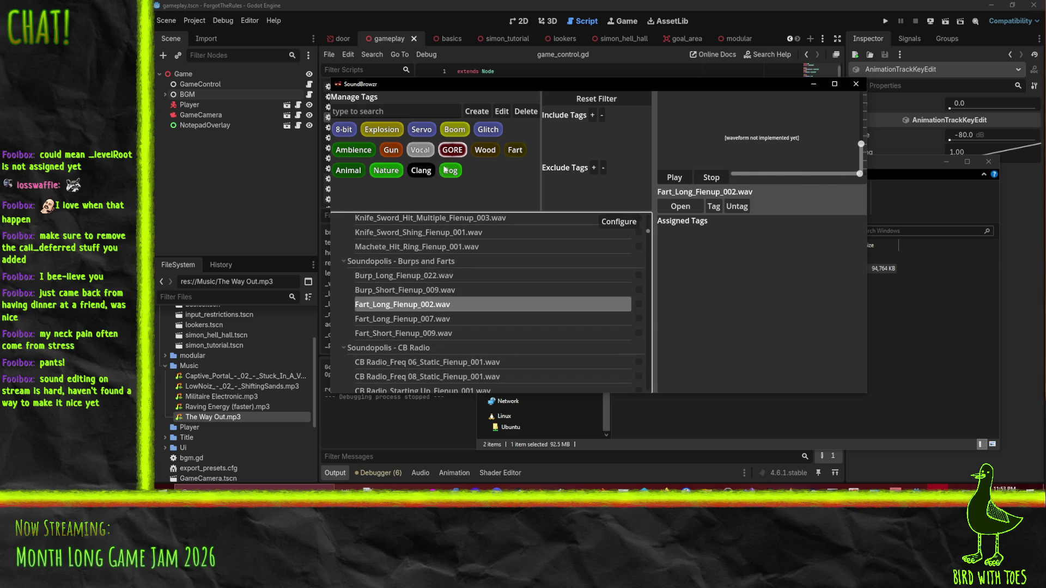
{"action": "left_click", "coordinate": [639, 333], "text": "shift"}
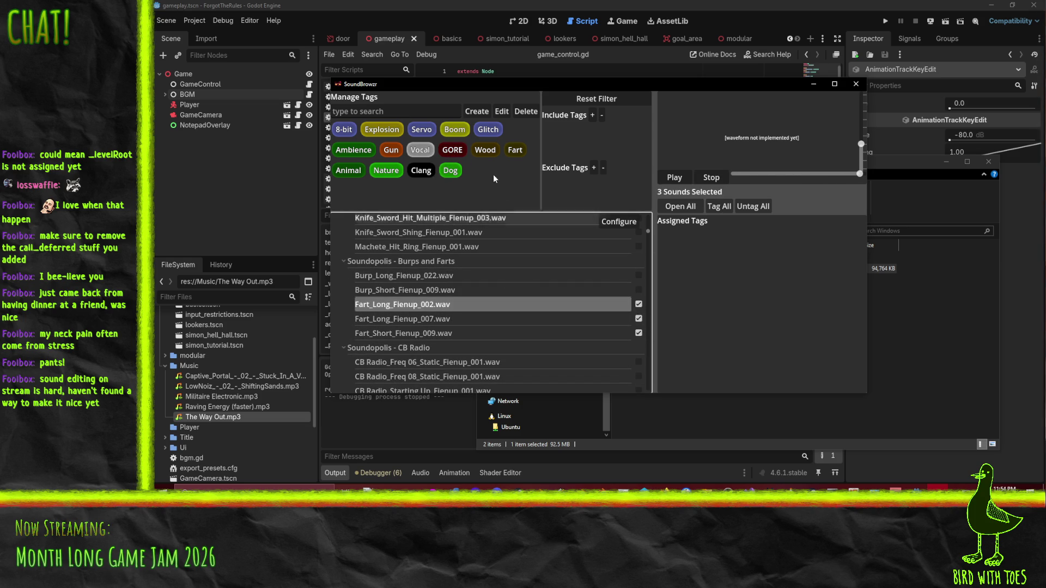
{"action": "left_click", "coordinate": [515, 150]}
{"action": "left_click", "coordinate": [716, 207]}
{"action": "left_click", "coordinate": [638, 332], "text": "shift"}
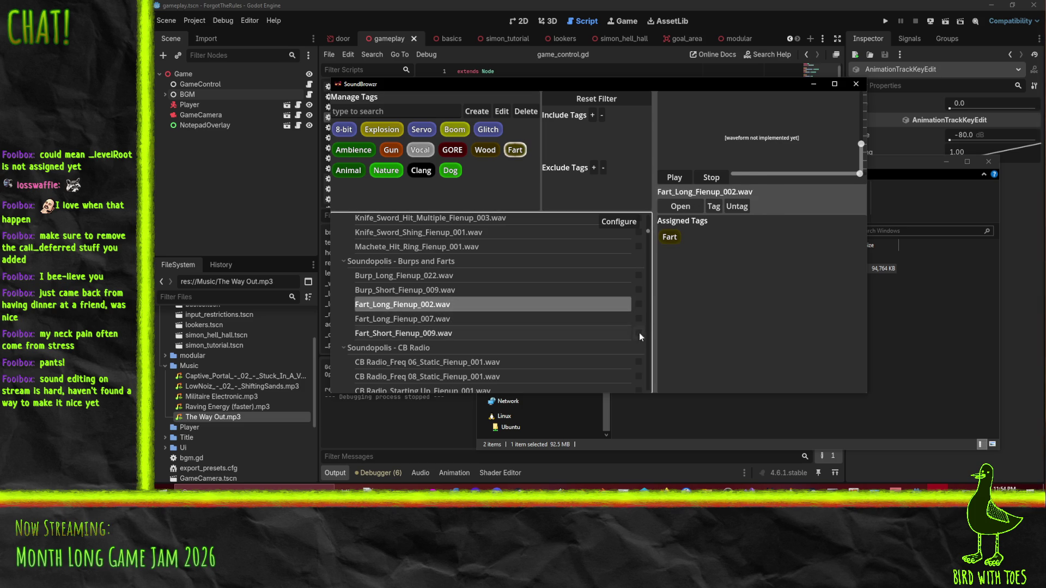
Step: Tag CB Radio Starting Up, Freq 06 and Freq 08 with Glitch, then clear their marks
{"action": "scroll", "coordinate": [524, 272], "scroll_direction": "down", "scroll_amount": 3}
{"action": "left_click", "coordinate": [485, 251]}
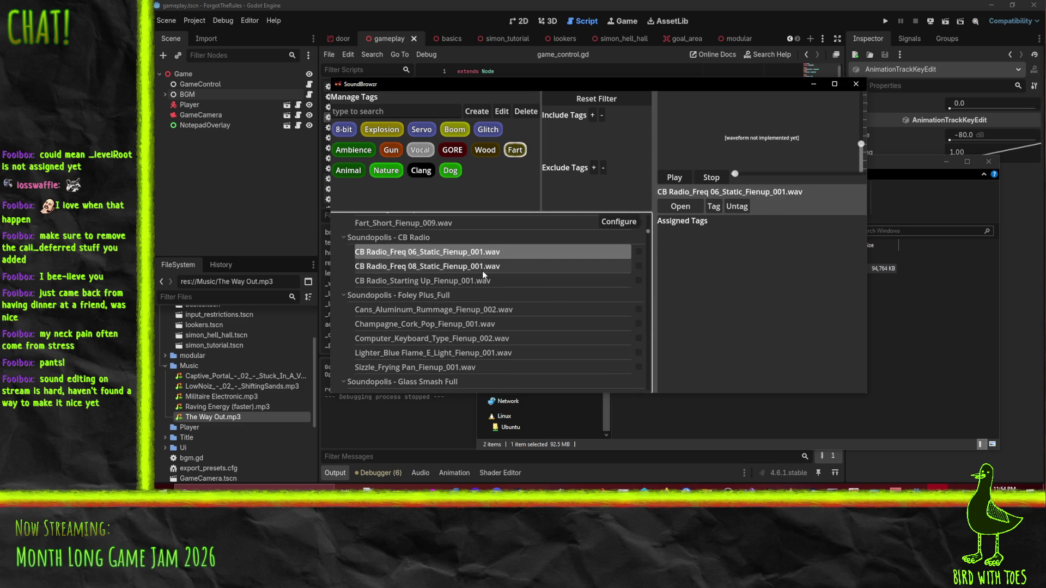
{"action": "left_click", "coordinate": [470, 266]}
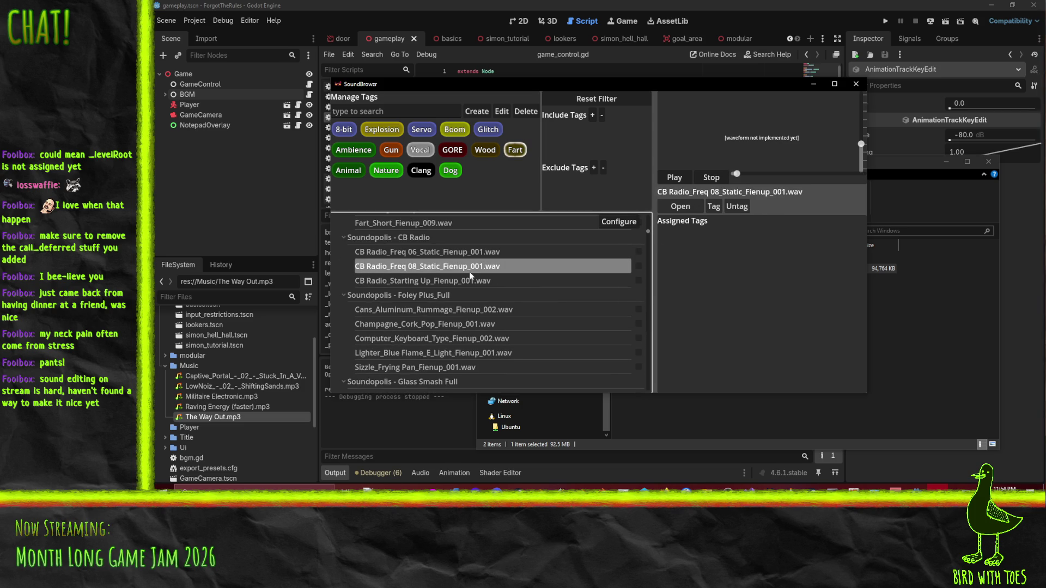
{"action": "left_click", "coordinate": [727, 178]}
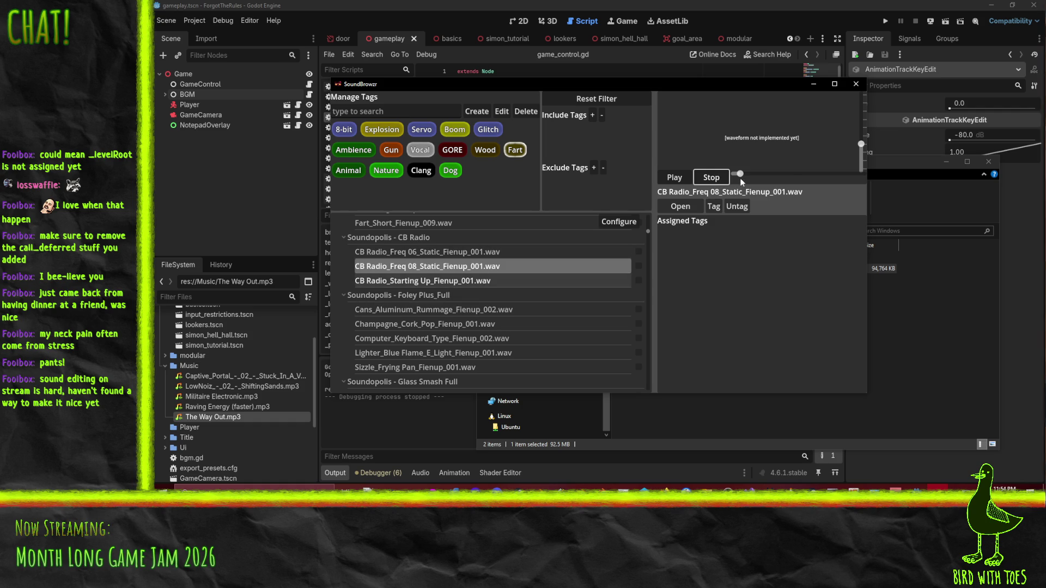
{"action": "left_click", "coordinate": [638, 281]}
{"action": "left_click", "coordinate": [638, 267]}
{"action": "left_click", "coordinate": [639, 252]}
{"action": "left_click", "coordinate": [486, 130]}
{"action": "left_click", "coordinate": [719, 206]}
{"action": "left_click", "coordinate": [638, 280]}
{"action": "left_click", "coordinate": [638, 267]}
{"action": "left_click", "coordinate": [638, 252]}
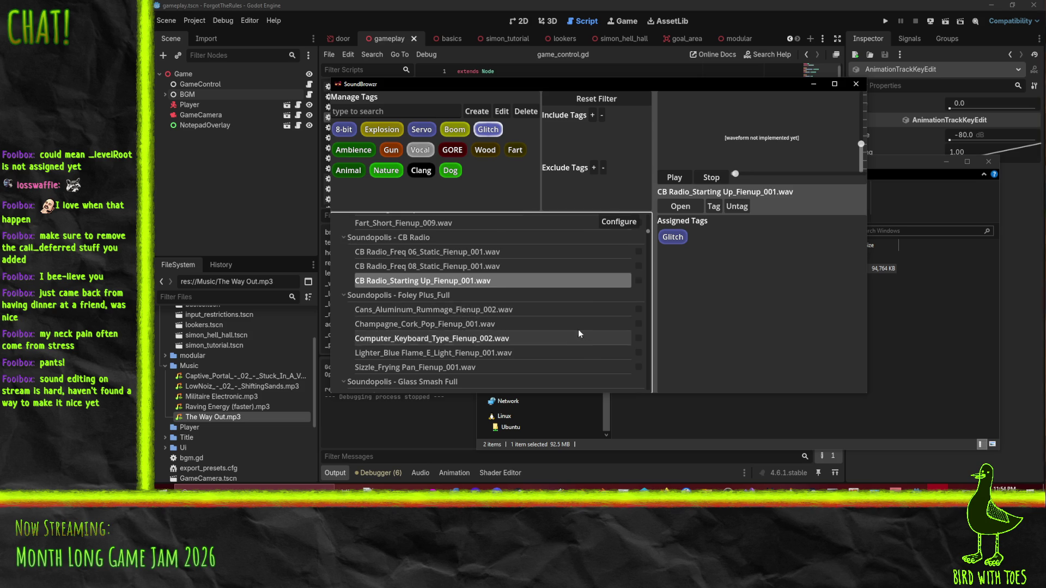
Step: Tag Bloody_Squish and Flesh_Cut_Watermelon with GORE
{"action": "scroll", "coordinate": [582, 335], "scroll_direction": "down", "scroll_amount": 5}
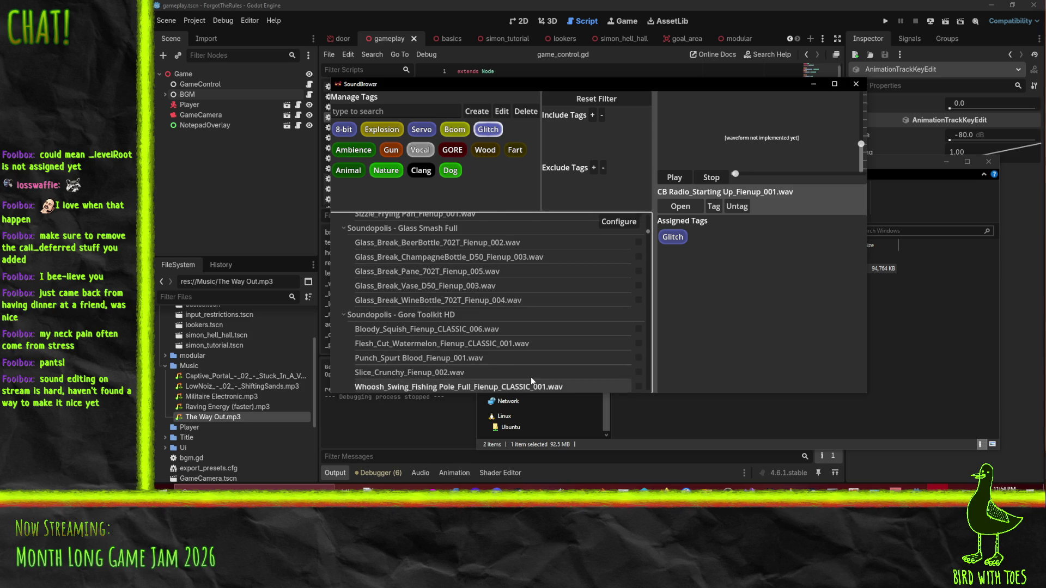
{"action": "scroll", "coordinate": [574, 286], "scroll_direction": "down", "scroll_amount": 2}
{"action": "left_click", "coordinate": [493, 299]}
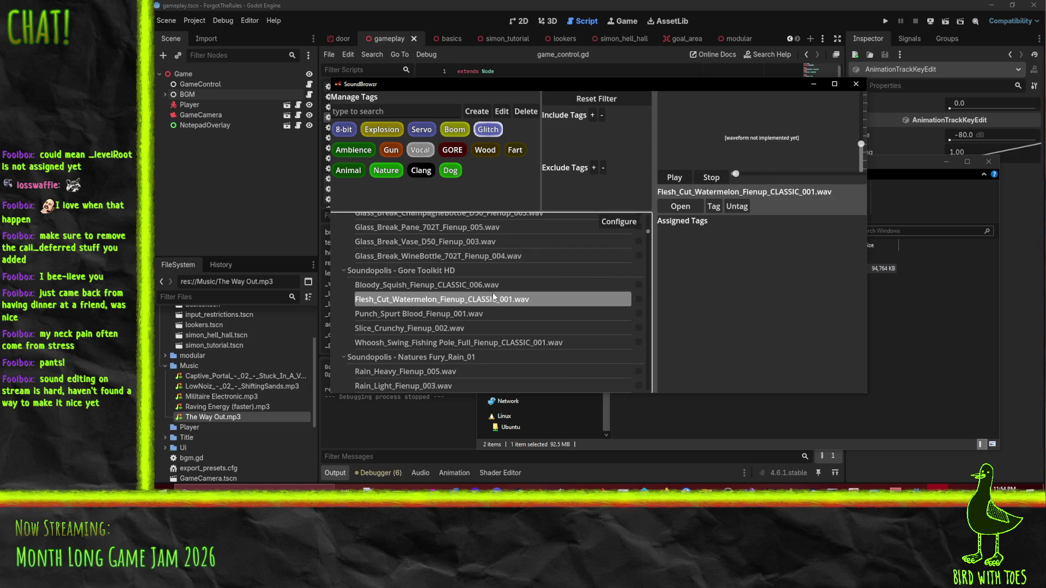
{"action": "key", "text": "Up"}
{"action": "left_click", "coordinate": [711, 177]}
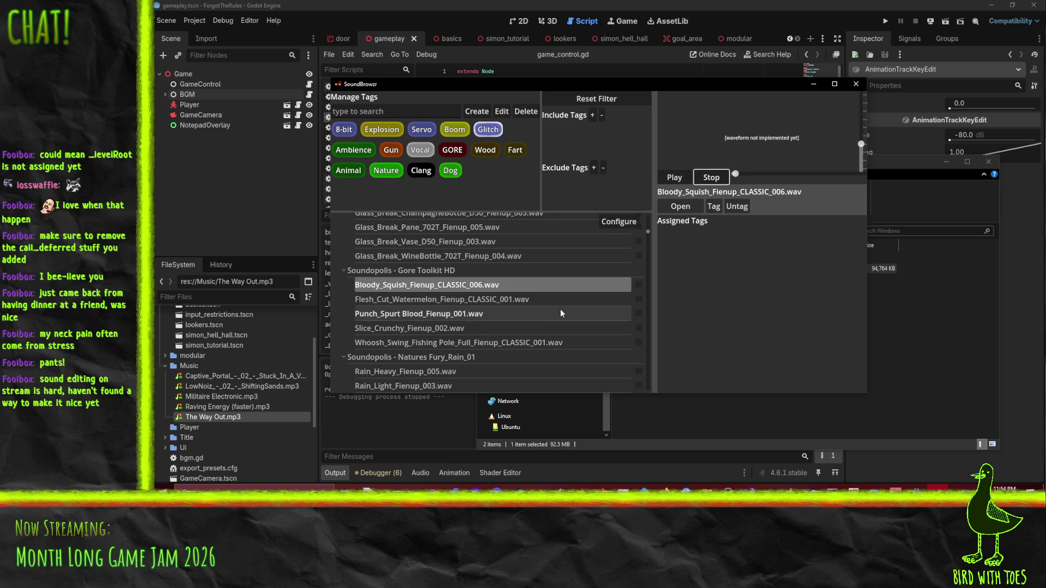
{"action": "left_click", "coordinate": [638, 299]}
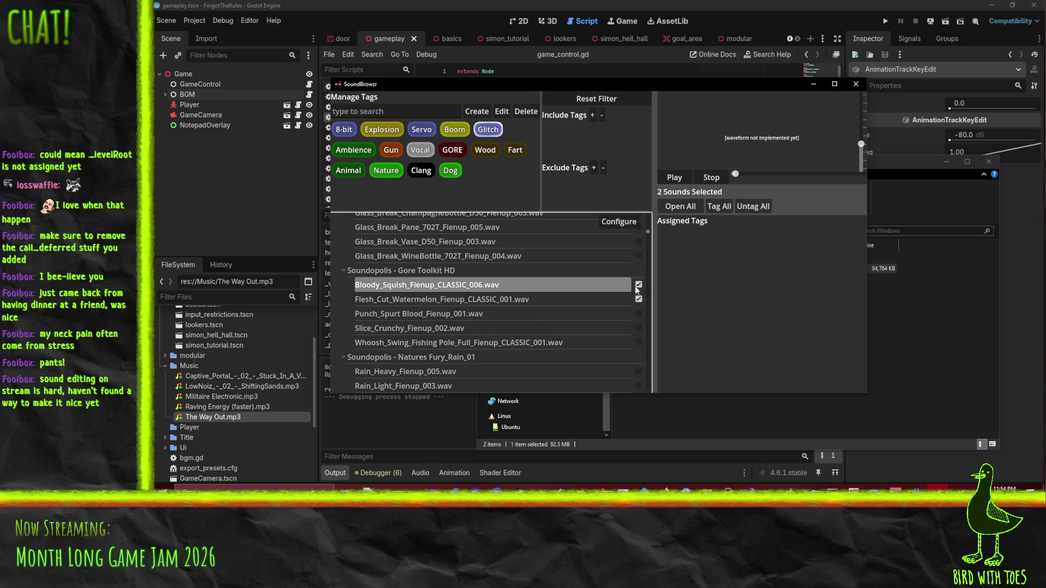
{"action": "left_click", "coordinate": [452, 149]}
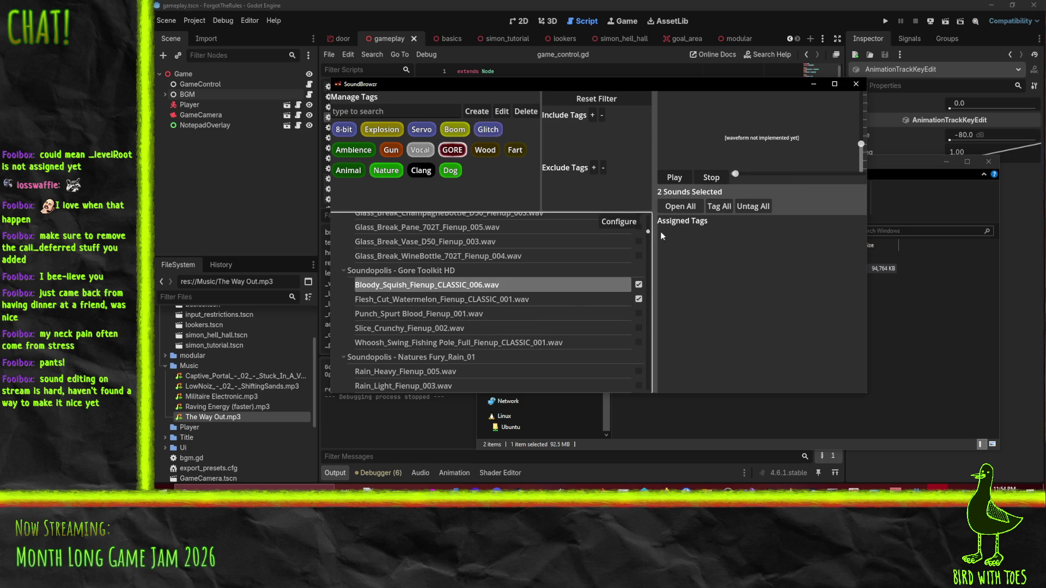
{"action": "left_click", "coordinate": [719, 206]}
Step: Tag Punch_Spurt_Blood_Fienup_001.wav with GORE as well and clear all batch marks
{"action": "left_click", "coordinate": [567, 313]}
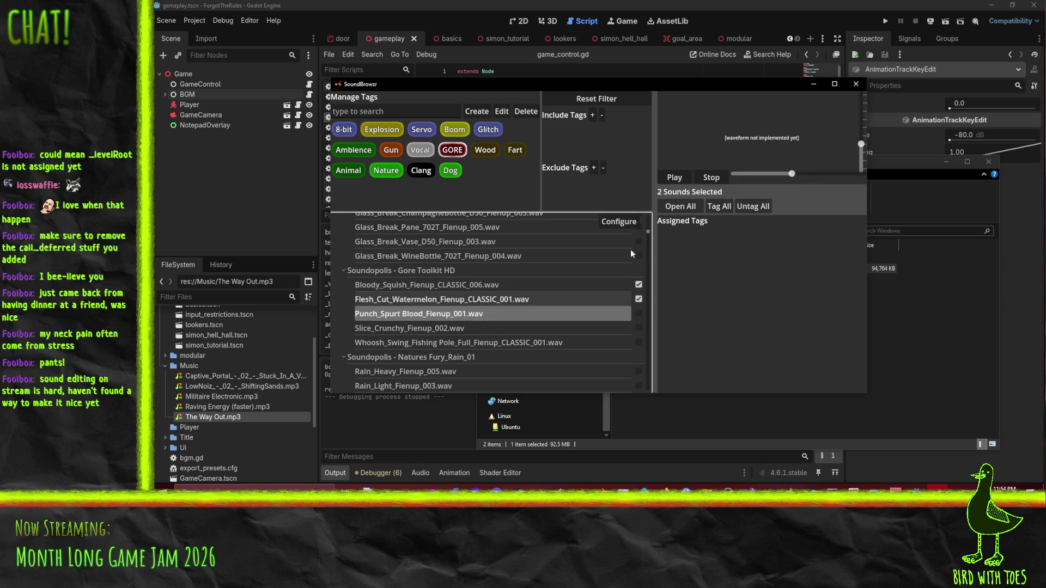
{"action": "left_click", "coordinate": [639, 299]}
{"action": "left_click", "coordinate": [639, 284]}
{"action": "left_click", "coordinate": [638, 314]}
{"action": "left_click", "coordinate": [718, 206]}
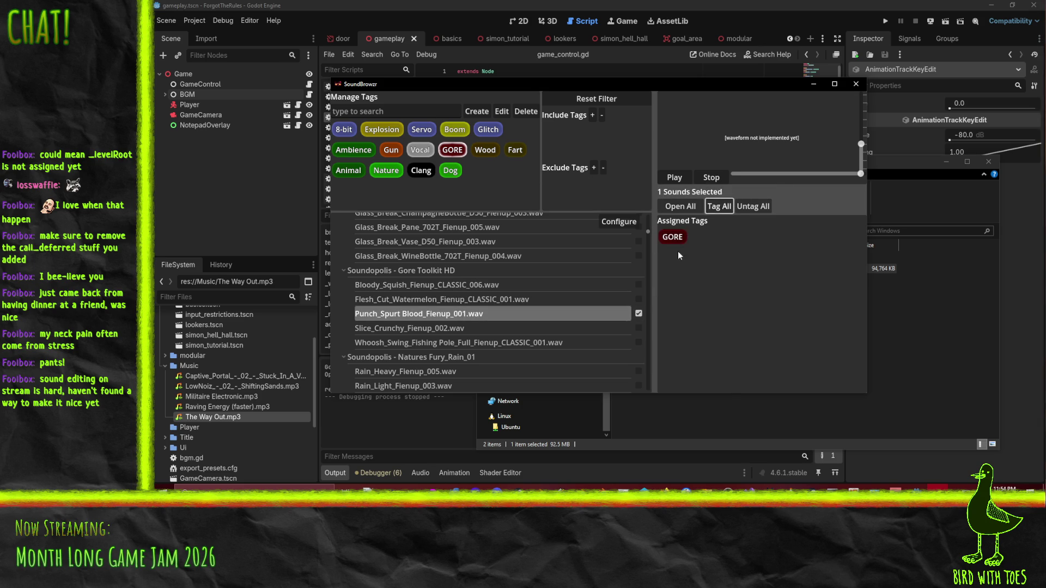
{"action": "left_click", "coordinate": [639, 328]}
{"action": "left_click", "coordinate": [639, 314]}
Step: Preview Slice_Crunchy_Fienup_002.wav and the Whoosh_Swing fishing pole sound
{"action": "left_click", "coordinate": [563, 328]}
{"action": "left_click", "coordinate": [573, 339]}
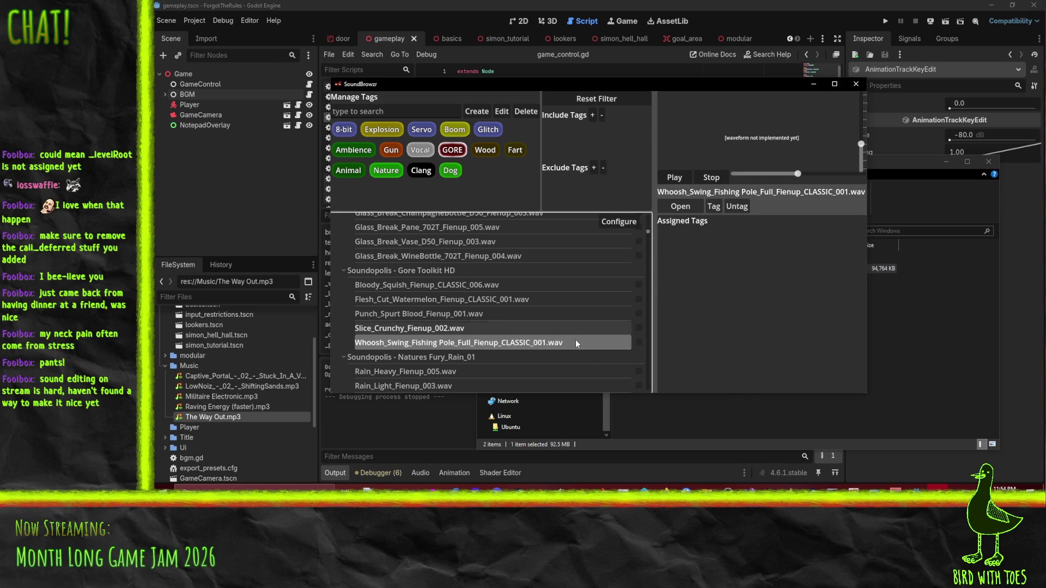
{"action": "left_click", "coordinate": [564, 330]}
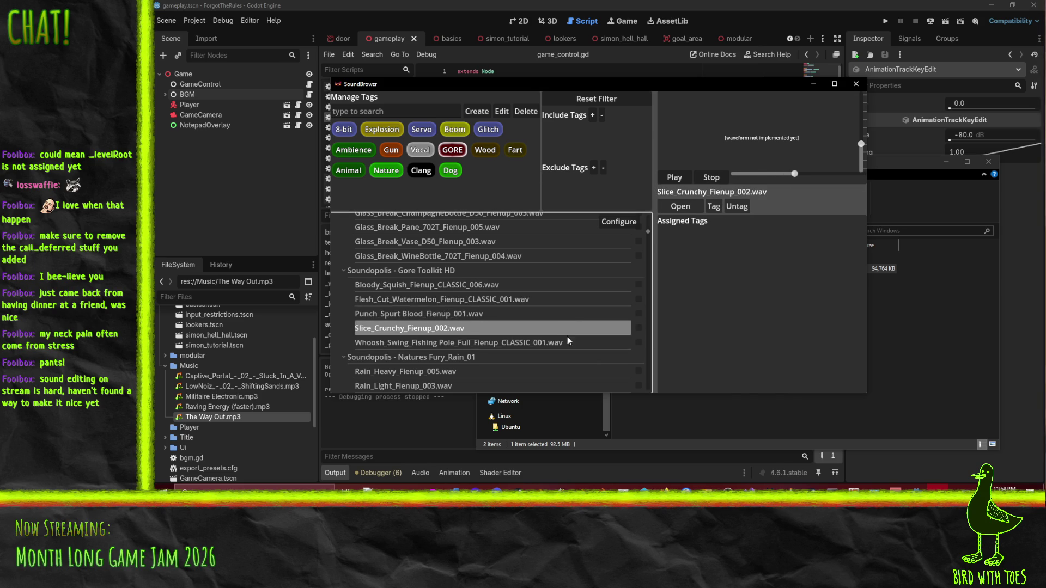
{"action": "scroll", "coordinate": [594, 327], "scroll_direction": "down", "scroll_amount": 3}
Step: Audition Bell_Waiter, Gyro, HandDrum_Reverse_SlowDown and Timpani_Hit further down the list
{"action": "scroll", "coordinate": [594, 328], "scroll_direction": "down", "scroll_amount": 3}
{"action": "scroll", "coordinate": [475, 280], "scroll_direction": "down", "scroll_amount": 6}
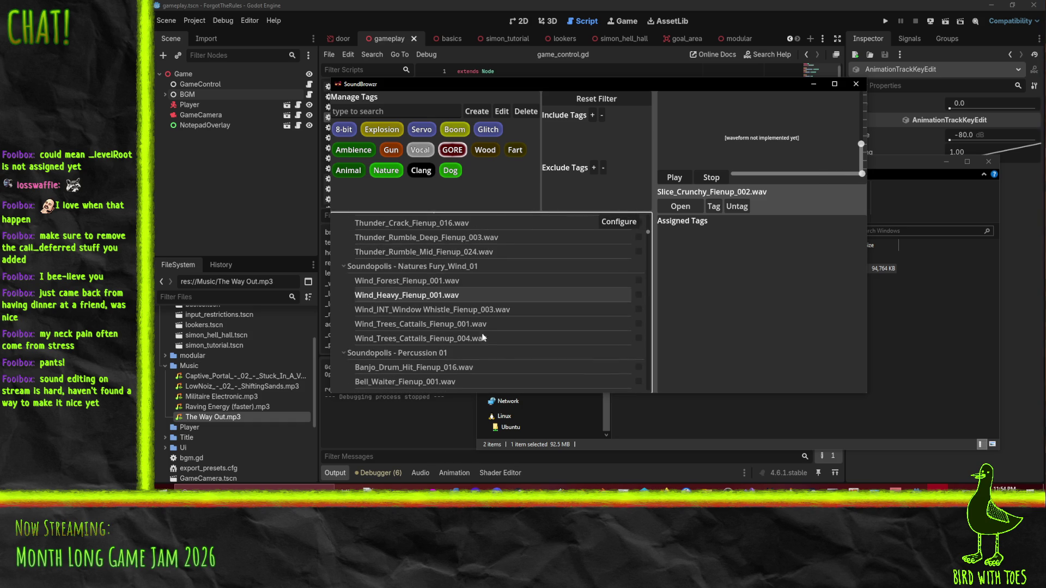
{"action": "scroll", "coordinate": [481, 328], "scroll_direction": "down", "scroll_amount": 3}
{"action": "scroll", "coordinate": [450, 323], "scroll_direction": "down", "scroll_amount": 2}
{"action": "left_click", "coordinate": [420, 276]}
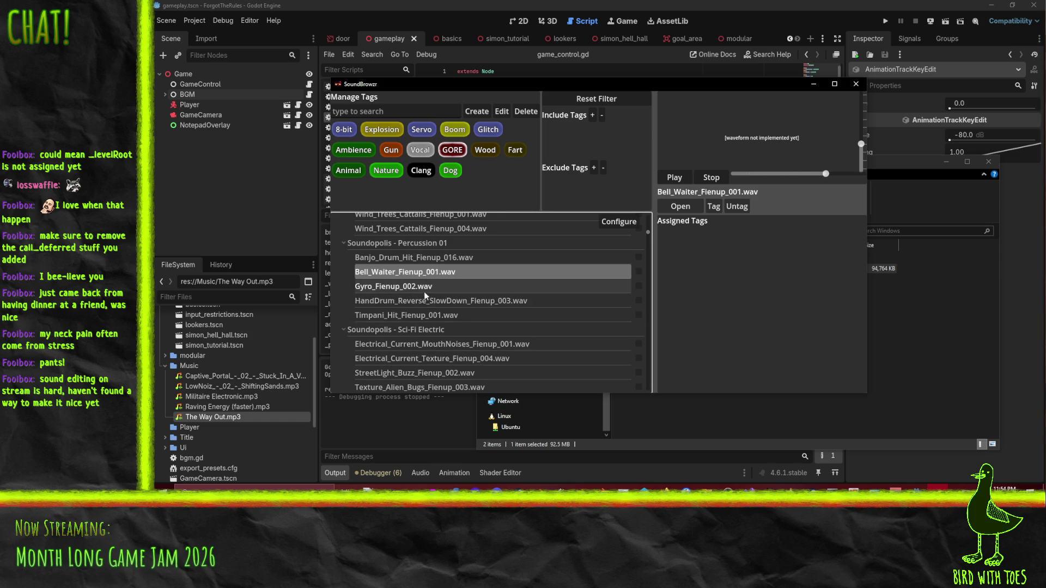
{"action": "scroll", "coordinate": [443, 278], "scroll_direction": "down", "scroll_amount": 1}
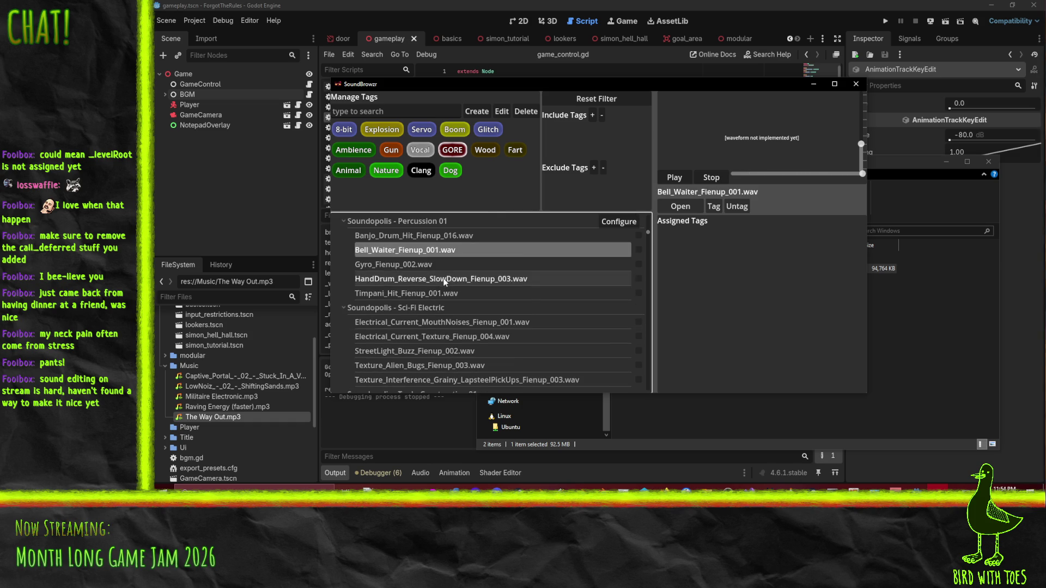
{"action": "left_click", "coordinate": [448, 268]}
{"action": "left_click", "coordinate": [463, 280]}
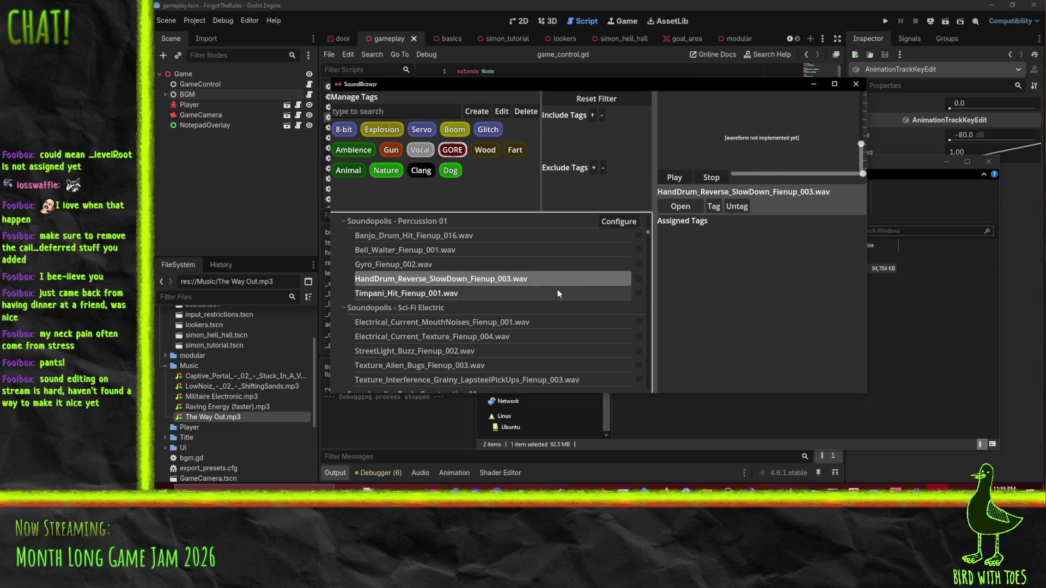
{"action": "scroll", "coordinate": [543, 293], "scroll_direction": "down", "scroll_amount": 1}
{"action": "left_click", "coordinate": [545, 271]}
{"action": "left_click", "coordinate": [711, 177]}
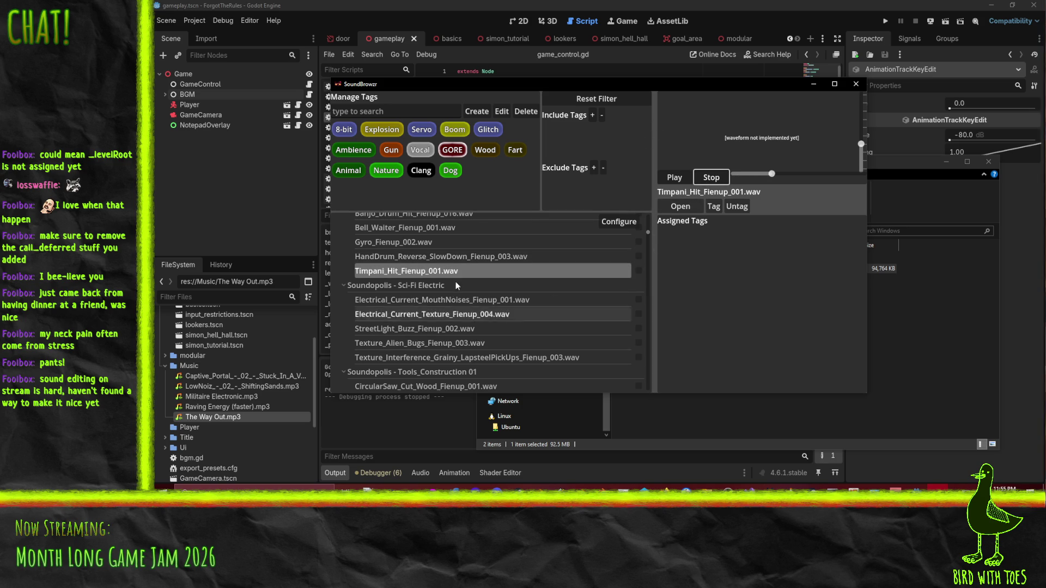
{"action": "scroll", "coordinate": [501, 288], "scroll_direction": "down", "scroll_amount": 2}
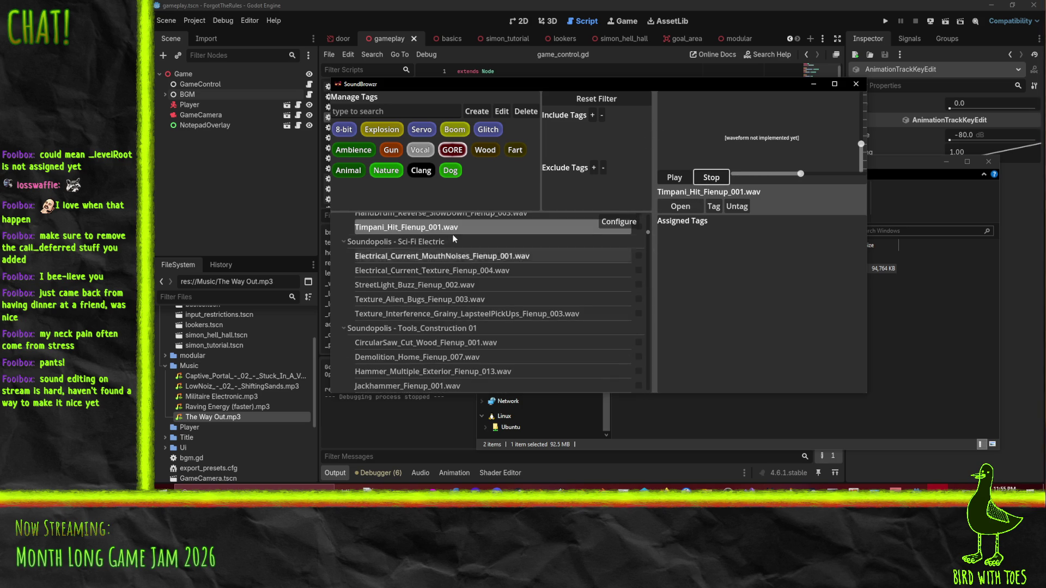
Step: Assign Glitch to the Electrical_Current MouthNoises and Texture_Fienup_004 sounds
{"action": "left_click", "coordinate": [489, 256]}
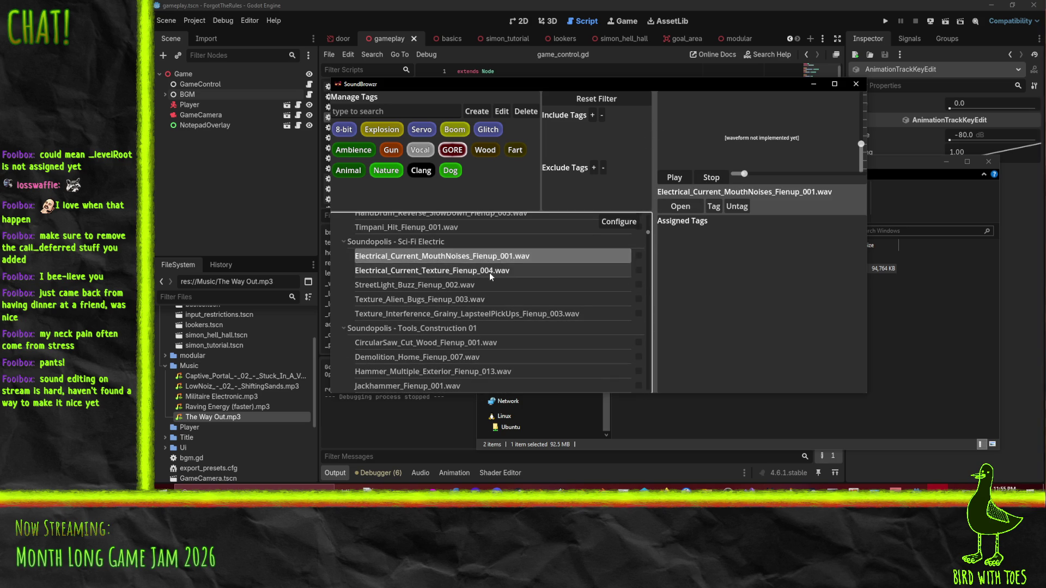
{"action": "left_click", "coordinate": [638, 255]}
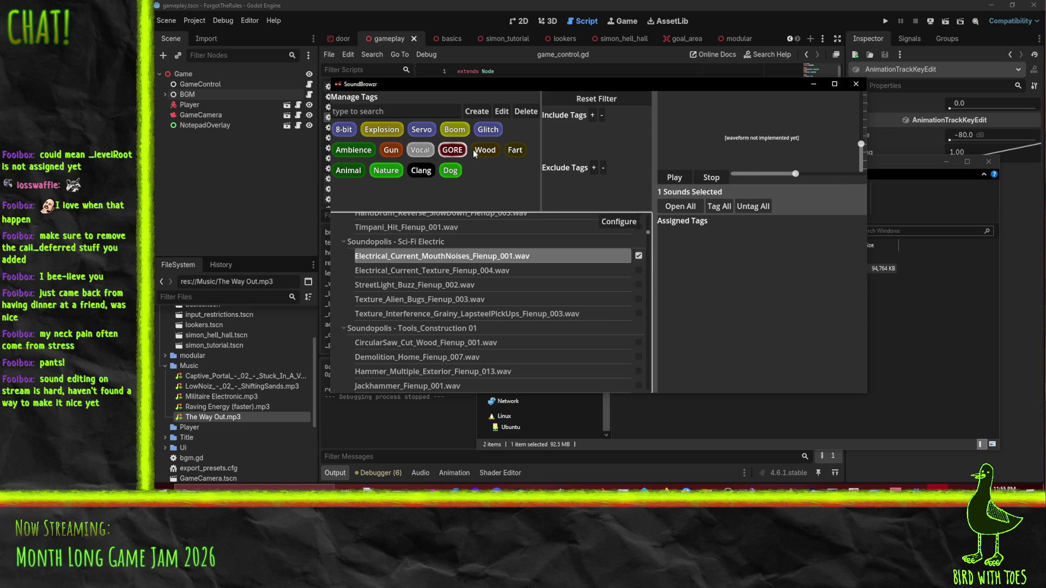
{"action": "left_click", "coordinate": [639, 256]}
{"action": "left_click", "coordinate": [713, 206]}
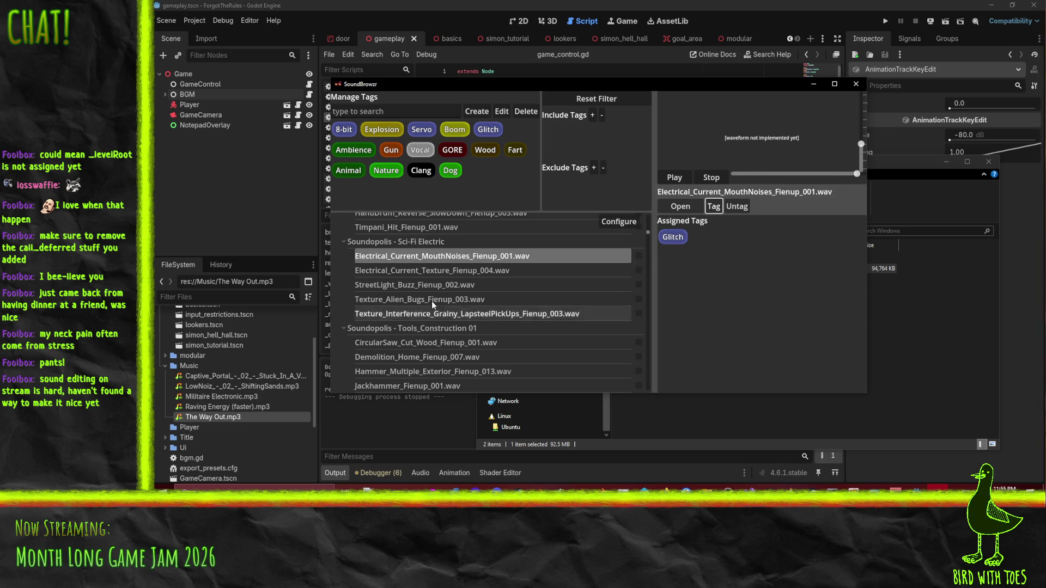
{"action": "left_click", "coordinate": [593, 272]}
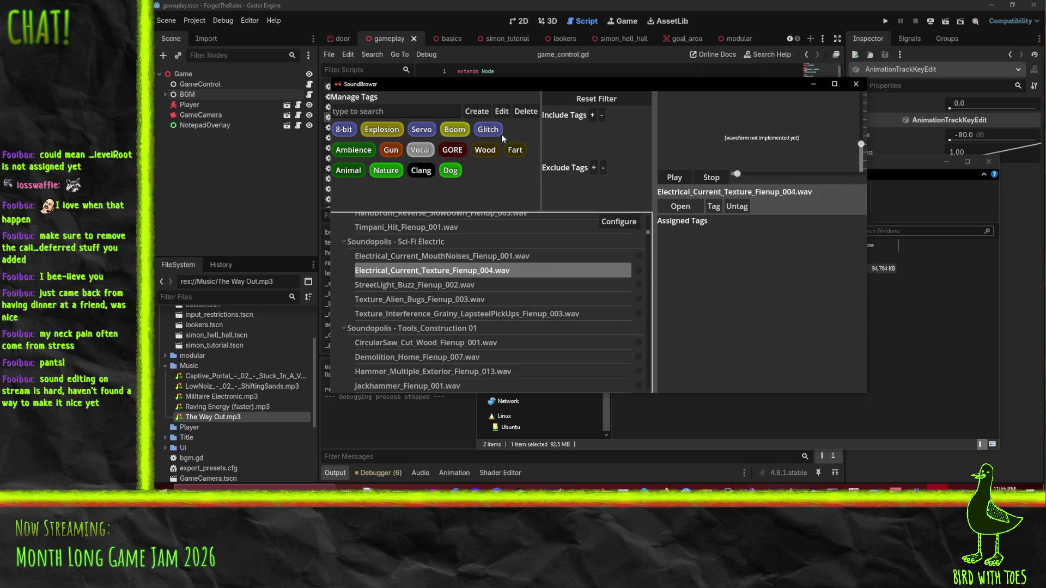
{"action": "left_click", "coordinate": [713, 206]}
{"action": "left_click", "coordinate": [708, 180]}
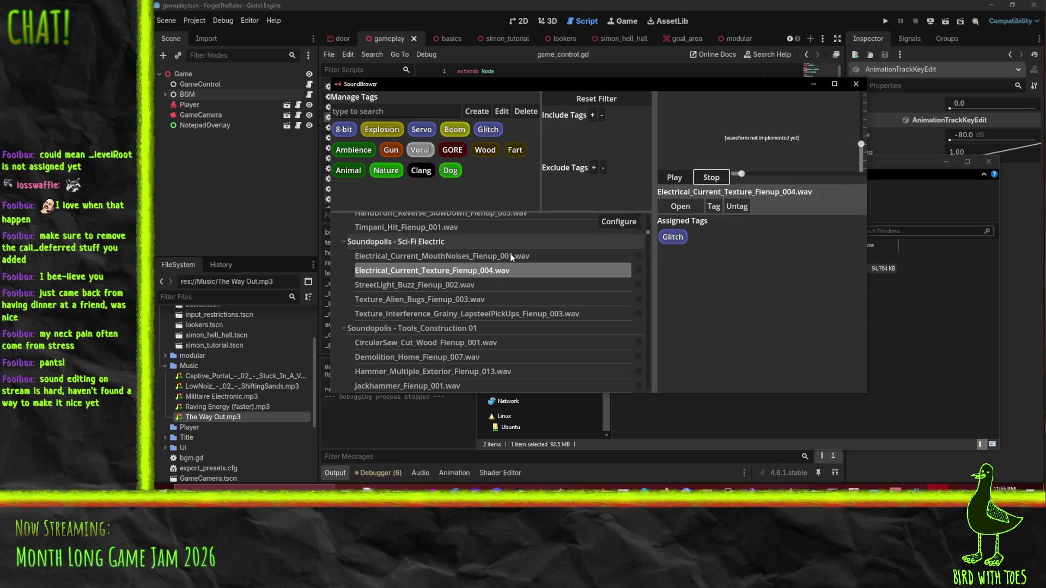
Step: Preview the StreetLight_Buzz, Texture_Alien_Bugs and grainy interference texture sounds
{"action": "left_click", "coordinate": [470, 284]}
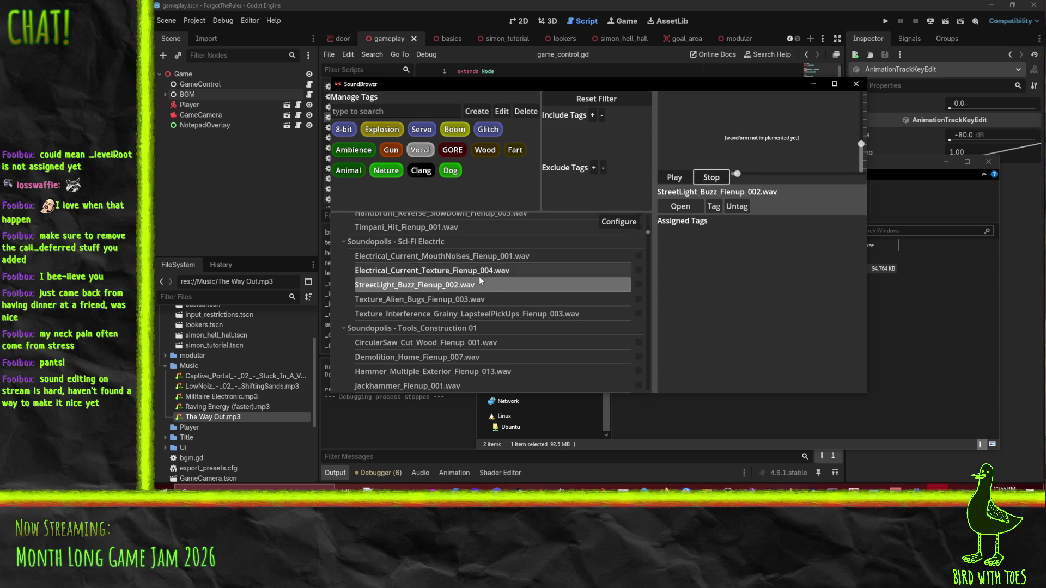
{"action": "left_click", "coordinate": [485, 299]}
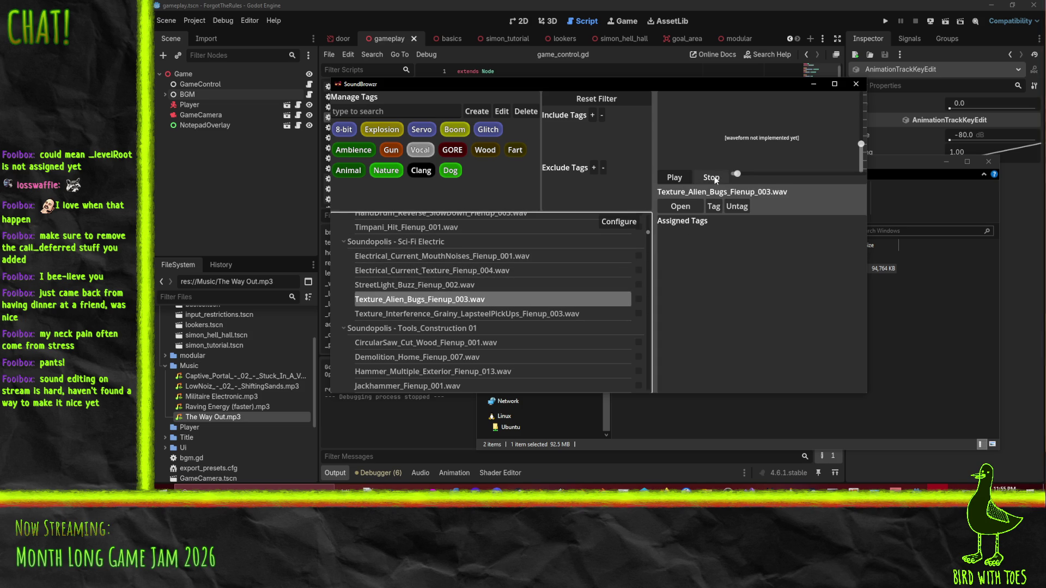
{"action": "left_click", "coordinate": [493, 314]}
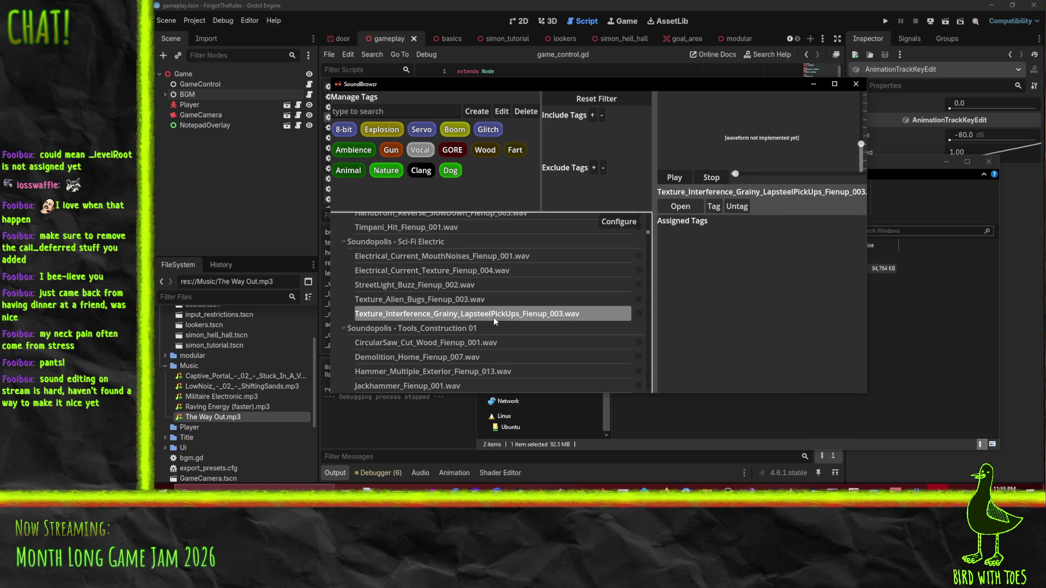
{"action": "left_click", "coordinate": [716, 178]}
{"action": "scroll", "coordinate": [397, 305], "scroll_direction": "down", "scroll_amount": 3}
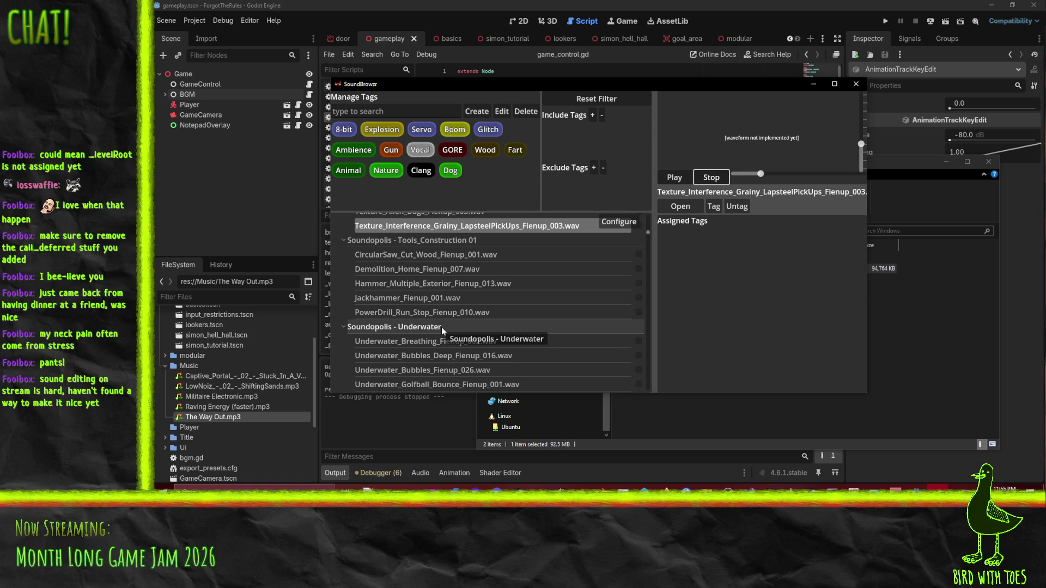
{"action": "scroll", "coordinate": [470, 316], "scroll_direction": "down", "scroll_amount": 5}
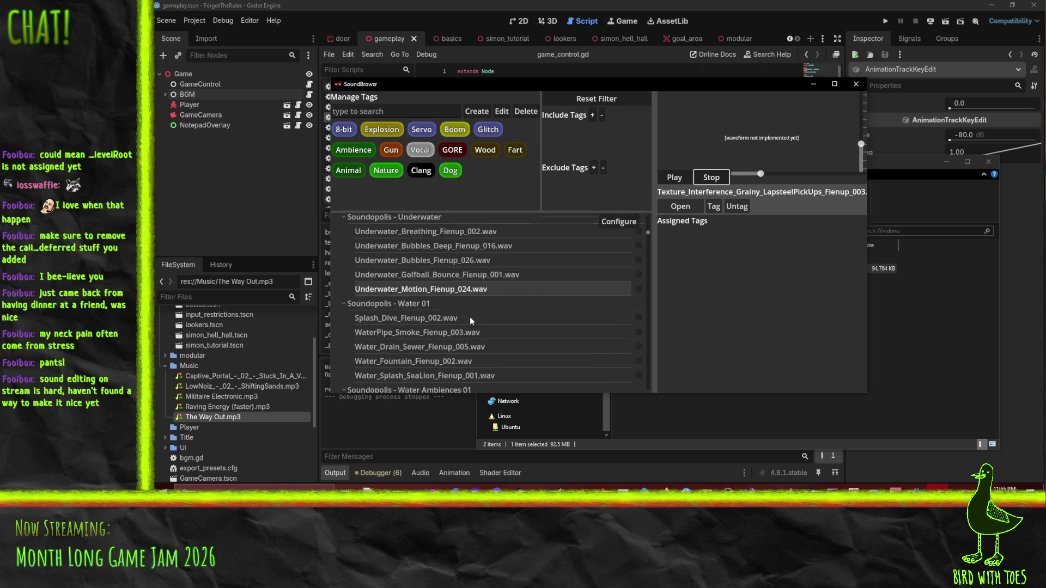
{"action": "scroll", "coordinate": [480, 297], "scroll_direction": "down", "scroll_amount": 10}
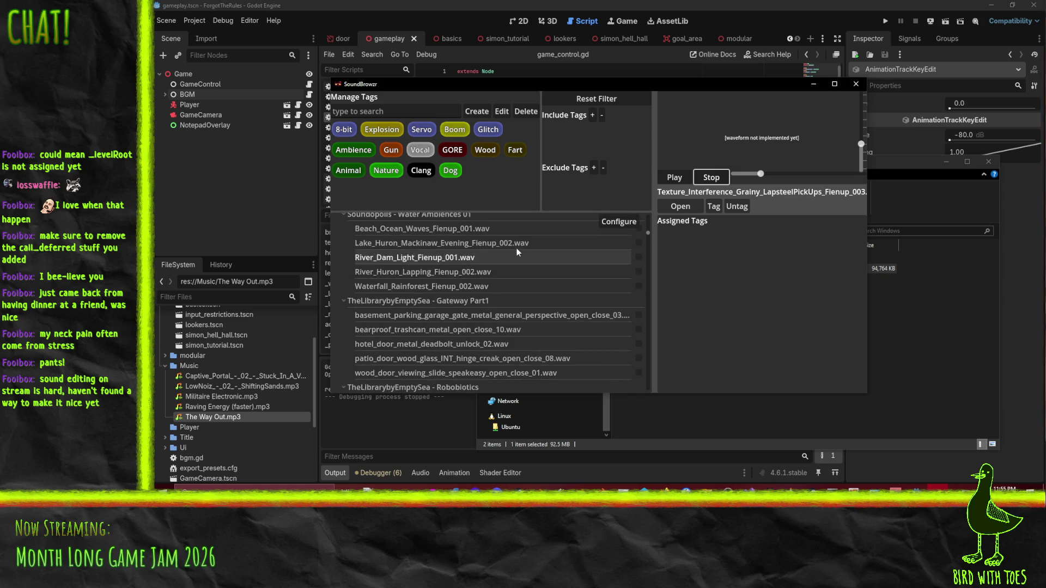
{"action": "scroll", "coordinate": [538, 272], "scroll_direction": "down", "scroll_amount": 3}
{"action": "scroll", "coordinate": [479, 277], "scroll_direction": "down", "scroll_amount": 1}
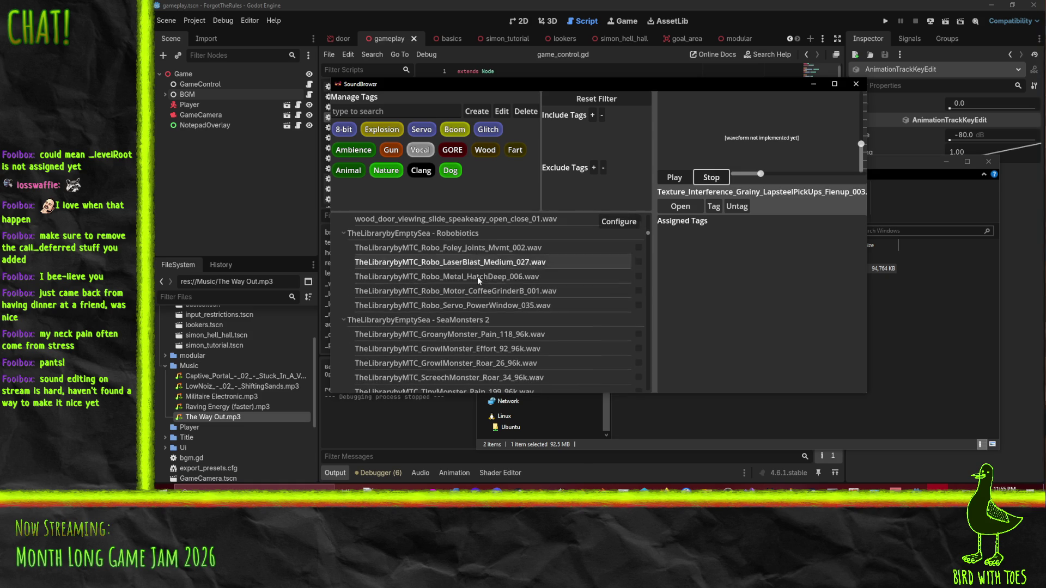
Step: Preview the Robo_Servo_PowerWindow and Robo_Motor_CoffeeGrinderB sounds and mark both for tagging
{"action": "left_click", "coordinate": [482, 304]}
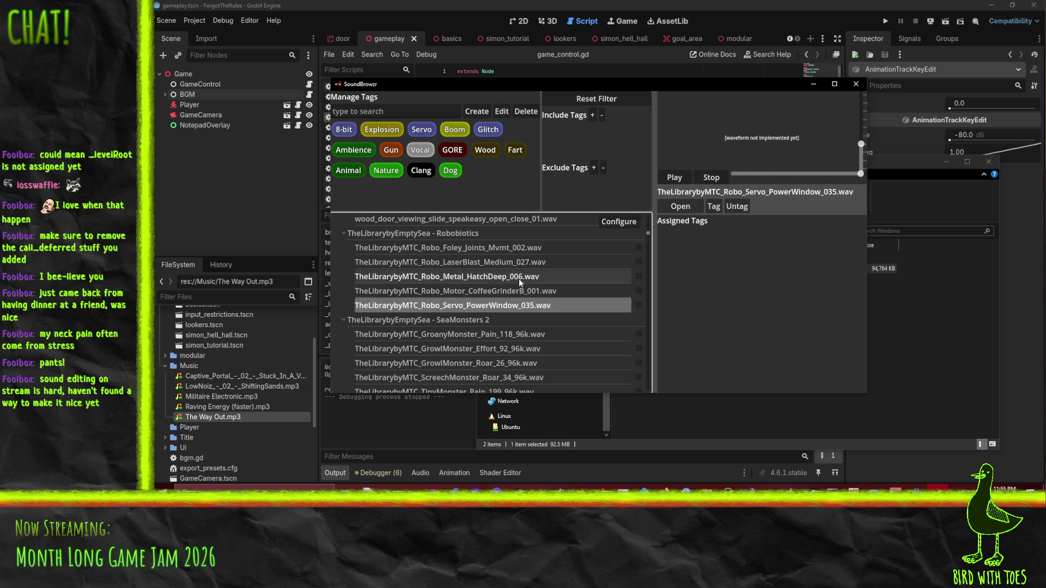
{"action": "left_click", "coordinate": [544, 291]}
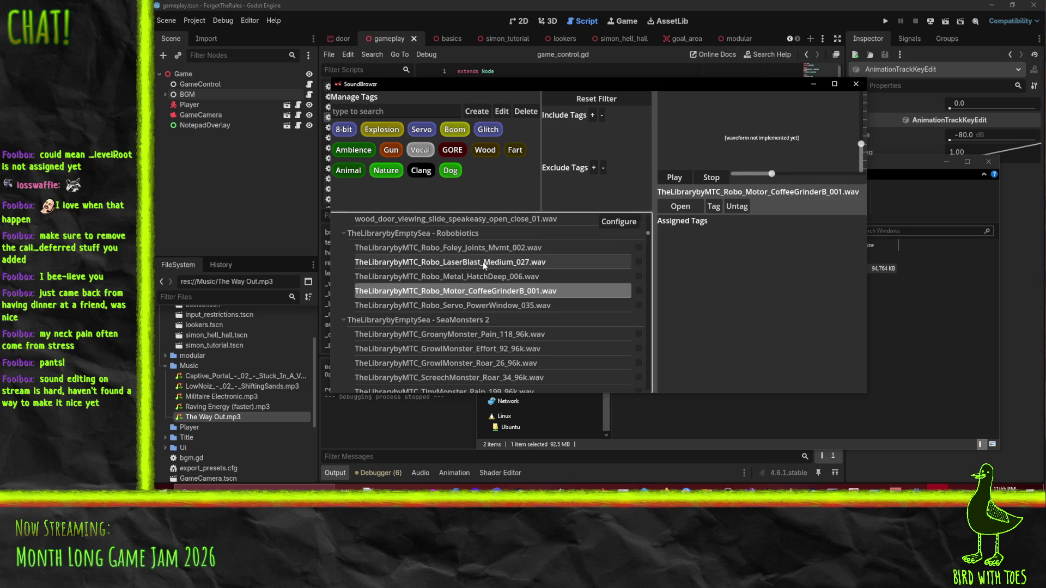
{"action": "scroll", "coordinate": [551, 288], "scroll_direction": "down", "scroll_amount": 3}
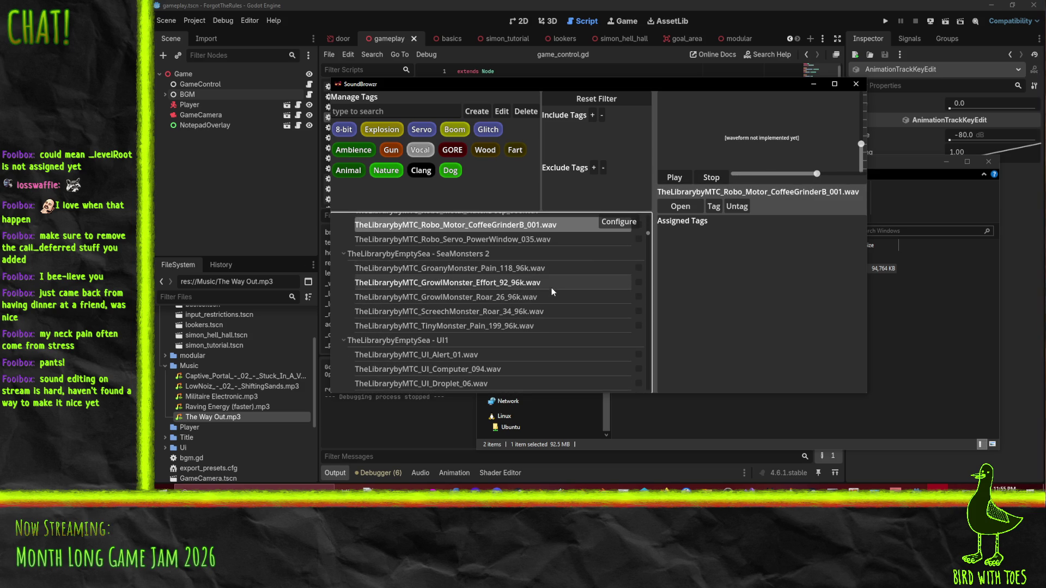
{"action": "scroll", "coordinate": [551, 288], "scroll_direction": "up", "scroll_amount": 2}
{"action": "left_click", "coordinate": [638, 284]}
{"action": "left_click", "coordinate": [638, 268]}
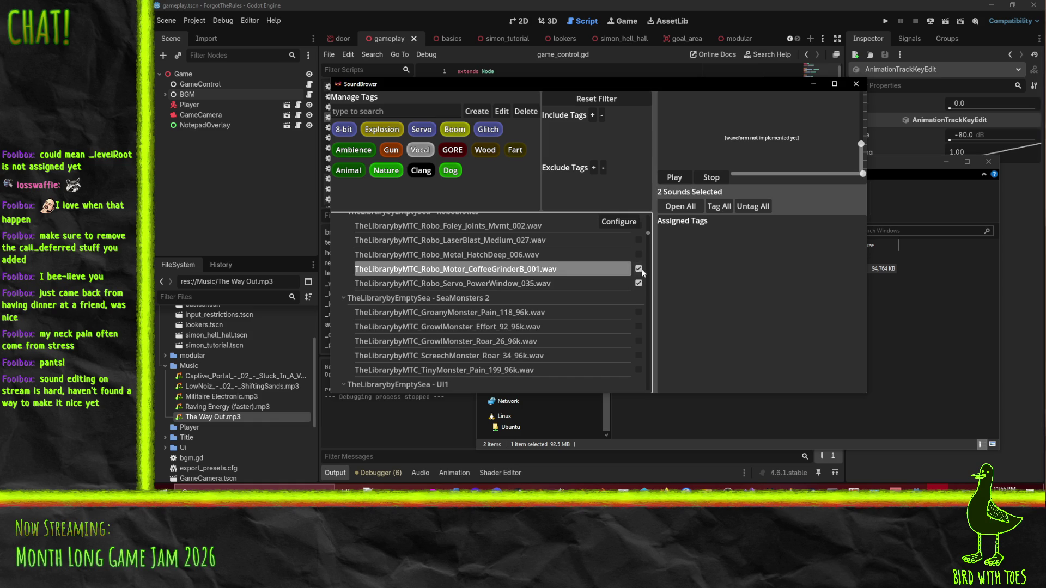
Step: Add Robo_Foley_Joints to the marked sounds and tag all three as Servo
{"action": "left_click", "coordinate": [537, 243]}
{"action": "left_click", "coordinate": [528, 226]}
{"action": "scroll", "coordinate": [536, 237], "scroll_direction": "up", "scroll_amount": 1}
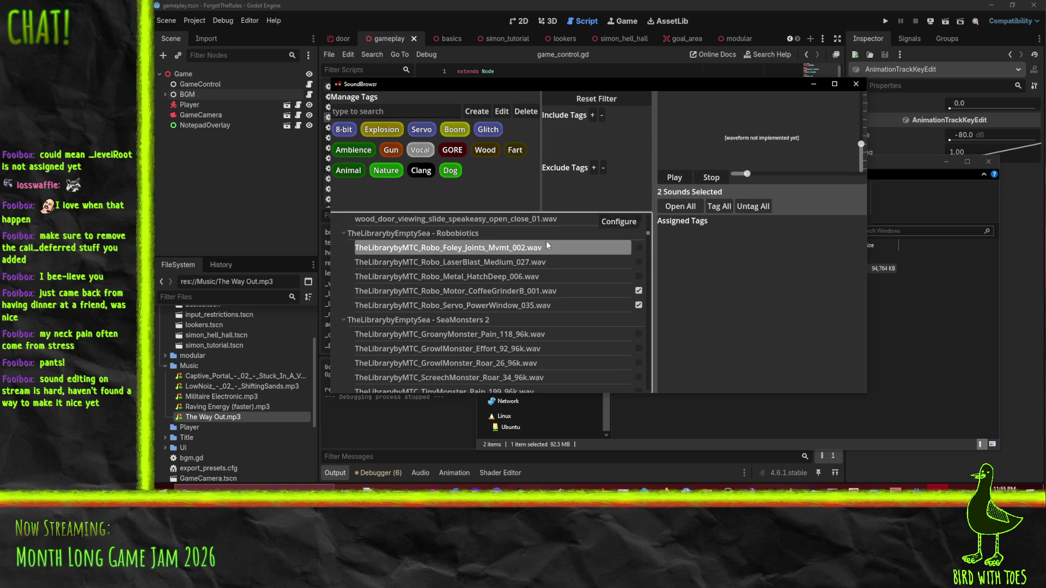
{"action": "left_click", "coordinate": [639, 247]}
{"action": "left_click", "coordinate": [421, 129]}
{"action": "left_click", "coordinate": [719, 206]}
{"action": "left_click", "coordinate": [610, 247]}
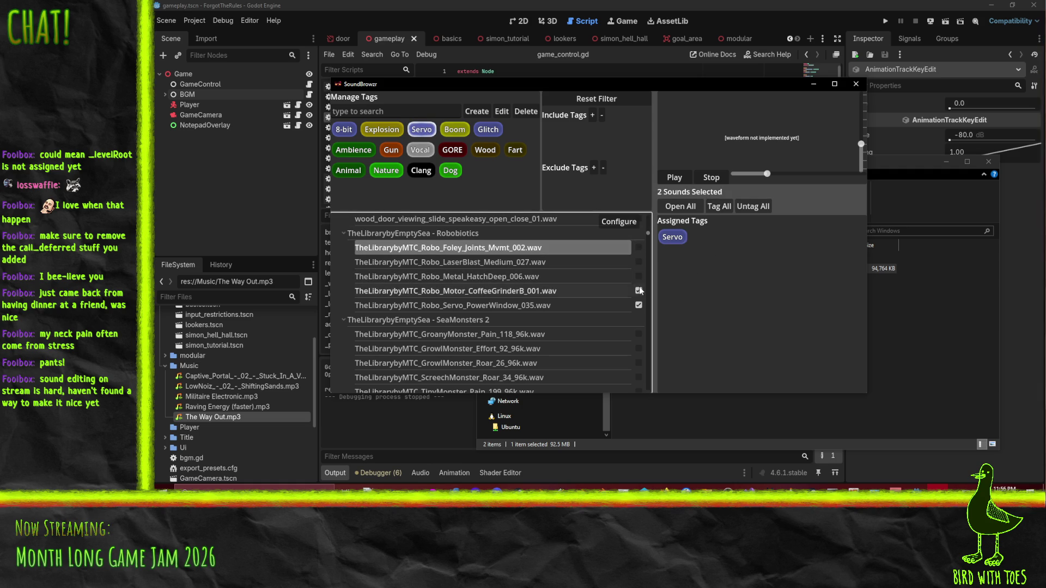
{"action": "scroll", "coordinate": [542, 299], "scroll_direction": "down", "scroll_amount": 3}
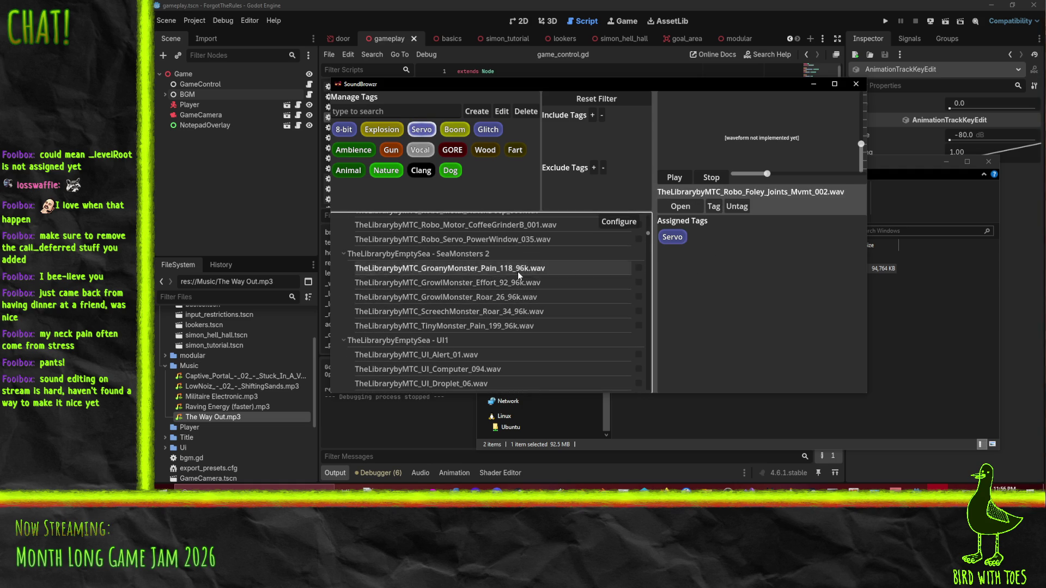
Step: Audition the SeaMonsters sounds: GroanyMonster_Pain, GrowlMonster Effort and Roar, ScreechMonster_Roar, TinyMonster_Pain
{"action": "left_click", "coordinate": [517, 270]}
{"action": "left_click", "coordinate": [524, 282]}
{"action": "left_click", "coordinate": [490, 298]}
{"action": "left_click", "coordinate": [492, 311]}
{"action": "left_click", "coordinate": [500, 326]}
{"action": "left_click", "coordinate": [711, 177]}
{"action": "scroll", "coordinate": [544, 330], "scroll_direction": "down", "scroll_amount": 4}
Step: Audition UI sounds Alert_01, Computer_094, Droplet_06, GlassTicks_25 and Splat_01
{"action": "left_click", "coordinate": [502, 266]}
{"action": "left_click", "coordinate": [477, 282]}
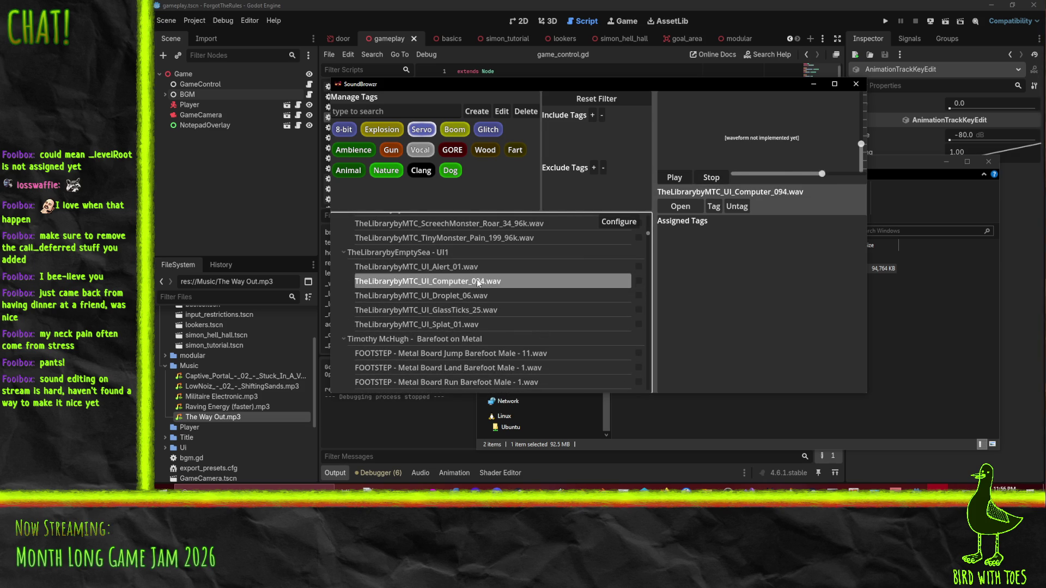
{"action": "left_click", "coordinate": [474, 295]}
{"action": "left_click", "coordinate": [473, 312]}
{"action": "left_click", "coordinate": [467, 324]}
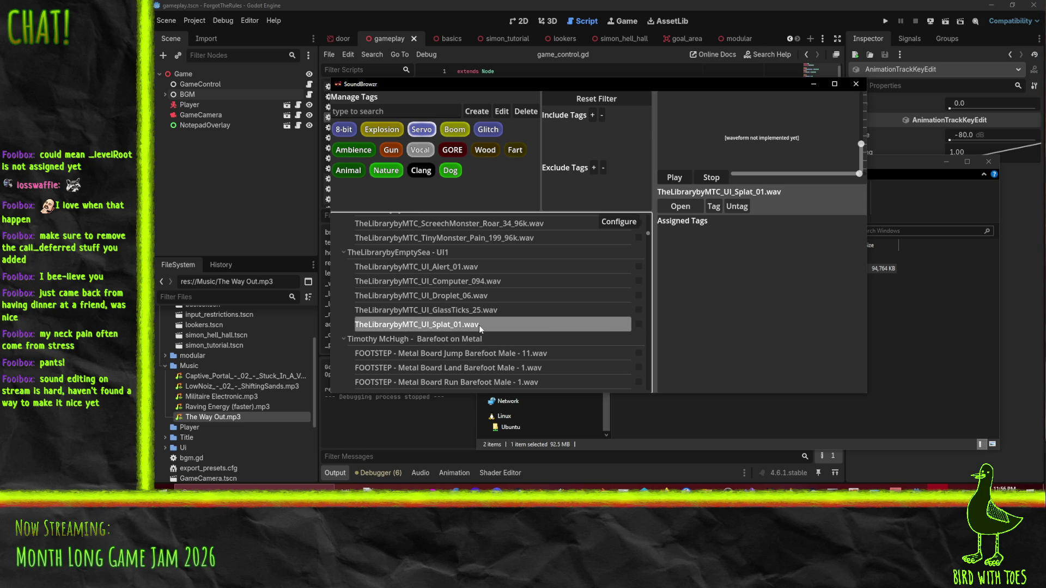
{"action": "left_click", "coordinate": [471, 281]}
{"action": "left_click", "coordinate": [460, 266]}
{"action": "left_click", "coordinate": [456, 297]}
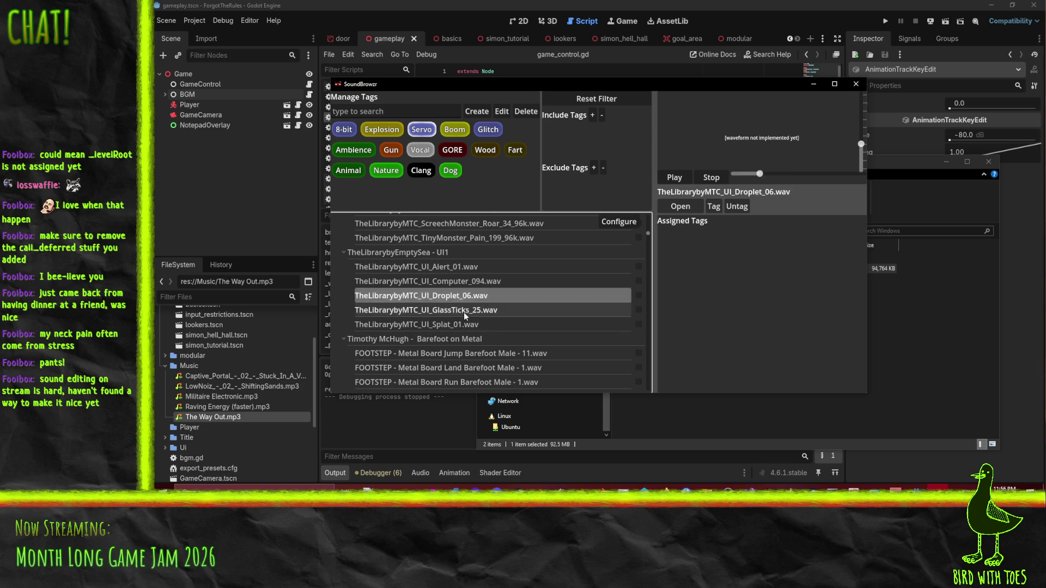
Step: Compare Alert_01, Droplet_06, Splat_01 and GlassTicks_25 by replaying them
{"action": "left_click", "coordinate": [449, 267]}
{"action": "left_click", "coordinate": [459, 323]}
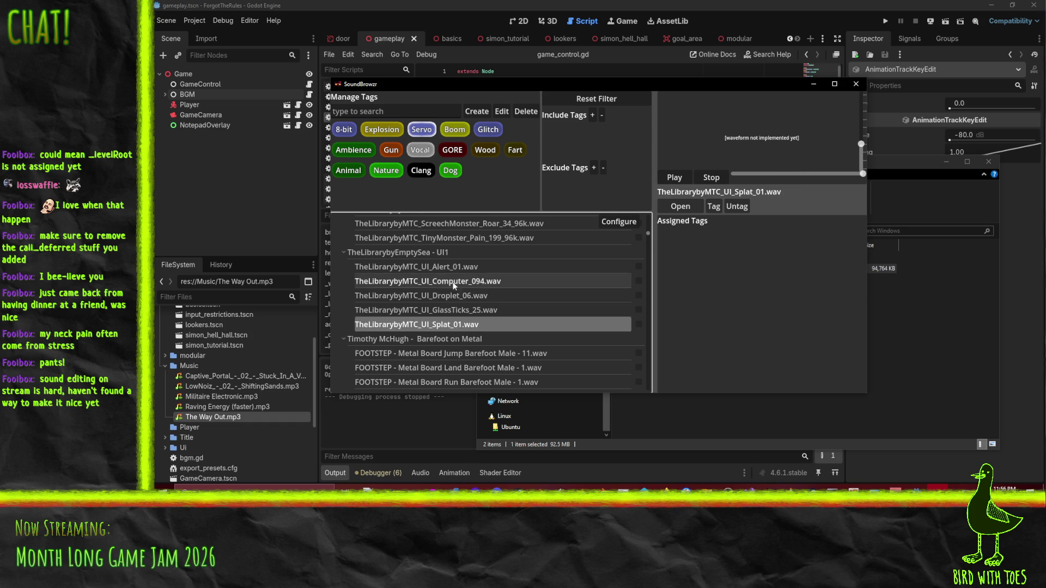
{"action": "left_click", "coordinate": [460, 267]}
{"action": "left_click", "coordinate": [462, 296]}
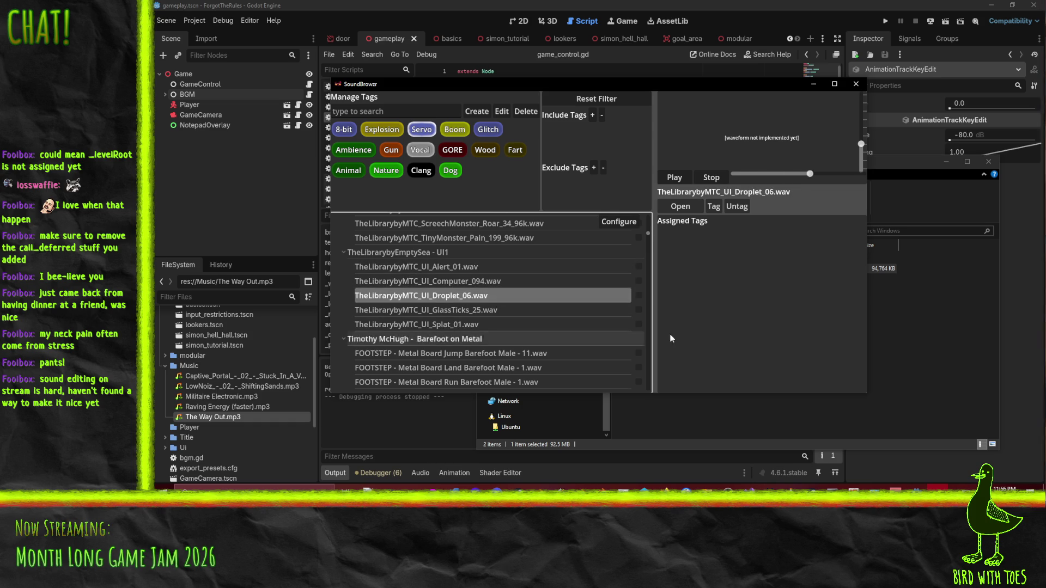
{"action": "left_click", "coordinate": [444, 324]}
{"action": "left_click", "coordinate": [443, 311]}
{"action": "left_click", "coordinate": [546, 325]}
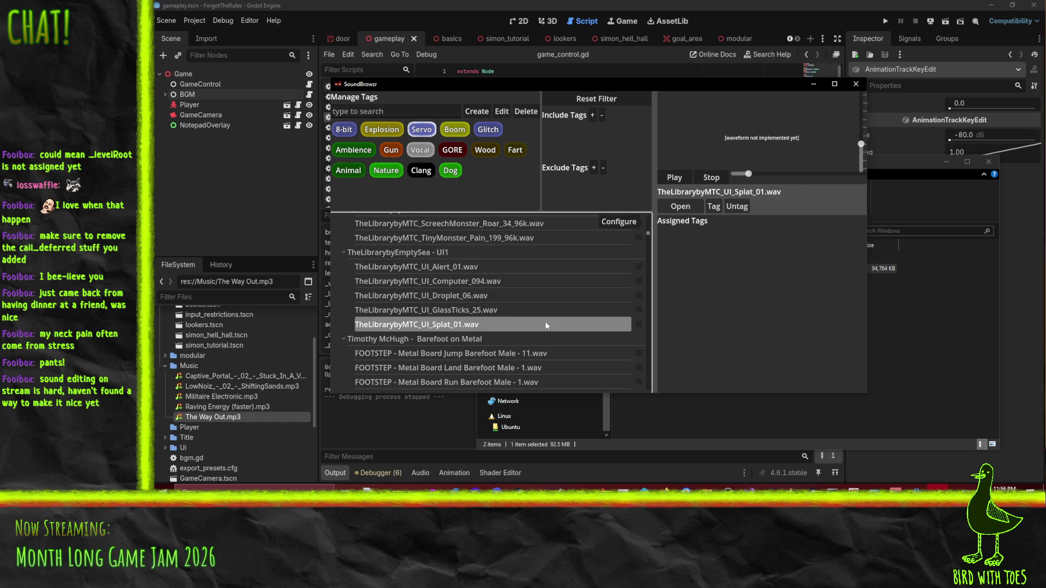
Step: Mark Splat_01, GlassTicks_25, Computer_094 and Alert_01 and open them all in Audacity
{"action": "left_click", "coordinate": [638, 325]}
{"action": "left_click", "coordinate": [636, 310]}
{"action": "left_click", "coordinate": [638, 280]}
{"action": "left_click", "coordinate": [638, 267]}
{"action": "left_click", "coordinate": [680, 206]}
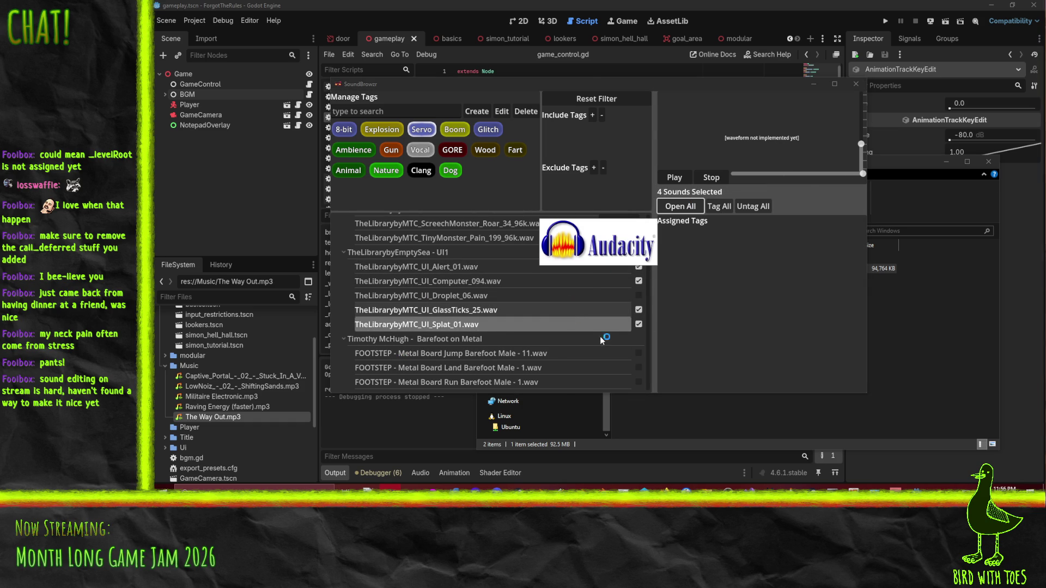
Step: Minimize the Godot editor, clear the four batch marks, and scroll toward the footstep sounds
{"action": "left_click", "coordinate": [679, 74]}
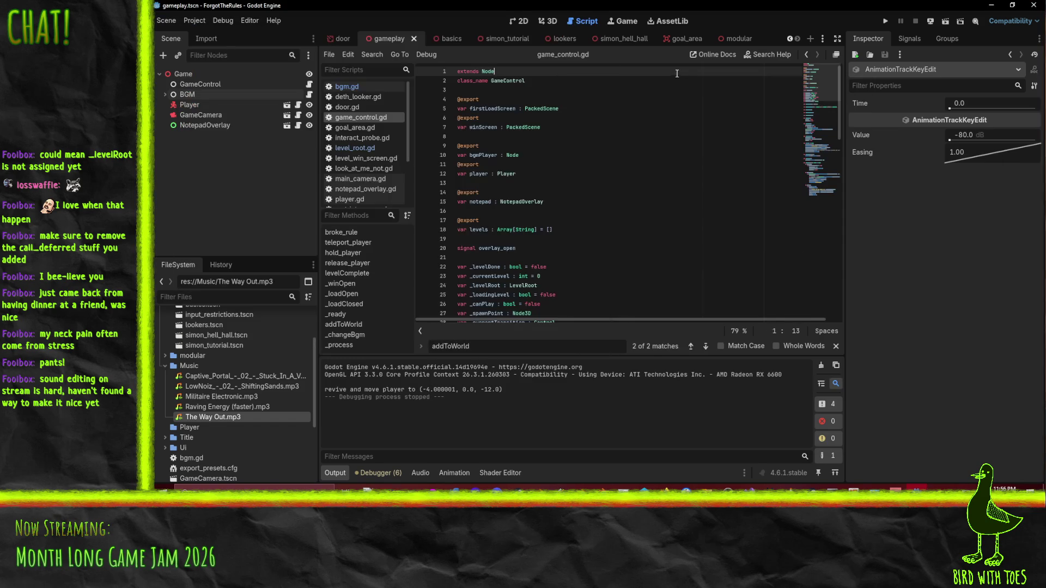
{"action": "left_click", "coordinate": [990, 7]}
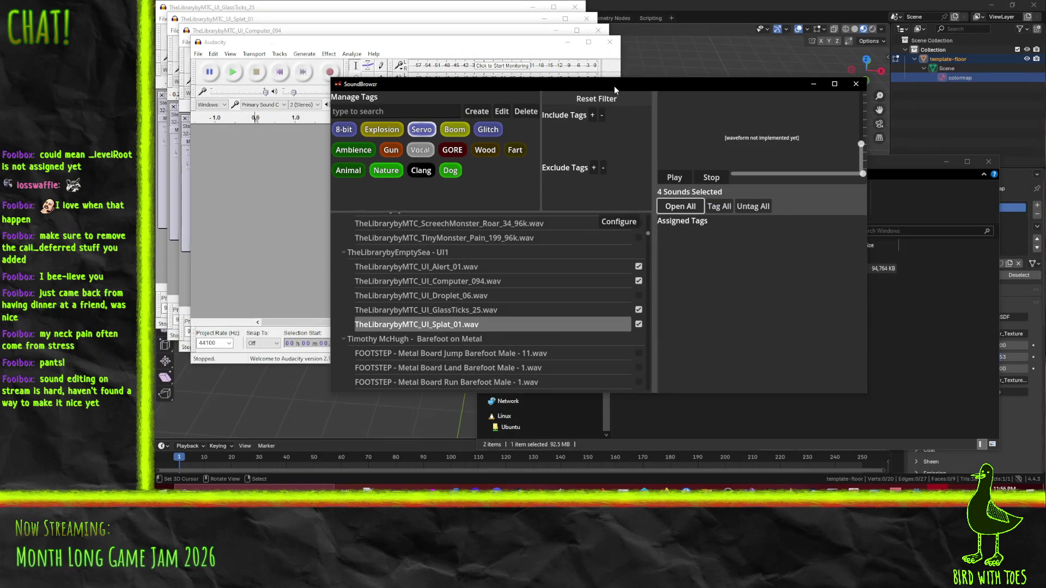
{"action": "left_click", "coordinate": [603, 326]}
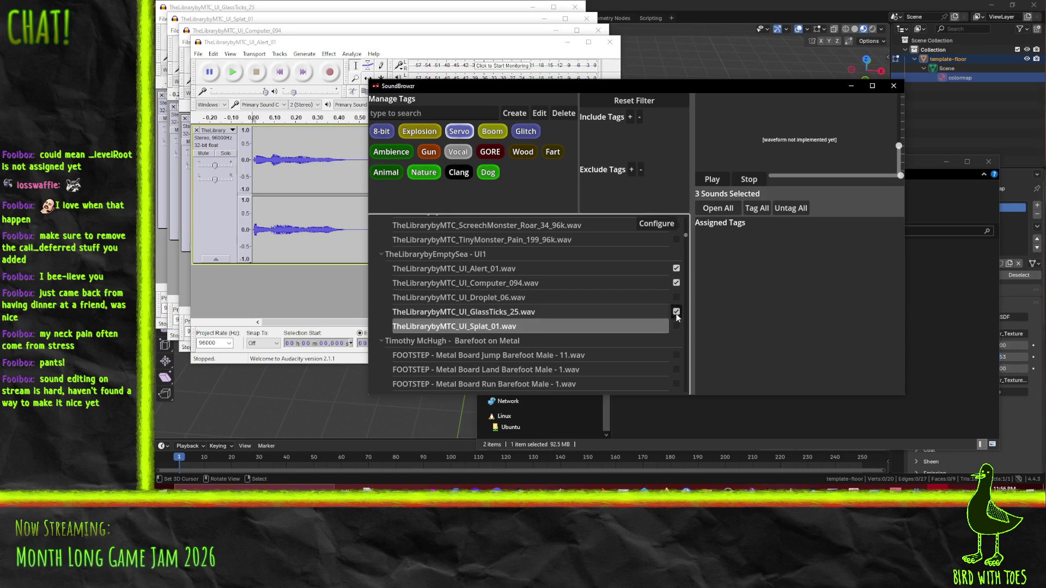
{"action": "scroll", "coordinate": [605, 283], "scroll_direction": "down", "scroll_amount": 3}
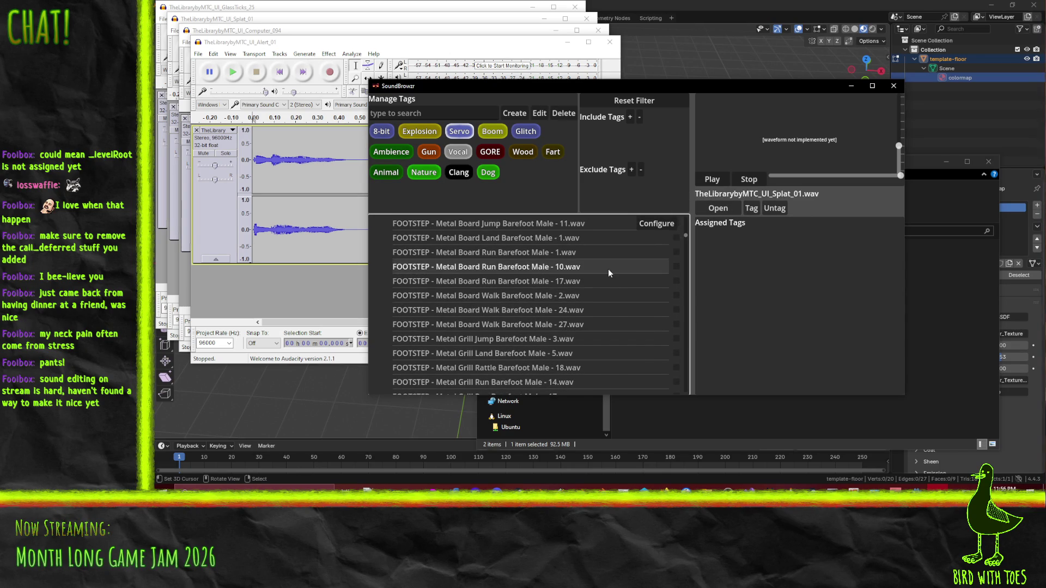
Step: Preview Metal Board Jump 11, Land 1, Run 1, Run 10, Run 17 and Walk 2, adjusting playback level
{"action": "scroll", "coordinate": [608, 269], "scroll_direction": "up", "scroll_amount": 1}
{"action": "left_click", "coordinate": [542, 246]}
{"action": "left_click", "coordinate": [540, 259]}
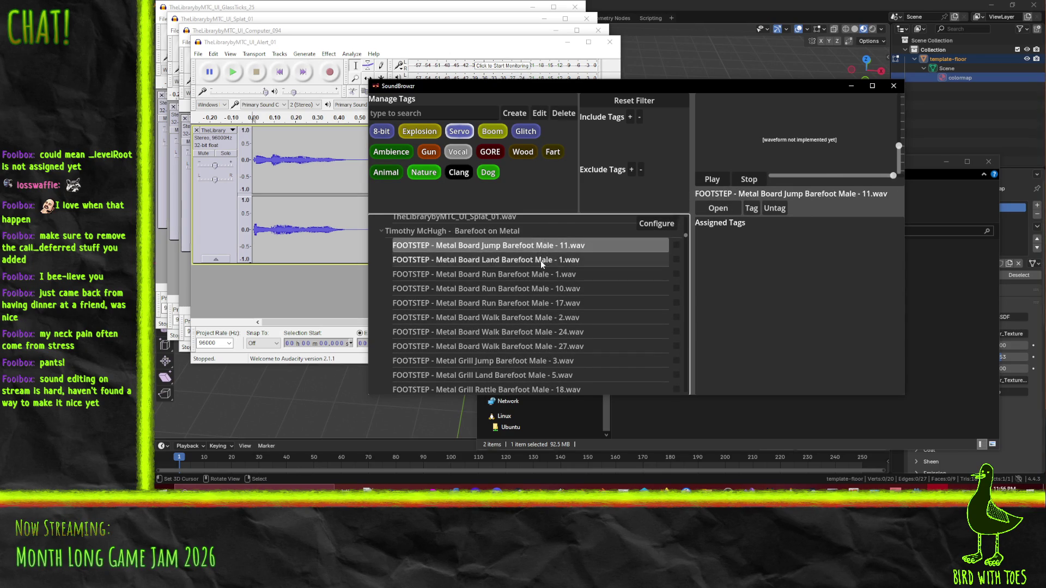
{"action": "left_click", "coordinate": [538, 274]}
{"action": "left_click_drag", "start_coordinate": [899, 146], "coordinate": [900, 140]}
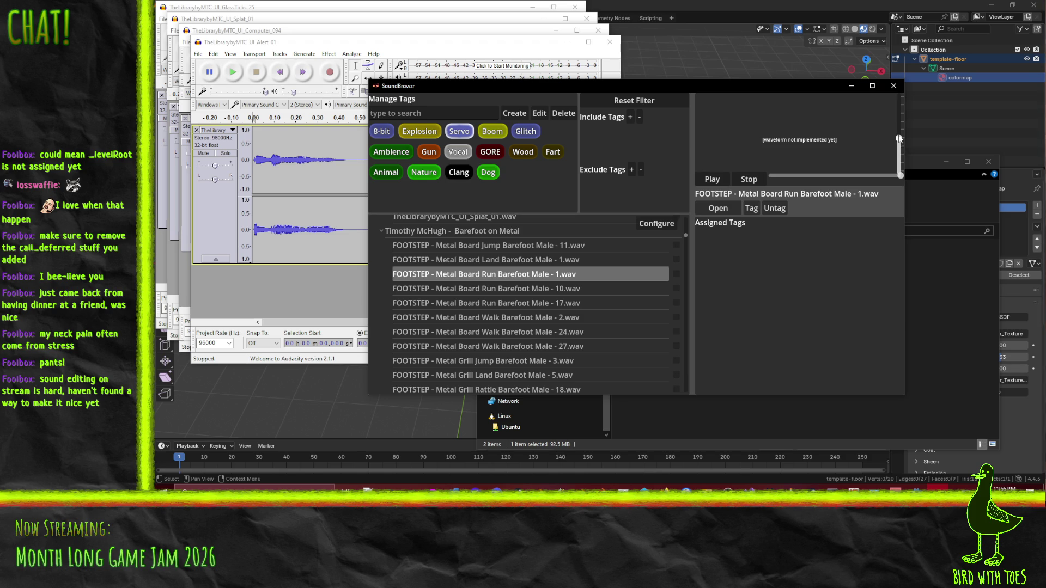
{"action": "left_click", "coordinate": [531, 246]}
{"action": "left_click", "coordinate": [543, 261]}
{"action": "left_click", "coordinate": [543, 275]}
{"action": "left_click", "coordinate": [543, 289]}
{"action": "left_click", "coordinate": [543, 303]}
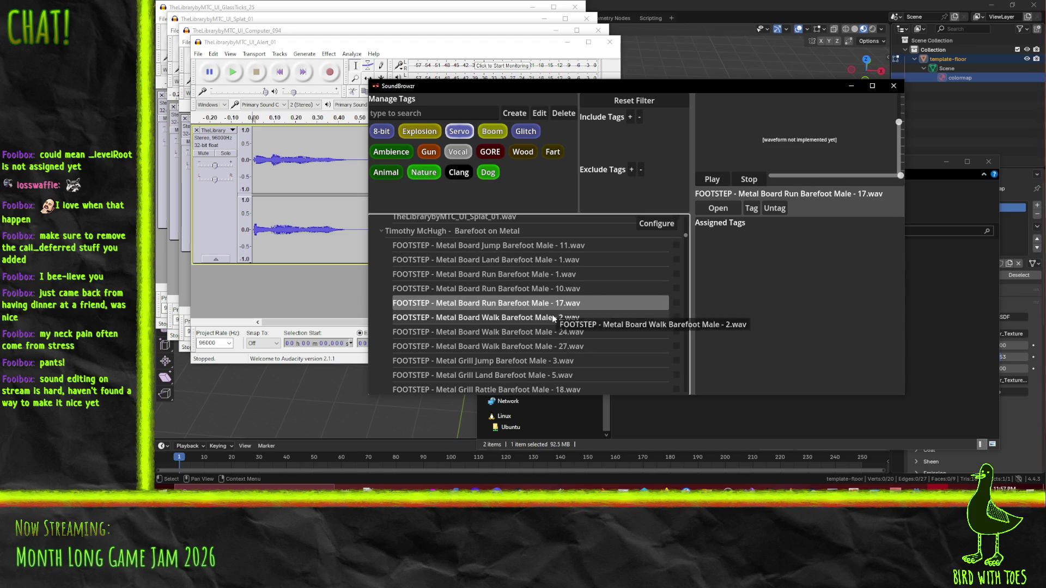
{"action": "left_click", "coordinate": [545, 318]}
Step: Arrow through the list to audition Metal Board Walk 24 and Walk 27
{"action": "key", "text": "Down"}
{"action": "key", "text": "Down"}
{"action": "key", "text": "Up"}
{"action": "key", "text": "Down"}
Step: Step through Metal Grill Land 5, Jump 3, Rattle 18 and Run 14 with the arrow keys
{"action": "key", "text": "Down"}
{"action": "key", "text": "Down"}
{"action": "scroll", "coordinate": [556, 332], "scroll_direction": "down", "scroll_amount": 3}
{"action": "key", "text": "Down"}
{"action": "key", "text": "Up"}
{"action": "key", "text": "Down"}
{"action": "key", "text": "Down"}
{"action": "key", "text": "Up"}
{"action": "key", "text": "Down"}
{"action": "key", "text": "Up"}
{"action": "key", "text": "Down"}
{"action": "key", "text": "Down"}
Step: Preview Grill Slide 16, Grill Walk 13 and Grill Walk 15
{"action": "key", "text": "Down"}
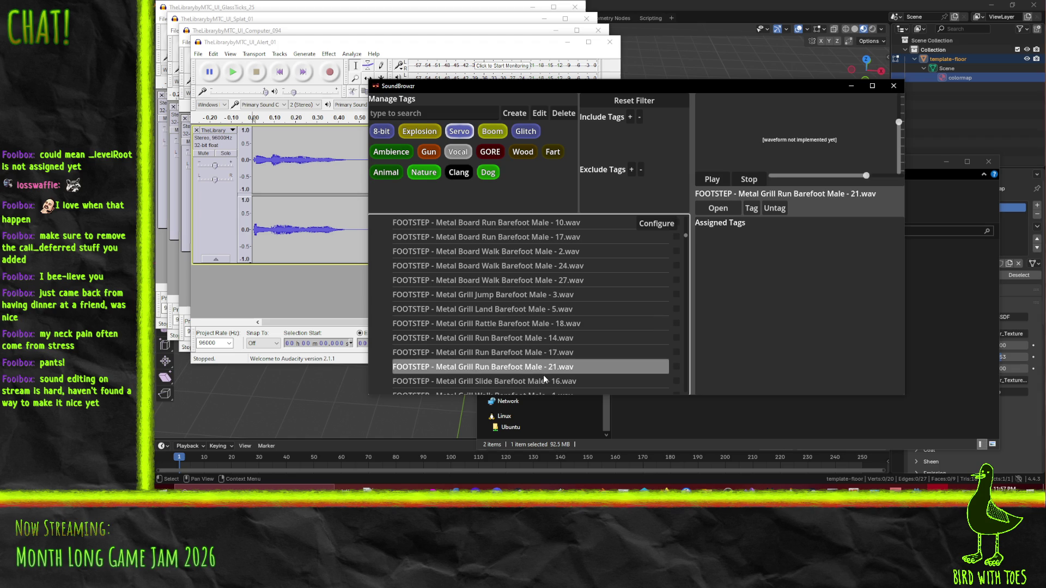
{"action": "key", "text": "Up"}
{"action": "key", "text": "Up"}
{"action": "key", "text": "Up"}
{"action": "key", "text": "Down"}
{"action": "key", "text": "Down"}
{"action": "key", "text": "Down"}
{"action": "key", "text": "Up"}
{"action": "key", "text": "Up"}
{"action": "scroll", "coordinate": [550, 341], "scroll_direction": "down", "scroll_amount": 3}
{"action": "left_click", "coordinate": [550, 341]}
{"action": "key", "text": "Down"}
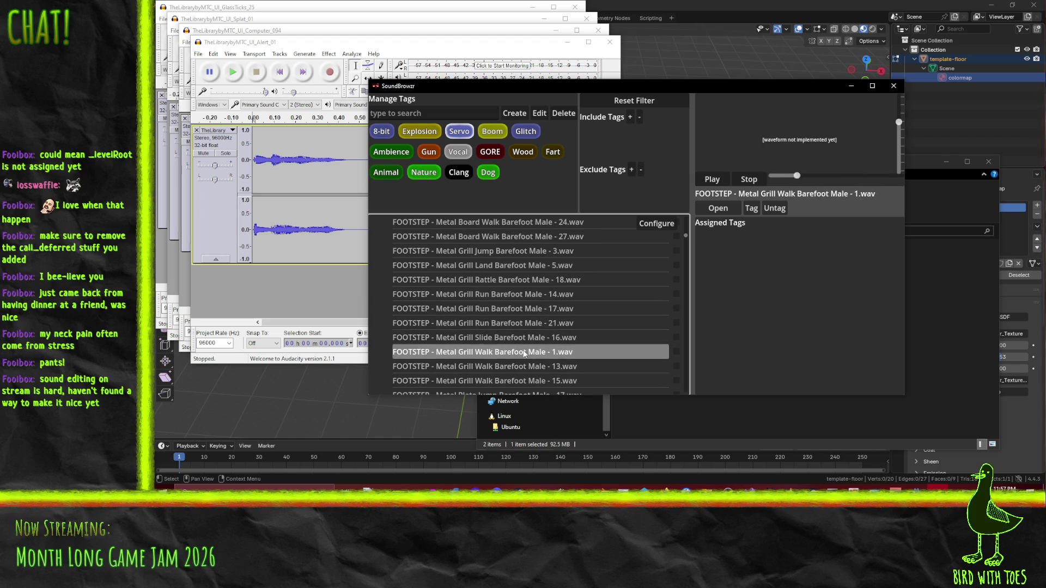
{"action": "key", "text": "Up"}
{"action": "left_click", "coordinate": [522, 366]}
{"action": "key", "text": "Up"}
{"action": "scroll", "coordinate": [530, 345], "scroll_direction": "down", "scroll_amount": 3}
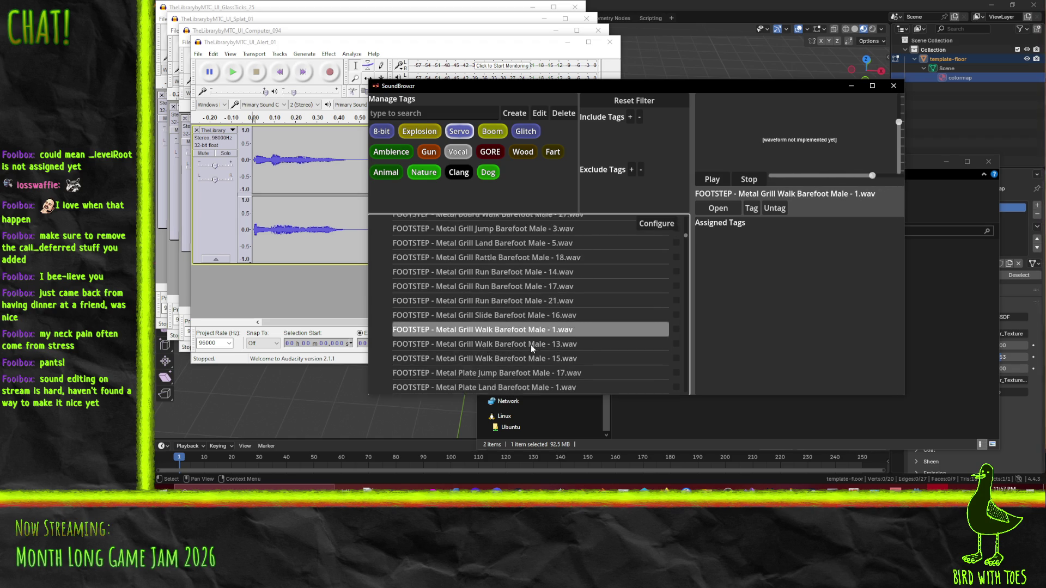
{"action": "key", "text": "Down"}
{"action": "key", "text": "Down"}
{"action": "key", "text": "Up"}
{"action": "key", "text": "Up"}
Step: Compare Grill Run 21 with Run 14 and Run 17
{"action": "left_click", "coordinate": [541, 279]}
{"action": "key", "text": "Up"}
{"action": "key", "text": "Up"}
{"action": "key", "text": "Down"}
{"action": "key", "text": "Down"}
{"action": "key", "text": "Up"}
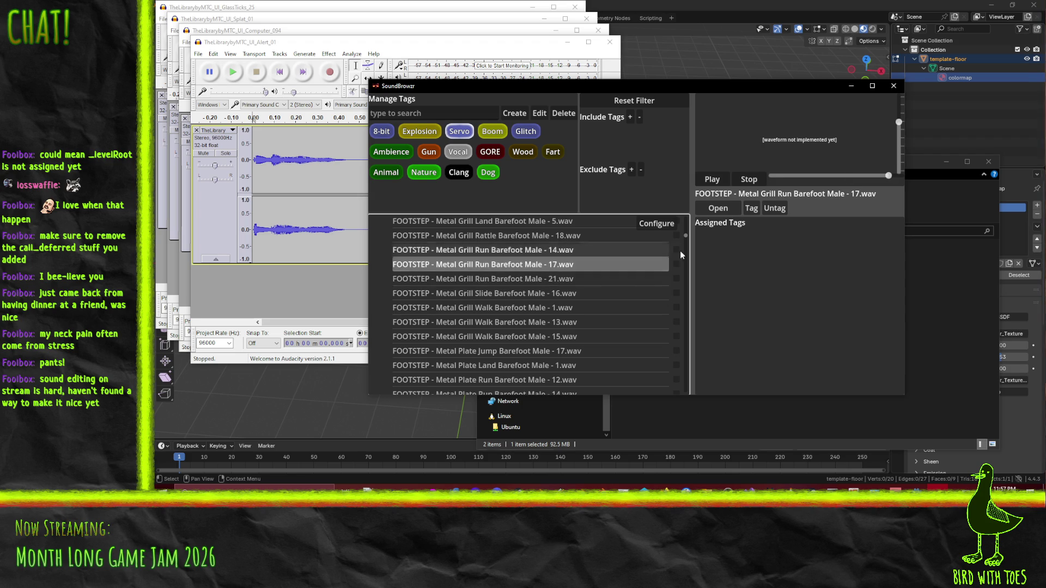
Step: Audition the Metal Plate Run 17, Walk 1 and Walk 3 footsteps
{"action": "scroll", "coordinate": [474, 294], "scroll_direction": "down", "scroll_amount": 5}
{"action": "left_click", "coordinate": [509, 299]}
{"action": "key", "text": "Up"}
{"action": "left_click", "coordinate": [511, 273]}
{"action": "left_click", "coordinate": [515, 295]}
{"action": "key", "text": "Up"}
{"action": "key", "text": "Down"}
{"action": "left_click", "coordinate": [525, 343]}
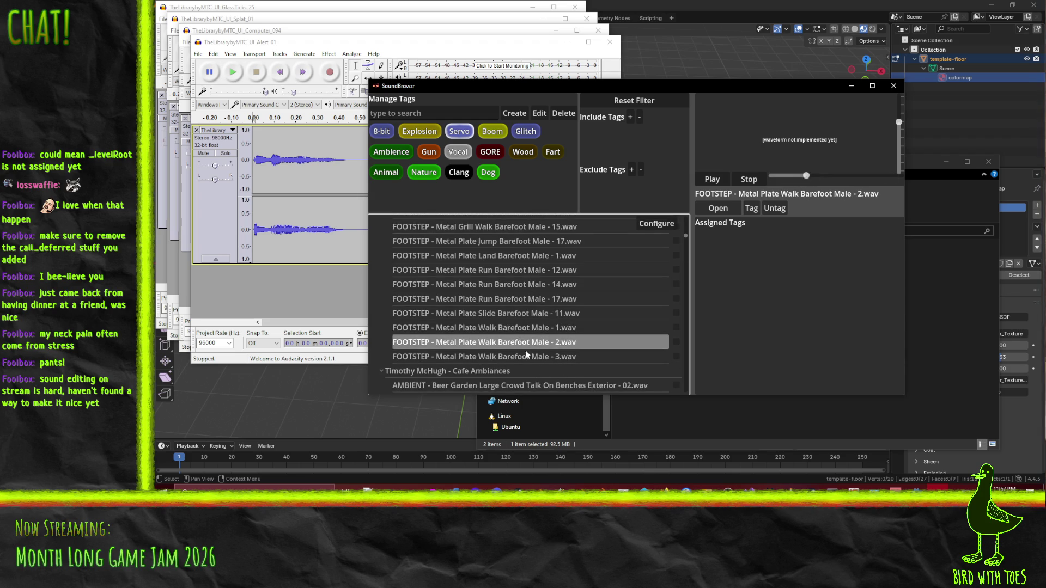
{"action": "key", "text": "Down"}
{"action": "left_click", "coordinate": [550, 329]}
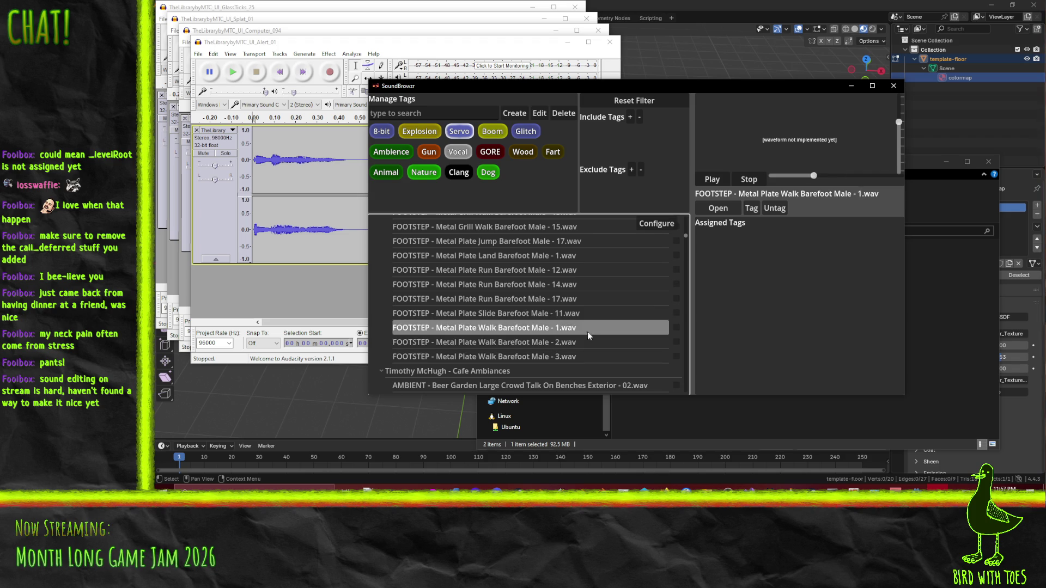
Step: Replay Grill Walk 13, Run 17, Run 21 and Walk 1 to confirm the picks
{"action": "scroll", "coordinate": [559, 335], "scroll_direction": "up", "scroll_amount": 3}
{"action": "scroll", "coordinate": [583, 329], "scroll_direction": "up", "scroll_amount": 2}
{"action": "left_click", "coordinate": [561, 293]}
{"action": "left_click", "coordinate": [560, 281]}
{"action": "key", "text": "Up"}
{"action": "key", "text": "Up"}
{"action": "left_click", "coordinate": [559, 280]}
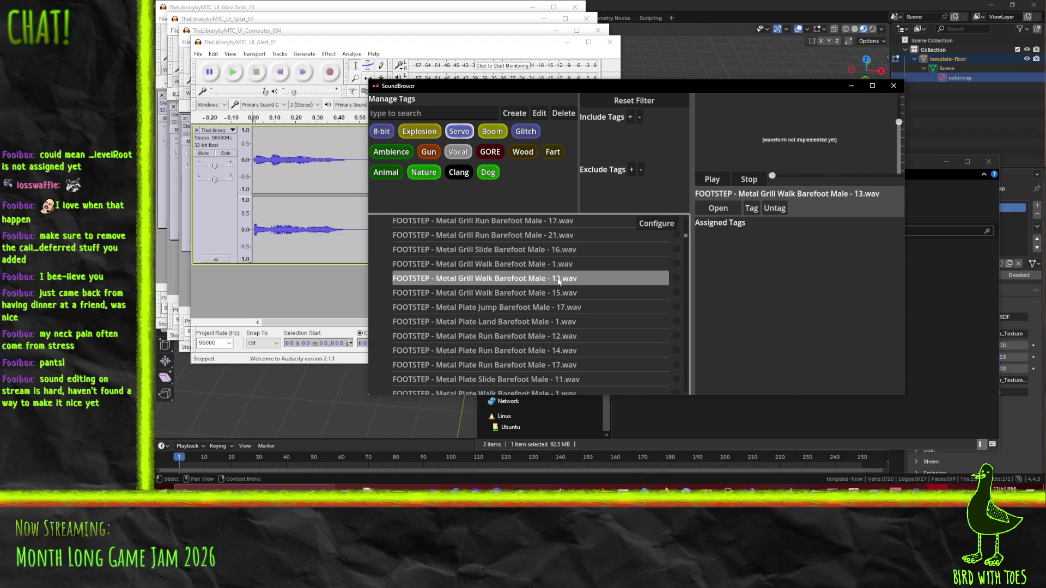
{"action": "scroll", "coordinate": [556, 260], "scroll_direction": "up", "scroll_amount": 2}
{"action": "left_click", "coordinate": [555, 244]}
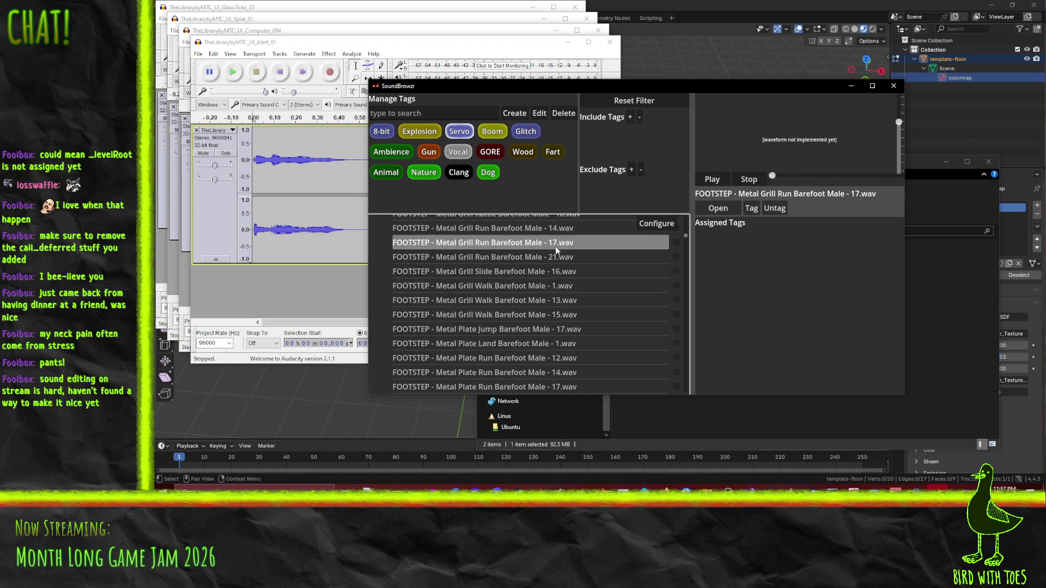
{"action": "left_click", "coordinate": [552, 254]}
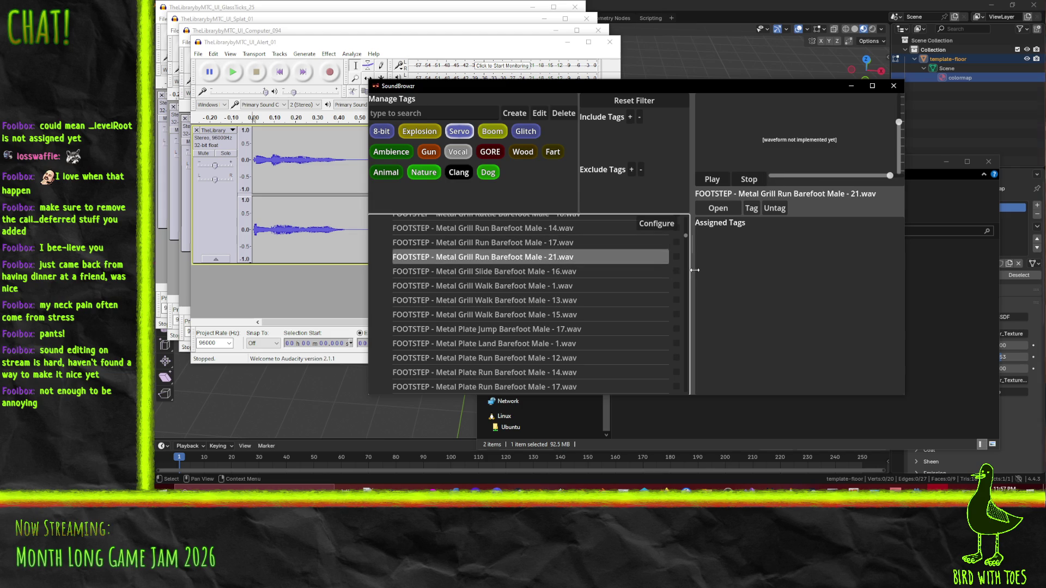
{"action": "scroll", "coordinate": [656, 265], "scroll_direction": "up", "scroll_amount": 2}
{"action": "left_click", "coordinate": [531, 264]}
{"action": "left_click", "coordinate": [539, 278]}
{"action": "left_click", "coordinate": [540, 308]}
Step: Tick Grill Walk 13, 15, 1 and Grill Run 21, 17, 14 into one batch
{"action": "left_click", "coordinate": [539, 336]}
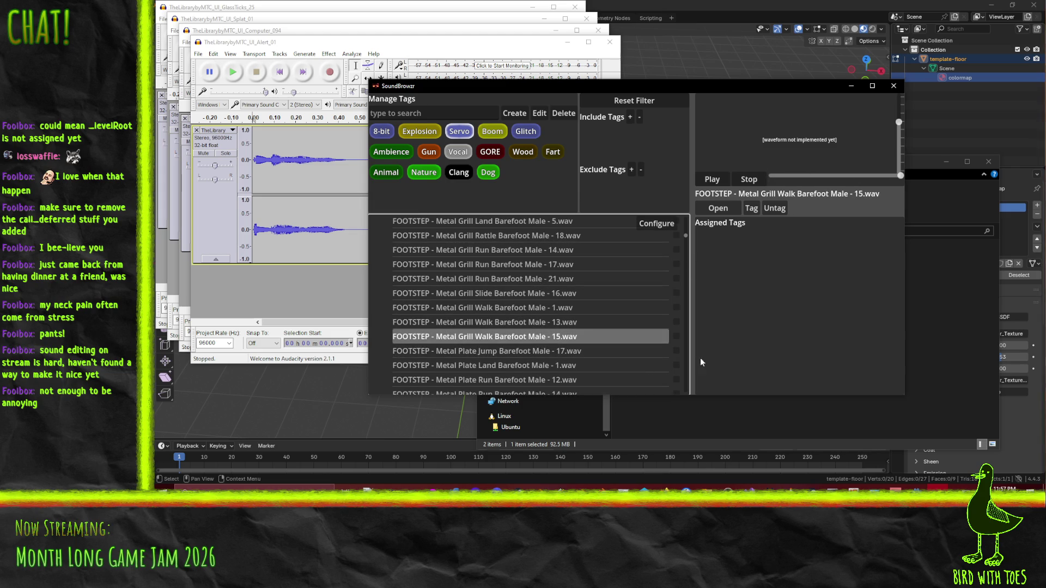
{"action": "left_click", "coordinate": [676, 336]}
{"action": "left_click", "coordinate": [676, 321]}
{"action": "left_click", "coordinate": [675, 307]}
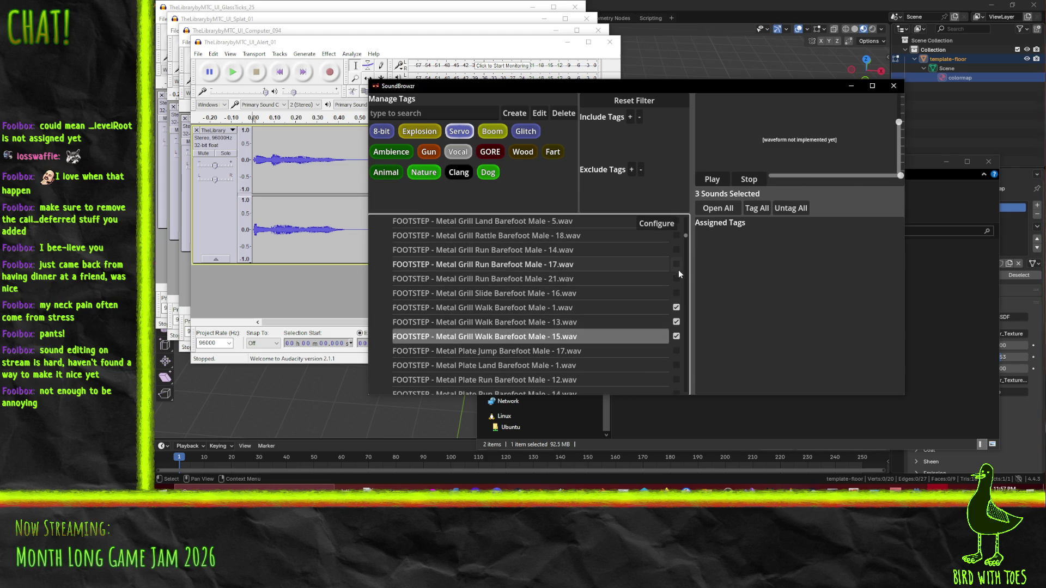
{"action": "left_click", "coordinate": [676, 278]}
{"action": "left_click", "coordinate": [676, 264]}
{"action": "left_click", "coordinate": [676, 250]}
{"action": "left_click", "coordinate": [511, 251]}
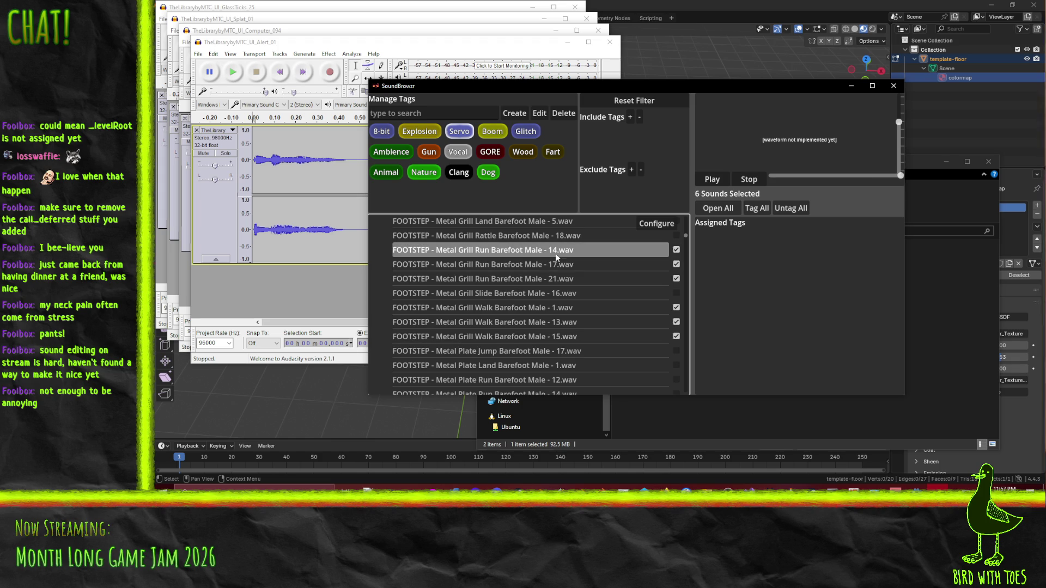
Step: Begin a cyan tag named 'Metal', cancel it, and pick the existing Clang tag
{"action": "left_click", "coordinate": [510, 114]}
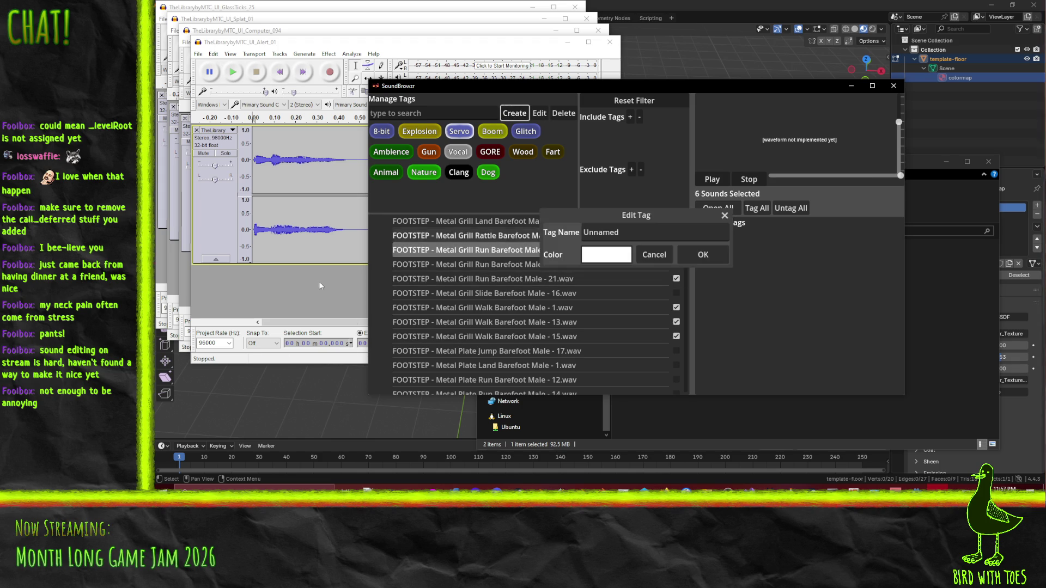
{"action": "left_click", "coordinate": [614, 260]}
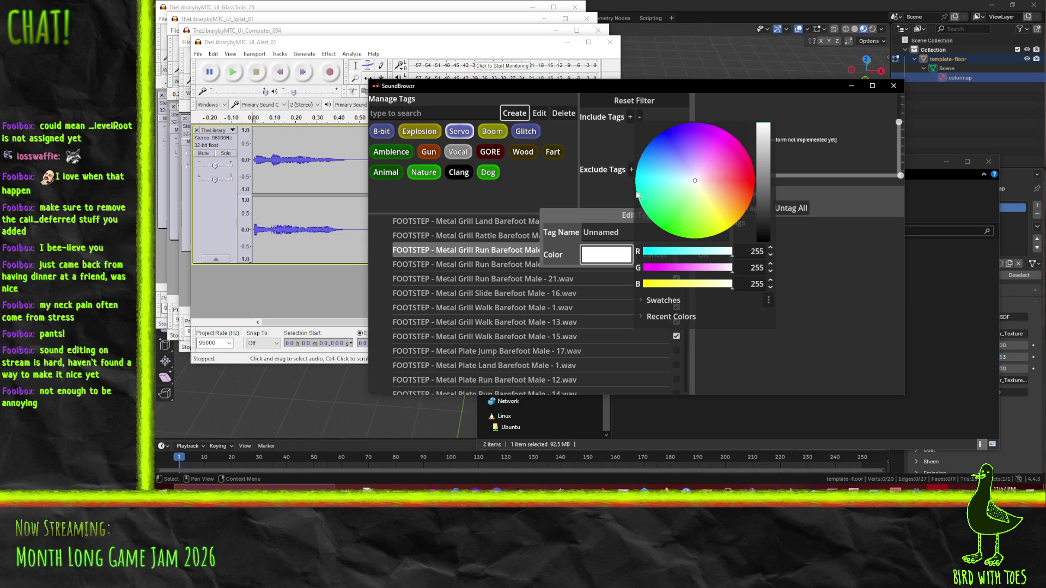
{"action": "left_click", "coordinate": [681, 181]}
{"action": "left_click", "coordinate": [604, 233]}
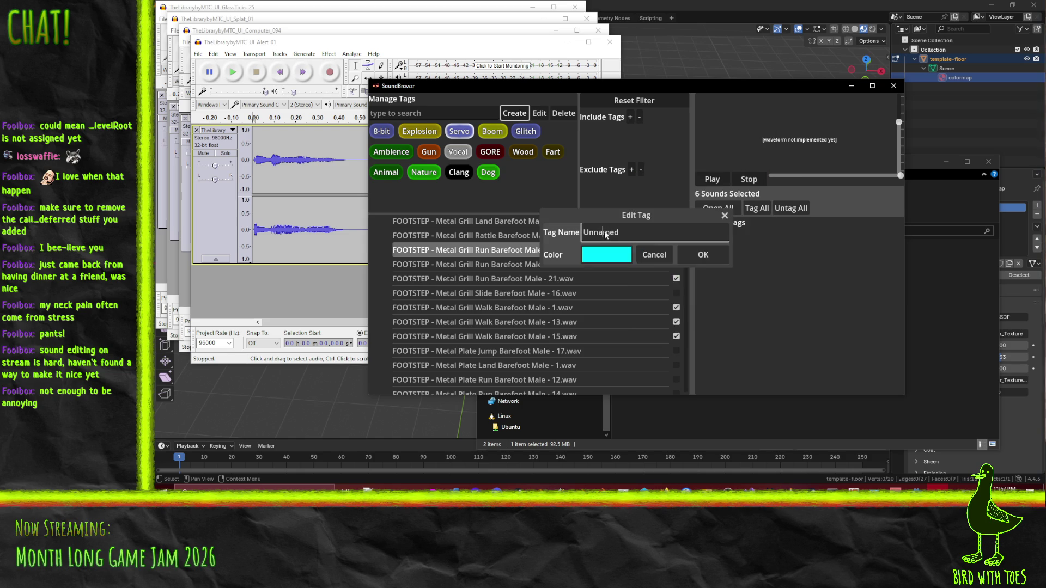
{"action": "key", "text": "ctrl+a"}
{"action": "type", "text": "Metal"}
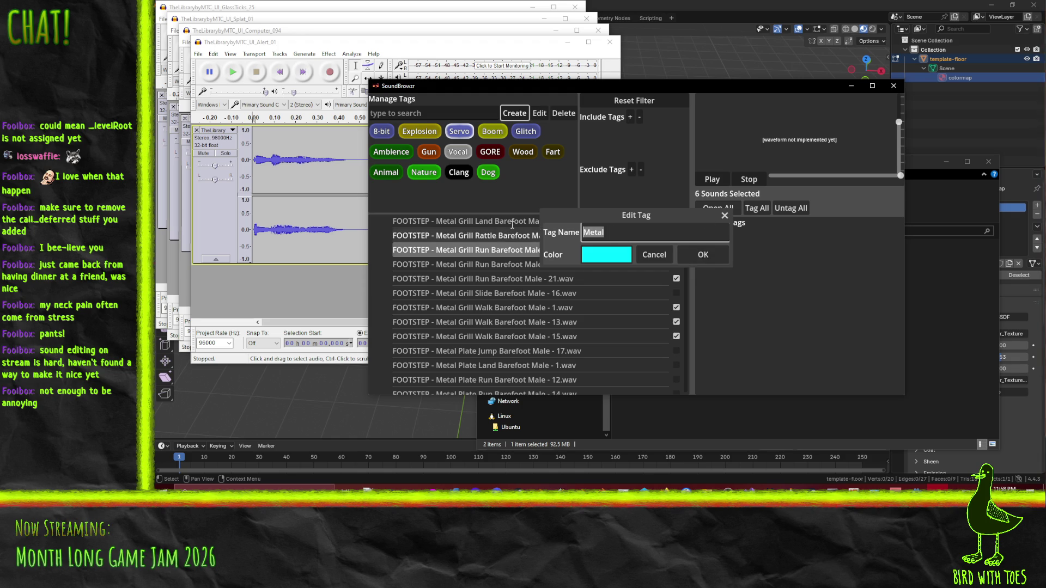
{"action": "left_click", "coordinate": [653, 254]}
{"action": "left_click", "coordinate": [459, 173]}
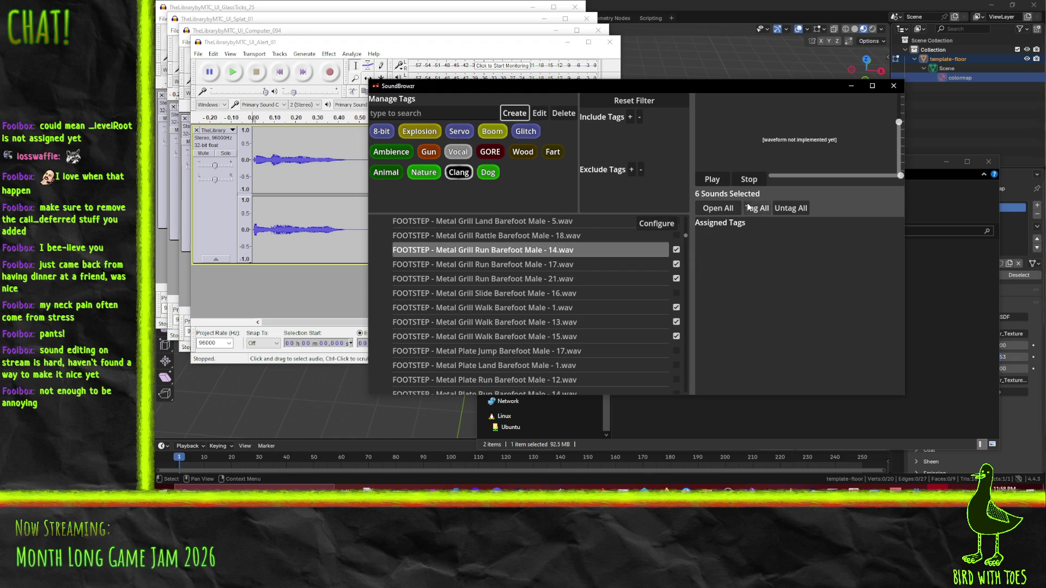
Step: Tag the six Grill sounds Clang, then add Grill Jump 3, Land 5 and Rattle 18
{"action": "left_click", "coordinate": [764, 212]}
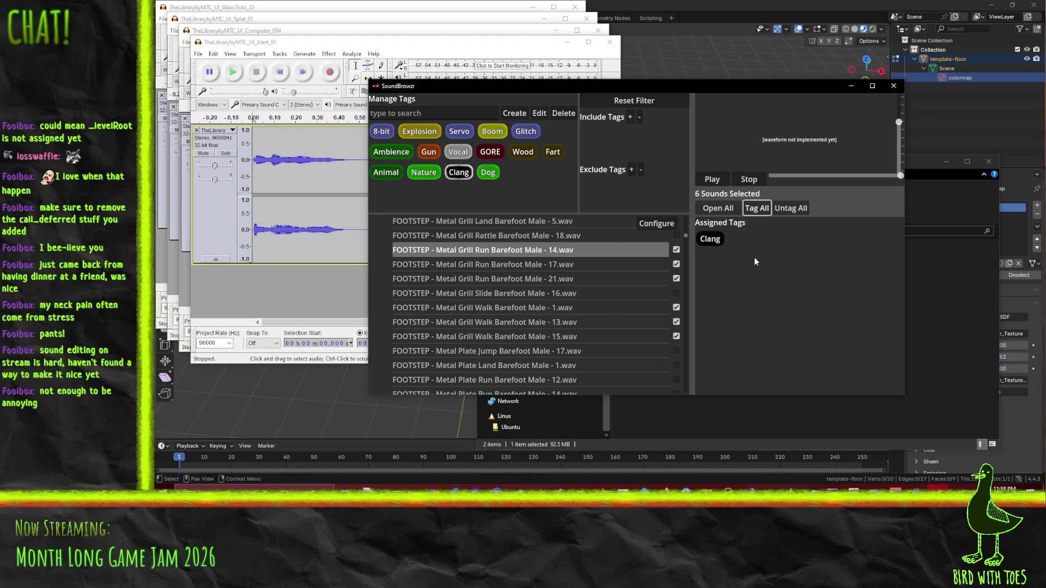
{"action": "scroll", "coordinate": [544, 240], "scroll_direction": "up", "scroll_amount": 3}
{"action": "left_click", "coordinate": [570, 244]}
{"action": "scroll", "coordinate": [570, 245], "scroll_direction": "up", "scroll_amount": 2}
{"action": "left_click", "coordinate": [570, 245]}
{"action": "left_click", "coordinate": [594, 258]}
{"action": "left_click", "coordinate": [643, 272]}
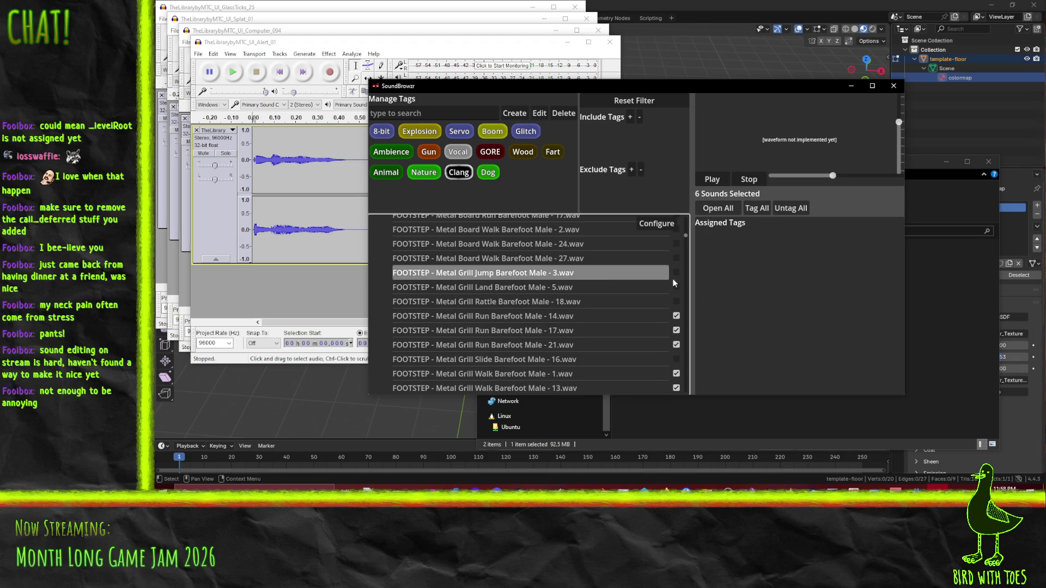
{"action": "left_click", "coordinate": [676, 287]}
{"action": "left_click", "coordinate": [676, 301]}
{"action": "left_click", "coordinate": [589, 305]}
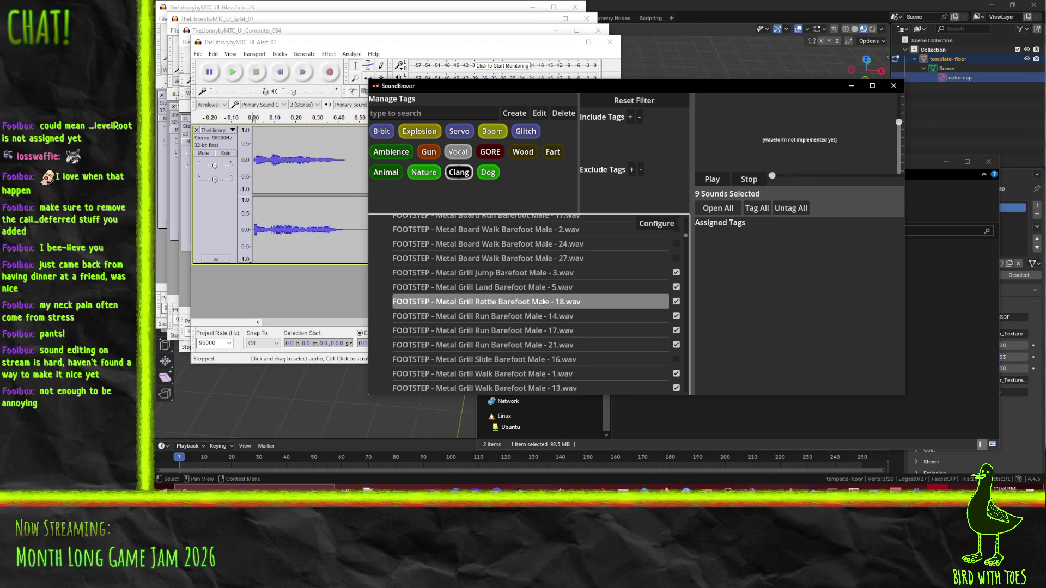
Step: Add Grill Slide 16 and the Metal Plate rows, then tag all nineteen with Clang
{"action": "scroll", "coordinate": [586, 297], "scroll_direction": "down", "scroll_amount": 3}
{"action": "left_click", "coordinate": [675, 293]}
{"action": "scroll", "coordinate": [637, 316], "scroll_direction": "down", "scroll_amount": 5}
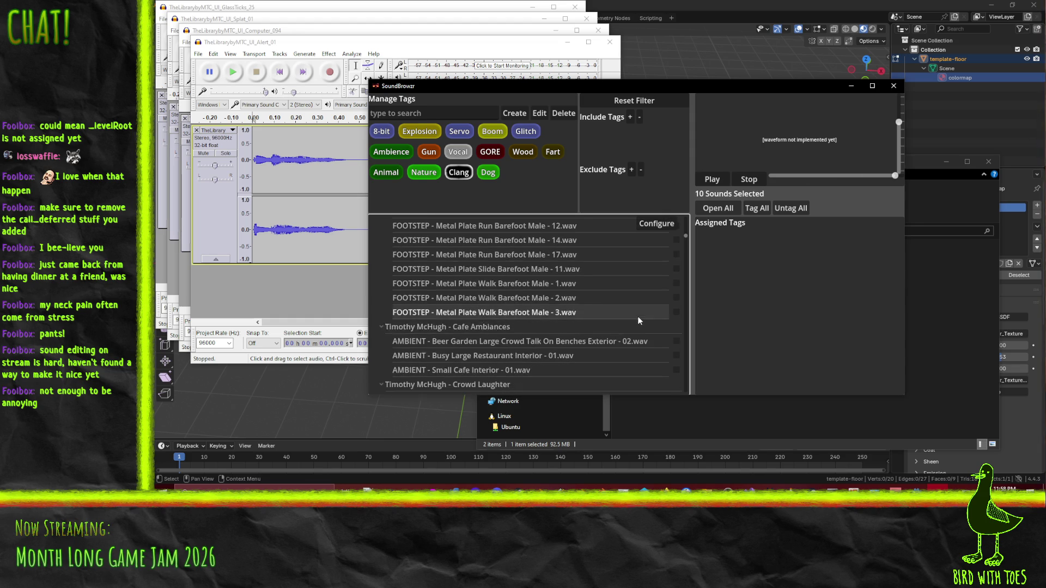
{"action": "left_click", "coordinate": [676, 335]}
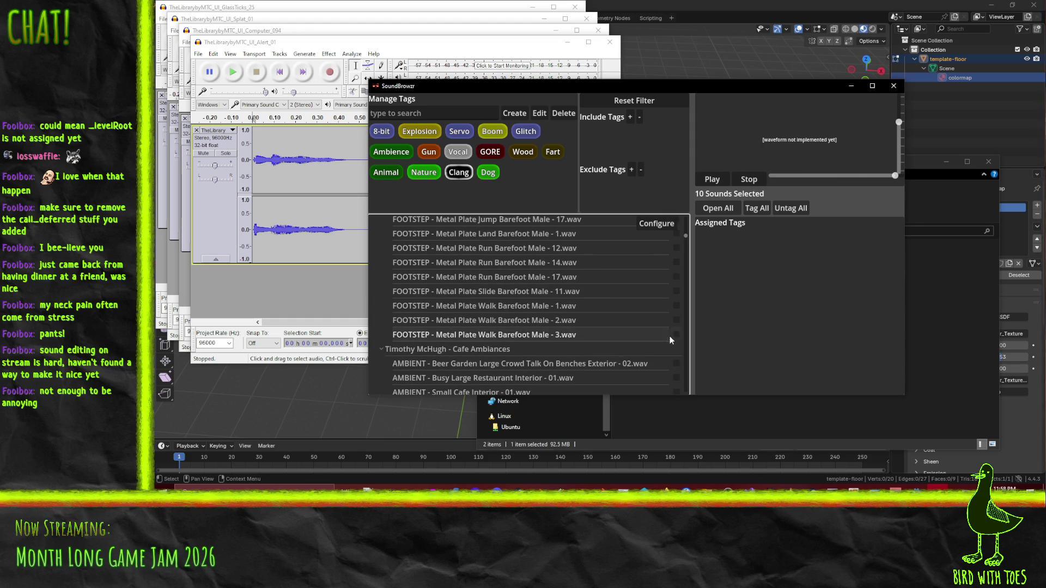
{"action": "left_click_drag", "start_coordinate": [675, 321], "coordinate": [678, 263]}
{"action": "scroll", "coordinate": [674, 280], "scroll_direction": "up", "scroll_amount": 3}
{"action": "scroll", "coordinate": [674, 280], "scroll_direction": "down", "scroll_amount": 1}
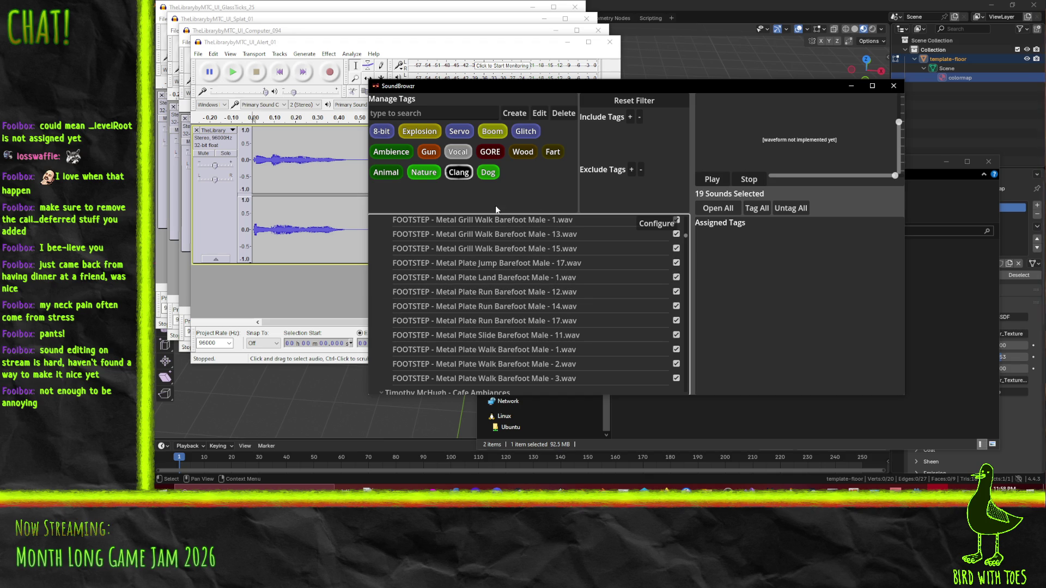
{"action": "left_click", "coordinate": [761, 214]}
Step: Untick Metal Plate Walk 1, Run 17, Slide 11, Run 14, Run 12 and Land 1
{"action": "scroll", "coordinate": [676, 321], "scroll_direction": "down", "scroll_amount": 2}
{"action": "left_click_drag", "start_coordinate": [677, 334], "coordinate": [677, 320]}
{"action": "left_click", "coordinate": [677, 306]}
{"action": "left_click", "coordinate": [677, 277]}
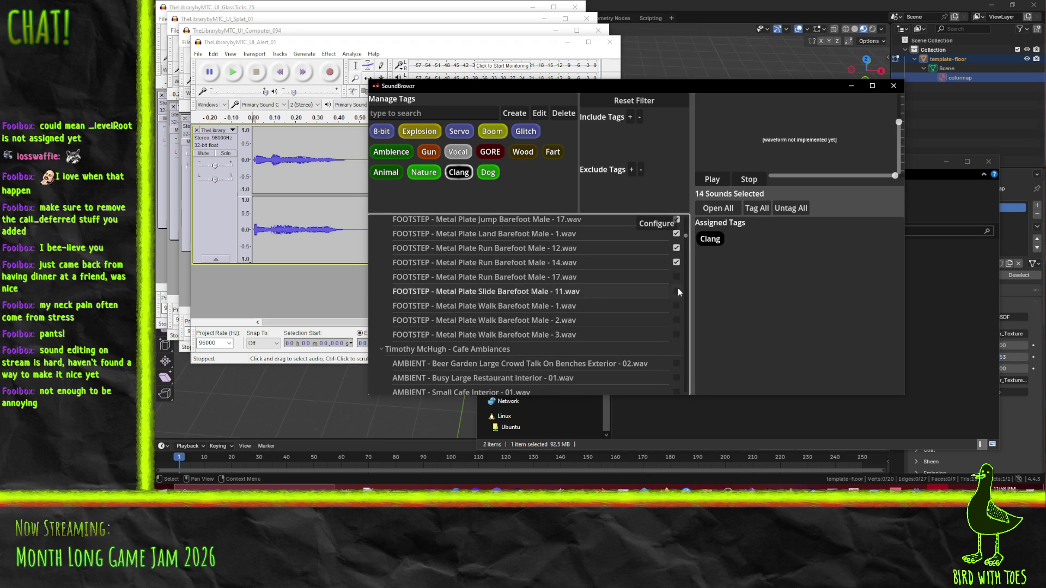
{"action": "left_click", "coordinate": [677, 292]}
{"action": "left_click", "coordinate": [677, 263]}
{"action": "scroll", "coordinate": [677, 283], "scroll_direction": "up", "scroll_amount": 2}
{"action": "left_click", "coordinate": [677, 291]}
{"action": "left_click", "coordinate": [677, 277]}
Step: Untick the remaining Metal Grill rows so nothing stays selected
{"action": "scroll", "coordinate": [677, 283], "scroll_direction": "up", "scroll_amount": 3}
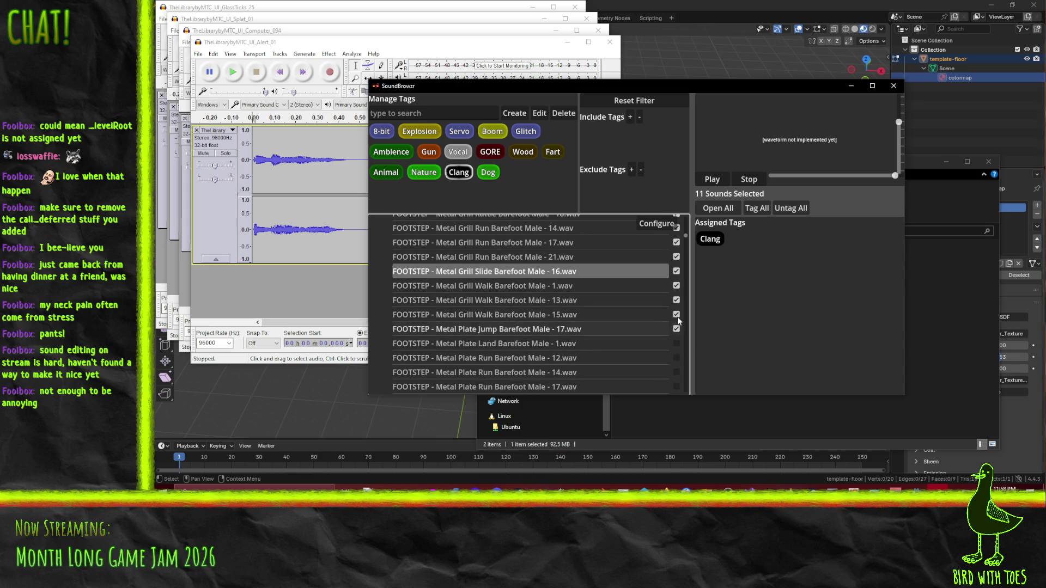
{"action": "left_click", "coordinate": [677, 314]}
{"action": "left_click", "coordinate": [677, 300]}
{"action": "left_click", "coordinate": [676, 286]}
{"action": "left_click", "coordinate": [676, 271]}
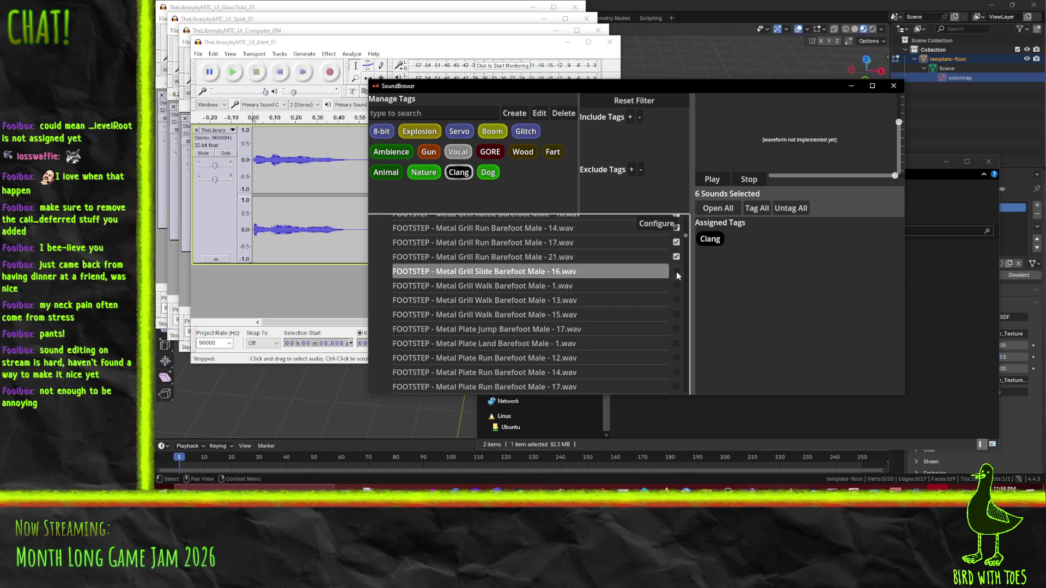
{"action": "scroll", "coordinate": [676, 305], "scroll_direction": "up", "scroll_amount": 3}
{"action": "left_click", "coordinate": [676, 308]}
{"action": "left_click", "coordinate": [676, 323]}
{"action": "left_click", "coordinate": [676, 294]}
{"action": "left_click", "coordinate": [676, 279]}
{"action": "left_click", "coordinate": [676, 265]}
{"action": "left_click", "coordinate": [677, 250]}
Step: Tick Metal Board Walk 27, 24, 2, Jump 11, Land 1, Run 1 and Run 10
{"action": "scroll", "coordinate": [645, 285], "scroll_direction": "up", "scroll_amount": 4}
{"action": "left_click", "coordinate": [576, 323]}
{"action": "left_click", "coordinate": [676, 324]}
{"action": "left_click", "coordinate": [676, 310]}
{"action": "left_click", "coordinate": [676, 296]}
{"action": "scroll", "coordinate": [595, 269], "scroll_direction": "up", "scroll_amount": 2}
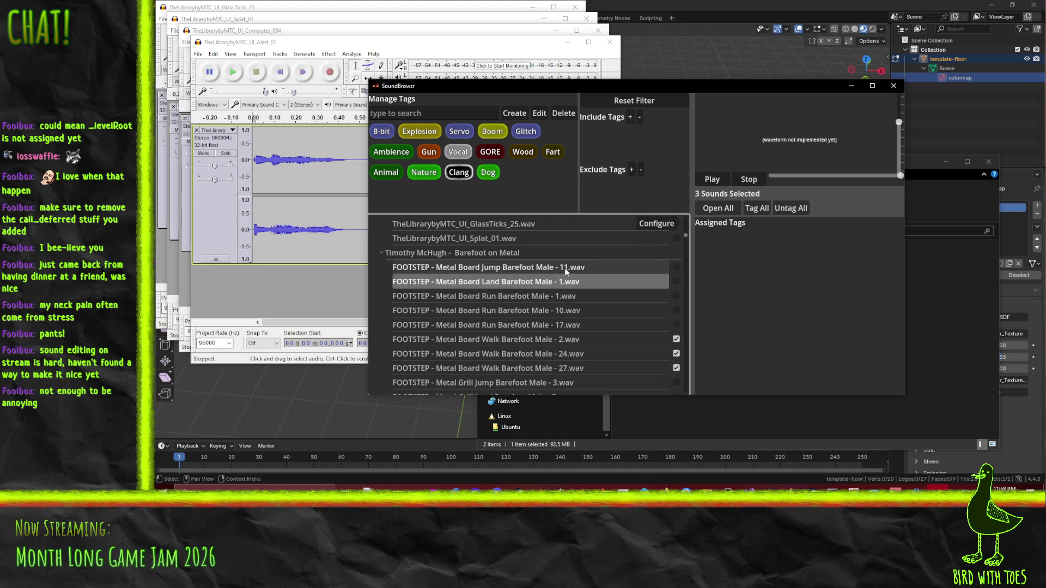
{"action": "left_click", "coordinate": [676, 267]}
{"action": "left_click", "coordinate": [676, 281]}
{"action": "left_click", "coordinate": [676, 295]}
{"action": "left_click", "coordinate": [676, 309]}
Step: Tag all eight Board footstep sounds with Wood
{"action": "left_click", "coordinate": [676, 324]}
{"action": "left_click", "coordinate": [544, 369]}
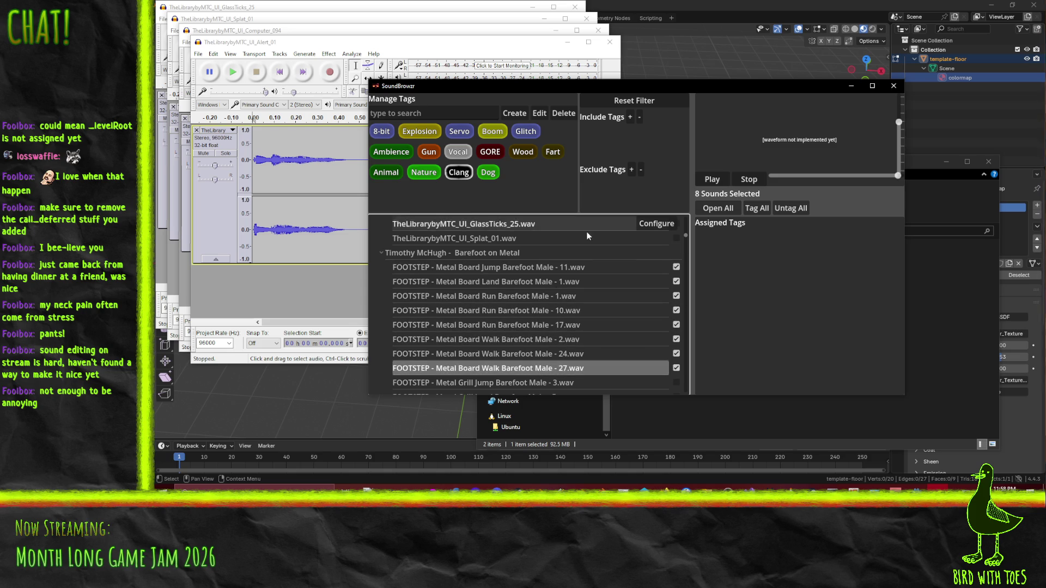
{"action": "left_click", "coordinate": [523, 152]}
{"action": "left_click", "coordinate": [757, 208]}
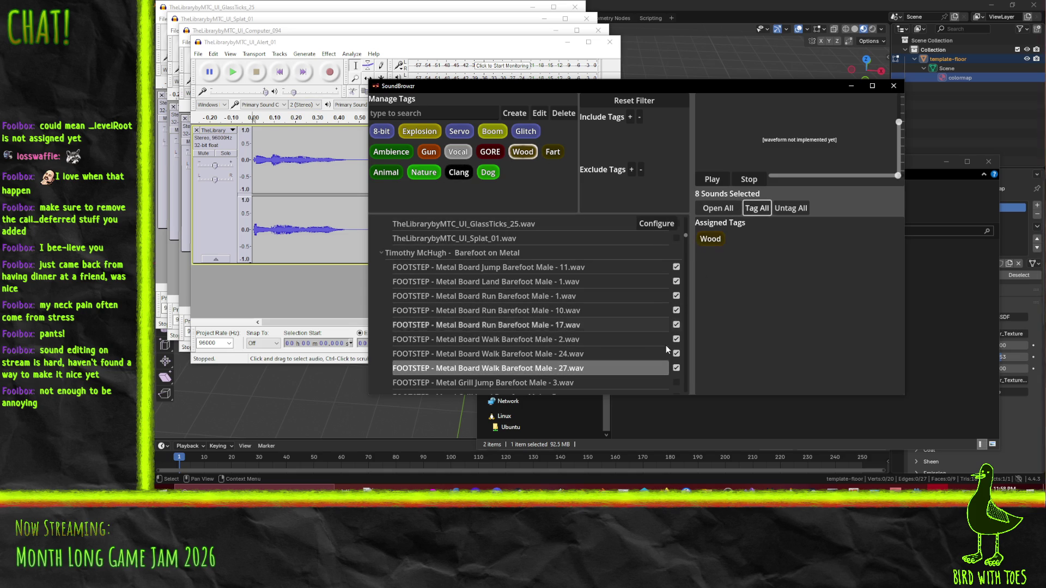
Step: Clear the Board sounds from the batch selection
{"action": "left_click", "coordinate": [676, 368]}
{"action": "left_click", "coordinate": [676, 353]}
{"action": "left_click", "coordinate": [676, 339]}
{"action": "left_click", "coordinate": [676, 311]}
{"action": "left_click", "coordinate": [676, 296]}
{"action": "left_click", "coordinate": [676, 281]}
{"action": "left_click", "coordinate": [676, 267]}
{"action": "scroll", "coordinate": [616, 307], "scroll_direction": "down", "scroll_amount": 2}
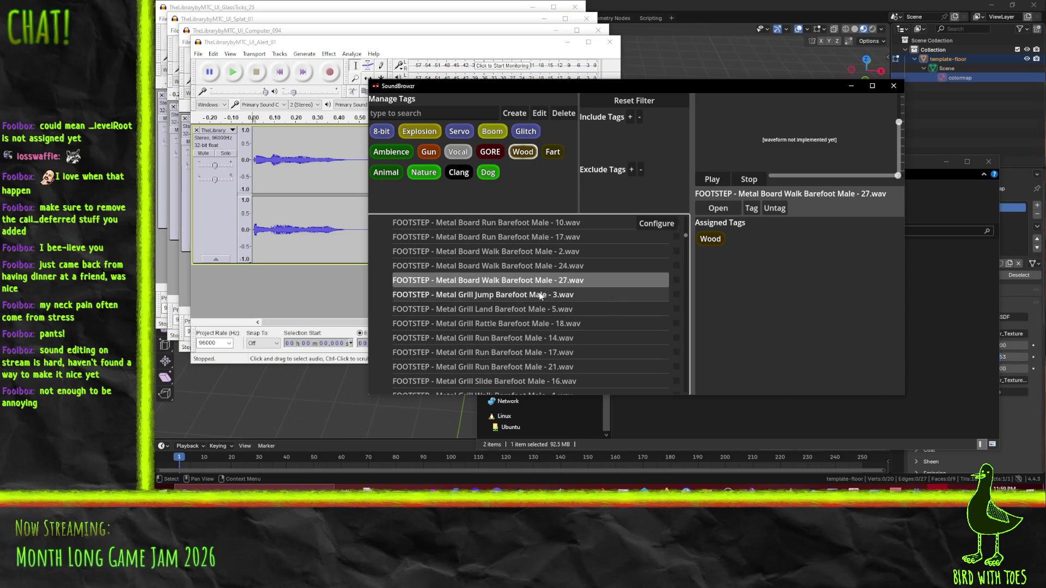
Step: Preview the Grill Jump 3, Land 5, Rattle 18 and Run 14 footsteps and check their Clang tag
{"action": "left_click", "coordinate": [541, 294]}
{"action": "left_click", "coordinate": [549, 309]}
{"action": "left_click", "coordinate": [554, 324]}
{"action": "left_click", "coordinate": [557, 339]}
Step: Add Grill Rattle-18, Run-14, Run-17 and Run-21 to the batch
{"action": "scroll", "coordinate": [558, 327], "scroll_direction": "down", "scroll_amount": 3}
{"action": "left_click", "coordinate": [676, 293]}
{"action": "left_click", "coordinate": [676, 279]}
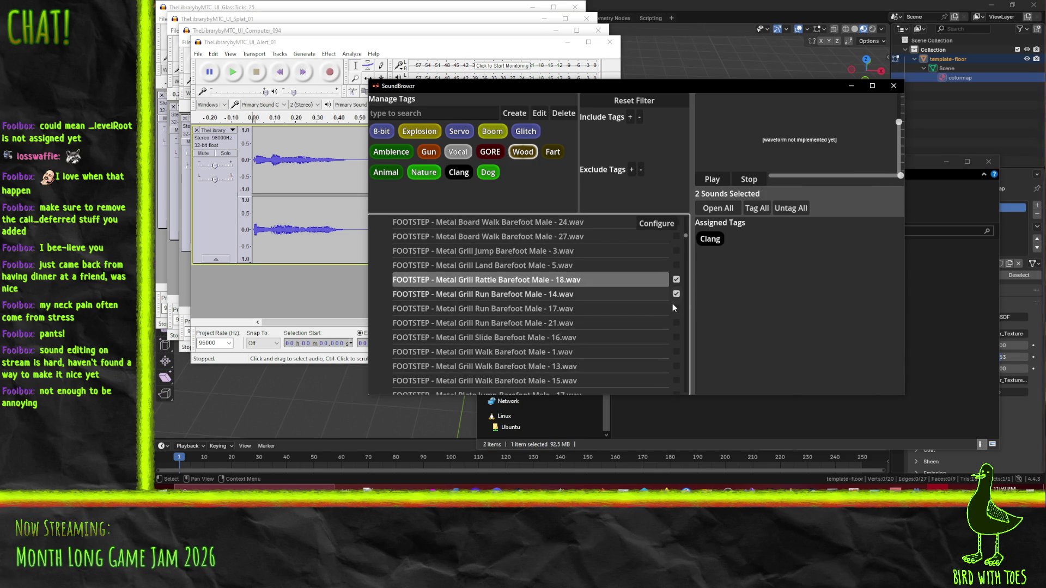
{"action": "left_click", "coordinate": [675, 308]}
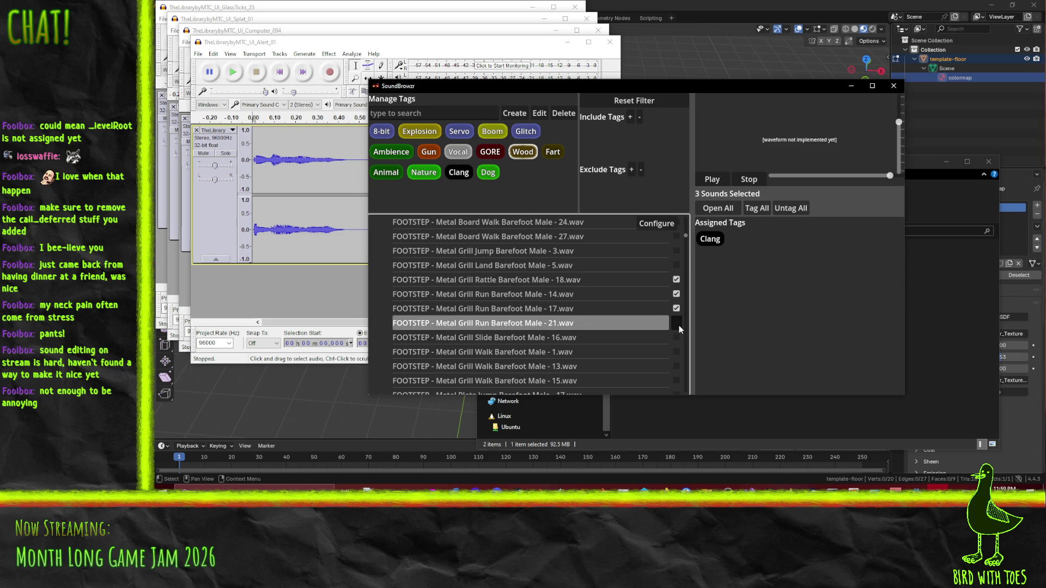
{"action": "left_click", "coordinate": [677, 324]}
Step: Add Grill Walk-13 and Walk-15 to the batch and open all six in Audacity
{"action": "scroll", "coordinate": [527, 357], "scroll_direction": "down", "scroll_amount": 3}
{"action": "left_click", "coordinate": [525, 306]}
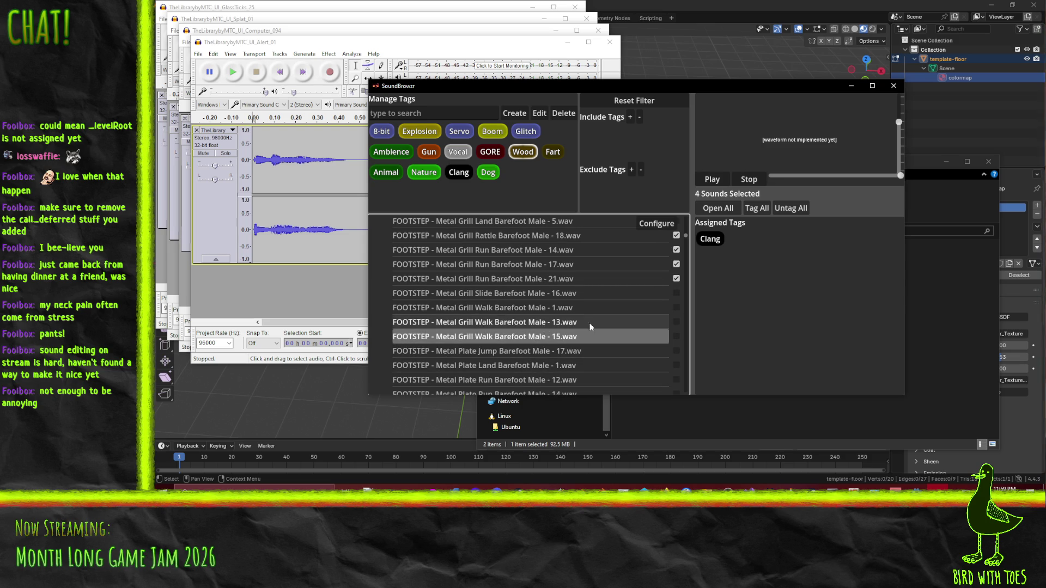
{"action": "left_click", "coordinate": [676, 322]}
{"action": "left_click", "coordinate": [676, 336]}
{"action": "scroll", "coordinate": [478, 322], "scroll_direction": "up", "scroll_amount": 2}
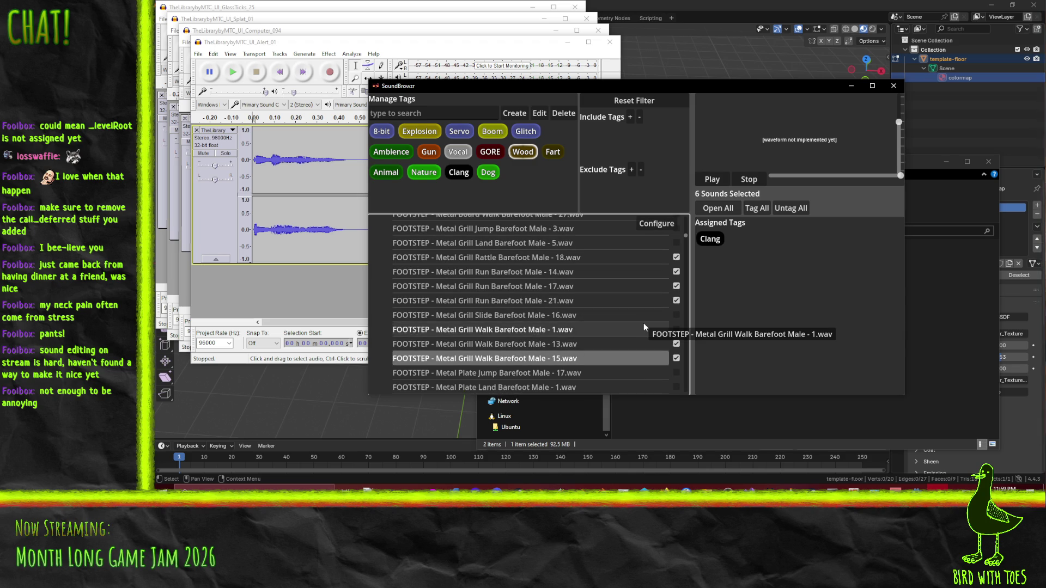
{"action": "left_click", "coordinate": [724, 208]}
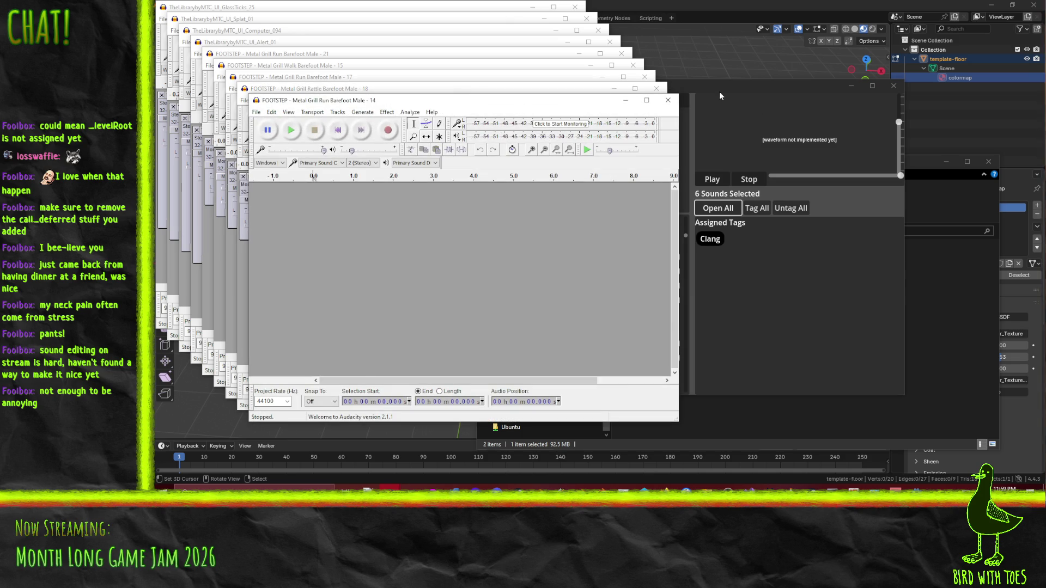
Step: Move SoundBrowzr aside, then bring the Walk 13 Audacity window forward and play it
{"action": "left_click", "coordinate": [719, 92]}
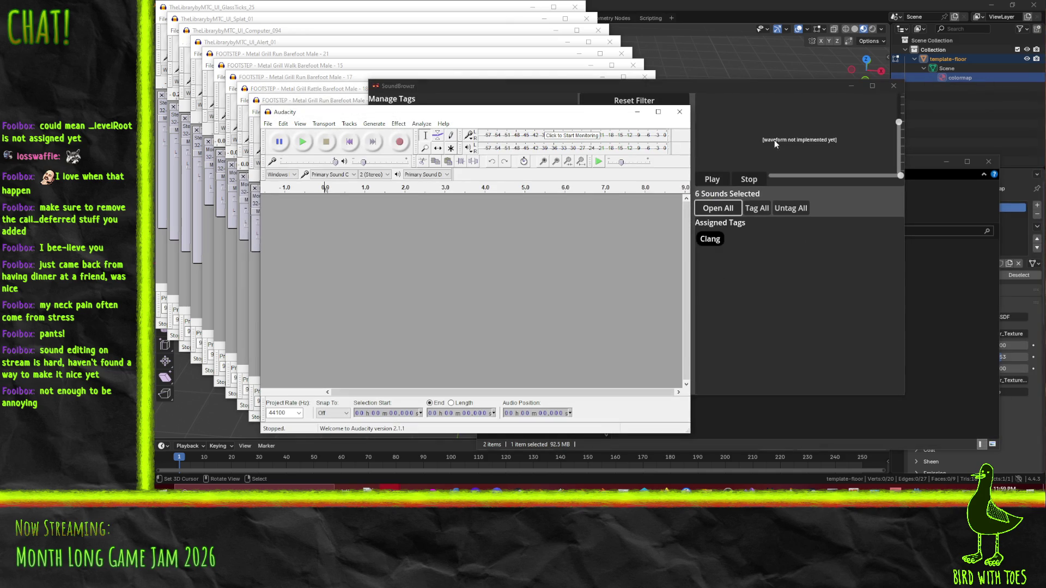
{"action": "left_click_drag", "start_coordinate": [710, 93], "coordinate": [850, 122]}
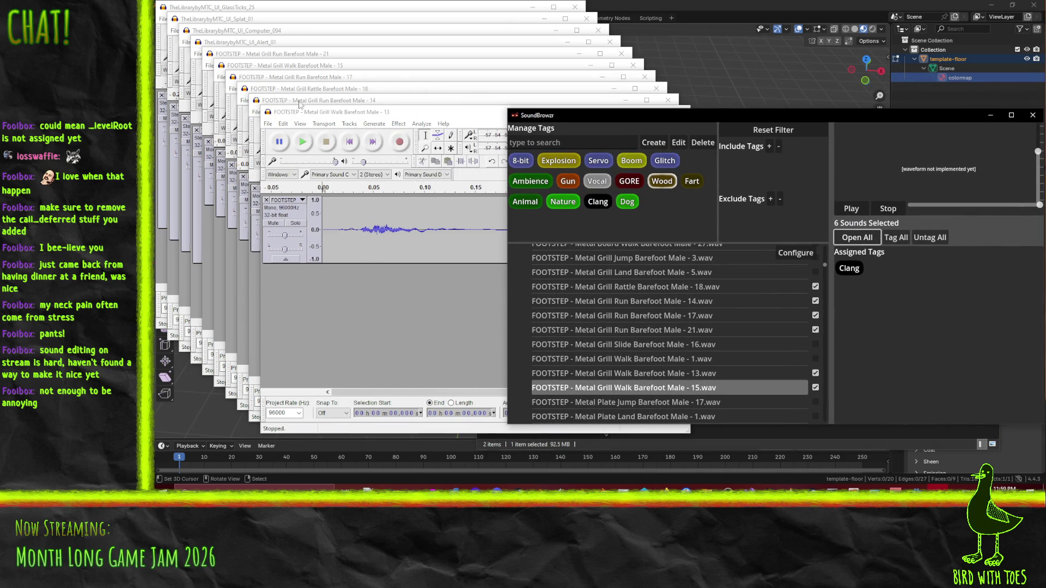
{"action": "left_click", "coordinate": [478, 355]}
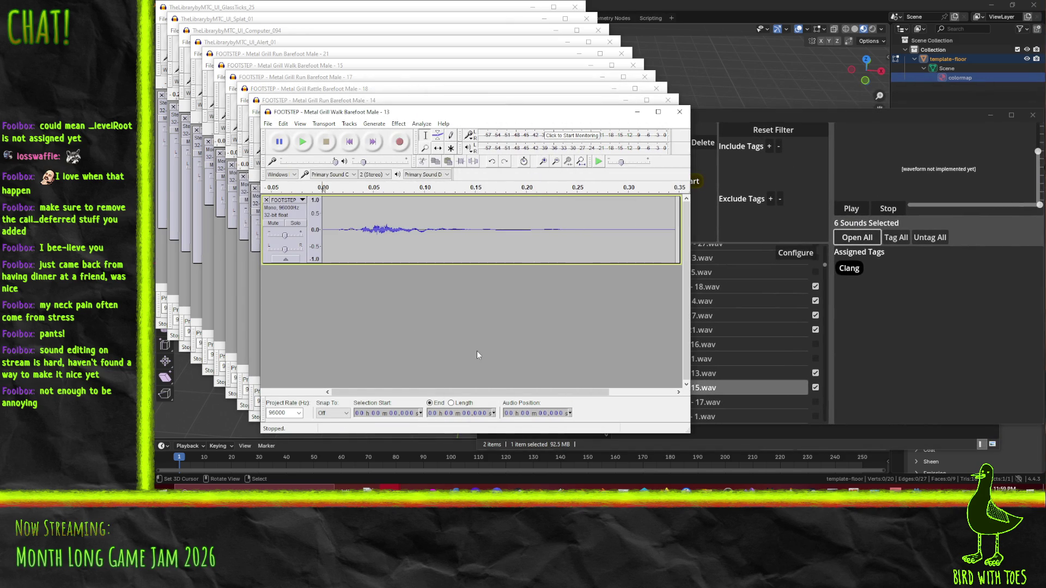
{"action": "left_click", "coordinate": [304, 143]}
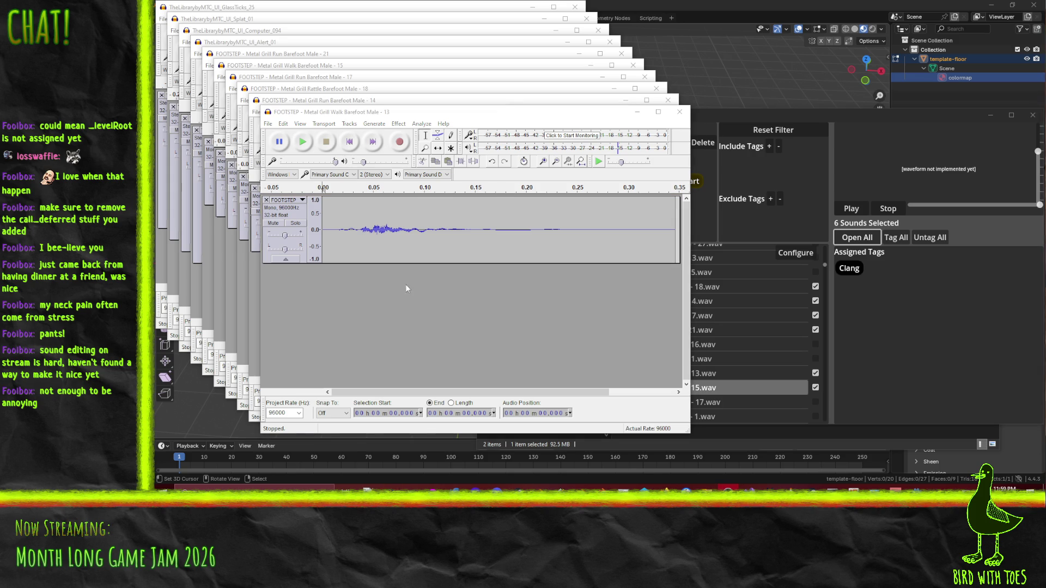
{"action": "left_click", "coordinate": [267, 123]}
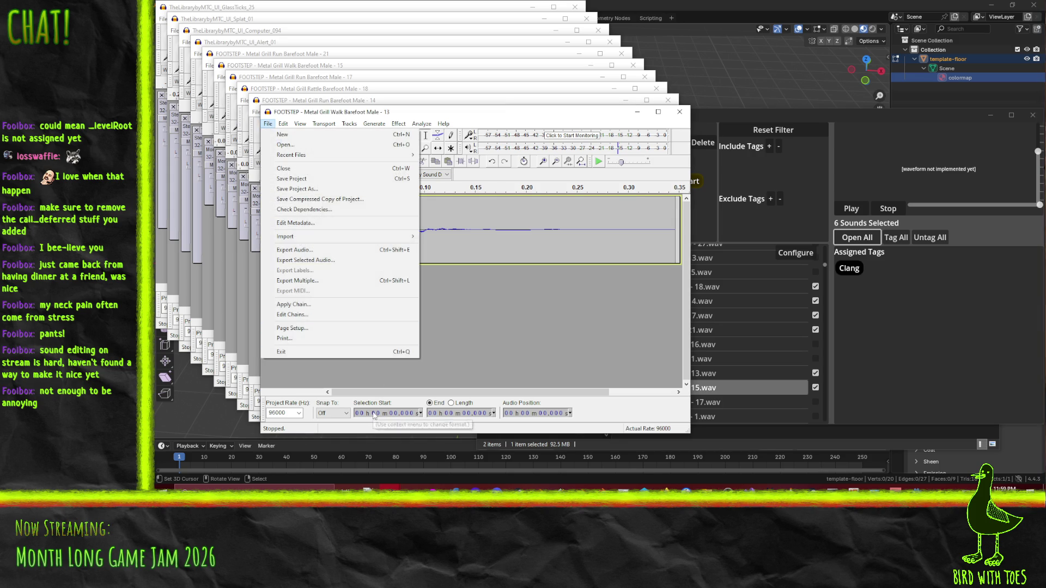
Step: In the export dialog, go to GodotProjects > ForgotTheRules and create a new Sounds folder there
{"action": "left_click", "coordinate": [313, 249]}
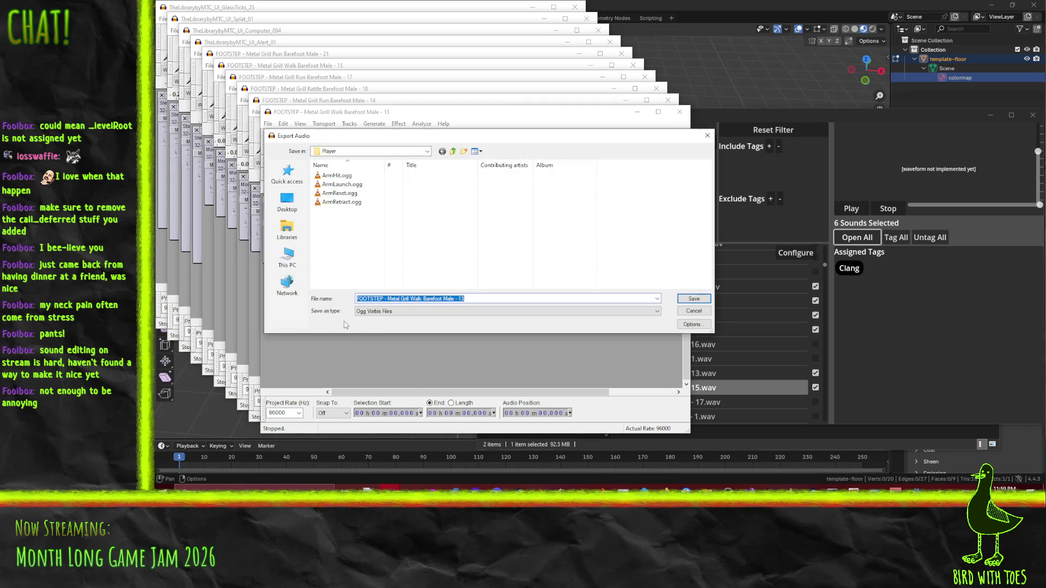
{"action": "left_click", "coordinate": [453, 152]}
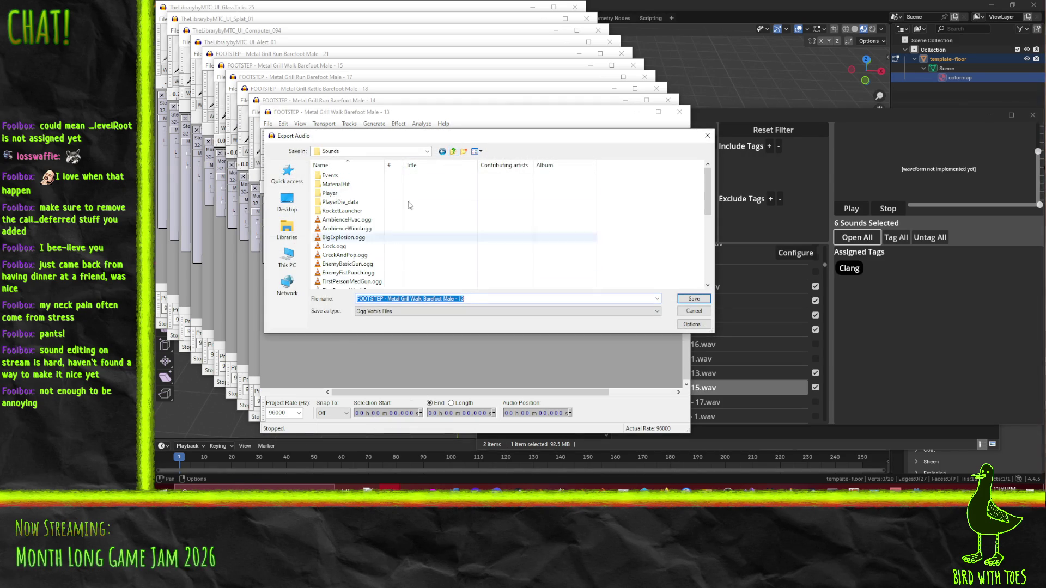
{"action": "left_click", "coordinate": [453, 151]}
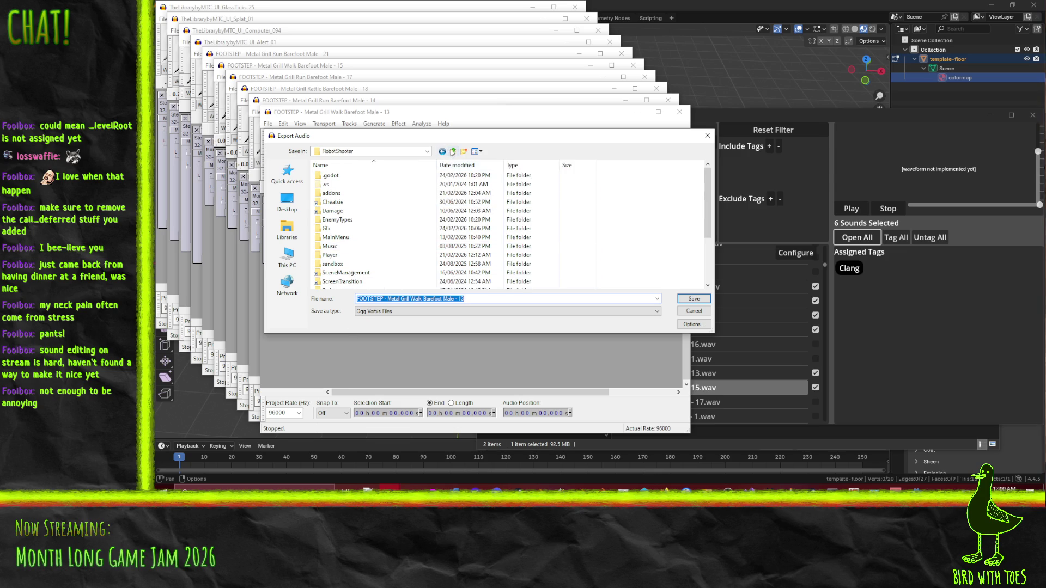
{"action": "left_click", "coordinate": [453, 152]}
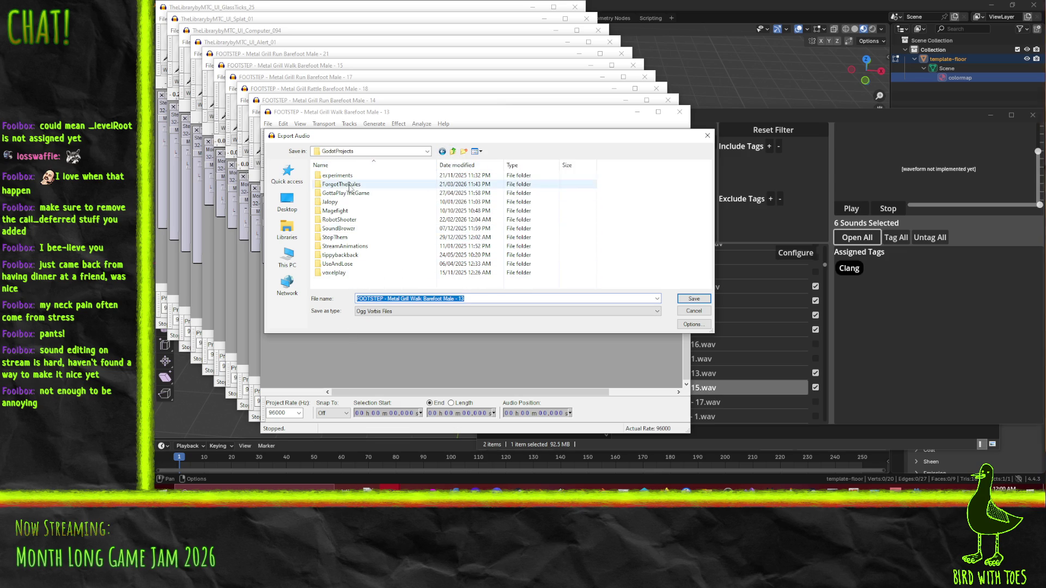
{"action": "double_click", "coordinate": [347, 185]}
{"action": "right_click", "coordinate": [324, 279]}
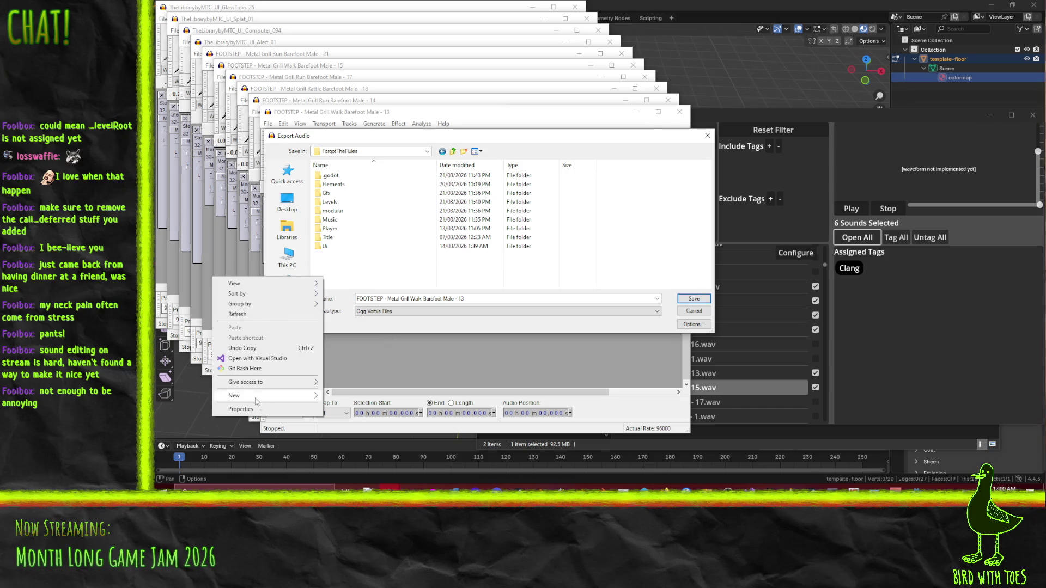
{"action": "mouse_move", "coordinate": [310, 395]}
{"action": "left_click", "coordinate": [346, 397]}
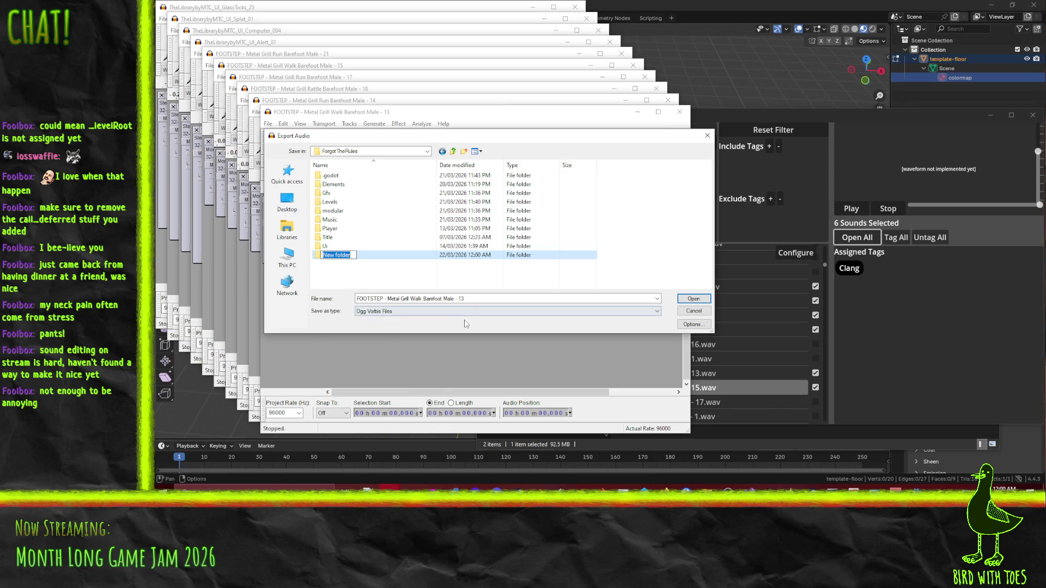
{"action": "type", "text": "Sounds"}
{"action": "key", "text": "Return"}
{"action": "key", "text": "Return"}
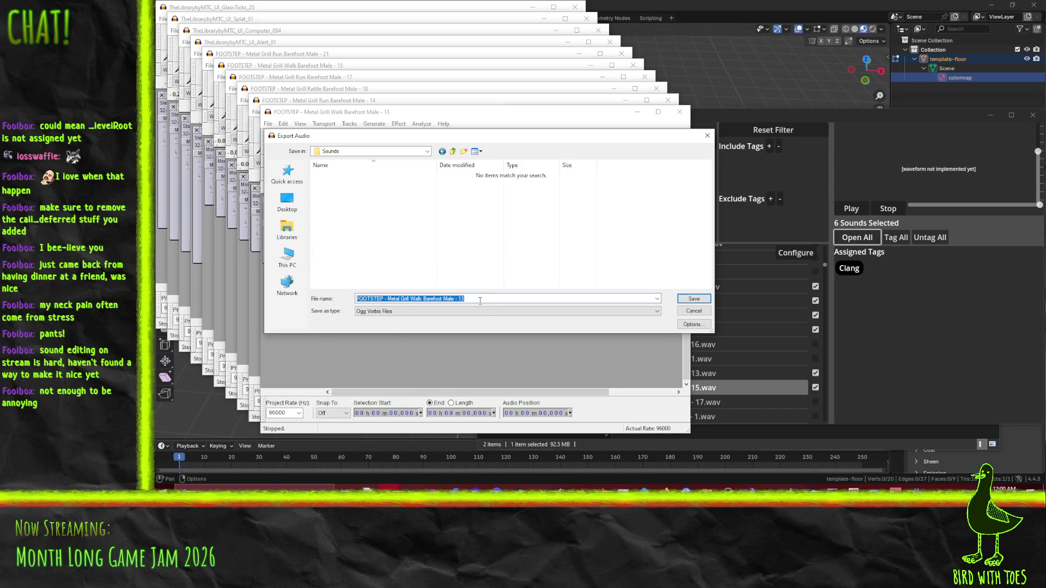
Step: Save the Walk 13 clip as Step1 in Ogg Vorbis format
{"action": "type", "text": "Step1"}
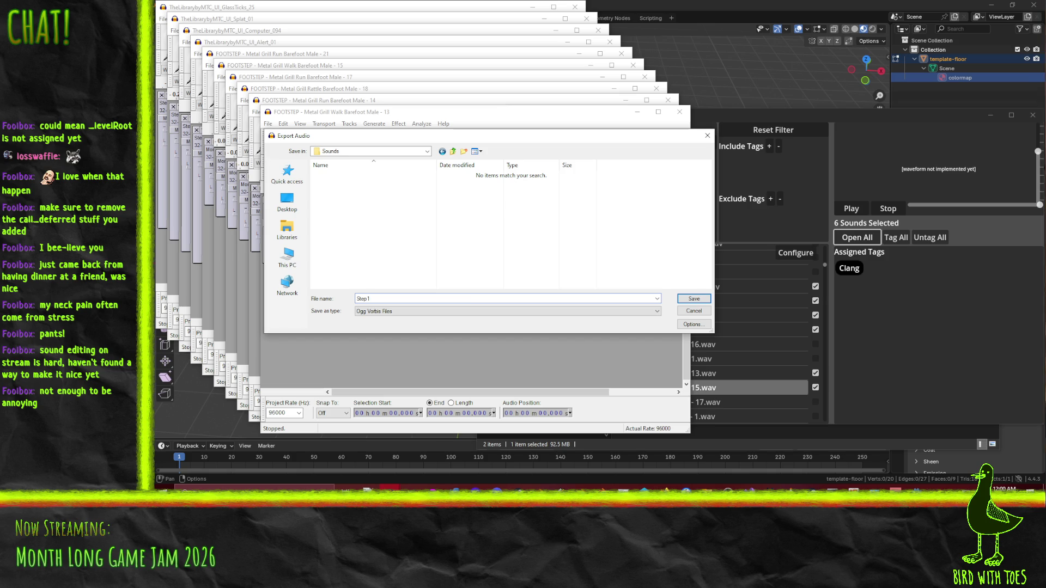
{"action": "left_click", "coordinate": [567, 312]}
{"action": "left_click", "coordinate": [566, 313]}
{"action": "left_click", "coordinate": [693, 299]}
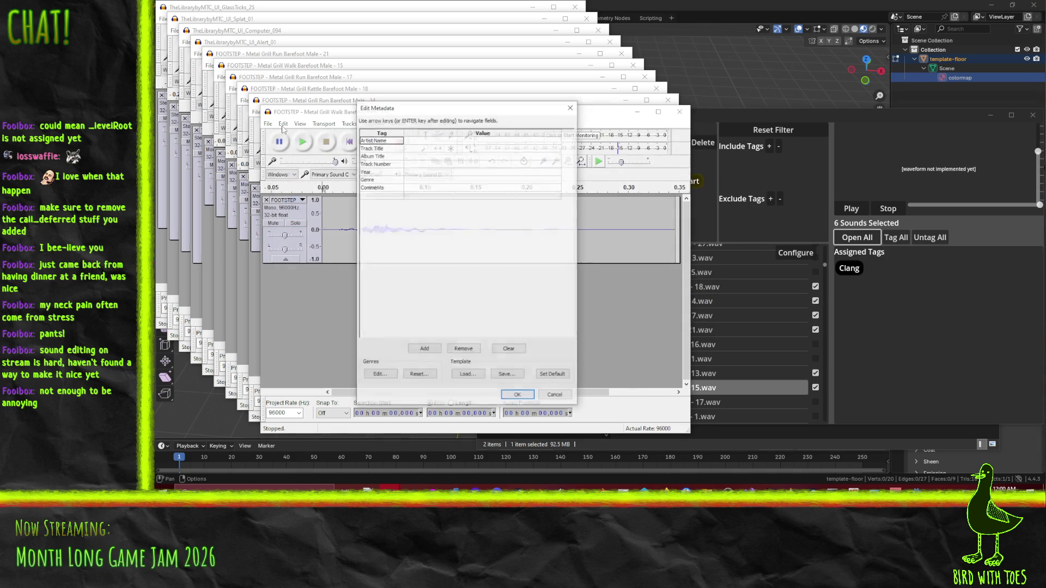
Step: Finish the Step1 export, then export the Run 14 clip as Step2.ogg in Sounds
{"action": "left_click", "coordinate": [534, 396]}
{"action": "left_click_drag", "start_coordinate": [381, 112], "coordinate": [679, 133]}
{"action": "left_click", "coordinate": [389, 144]}
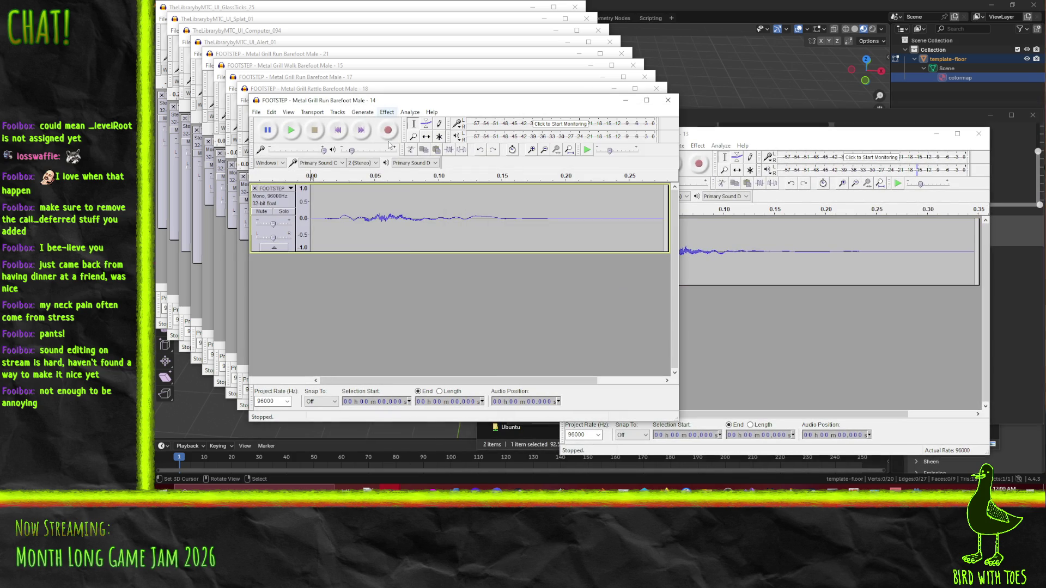
{"action": "left_click", "coordinate": [256, 112]}
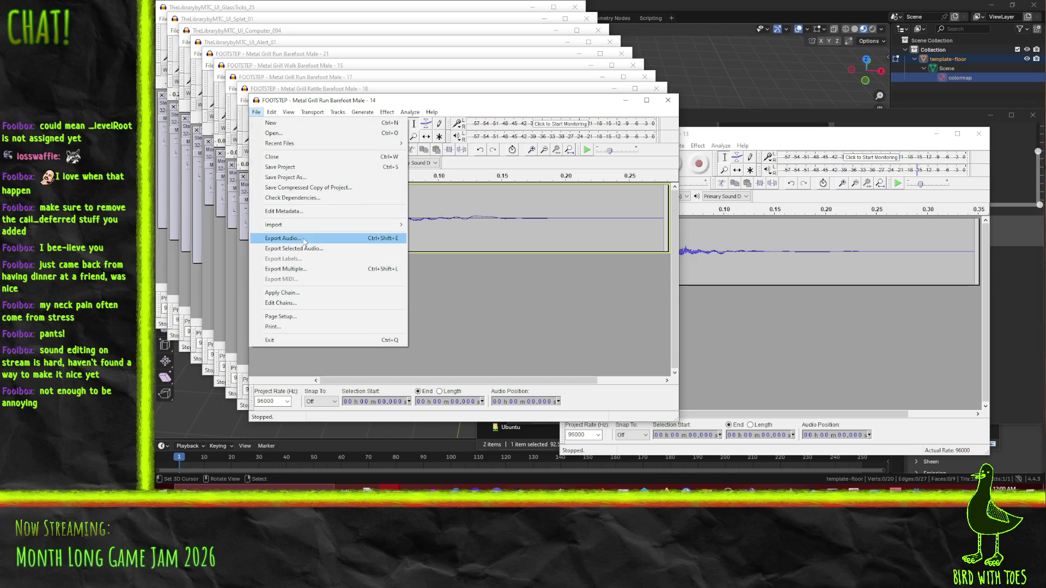
{"action": "left_click", "coordinate": [303, 240]}
{"action": "left_click", "coordinate": [331, 165]}
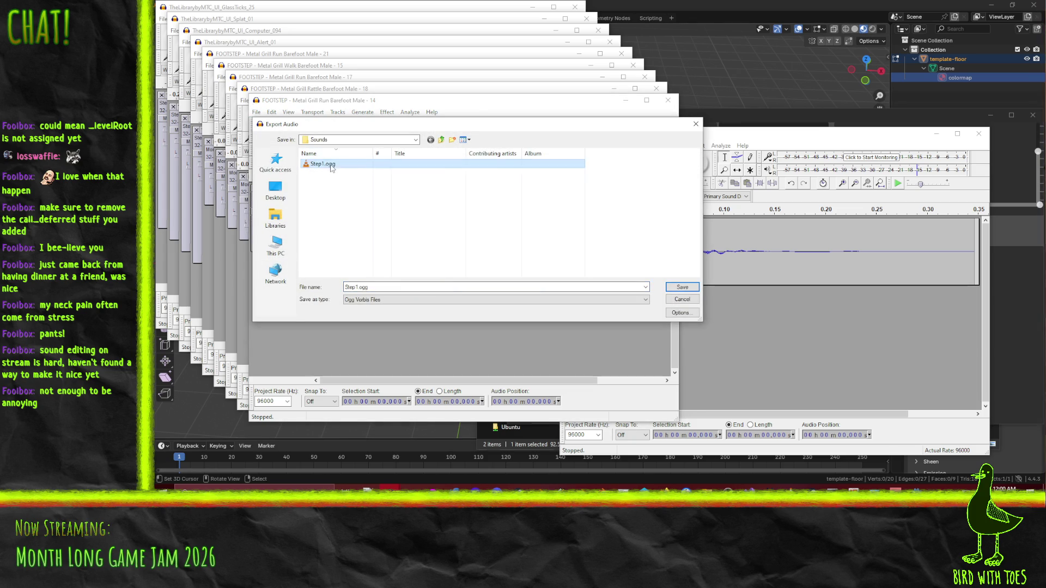
{"action": "double_click", "coordinate": [361, 286]}
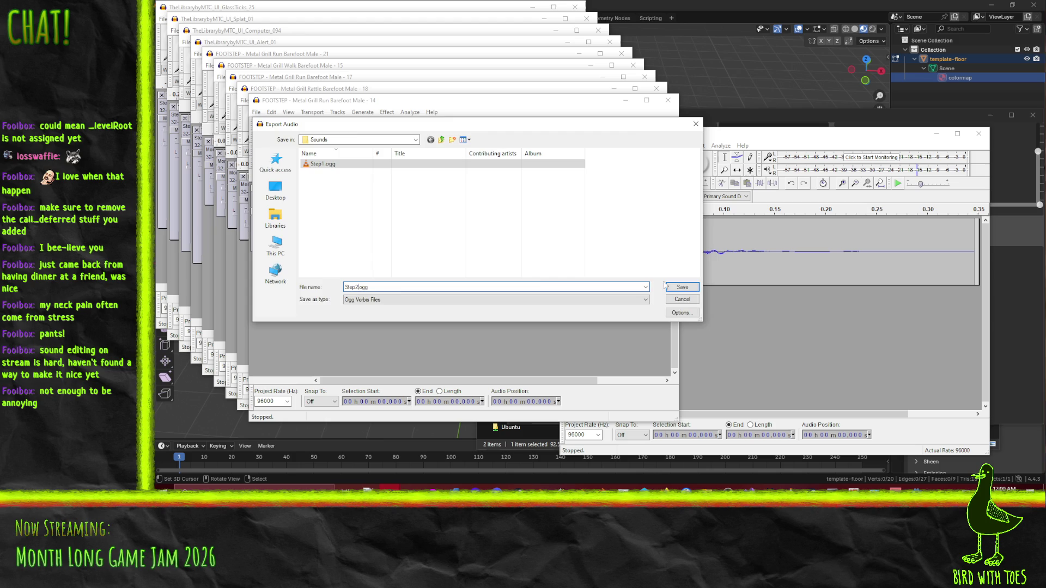
{"action": "left_click", "coordinate": [680, 287]}
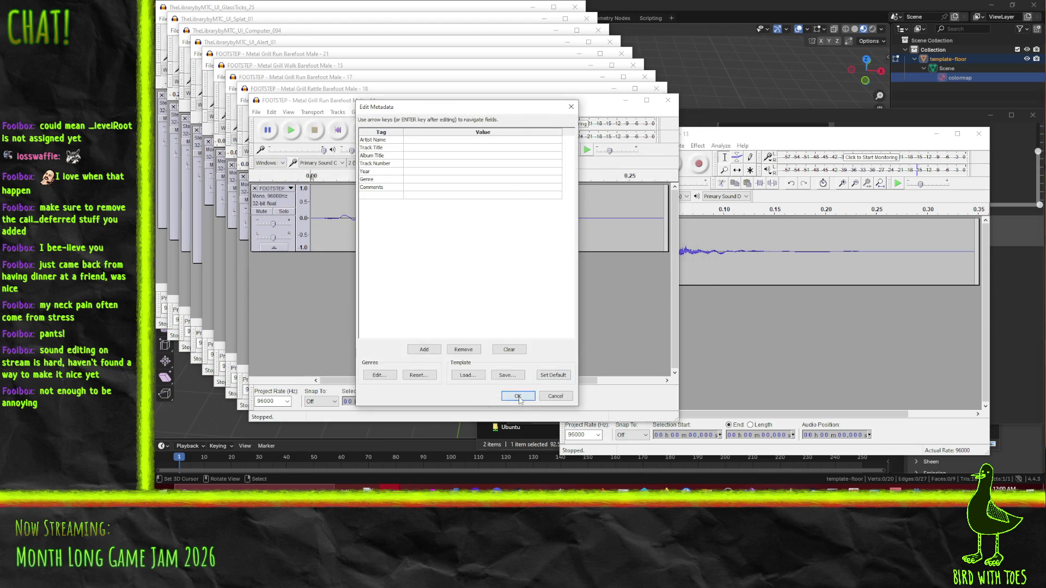
{"action": "left_click", "coordinate": [517, 396]}
Step: Close the Walk 13 and Run 14 projects without saving
{"action": "left_click", "coordinate": [667, 100]}
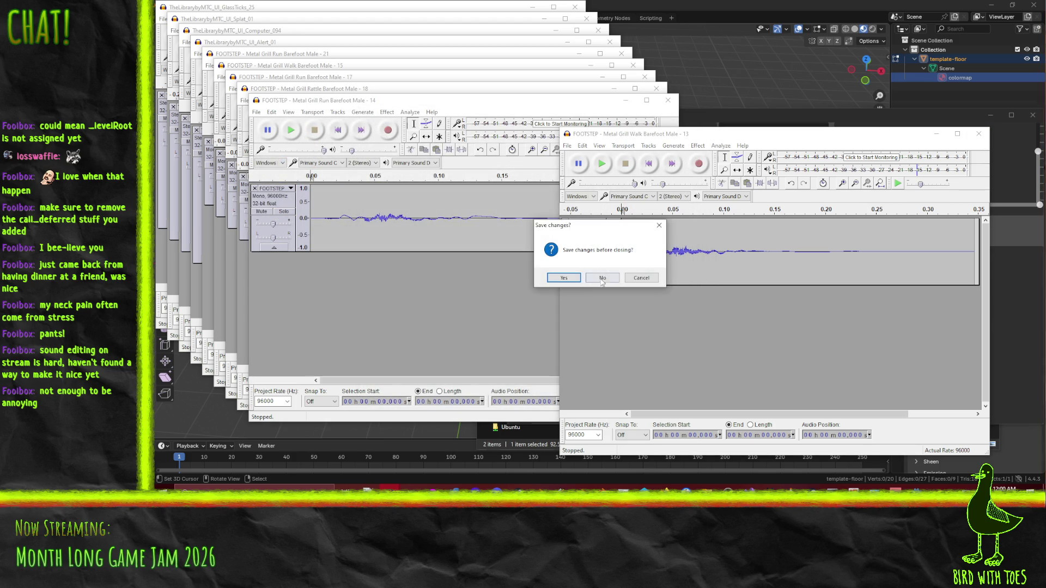
{"action": "left_click", "coordinate": [611, 279]}
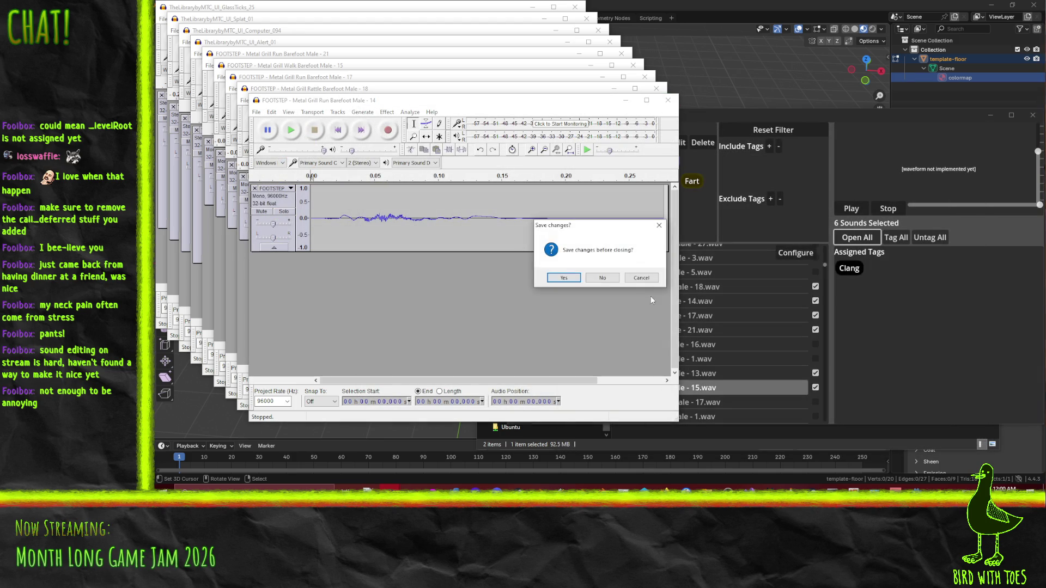
{"action": "left_click", "coordinate": [609, 284]}
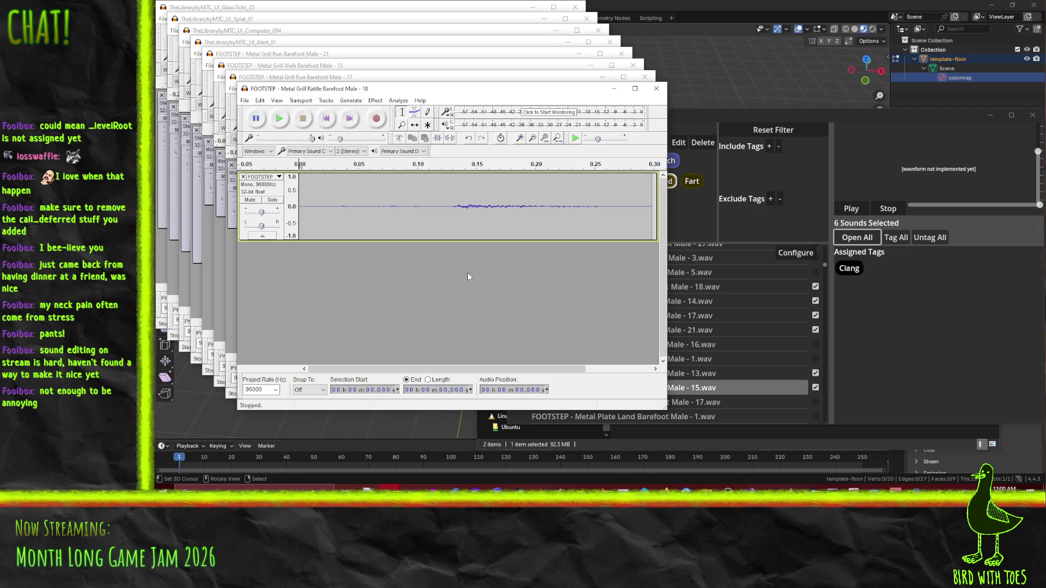
Step: Export the Rattle 18 clip as Step3.ogg, then close it without saving
{"action": "left_click", "coordinate": [246, 100]}
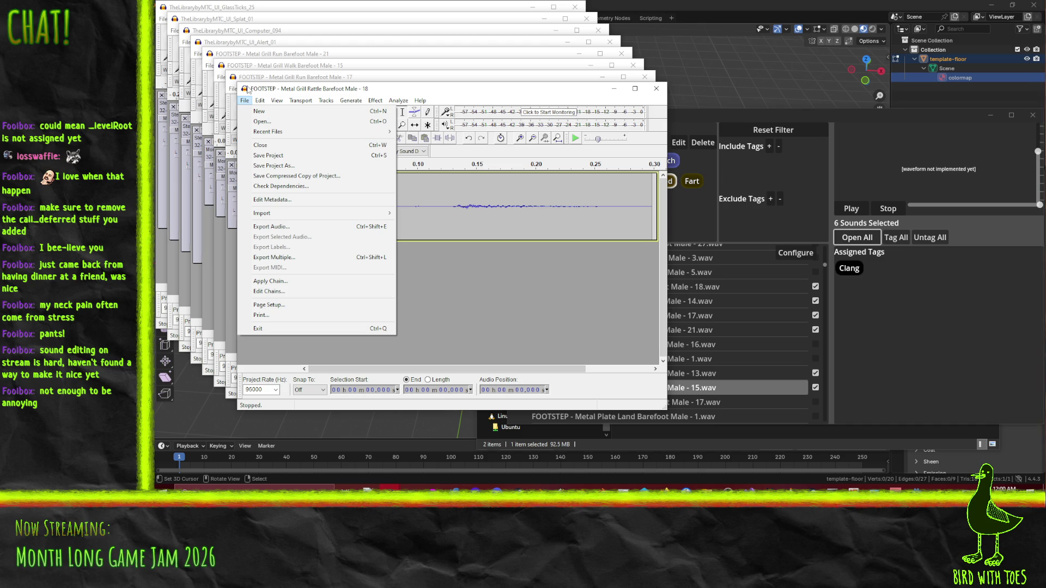
{"action": "left_click", "coordinate": [267, 226]}
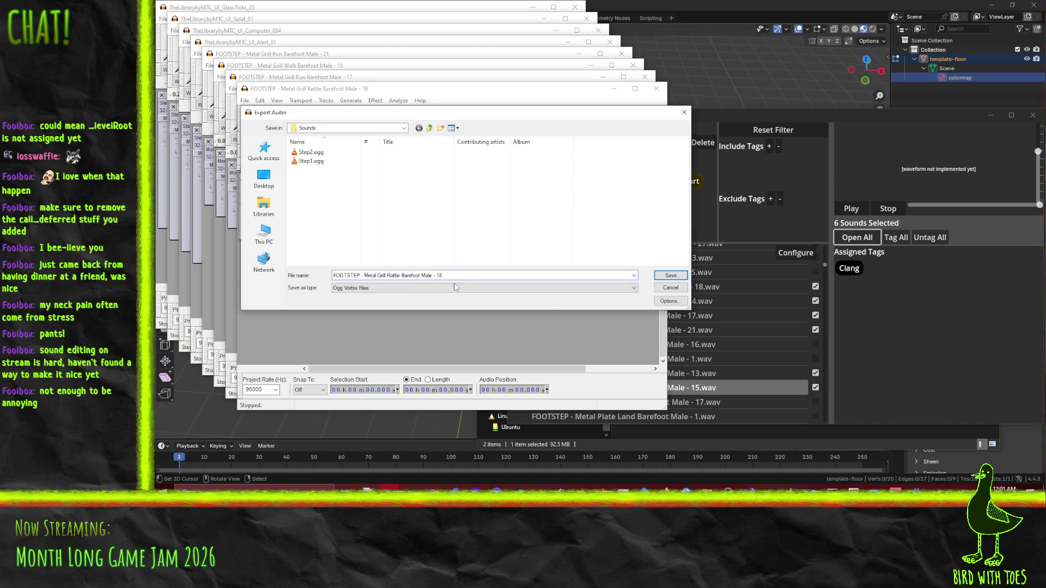
{"action": "type", "text": "Step"}
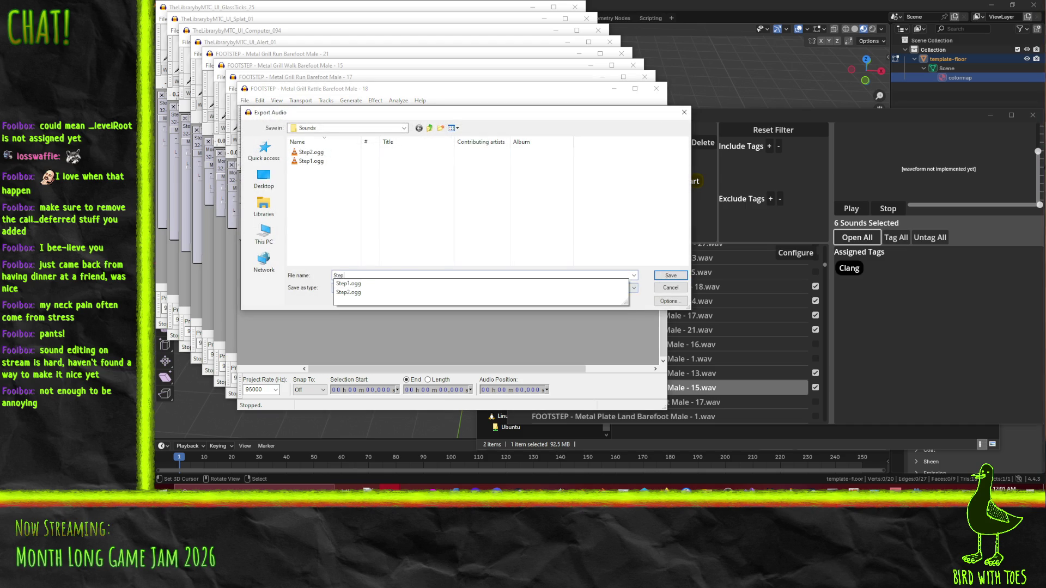
{"action": "key", "text": "Return"}
{"action": "left_click", "coordinate": [515, 397]}
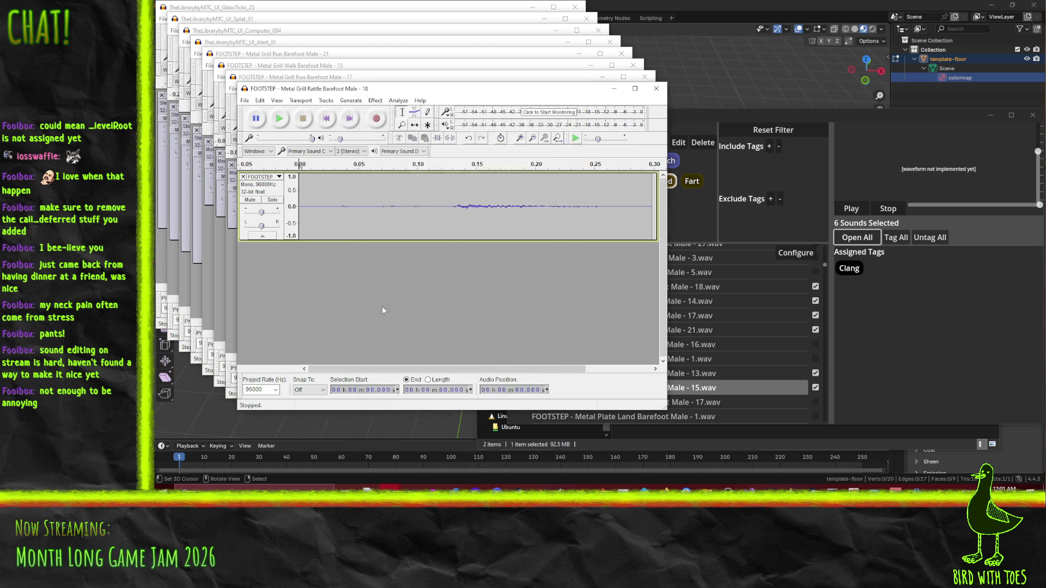
{"action": "left_click", "coordinate": [649, 91]}
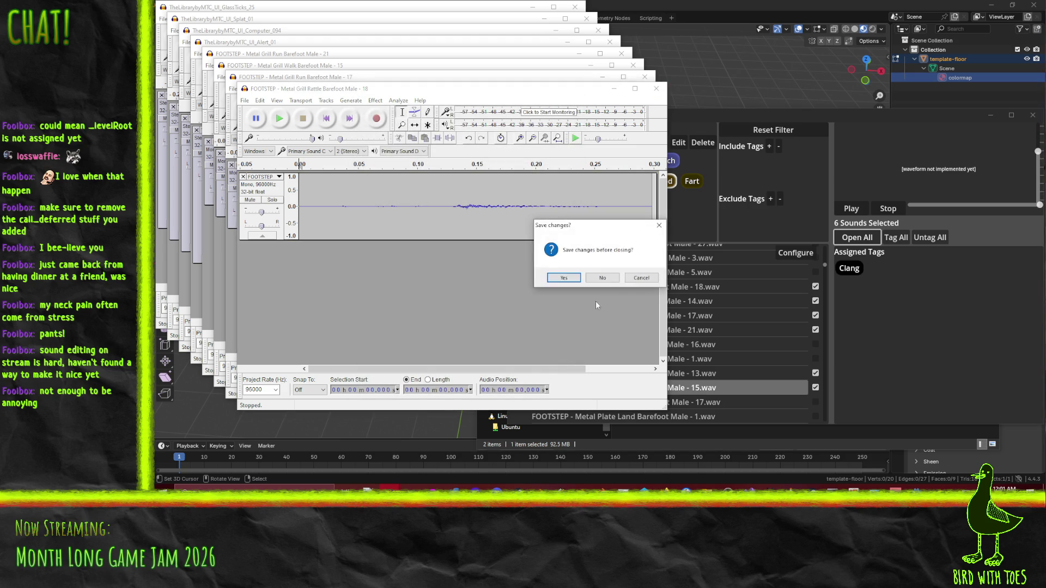
{"action": "left_click", "coordinate": [602, 278]}
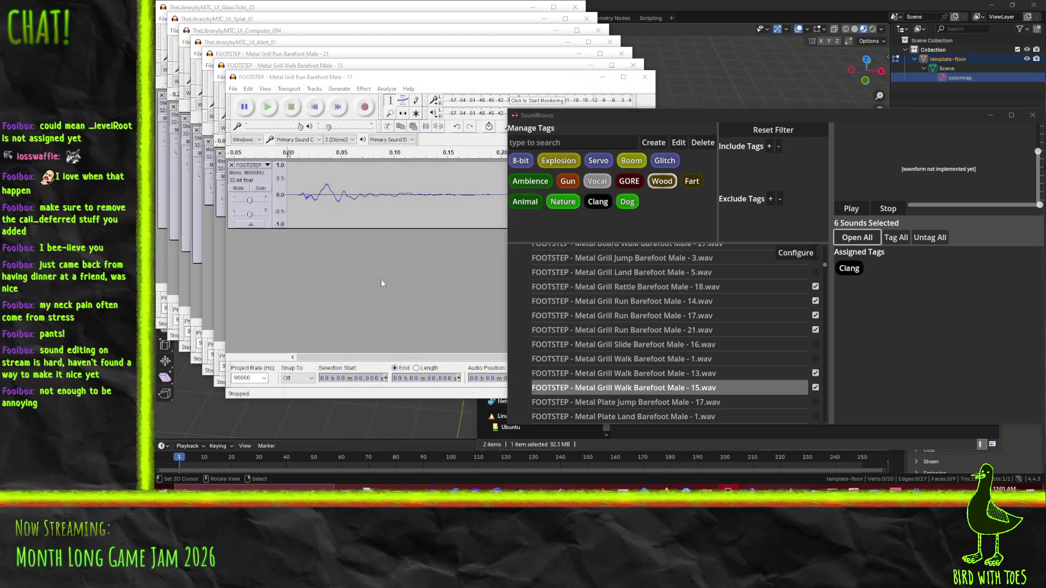
Step: Export the Run 17 clip as Step4.ogg and close it without saving
{"action": "left_click", "coordinate": [235, 90]}
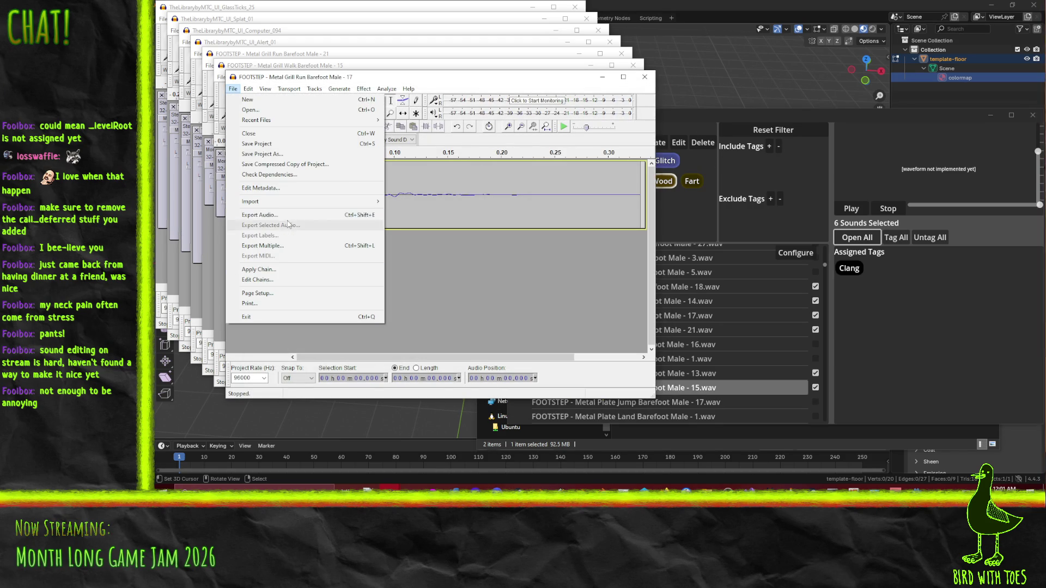
{"action": "left_click", "coordinate": [259, 215]}
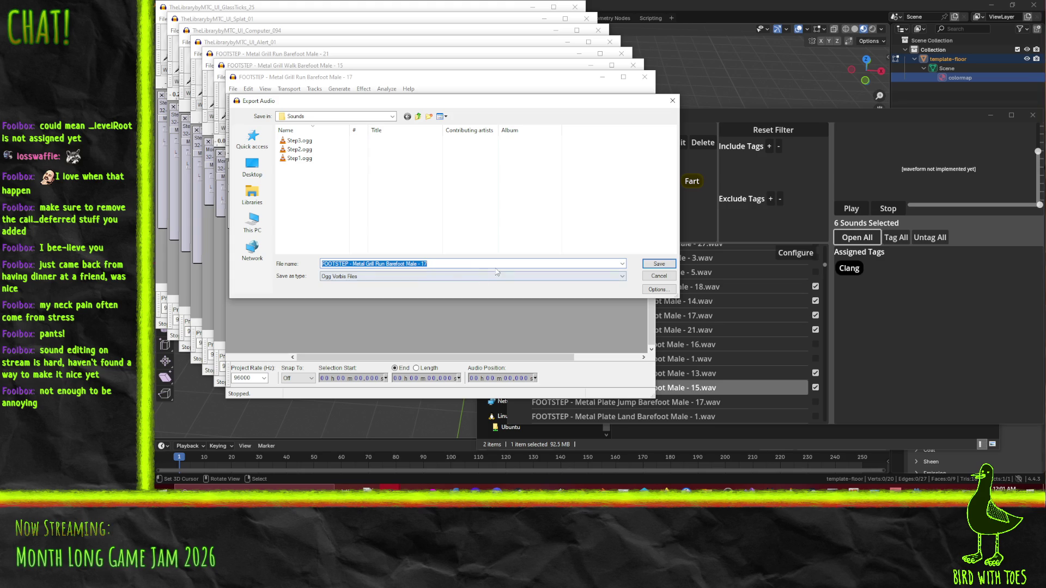
{"action": "type", "text": "Ste"}
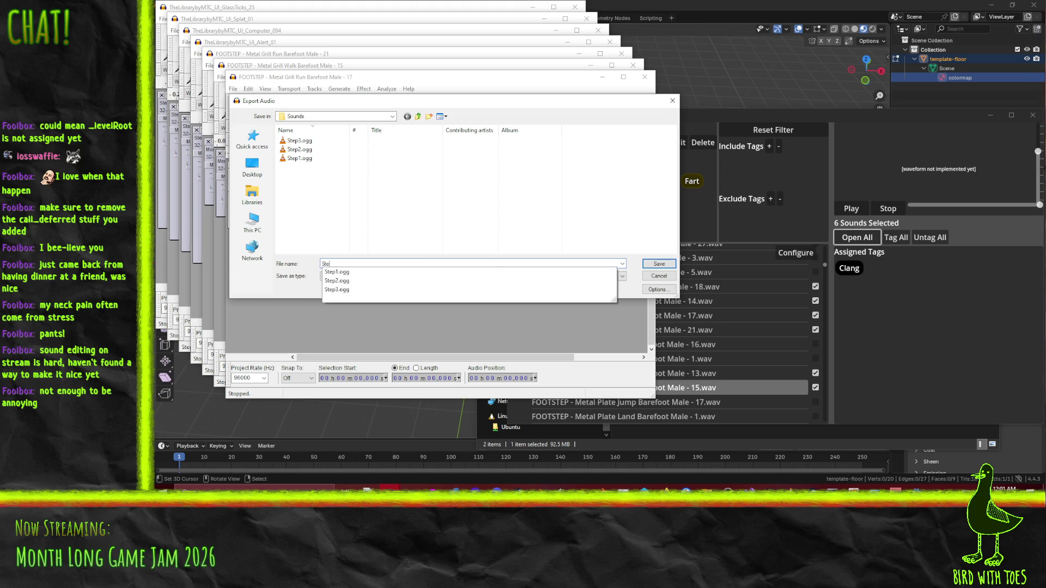
{"action": "type", "text": "p4"}
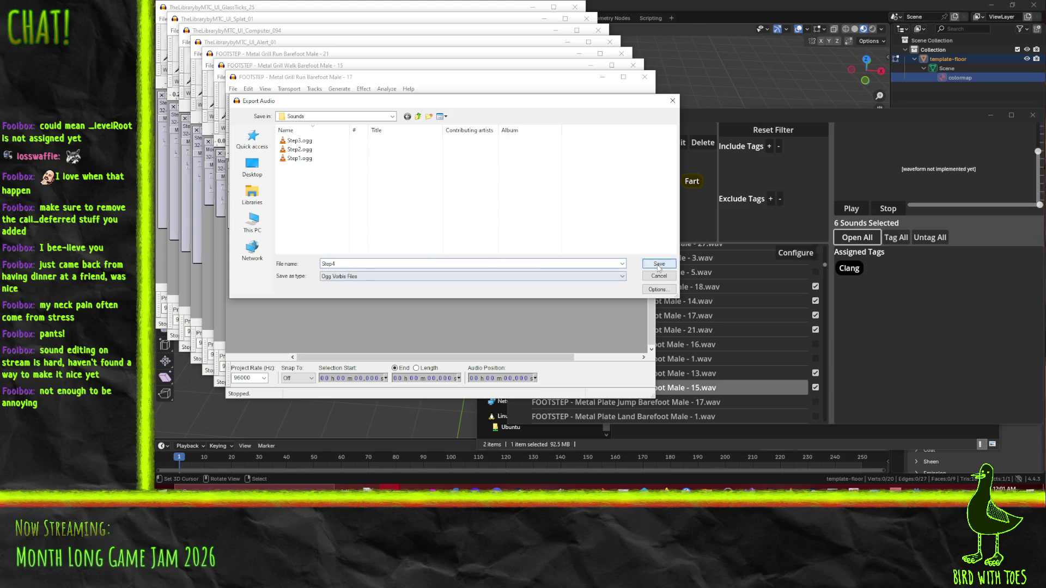
{"action": "left_click", "coordinate": [658, 264]}
{"action": "left_click", "coordinate": [518, 395]}
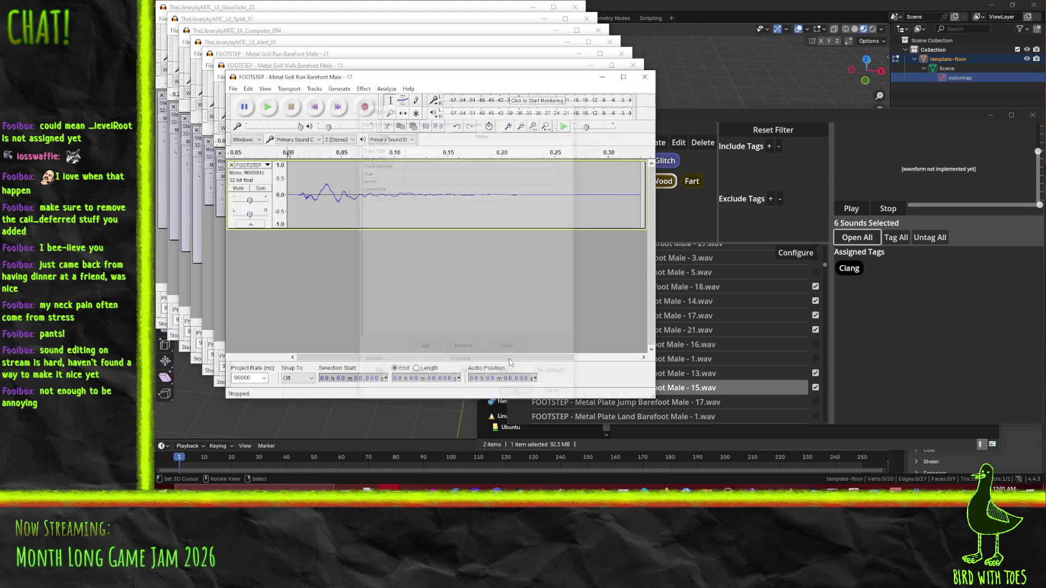
{"action": "left_click", "coordinate": [993, 5]}
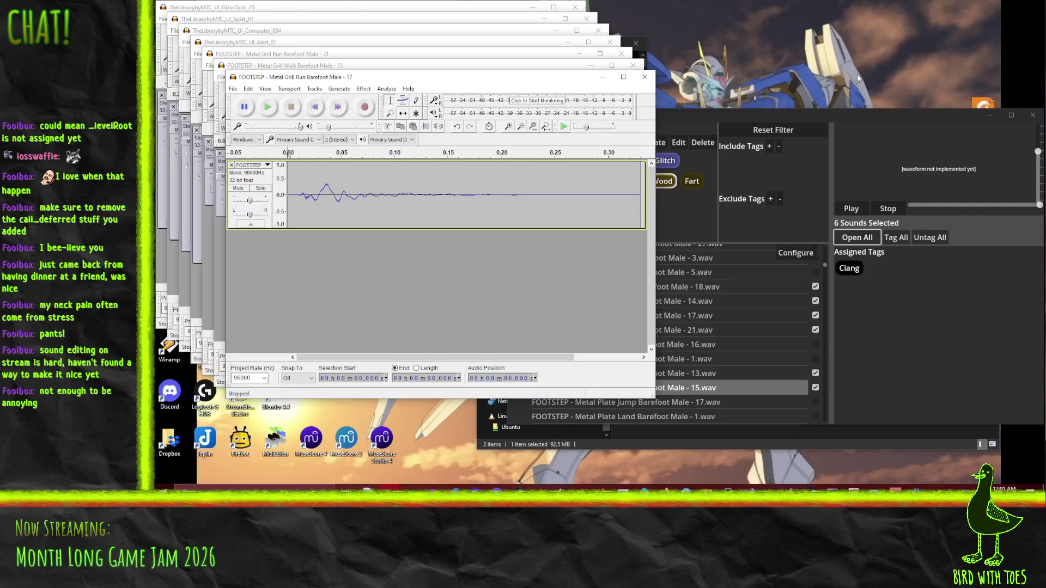
{"action": "left_click", "coordinate": [645, 77]}
{"action": "left_click", "coordinate": [602, 276]}
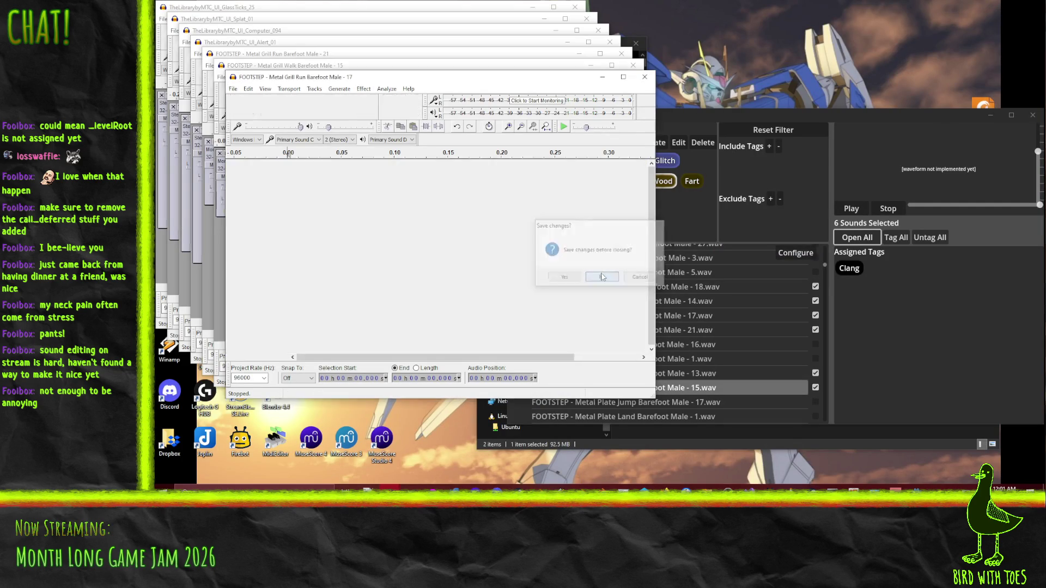
Step: Export the Walk 15 clip as Step5, re-export it as Step6, and close it unsaved
{"action": "left_click", "coordinate": [364, 247]}
{"action": "left_click", "coordinate": [221, 77]}
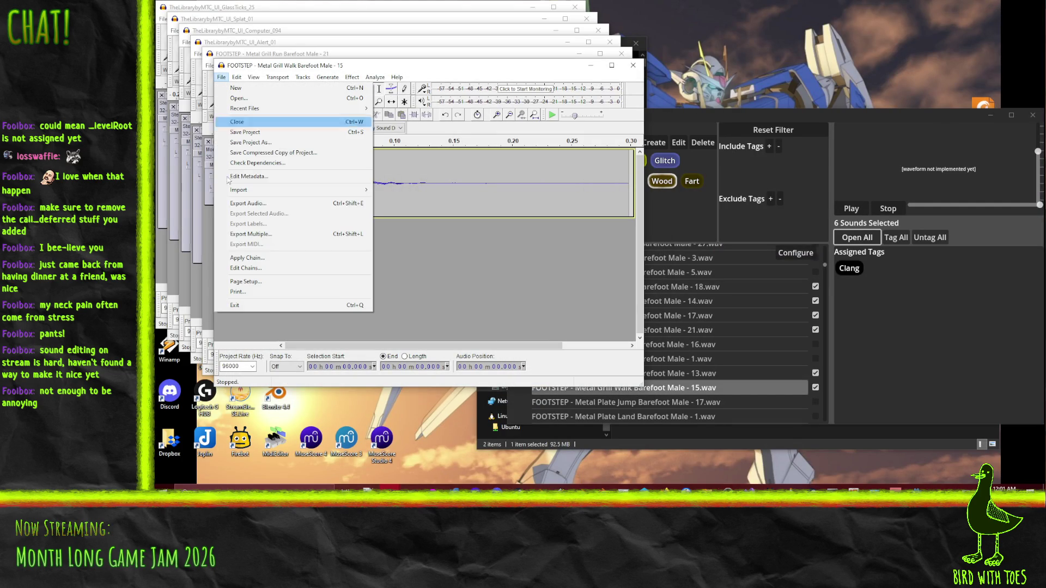
{"action": "left_click", "coordinate": [264, 208]}
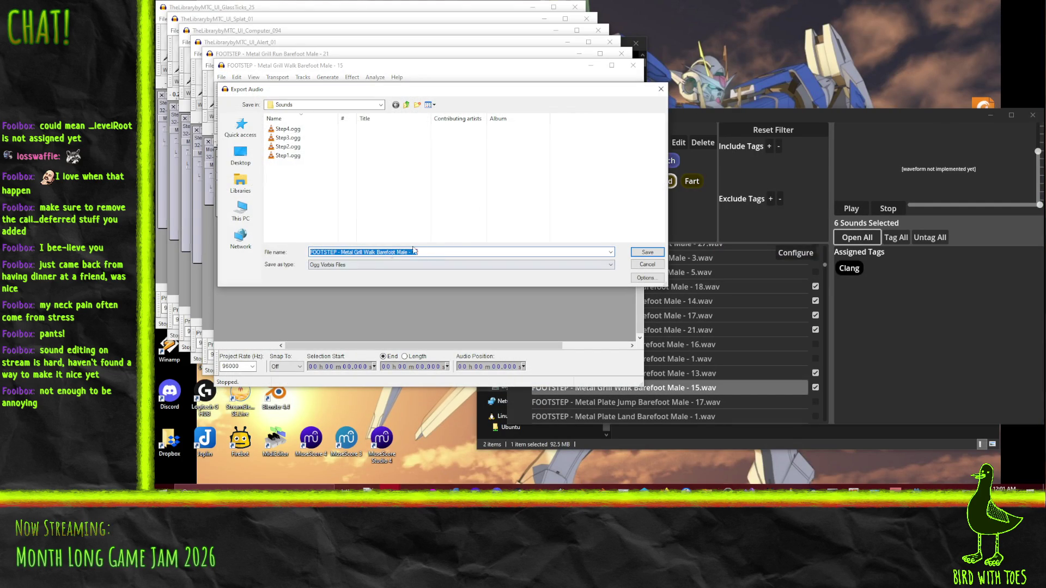
{"action": "type", "text": "Step5"}
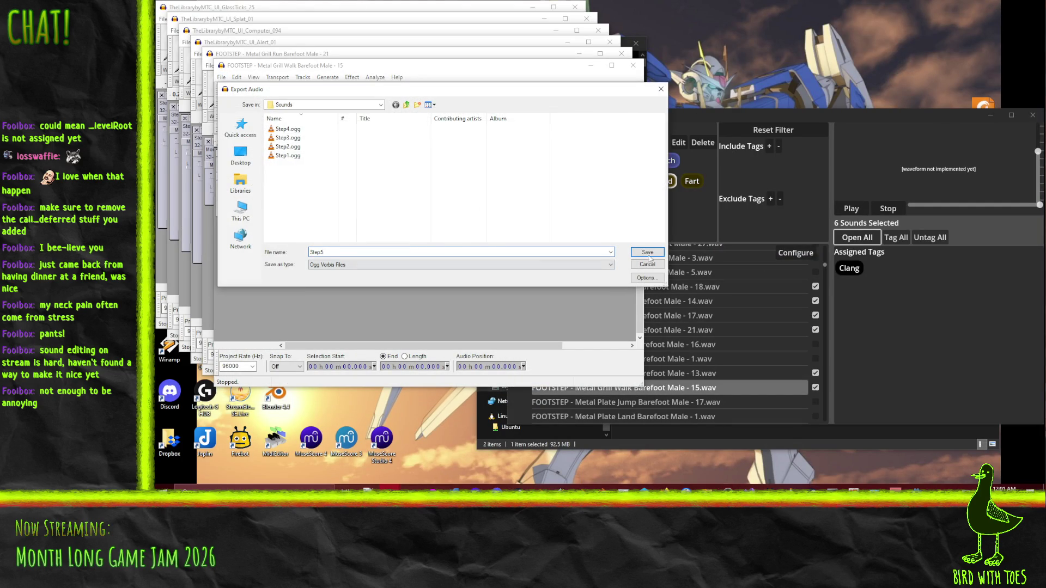
{"action": "key", "text": "Return"}
{"action": "left_click", "coordinate": [221, 77]}
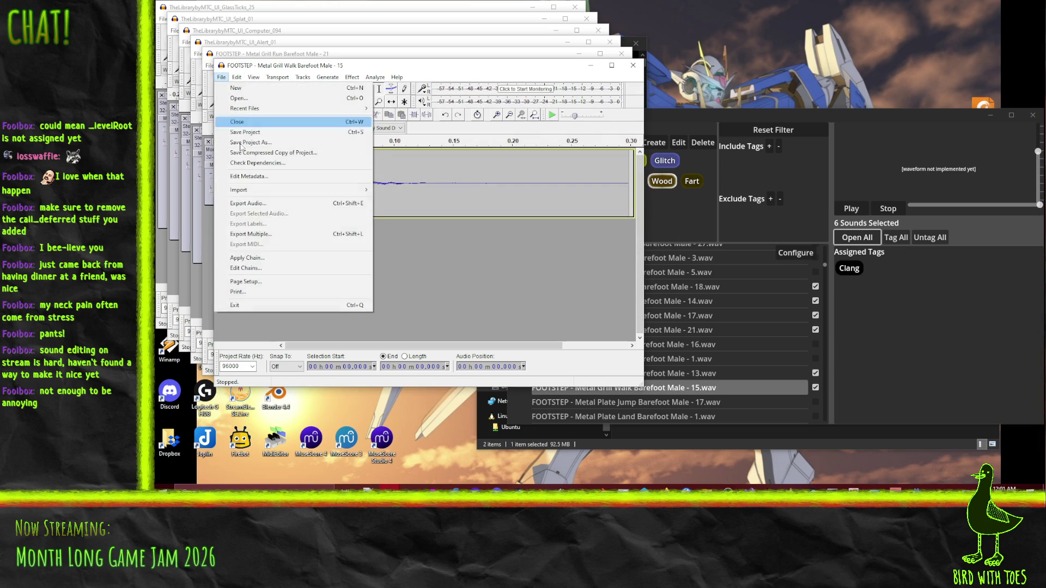
{"action": "left_click", "coordinate": [263, 208]}
{"action": "type", "text": "Step6"}
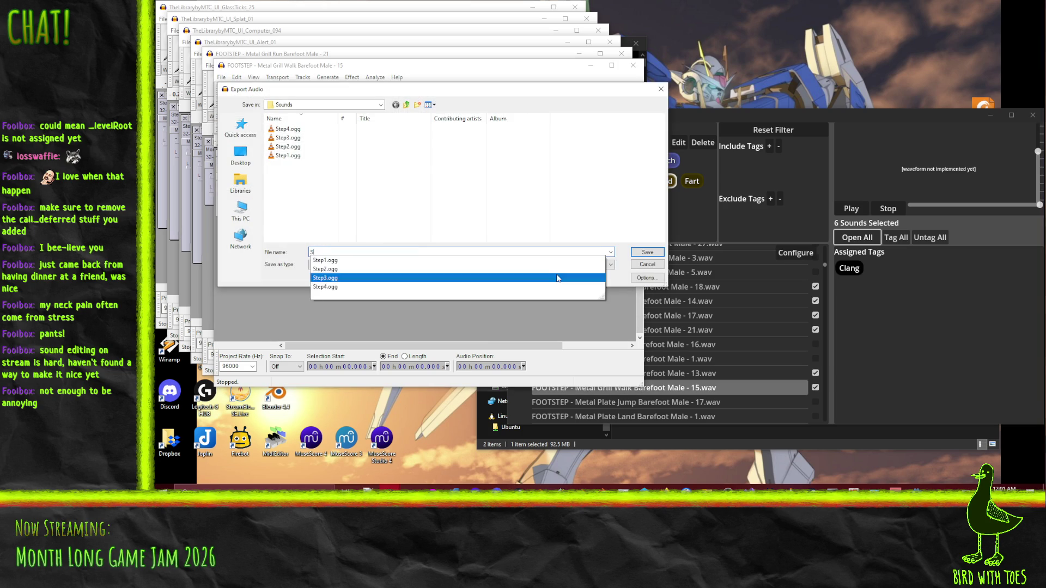
{"action": "key", "text": "Return"}
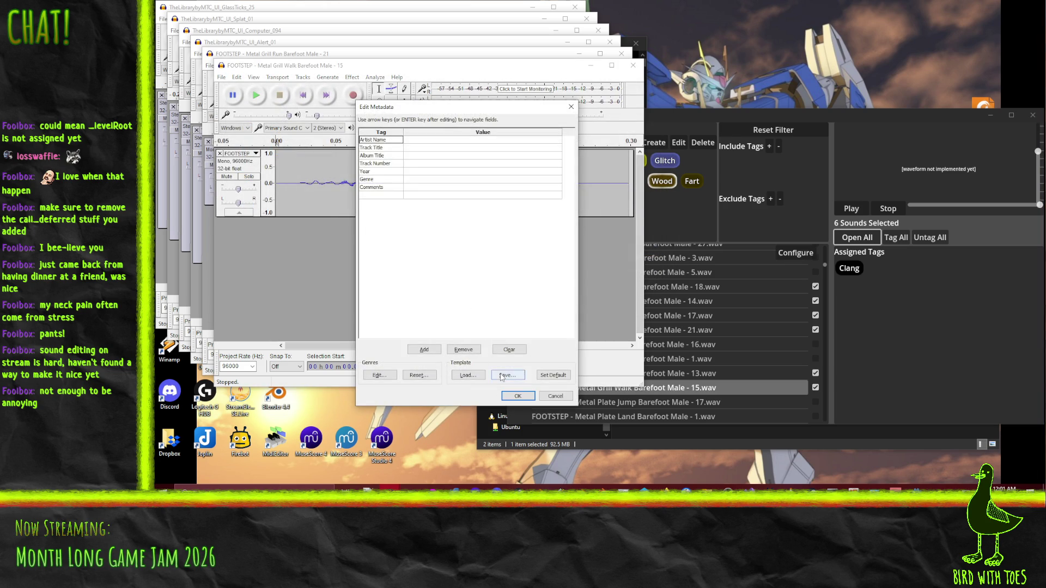
{"action": "key", "text": "Return"}
{"action": "left_click", "coordinate": [633, 65]}
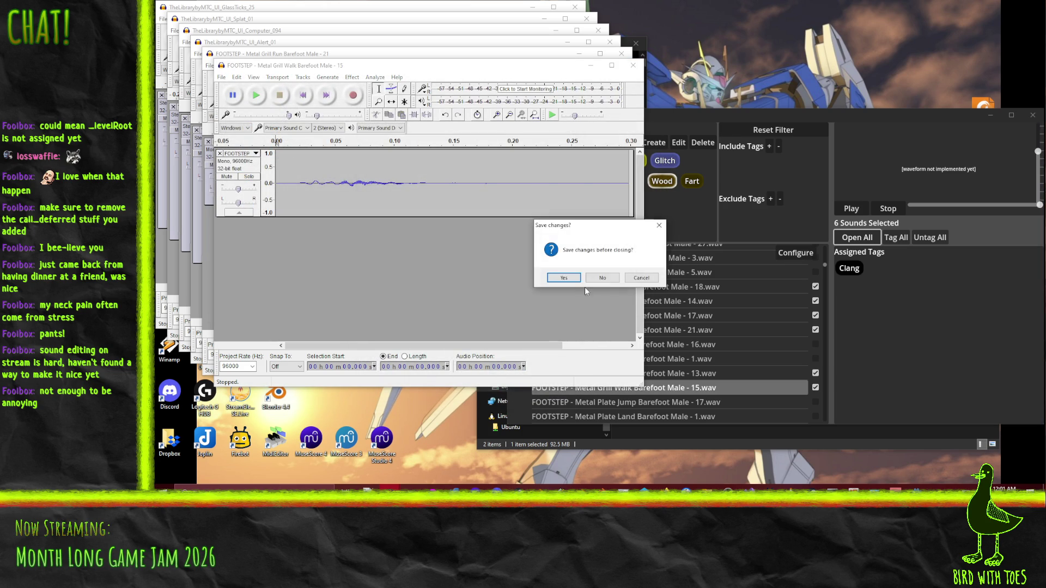
{"action": "left_click", "coordinate": [602, 279]}
Step: Export the Run 21 clip as Step6.ogg and close it without saving
{"action": "left_click", "coordinate": [210, 66]}
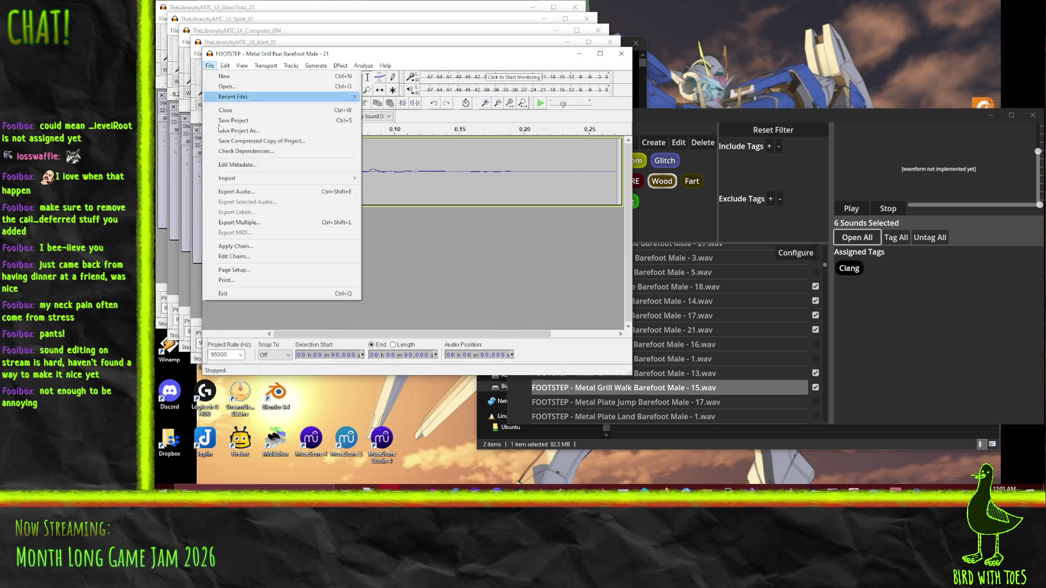
{"action": "left_click", "coordinate": [250, 192]}
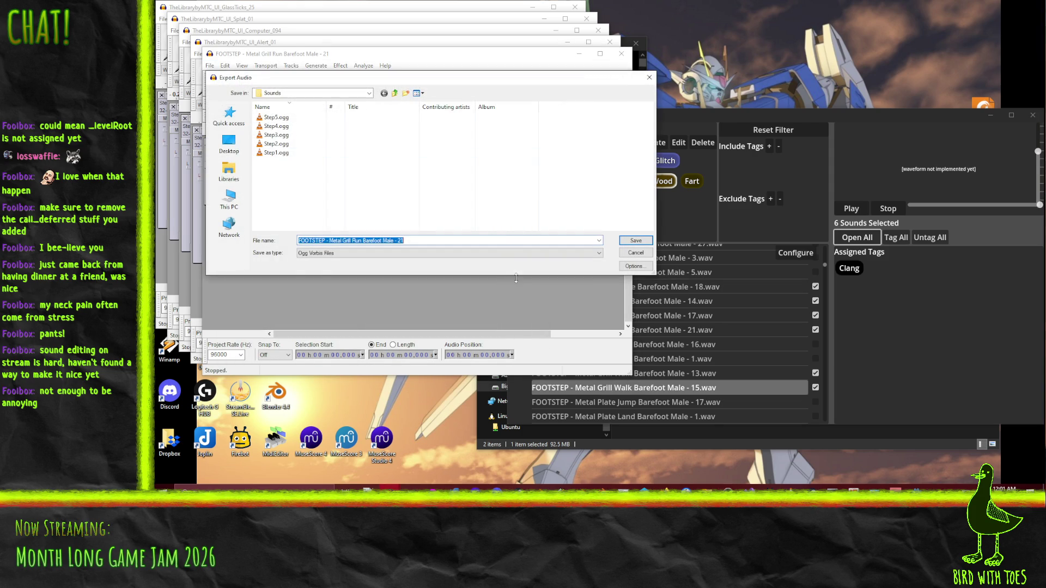
{"action": "type", "text": "Step6"}
{"action": "key", "text": "Return"}
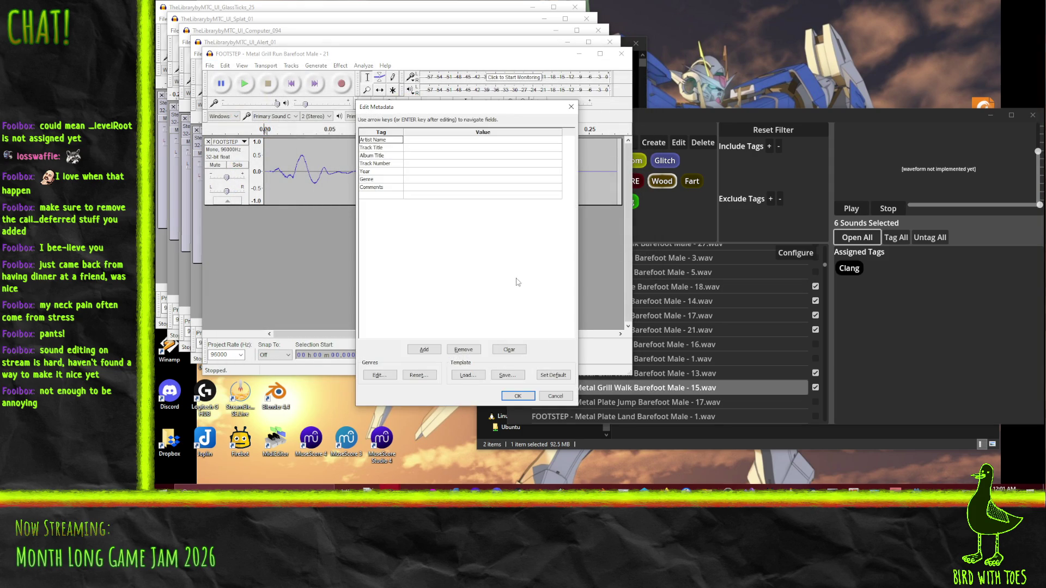
{"action": "key", "text": "Return"}
{"action": "left_click", "coordinate": [621, 53]}
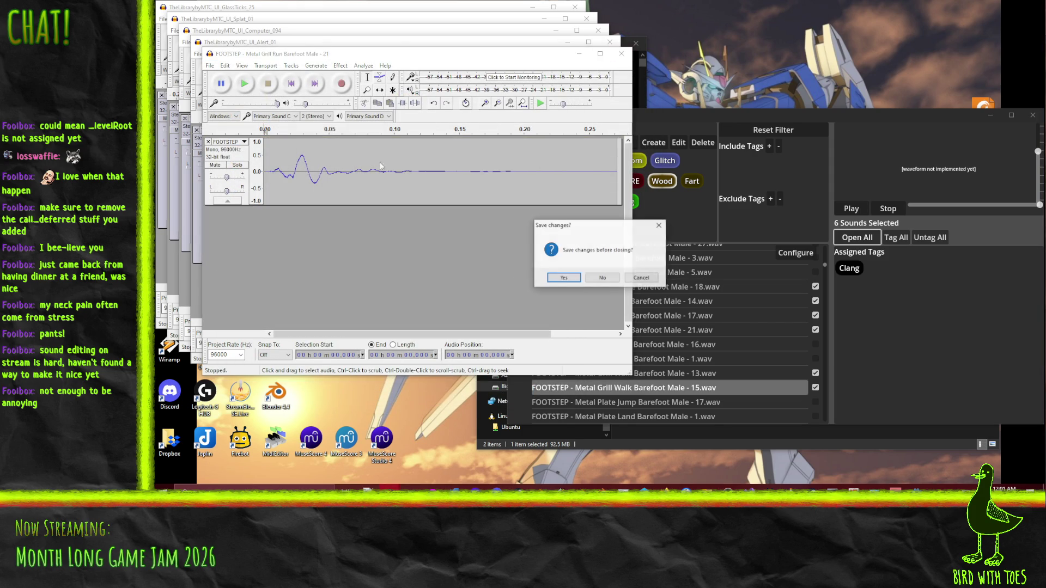
{"action": "left_click", "coordinate": [603, 277]}
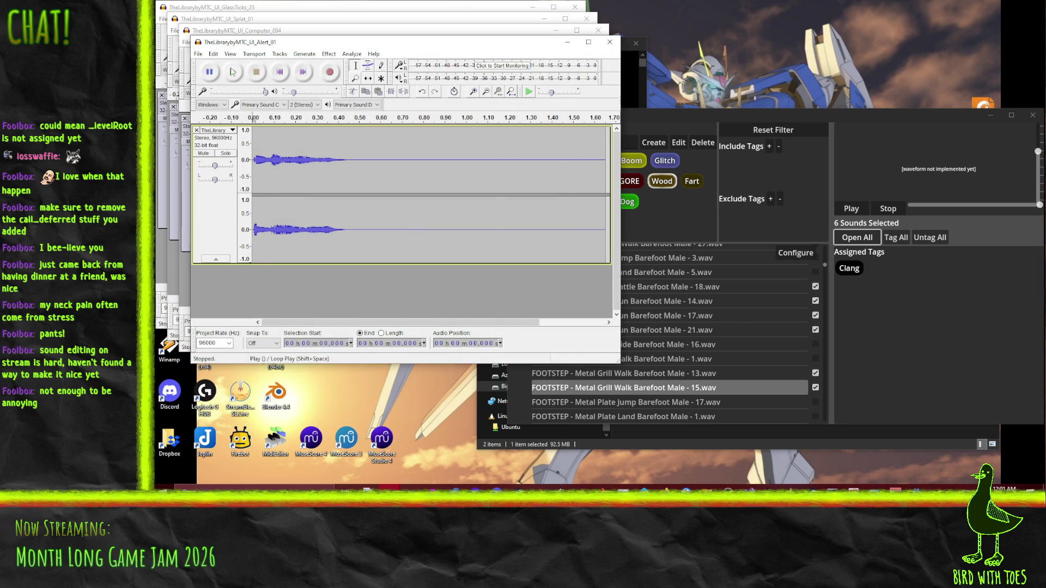
Step: Trim the Alert_01 clip to end at 0.461 s and move it aside
{"action": "left_click", "coordinate": [229, 75]}
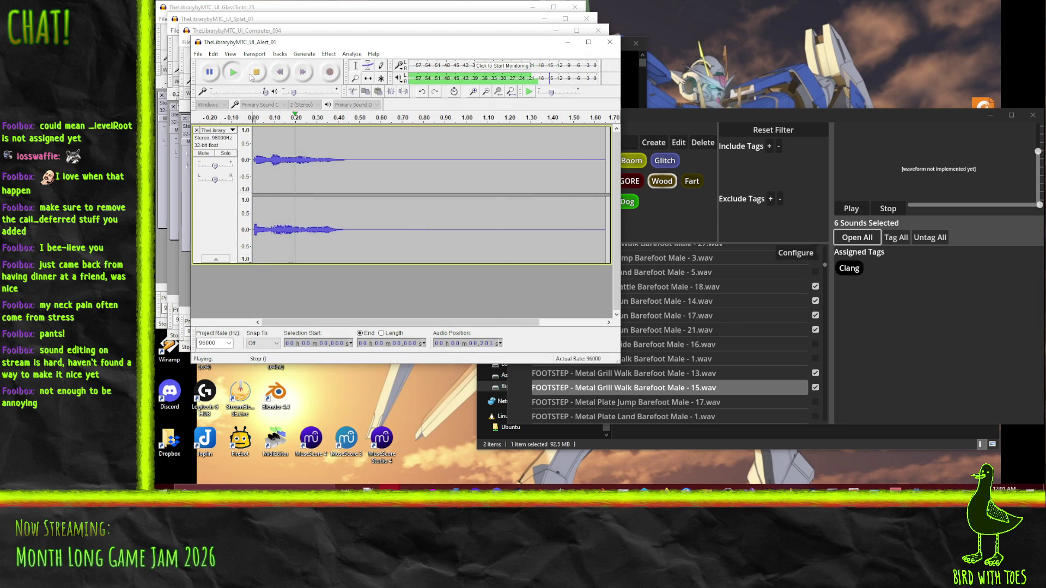
{"action": "left_click", "coordinate": [351, 160]}
{"action": "key", "text": "shift+End"}
{"action": "key", "text": "Delete"}
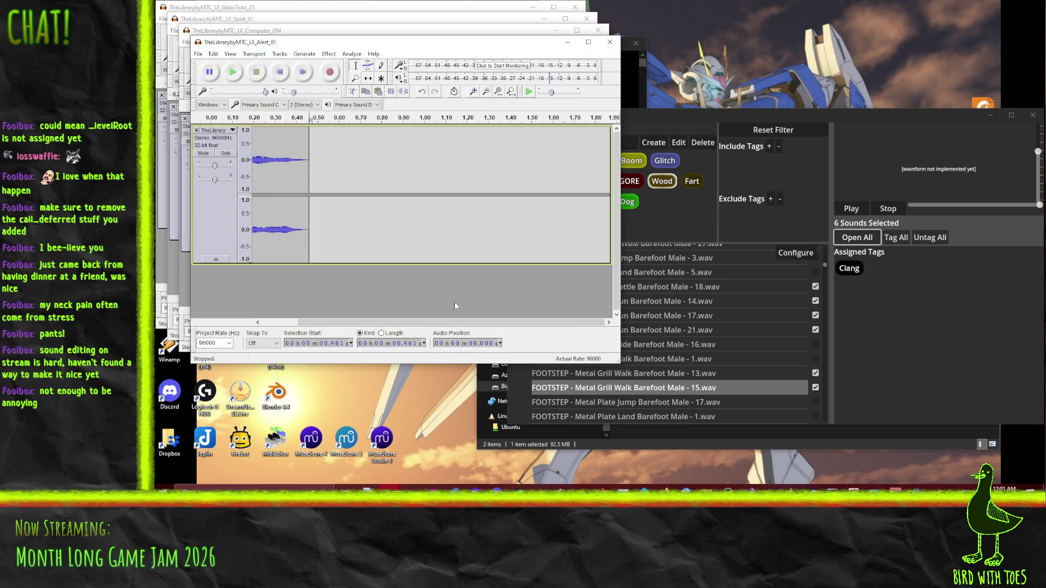
{"action": "mouse_move", "coordinate": [289, 49]}
{"action": "left_mouse_down"}
{"action": "mouse_move", "coordinate": [553, 122]}
{"action": "mouse_move", "coordinate": [560, 144]}
{"action": "left_mouse_up"}
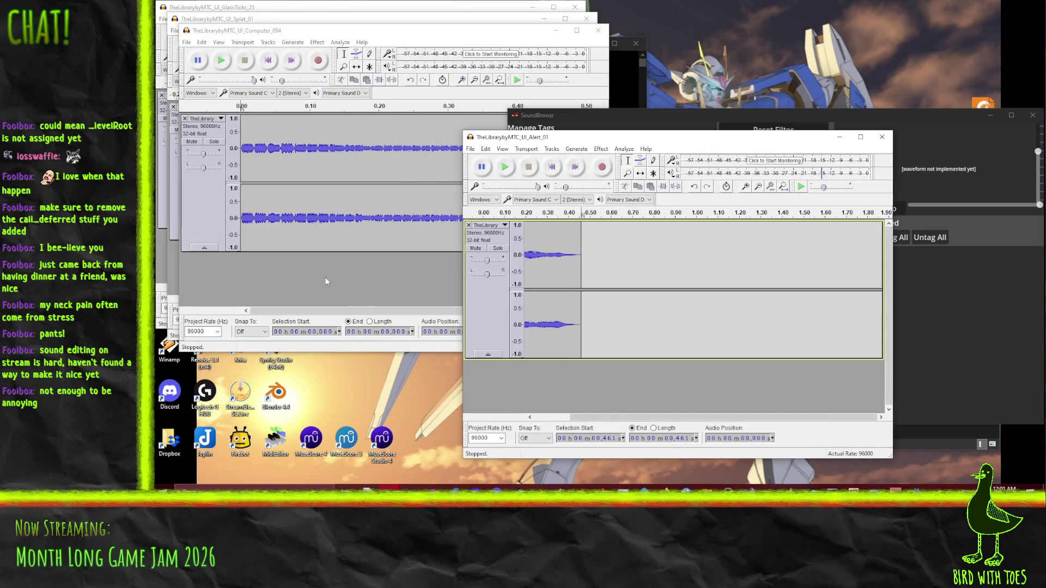
Step: Trim the Computer_094 clip after 0.389 s and listen to the result
{"action": "left_click", "coordinate": [335, 266]}
{"action": "left_click", "coordinate": [512, 150]}
{"action": "key", "text": "shift+End"}
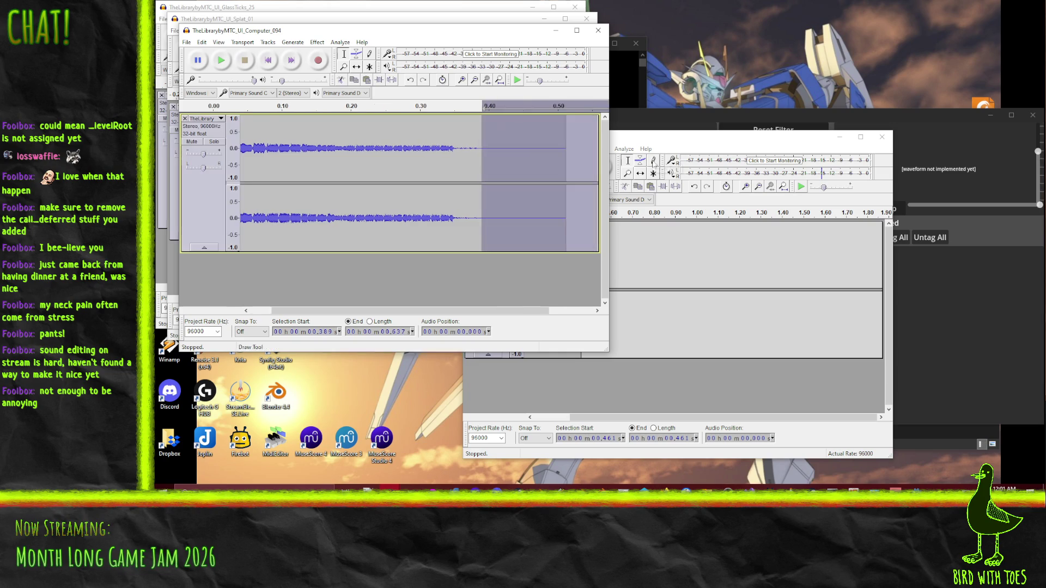
{"action": "key", "text": "Delete"}
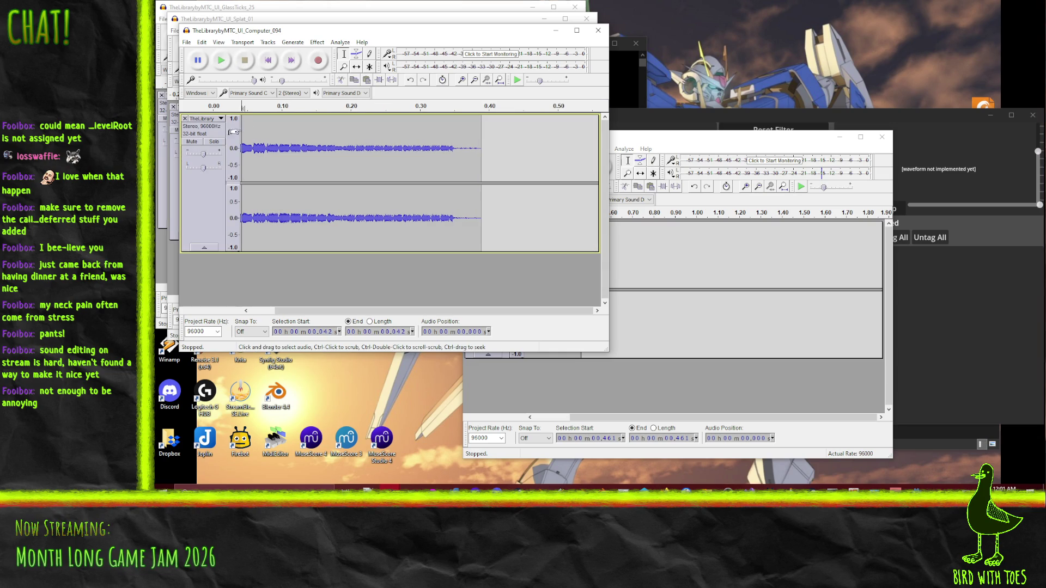
{"action": "left_click", "coordinate": [220, 60]}
{"action": "mouse_move", "coordinate": [282, 36]}
{"action": "left_mouse_down"}
{"action": "mouse_move", "coordinate": [323, 145]}
{"action": "mouse_move", "coordinate": [300, 144]}
{"action": "left_mouse_up"}
Step: Mark 0.745 s in the Splat_01 clip, listen to it, and move it aside
{"action": "left_click", "coordinate": [250, 138]}
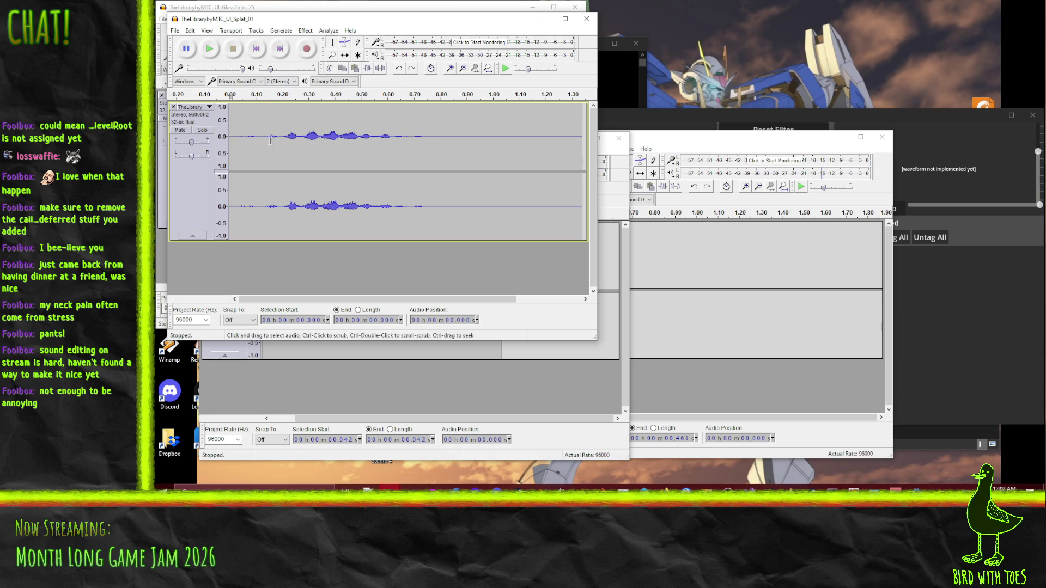
{"action": "left_click", "coordinate": [425, 138]}
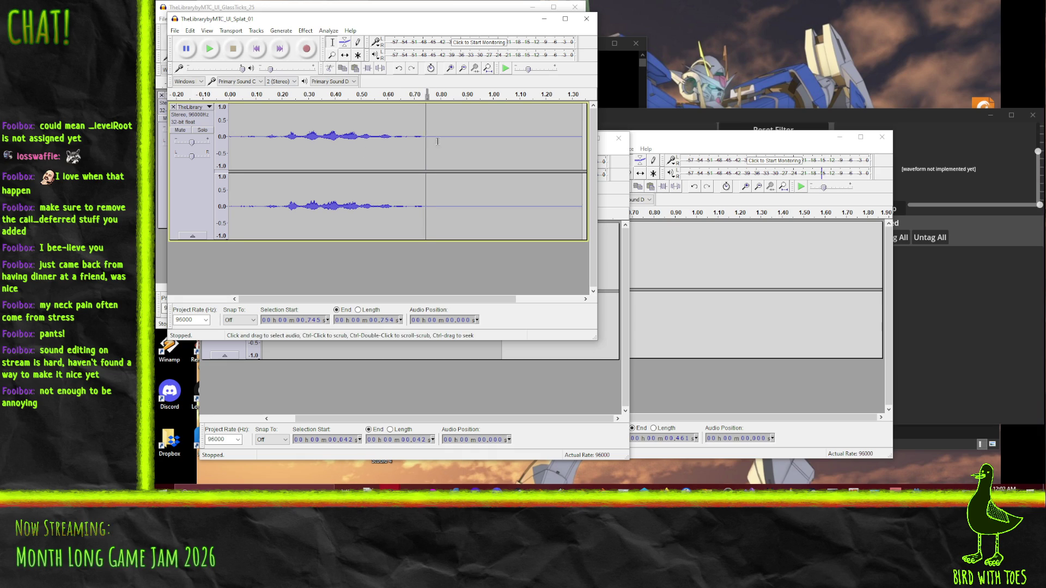
{"action": "left_click", "coordinate": [231, 121]}
{"action": "key", "text": "space"}
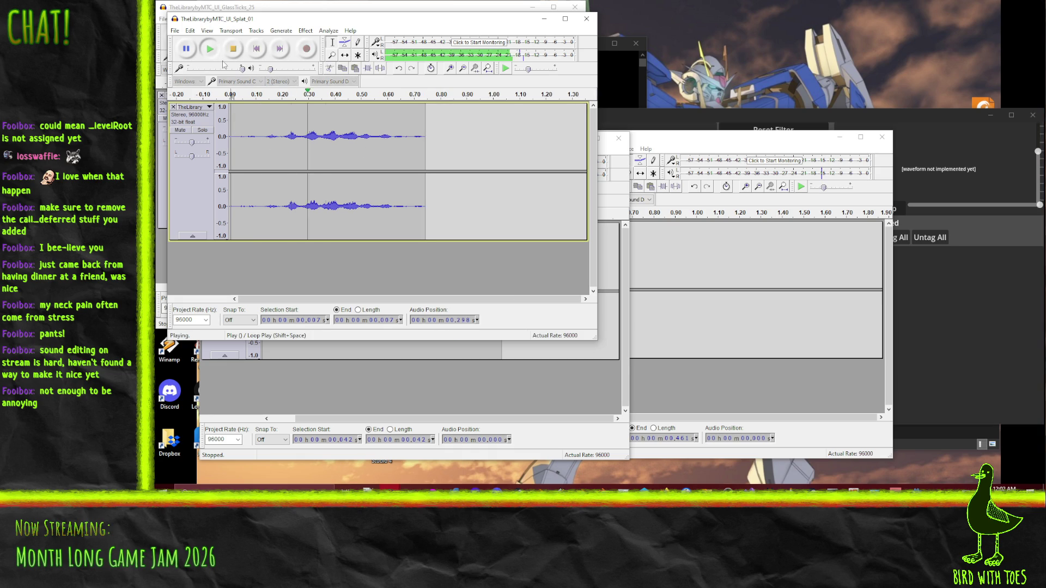
{"action": "mouse_move", "coordinate": [226, 19]}
{"action": "left_mouse_down"}
{"action": "mouse_move", "coordinate": [276, 147]}
{"action": "mouse_move", "coordinate": [354, 133]}
{"action": "mouse_move", "coordinate": [577, 144]}
{"action": "left_mouse_up"}
Step: Dismiss the welcome message, delete GlassTicks' trailing silence after 0.089 s, and start exporting it
{"action": "left_click", "coordinate": [354, 44]}
{"action": "left_click", "coordinate": [473, 234]}
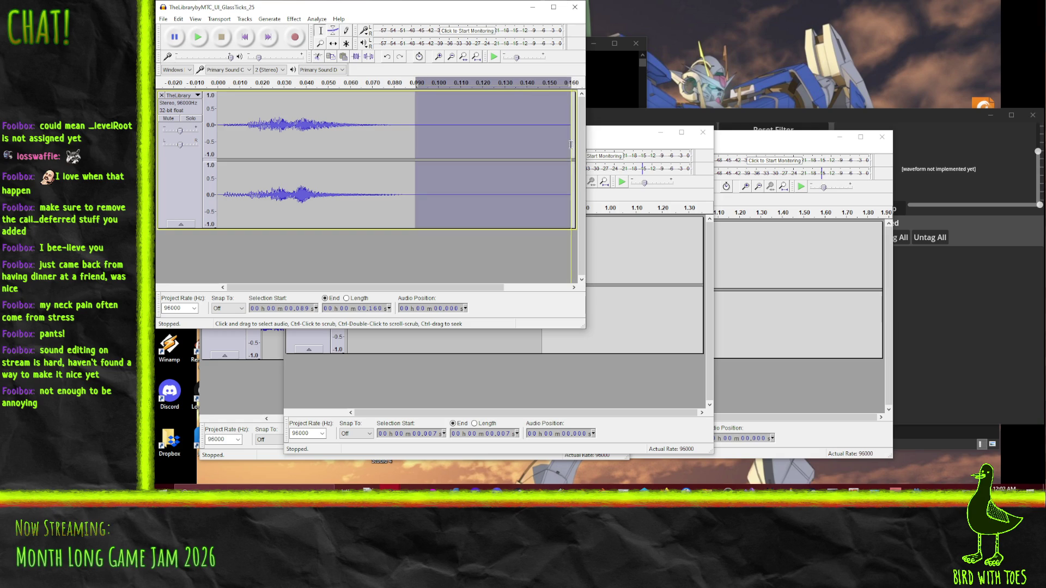
{"action": "left_click", "coordinate": [416, 211]}
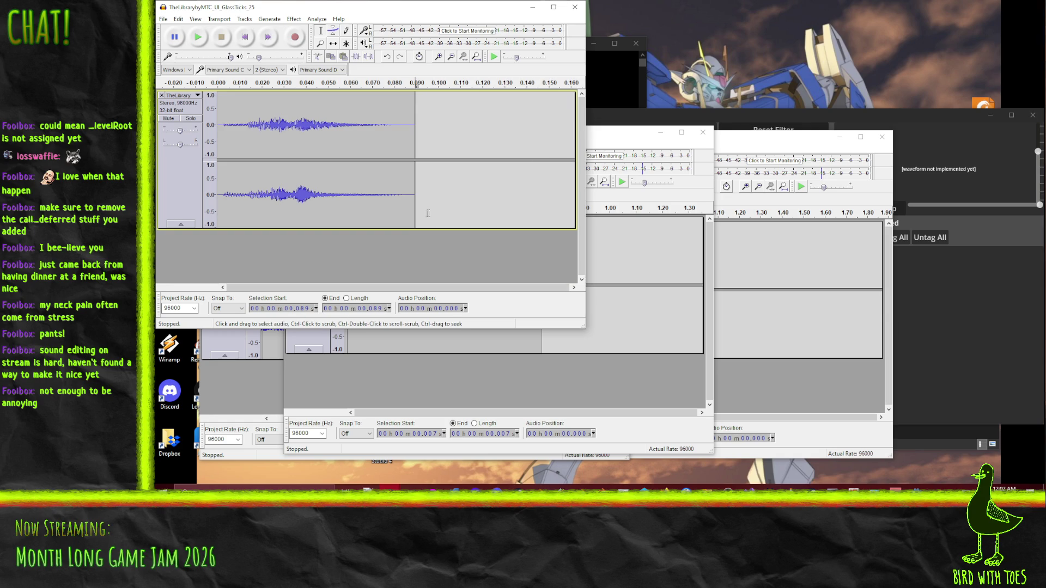
{"action": "left_click", "coordinate": [163, 19]}
{"action": "left_click", "coordinate": [191, 144]}
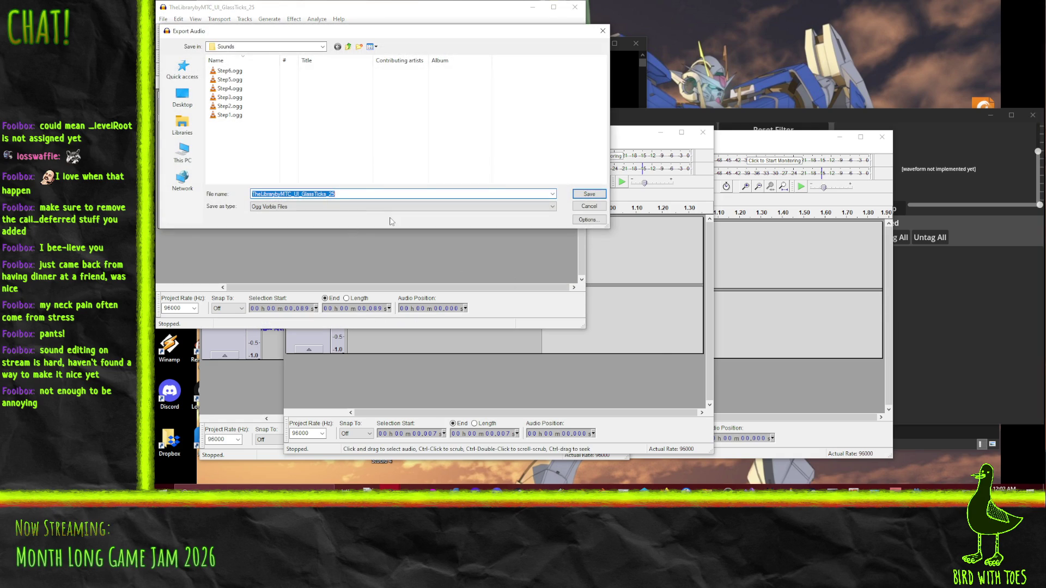
Step: Export the GlassTicks clip as Simon1.ogg and close it without saving
{"action": "type", "text": "Slime1"}
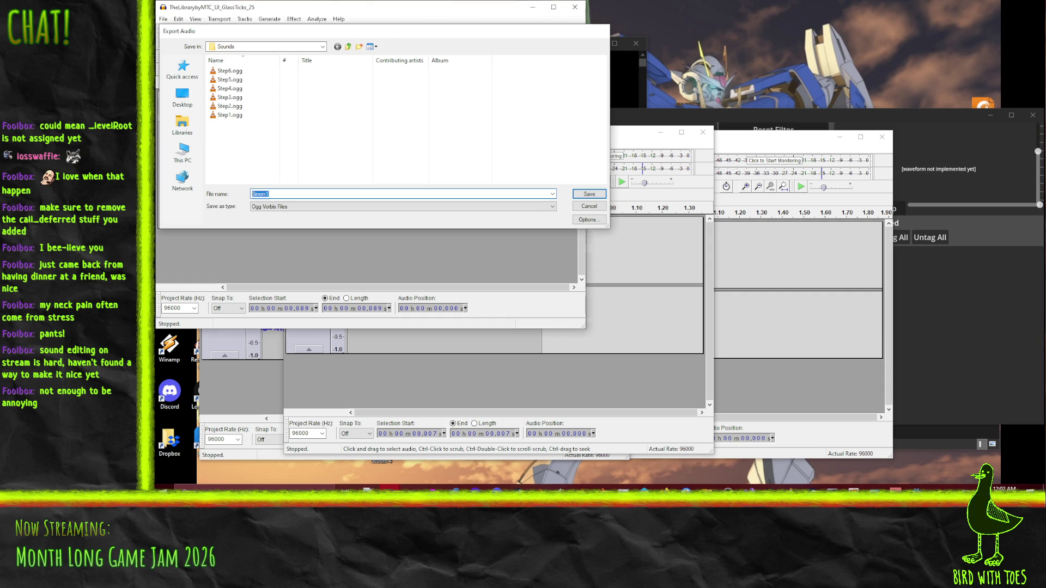
{"action": "key", "text": "Return"}
{"action": "left_click", "coordinate": [516, 392]}
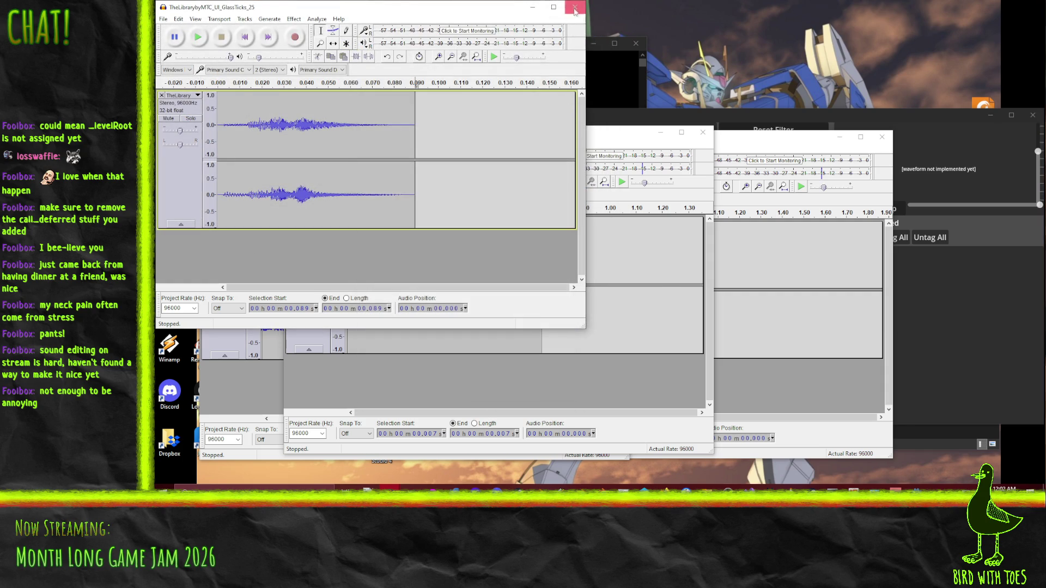
{"action": "left_click", "coordinate": [574, 7]}
{"action": "left_click", "coordinate": [602, 279]}
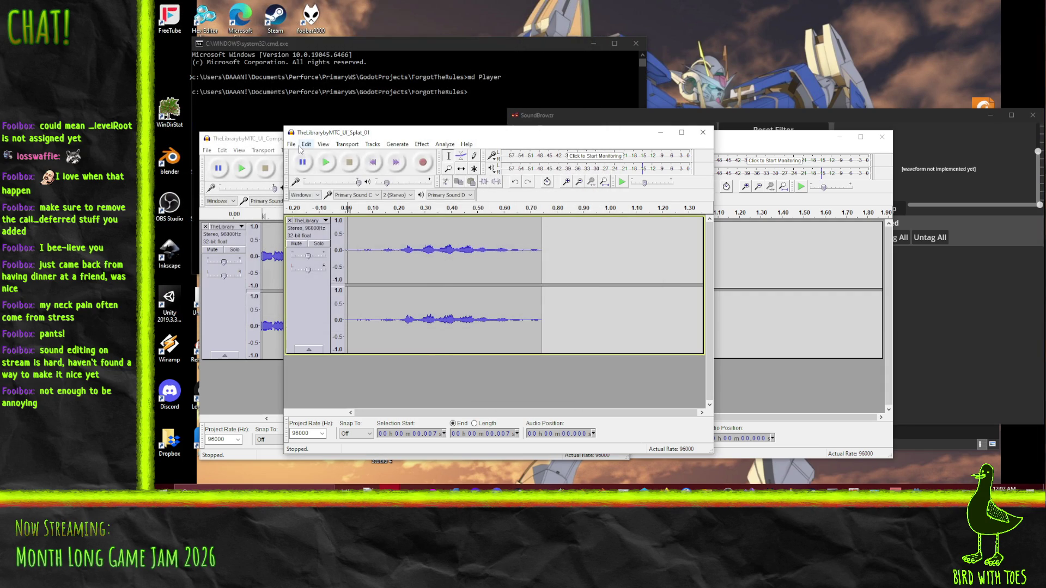
Step: Export the Splat_01 clip as Simon2.ogg and close it without saving
{"action": "left_click", "coordinate": [291, 144]}
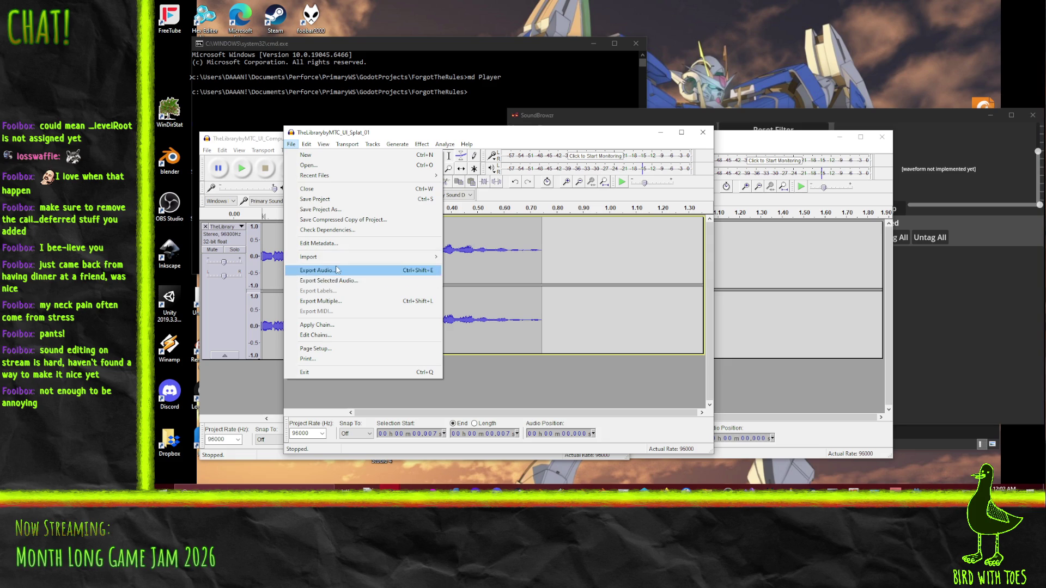
{"action": "left_click", "coordinate": [321, 270]}
{"action": "type", "text": "Splat_01"}
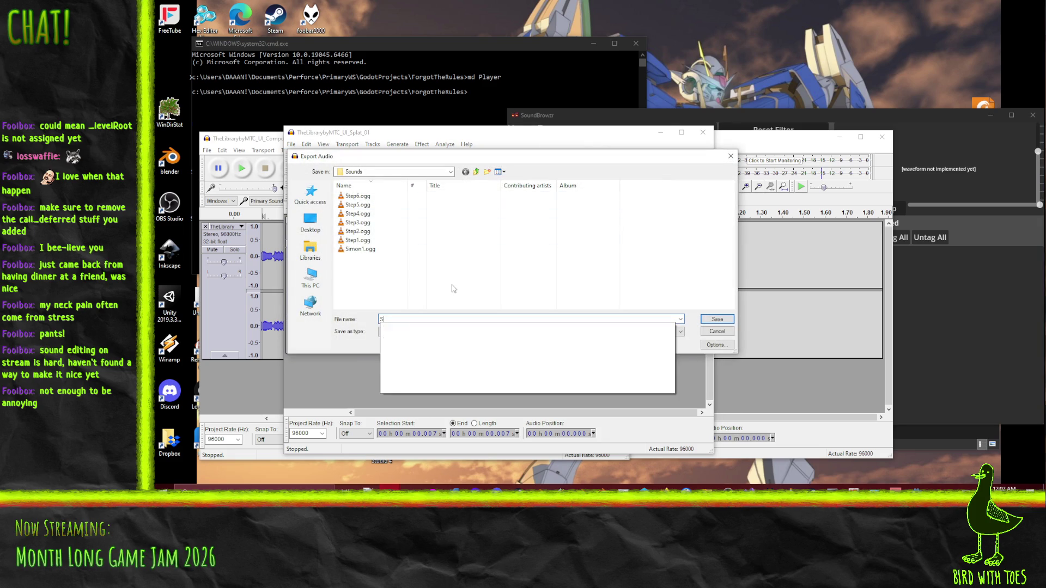
{"action": "key", "text": "Return"}
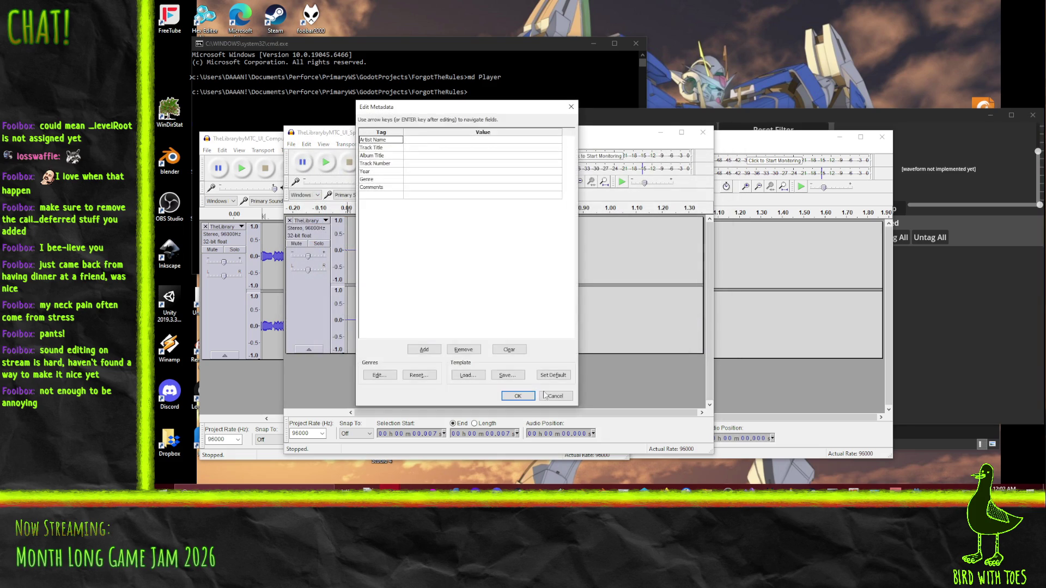
{"action": "left_click", "coordinate": [512, 397]}
{"action": "left_click", "coordinate": [702, 132]}
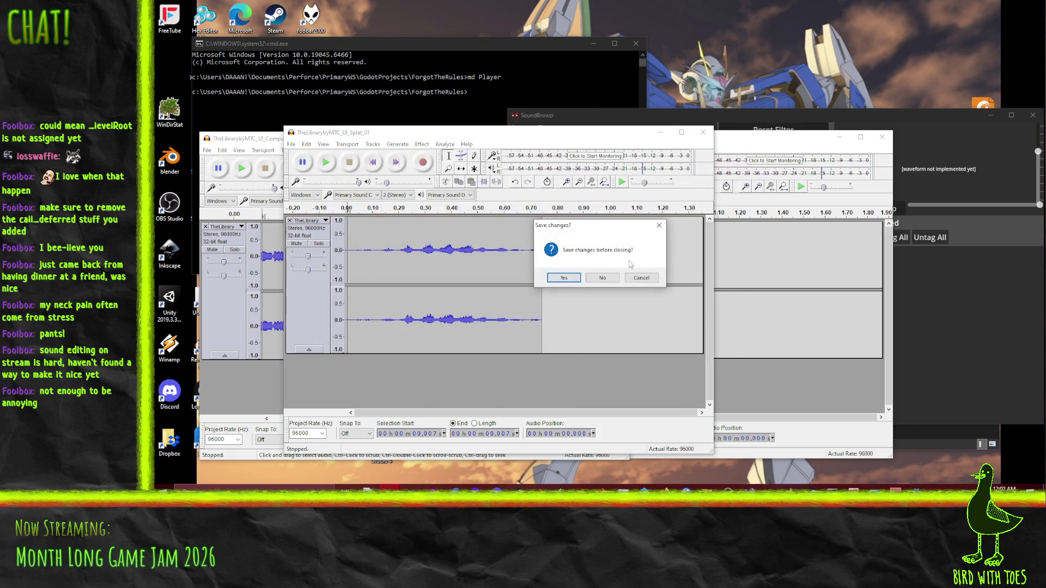
{"action": "left_click", "coordinate": [603, 278]}
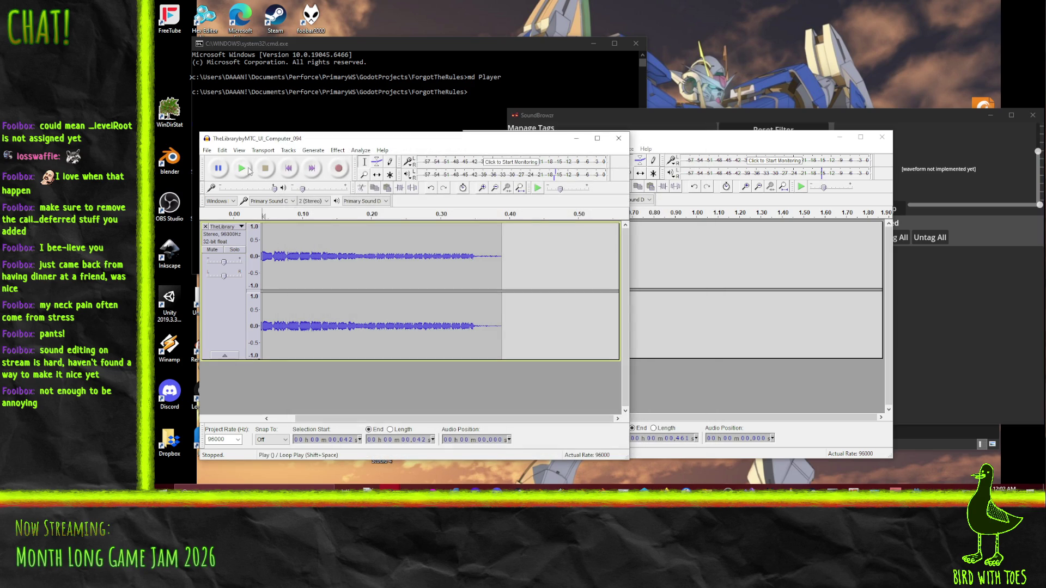
Step: Export the Computer_094 clip as Simon3.ogg and close it without saving
{"action": "left_click", "coordinate": [207, 150]}
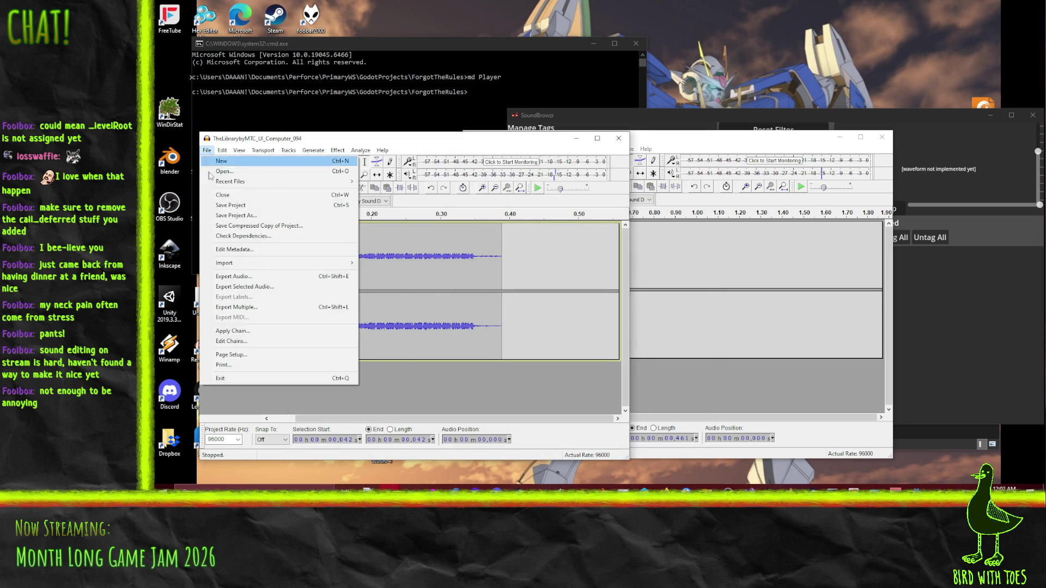
{"action": "left_click", "coordinate": [228, 277]}
{"action": "type", "text": "Sim"}
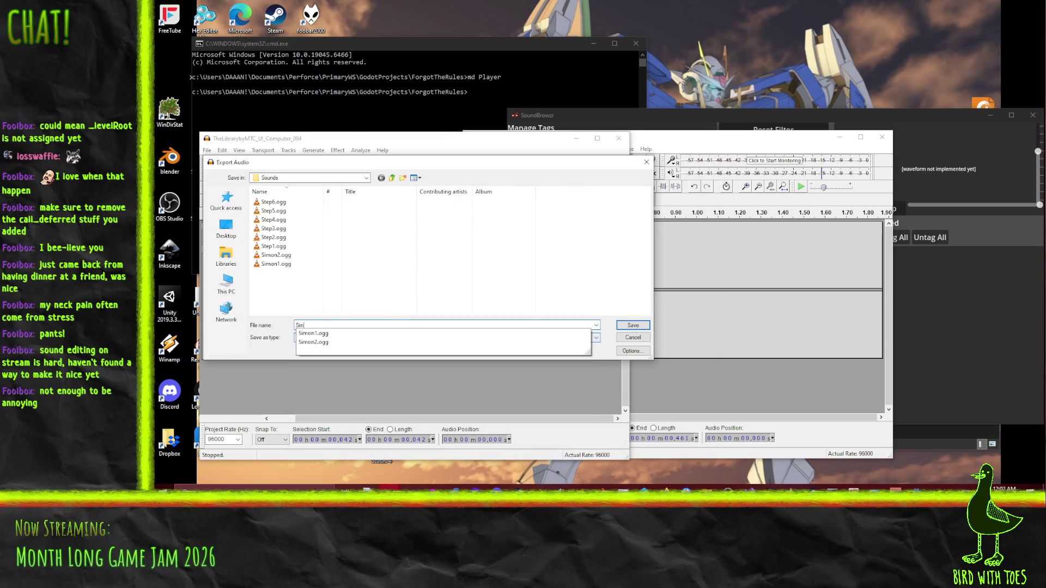
{"action": "type", "text": "n3"}
{"action": "key", "text": "Return"}
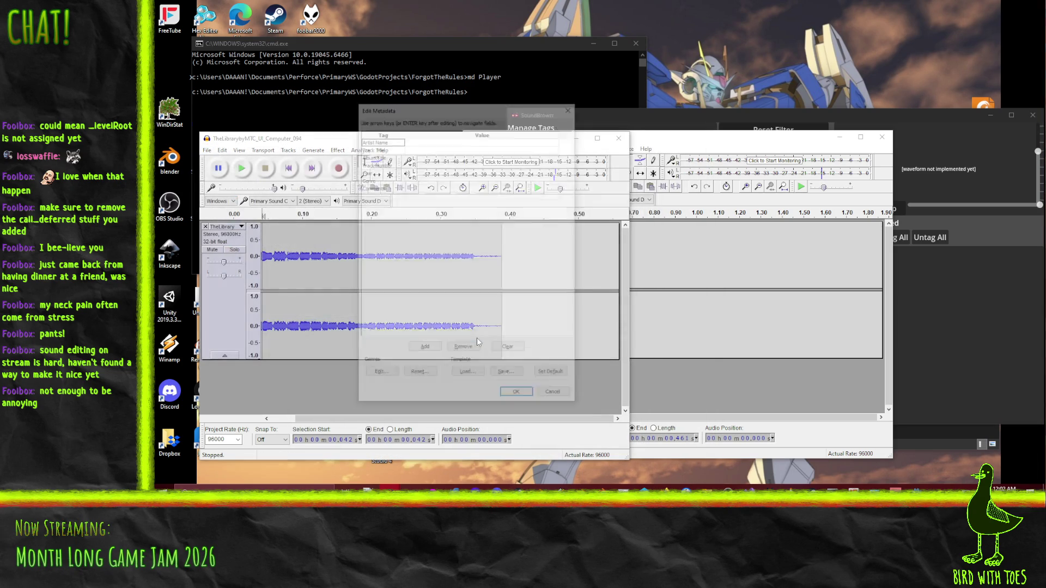
{"action": "left_click", "coordinate": [517, 396]}
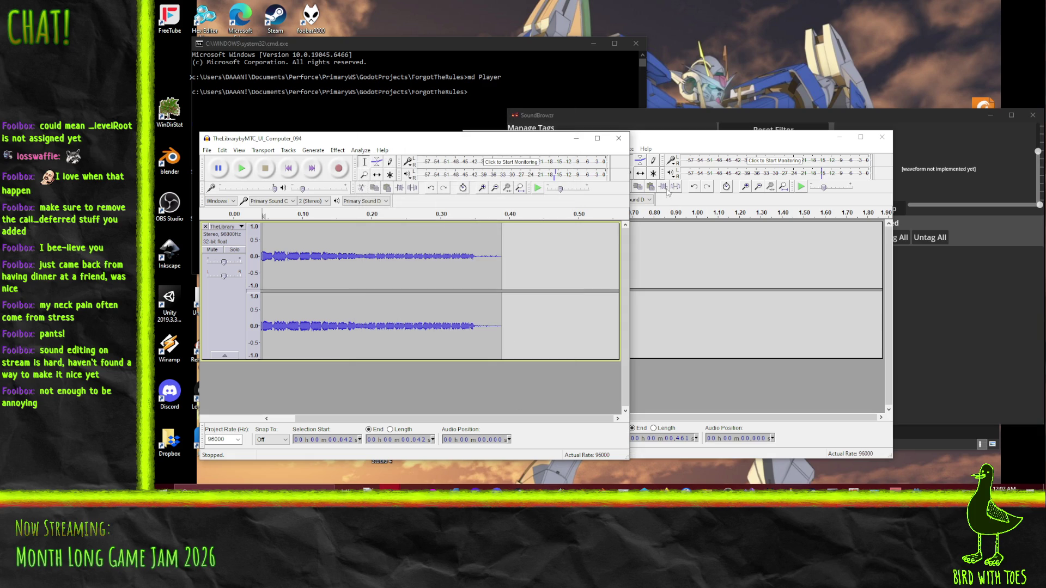
{"action": "left_click", "coordinate": [618, 138]}
{"action": "left_click", "coordinate": [590, 280]}
Step: Export the trimmed Alert_01 clip as Simon4.ogg
{"action": "left_click_drag", "start_coordinate": [599, 136], "coordinate": [553, 116]}
{"action": "left_click", "coordinate": [424, 127]}
{"action": "left_click", "coordinate": [451, 254]}
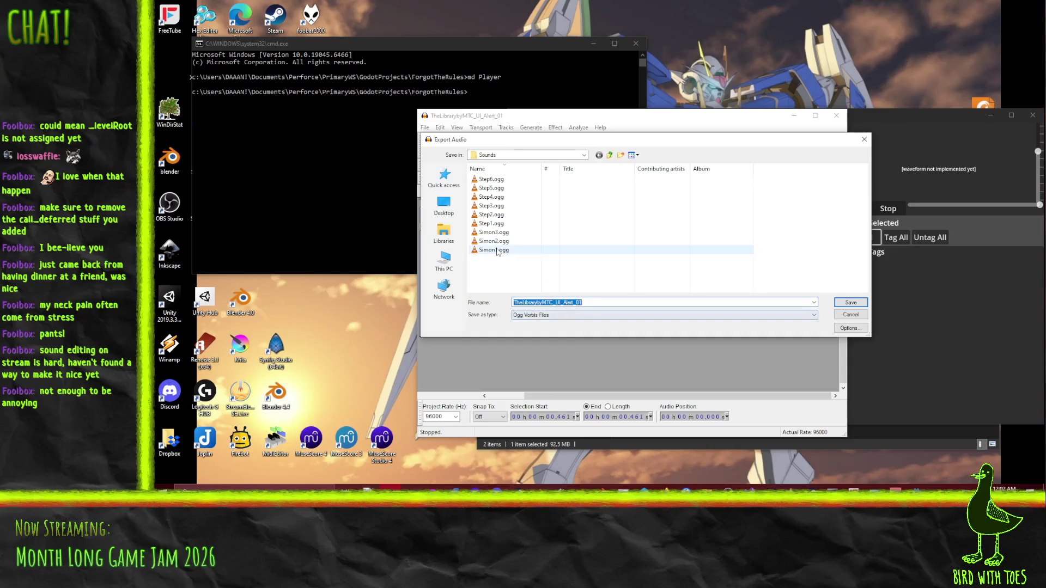
{"action": "left_click", "coordinate": [494, 250]}
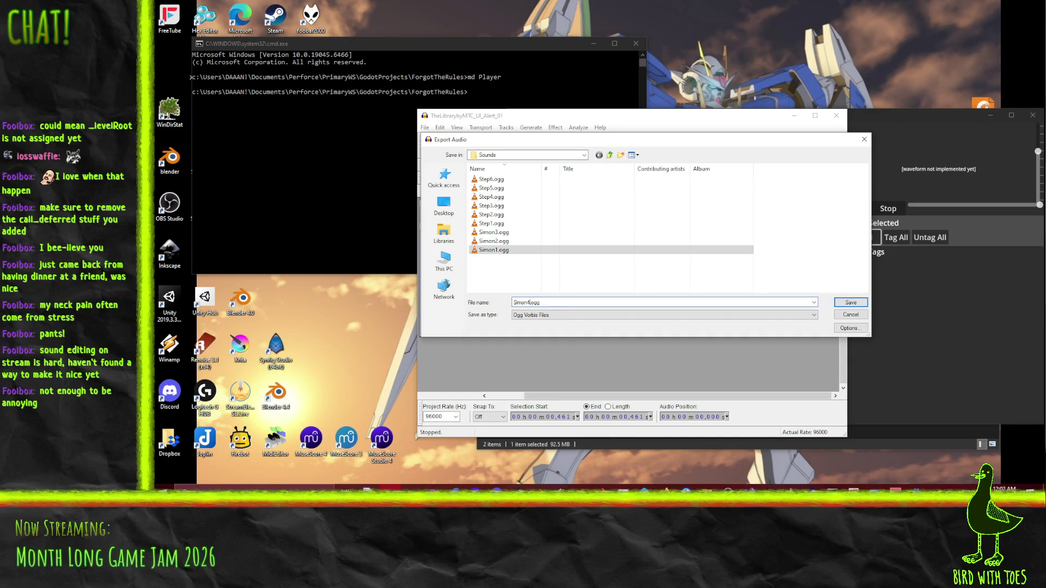
{"action": "left_click", "coordinate": [849, 303]}
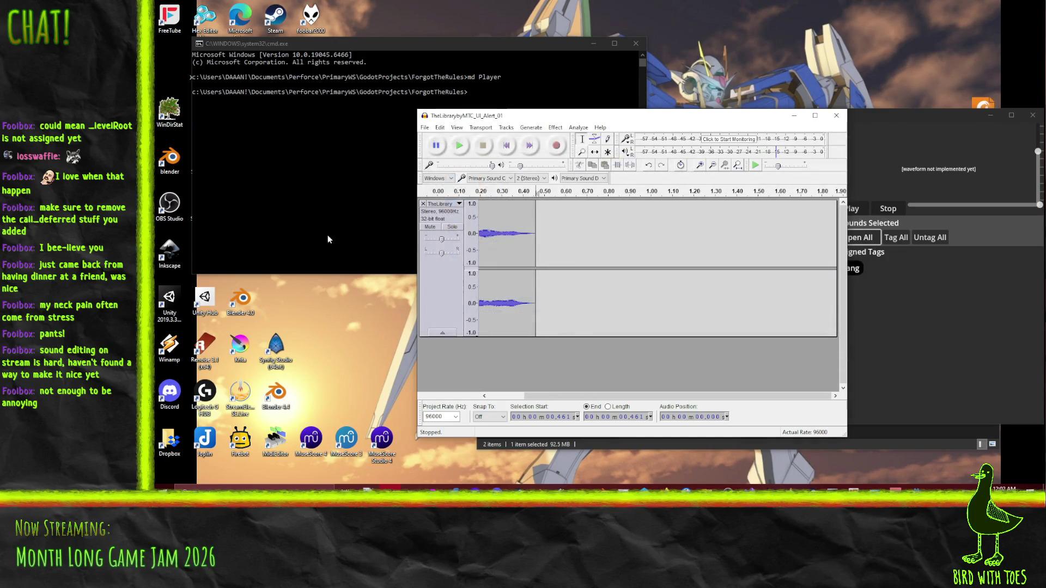
{"action": "left_click", "coordinate": [515, 392]}
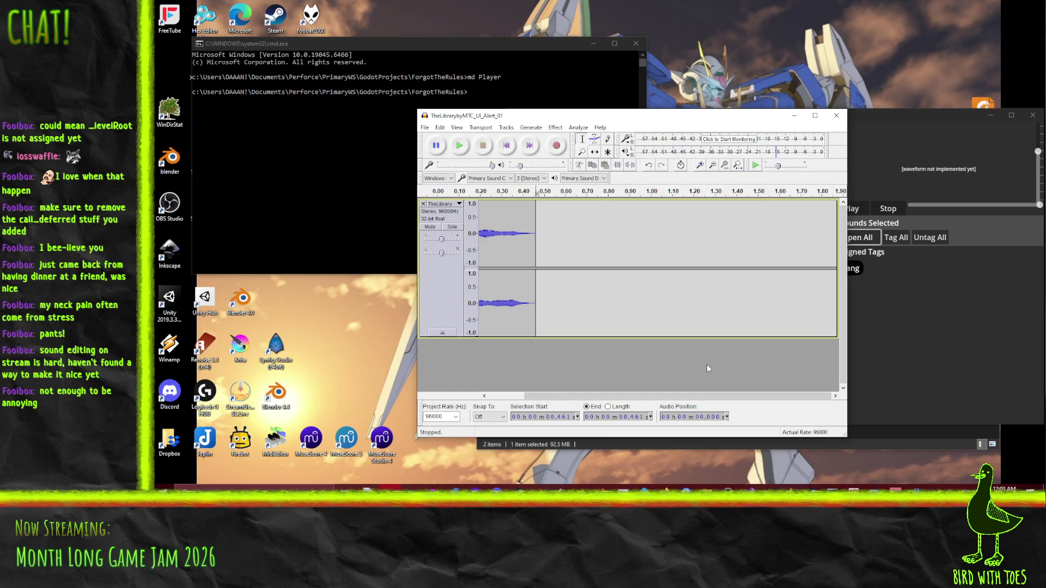
Step: Close the Alert_01 project in Audacity without saving and bring SoundBrowzr into view
{"action": "left_click", "coordinate": [836, 116]}
{"action": "left_click", "coordinate": [596, 280]}
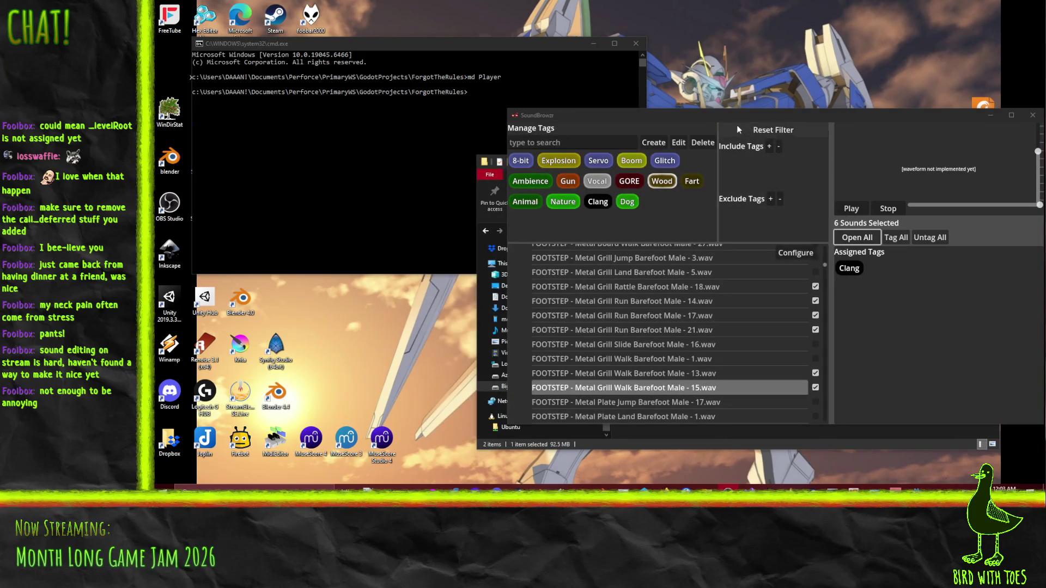
{"action": "mouse_move", "coordinate": [712, 122]}
{"action": "left_mouse_down"}
{"action": "mouse_move", "coordinate": [603, 80]}
{"action": "mouse_move", "coordinate": [574, 80]}
{"action": "left_mouse_up"}
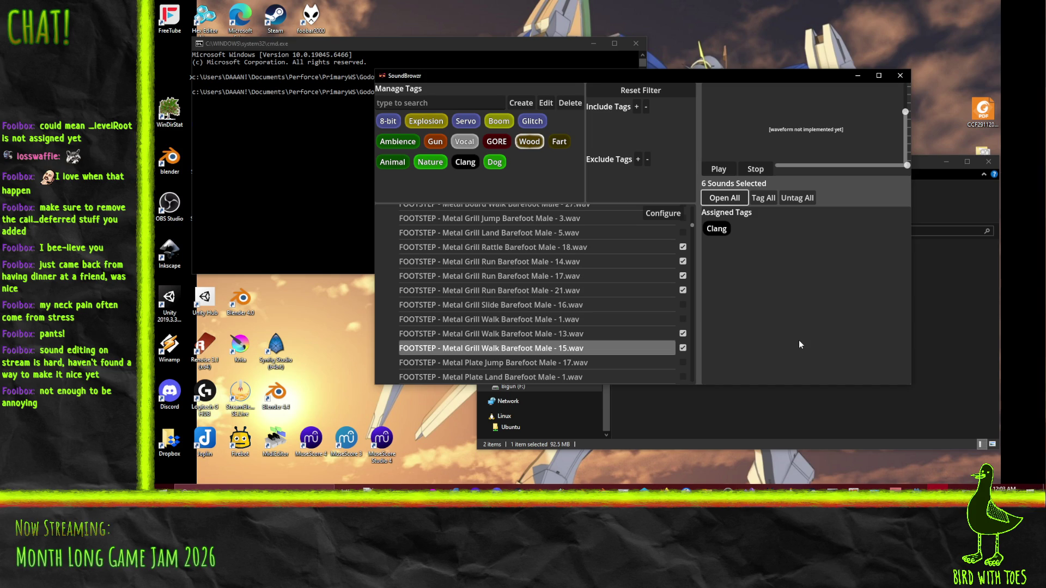
Step: Uncheck Metal Grill Walk 15 and 13, Run 21, 17 and 14, and Rattle 18
{"action": "left_click", "coordinate": [683, 348]}
{"action": "left_click", "coordinate": [683, 348]}
{"action": "left_click", "coordinate": [683, 333]}
{"action": "left_click", "coordinate": [683, 291]}
{"action": "left_click", "coordinate": [683, 276]}
{"action": "left_click", "coordinate": [683, 261]}
{"action": "left_click", "coordinate": [682, 247]}
{"action": "scroll", "coordinate": [658, 276], "scroll_direction": "down", "scroll_amount": 4}
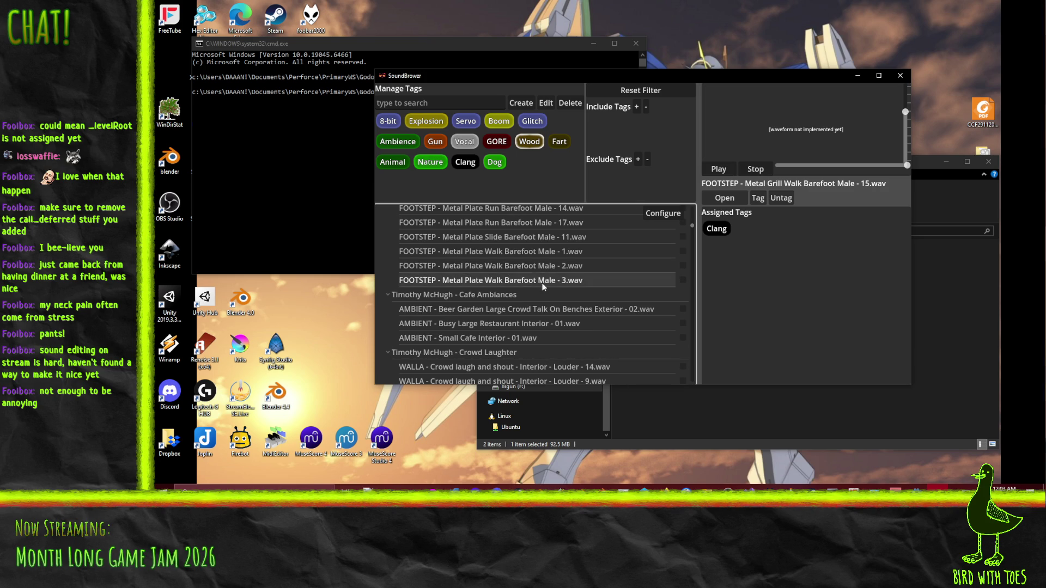
{"action": "scroll", "coordinate": [604, 329], "scroll_direction": "down", "scroll_amount": 2}
{"action": "scroll", "coordinate": [604, 326], "scroll_direction": "down", "scroll_amount": 4}
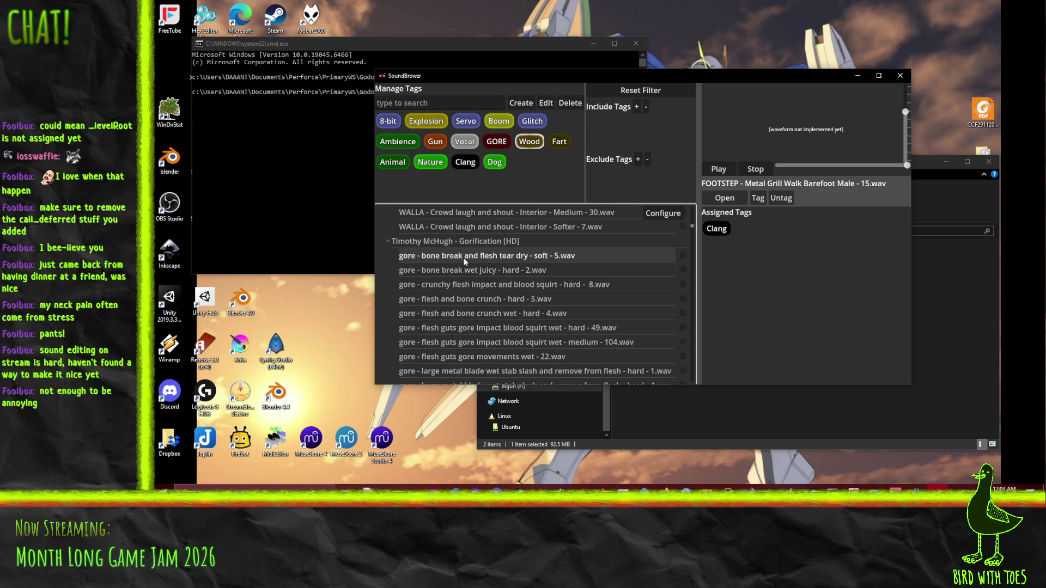
Step: Audition the bone-break and flesh-crunch sounds and check five, from crunchy flesh impact to guts impact 104
{"action": "left_click", "coordinate": [463, 257]}
{"action": "left_click", "coordinate": [499, 270]}
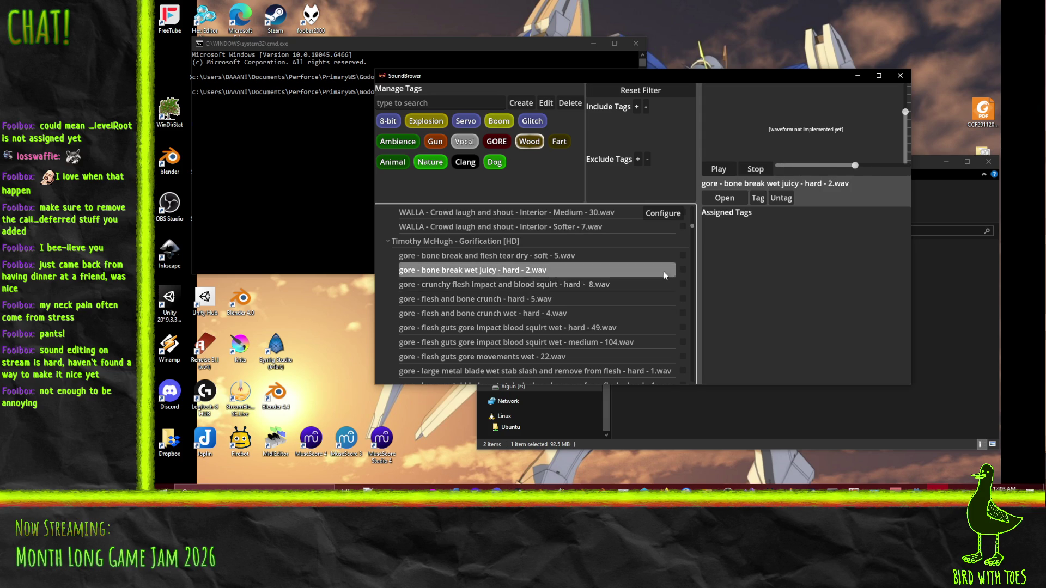
{"action": "scroll", "coordinate": [668, 295], "scroll_direction": "down", "scroll_amount": 3}
{"action": "scroll", "coordinate": [659, 292], "scroll_direction": "up", "scroll_amount": 2}
{"action": "left_click", "coordinate": [498, 240]}
{"action": "left_click", "coordinate": [509, 254]}
{"action": "left_click", "coordinate": [515, 270]}
{"action": "scroll", "coordinate": [599, 283], "scroll_direction": "up", "scroll_amount": 2}
{"action": "left_click", "coordinate": [599, 328]}
{"action": "left_click", "coordinate": [610, 344]}
{"action": "left_click_drag", "start_coordinate": [682, 342], "coordinate": [683, 255]}
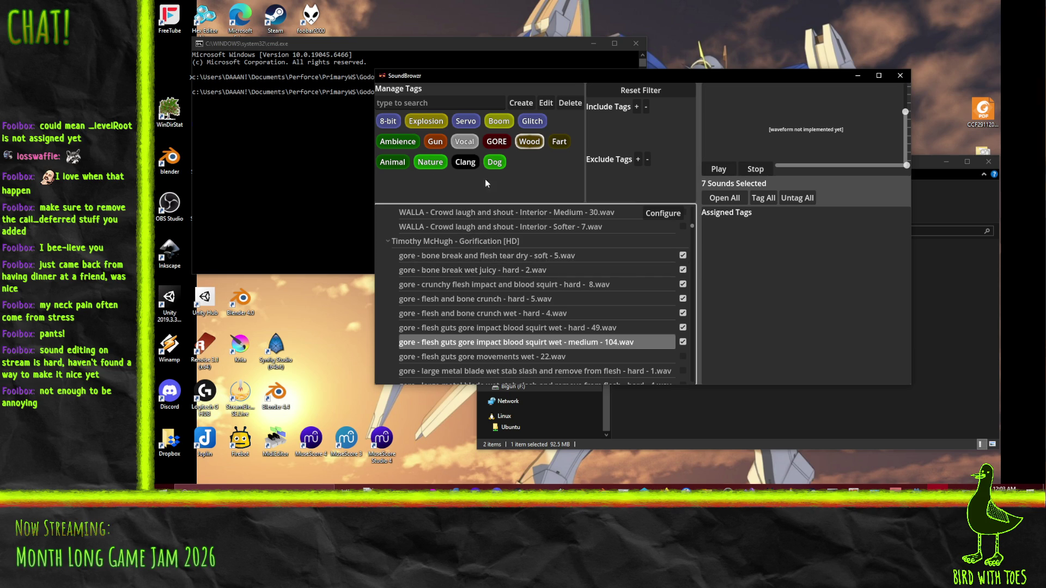
Step: Audition the gore movement, large metal blade and knife ring sounds, and check medium metal blade impact 6
{"action": "scroll", "coordinate": [586, 292], "scroll_direction": "down", "scroll_amount": 3}
{"action": "left_click", "coordinate": [553, 269]}
{"action": "left_click", "coordinate": [551, 284]}
{"action": "left_click", "coordinate": [577, 298]}
{"action": "left_click", "coordinate": [570, 312]}
{"action": "left_click", "coordinate": [553, 326]}
{"action": "left_click", "coordinate": [542, 341]}
{"action": "left_click", "coordinate": [531, 355]}
{"action": "scroll", "coordinate": [505, 335], "scroll_direction": "down", "scroll_amount": 2}
{"action": "left_click", "coordinate": [507, 326]}
{"action": "left_click", "coordinate": [526, 340]}
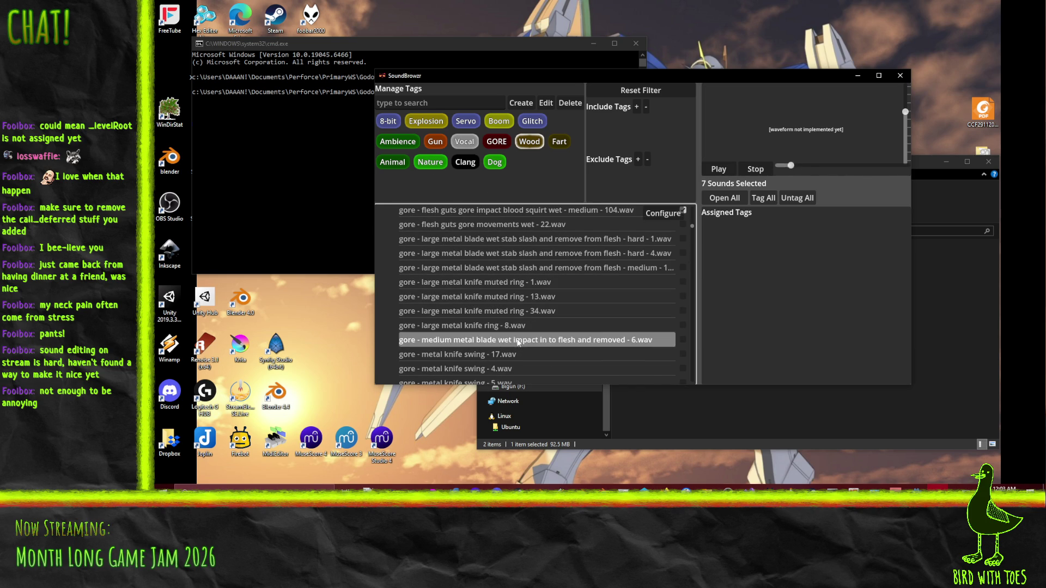
{"action": "scroll", "coordinate": [539, 335], "scroll_direction": "down", "scroll_amount": 1}
{"action": "left_click", "coordinate": [552, 331]}
{"action": "left_click", "coordinate": [579, 321]}
Step: Audition the knife swings and wood-beating sounds, then check wood beating soft 4, soft 14, medium 11 and small blade flesh movement
{"action": "left_click", "coordinate": [561, 332]}
{"action": "left_click", "coordinate": [544, 347]}
{"action": "left_click", "coordinate": [533, 360]}
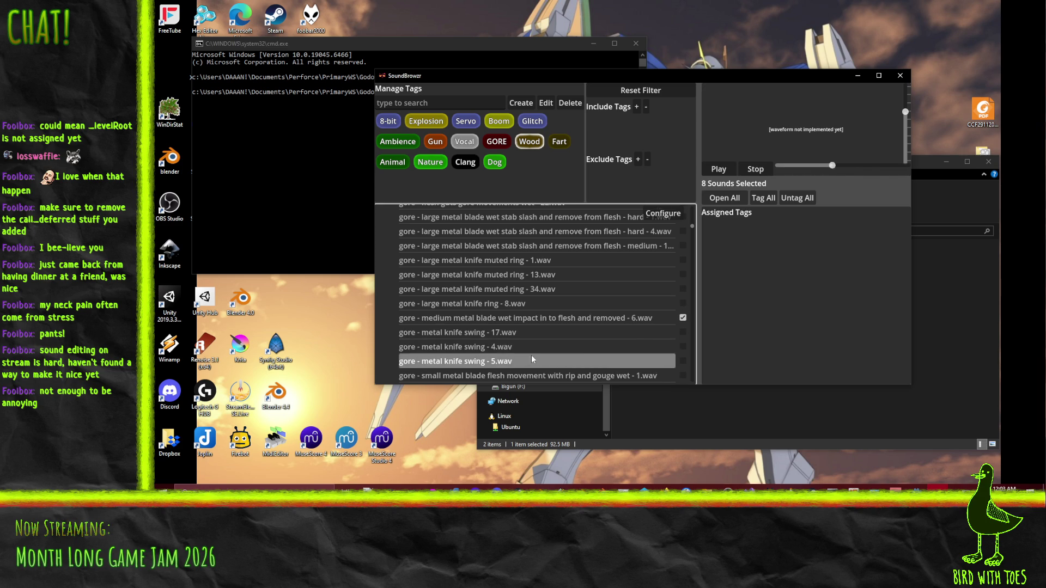
{"action": "scroll", "coordinate": [531, 356], "scroll_direction": "down", "scroll_amount": 3}
{"action": "left_click", "coordinate": [543, 311]}
{"action": "left_click", "coordinate": [547, 324]}
{"action": "left_click", "coordinate": [550, 338]}
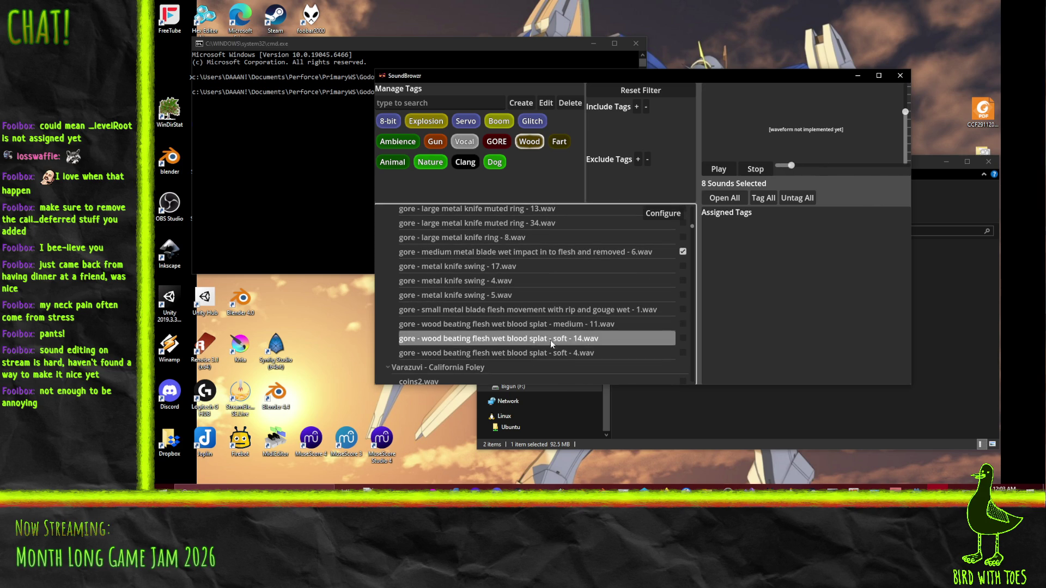
{"action": "left_click", "coordinate": [550, 352]}
{"action": "left_click", "coordinate": [682, 352]}
{"action": "left_click", "coordinate": [682, 338]}
{"action": "left_click", "coordinate": [682, 324]}
{"action": "left_click", "coordinate": [683, 309]}
Step: Tag all twelve checked sounds with GORE, then uncheck the wood-beating, small blade and one more sound
{"action": "left_click", "coordinate": [763, 198]}
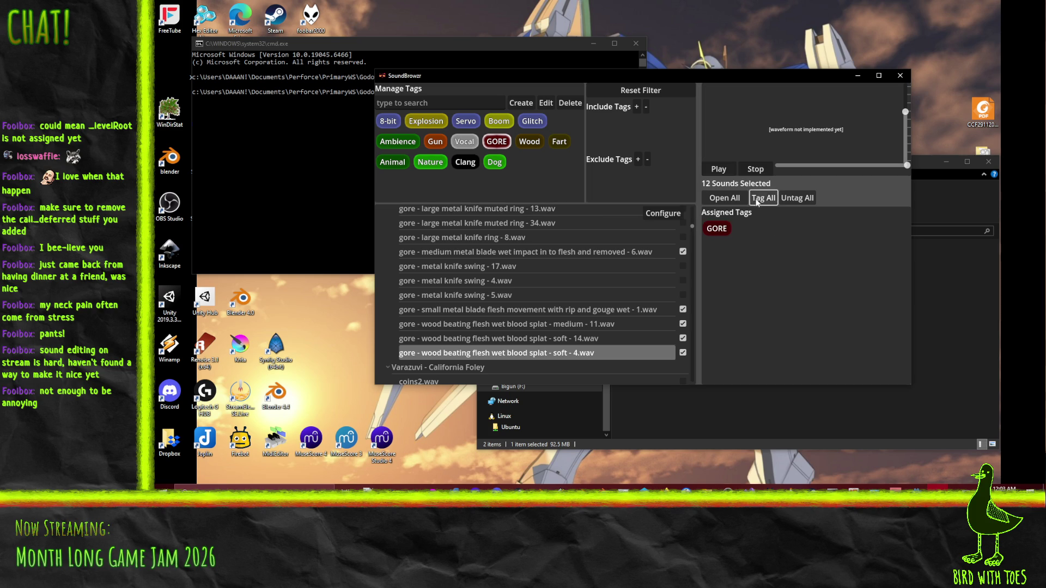
{"action": "left_click", "coordinate": [683, 353]}
{"action": "left_click", "coordinate": [683, 338]}
{"action": "left_click", "coordinate": [683, 324]}
{"action": "left_click", "coordinate": [683, 309]}
{"action": "scroll", "coordinate": [684, 309], "scroll_direction": "up", "scroll_amount": 1}
{"action": "scroll", "coordinate": [684, 308], "scroll_direction": "up", "scroll_amount": 1}
{"action": "left_click", "coordinate": [683, 297]}
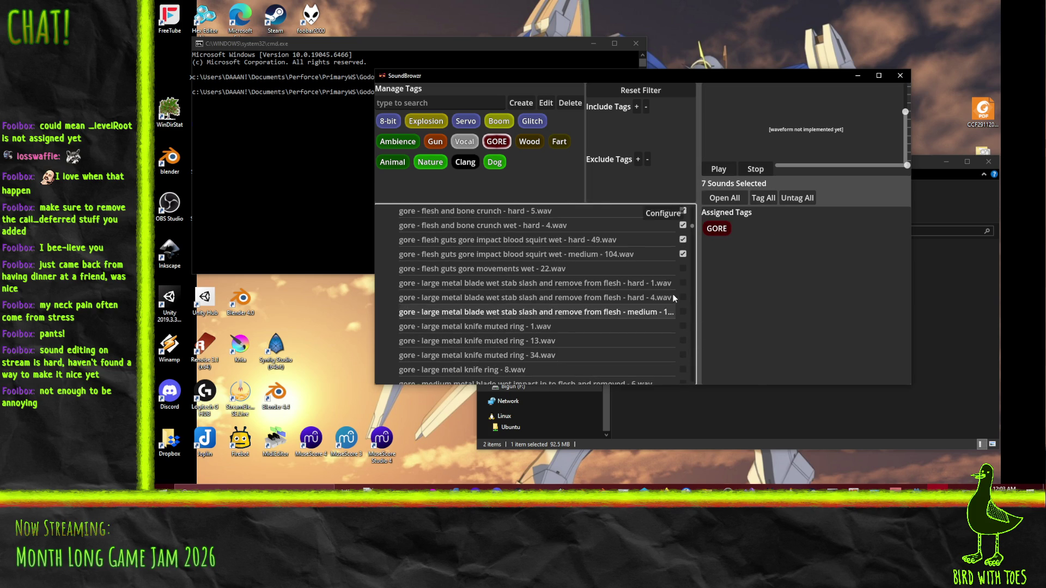
Step: Uncheck the remaining six gore sounds, from flesh guts impact 104 to bone break wet juicy 2
{"action": "scroll", "coordinate": [675, 305], "scroll_direction": "up", "scroll_amount": 3}
{"action": "left_click", "coordinate": [683, 342]}
{"action": "left_click", "coordinate": [683, 327]}
{"action": "left_click", "coordinate": [683, 314]}
{"action": "left_click", "coordinate": [683, 299]}
{"action": "left_click", "coordinate": [683, 284]}
{"action": "left_click", "coordinate": [683, 270]}
Step: Audition the gore movement, knife swing, coins2, door28 and Key19 sounds
{"action": "scroll", "coordinate": [567, 303], "scroll_direction": "down", "scroll_amount": 1}
{"action": "left_click", "coordinate": [555, 312]}
{"action": "scroll", "coordinate": [555, 312], "scroll_direction": "down", "scroll_amount": 4}
{"action": "left_click", "coordinate": [518, 274]}
{"action": "left_click", "coordinate": [513, 289]}
{"action": "scroll", "coordinate": [496, 283], "scroll_direction": "down", "scroll_amount": 1}
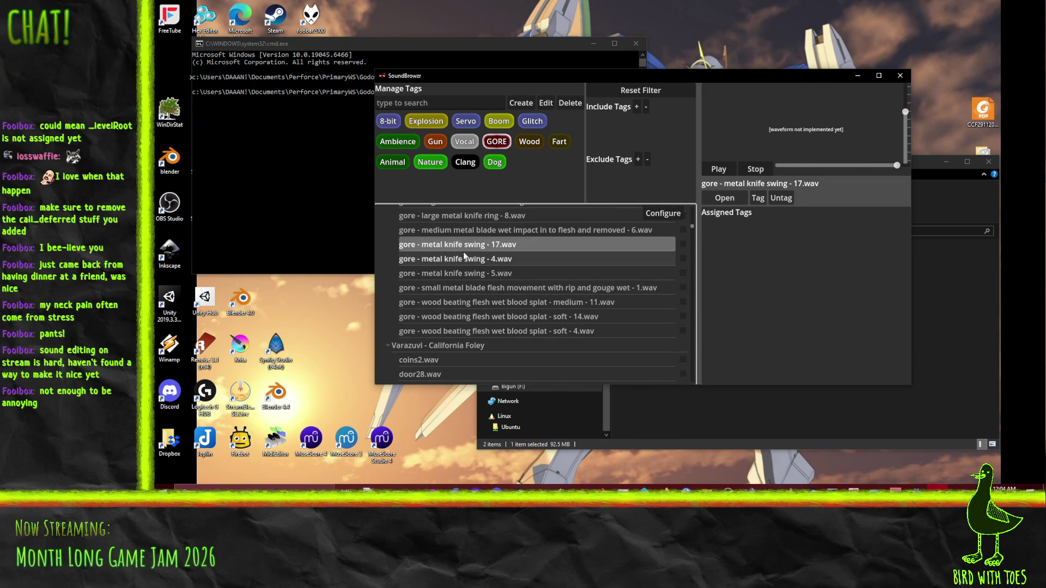
{"action": "left_click", "coordinate": [479, 273]}
{"action": "scroll", "coordinate": [513, 329], "scroll_direction": "down", "scroll_amount": 2}
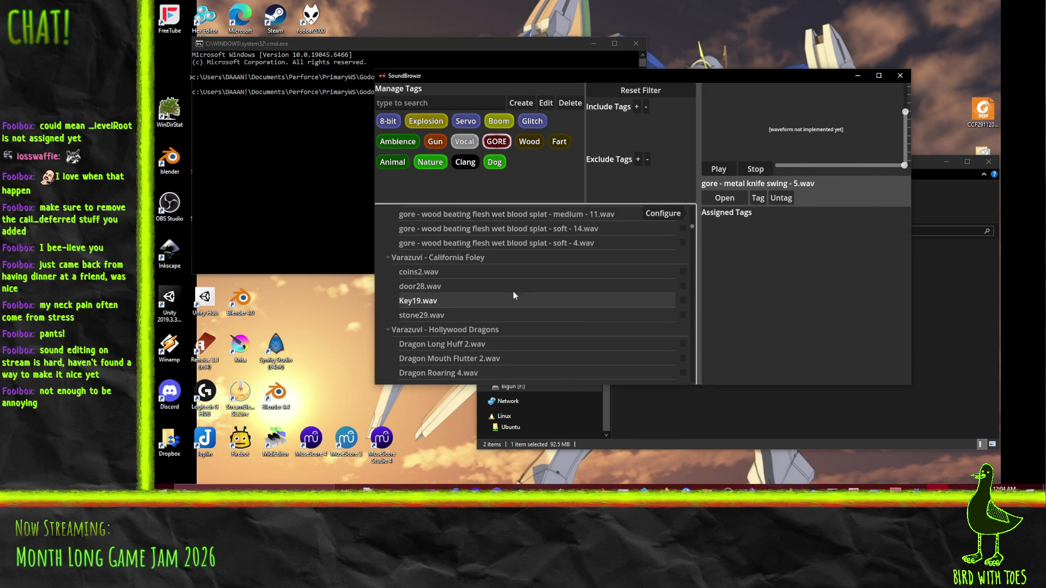
{"action": "left_click", "coordinate": [465, 273]}
{"action": "left_click", "coordinate": [474, 286]}
{"action": "left_click", "coordinate": [478, 301]}
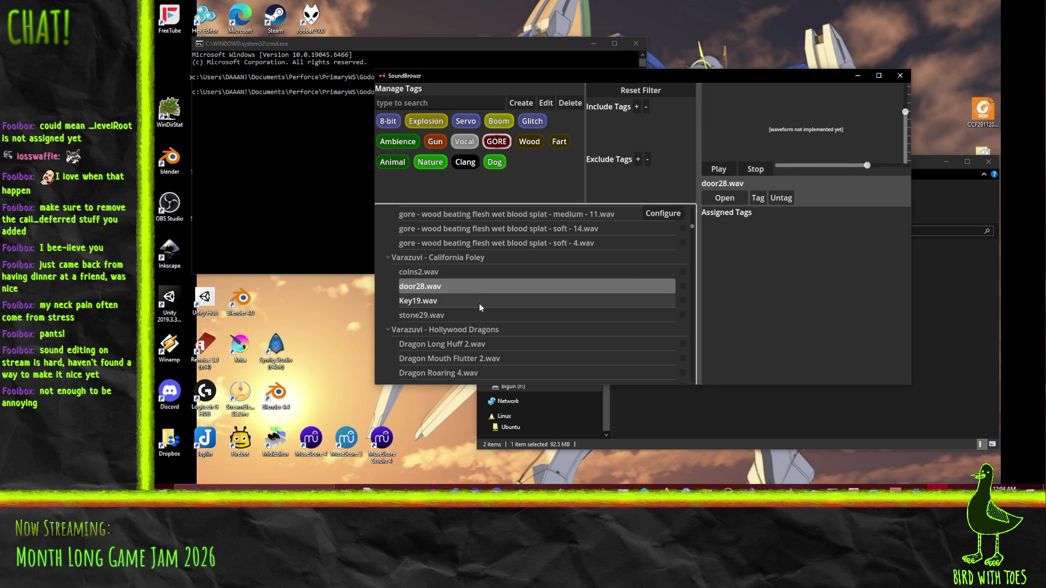
Step: Audition the dragon sounds: Long Huff 2, huff, Mouth Flutter 2, Roaring 4 and Short Huff
{"action": "left_click", "coordinate": [577, 315]}
{"action": "scroll", "coordinate": [560, 313], "scroll_direction": "down", "scroll_amount": 1}
{"action": "left_click", "coordinate": [553, 315]}
{"action": "scroll", "coordinate": [552, 315], "scroll_direction": "down", "scroll_amount": 1}
{"action": "scroll", "coordinate": [552, 314], "scroll_direction": "down", "scroll_amount": 1}
{"action": "left_click", "coordinate": [487, 250]}
{"action": "left_click", "coordinate": [490, 264]}
{"action": "left_click", "coordinate": [495, 279]}
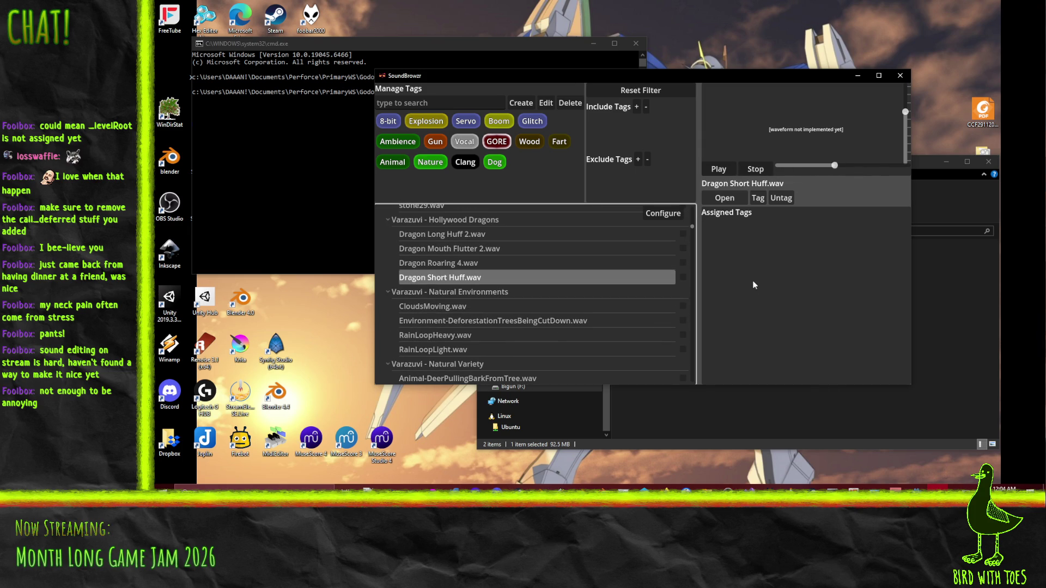
Step: Audition CloudsMoving, the deforestation ambience and both rain loops, then add RainLoopLight to the batch
{"action": "scroll", "coordinate": [544, 272], "scroll_direction": "down", "scroll_amount": 3}
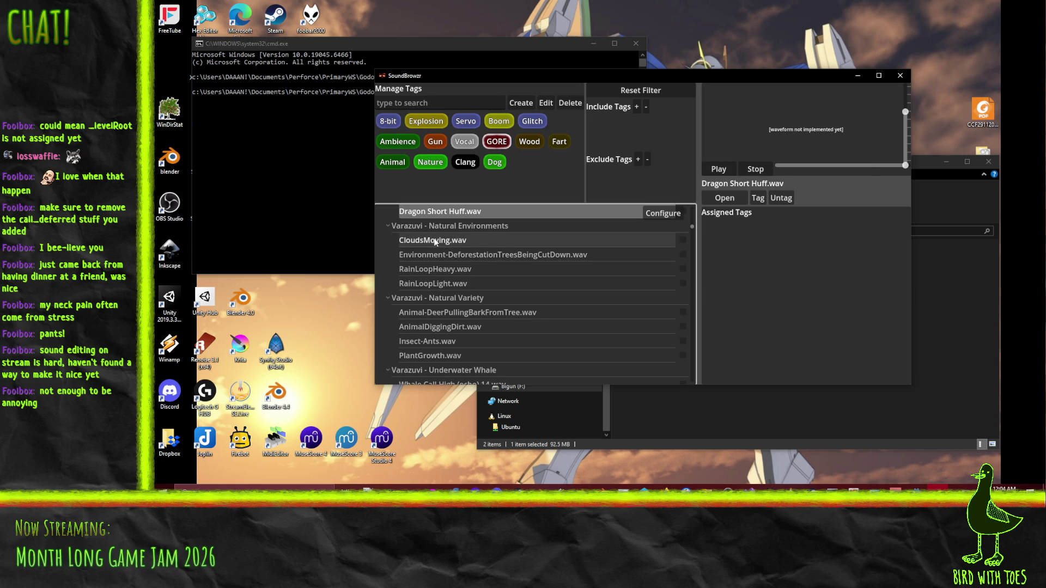
{"action": "left_click", "coordinate": [436, 240]}
{"action": "left_click", "coordinate": [482, 255]}
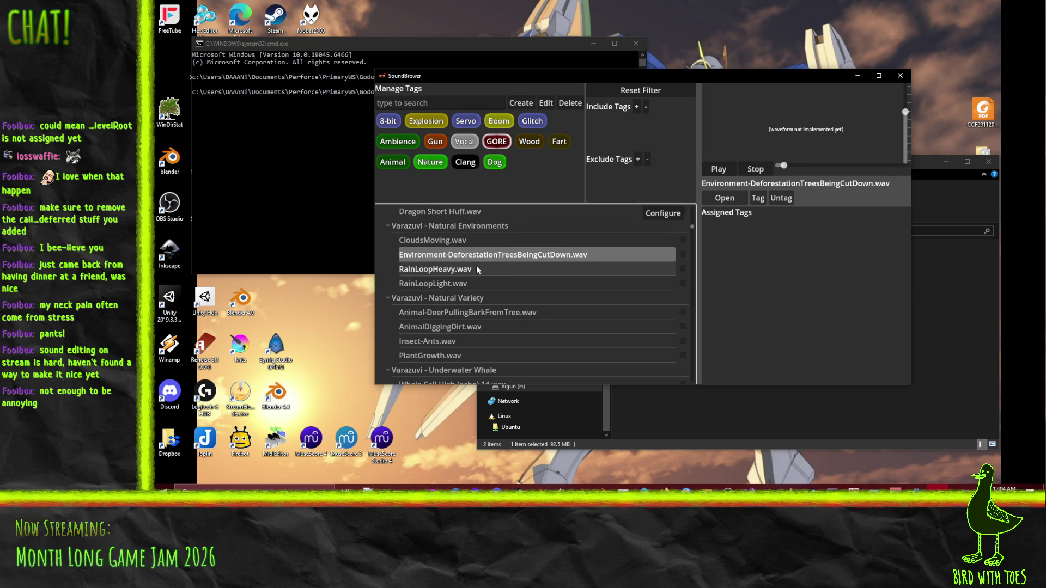
{"action": "left_click", "coordinate": [486, 269]}
{"action": "left_click", "coordinate": [483, 283]}
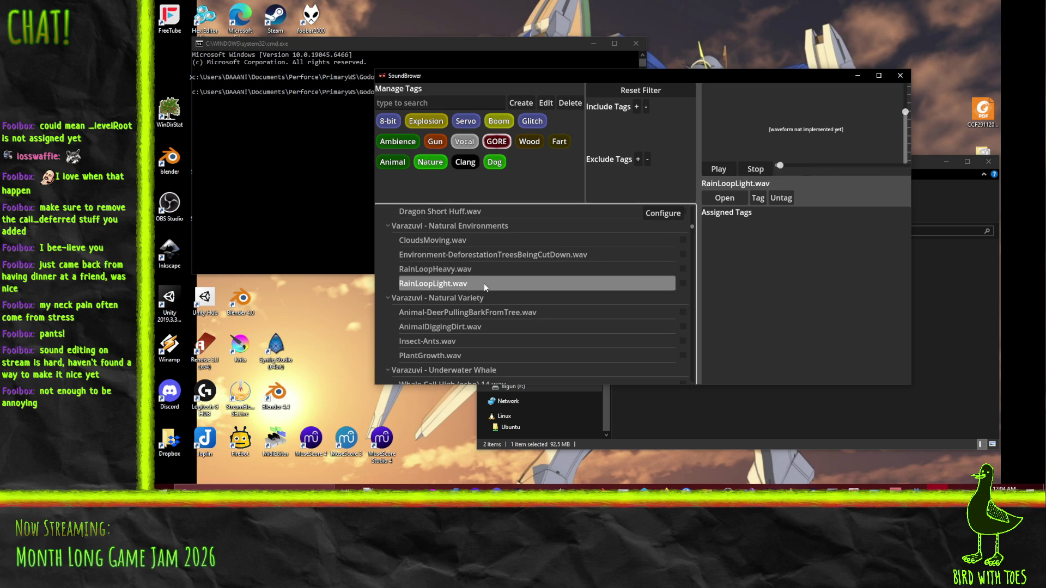
{"action": "left_click", "coordinate": [683, 283]}
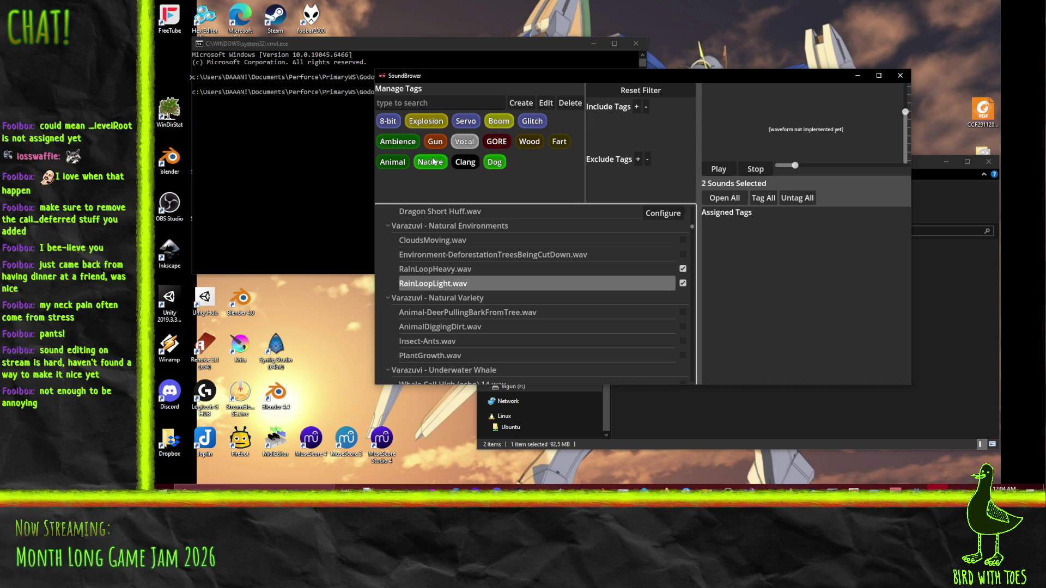
Step: Give both rain loops, then CloudsMoving on its own, the Nature and Ambience tags
{"action": "left_click", "coordinate": [768, 197]}
{"action": "left_click", "coordinate": [485, 241]}
{"action": "left_click", "coordinate": [683, 283]}
{"action": "left_click", "coordinate": [683, 268]}
{"action": "left_click", "coordinate": [683, 240]}
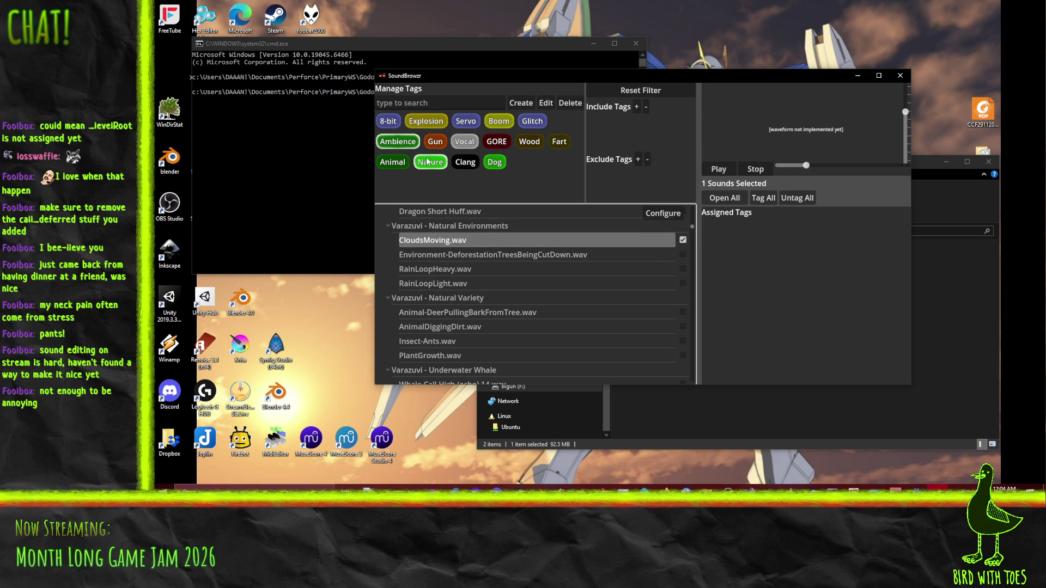
{"action": "left_click", "coordinate": [766, 199]}
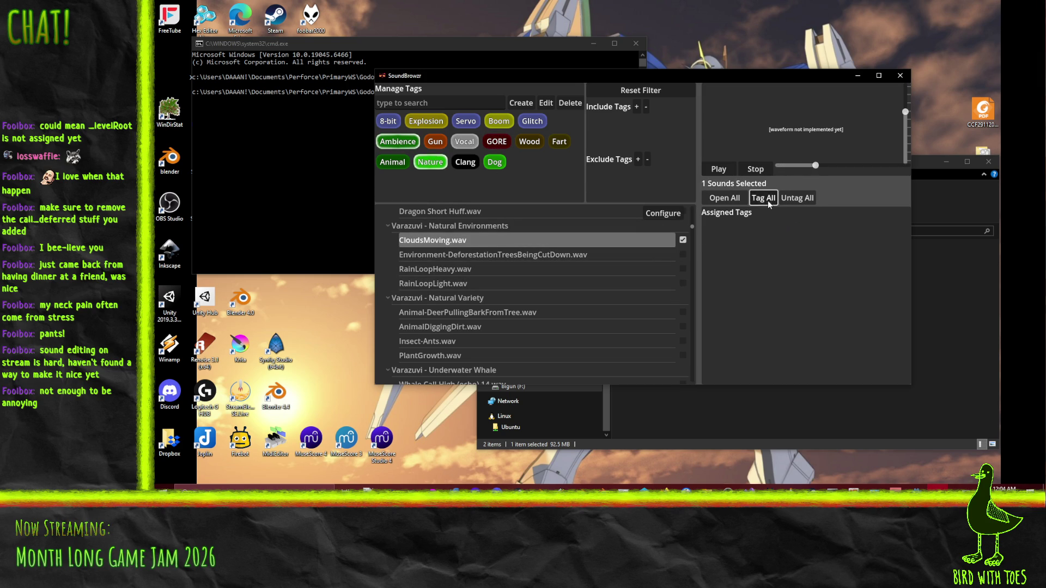
{"action": "left_click", "coordinate": [682, 241]}
Step: Audition the deer bark, Insect-Ants, PlantGrowth and High, Low and Mid whale calls, then stop playback
{"action": "scroll", "coordinate": [588, 270], "scroll_direction": "down", "scroll_amount": 1}
{"action": "left_click", "coordinate": [486, 270]}
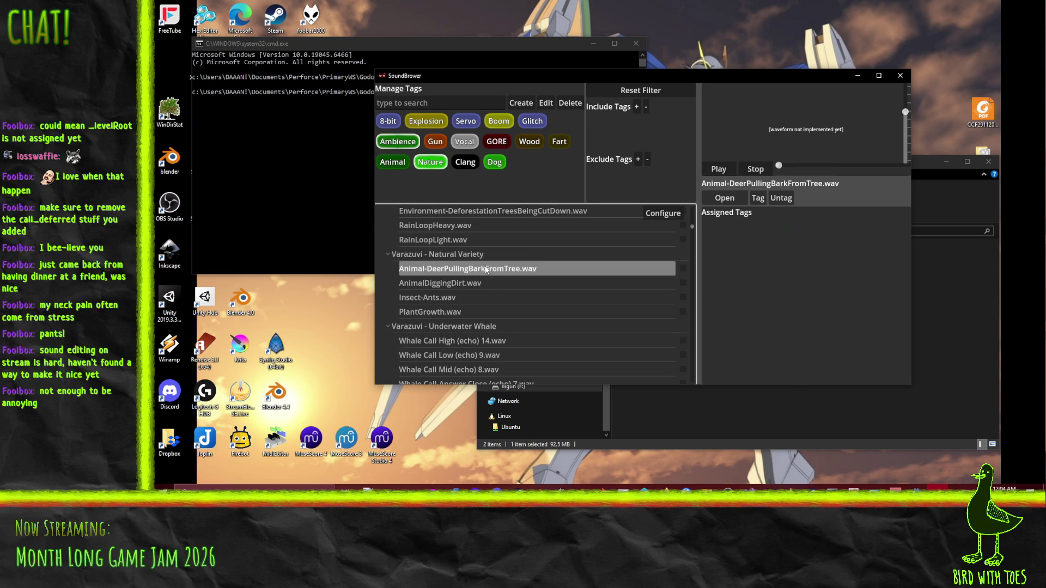
{"action": "left_click", "coordinate": [476, 297]}
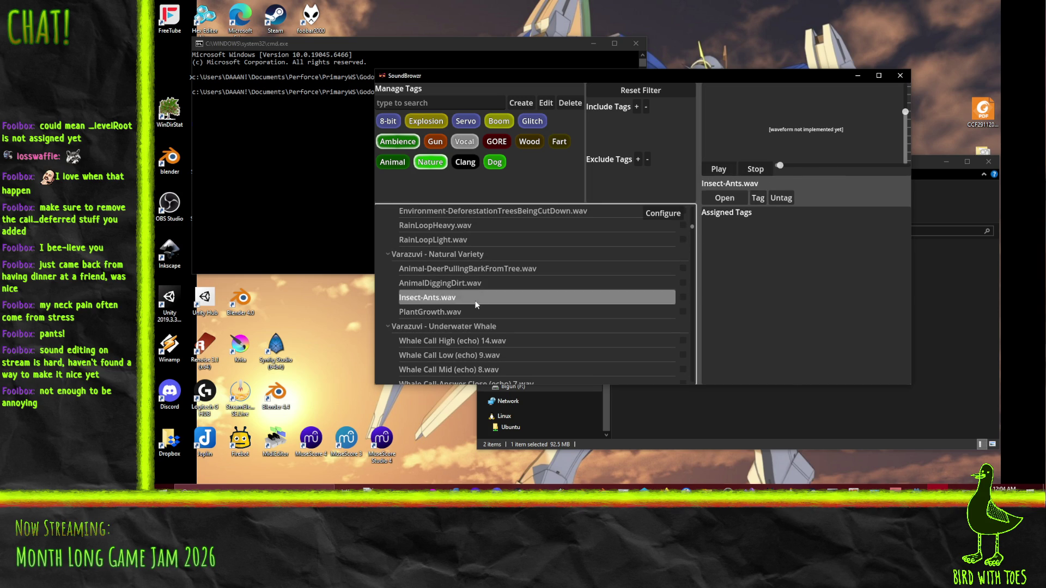
{"action": "left_click", "coordinate": [477, 311]}
{"action": "scroll", "coordinate": [477, 311], "scroll_direction": "down", "scroll_amount": 1}
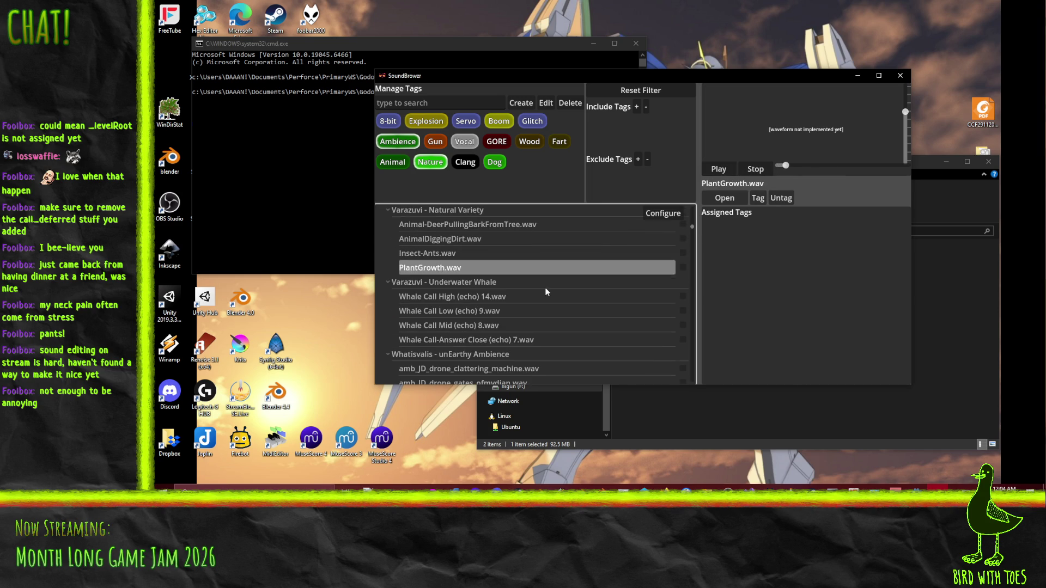
{"action": "left_click", "coordinate": [517, 298]}
{"action": "left_click", "coordinate": [519, 315]}
{"action": "left_click", "coordinate": [518, 328]}
{"action": "left_click", "coordinate": [755, 170]}
Step: Tag the four Whale Call sounds with Nature, then uncheck Whale Call-Answer Close
{"action": "left_click", "coordinate": [682, 339]}
{"action": "left_click", "coordinate": [682, 325]}
{"action": "left_click", "coordinate": [683, 311]}
{"action": "left_click", "coordinate": [682, 296]}
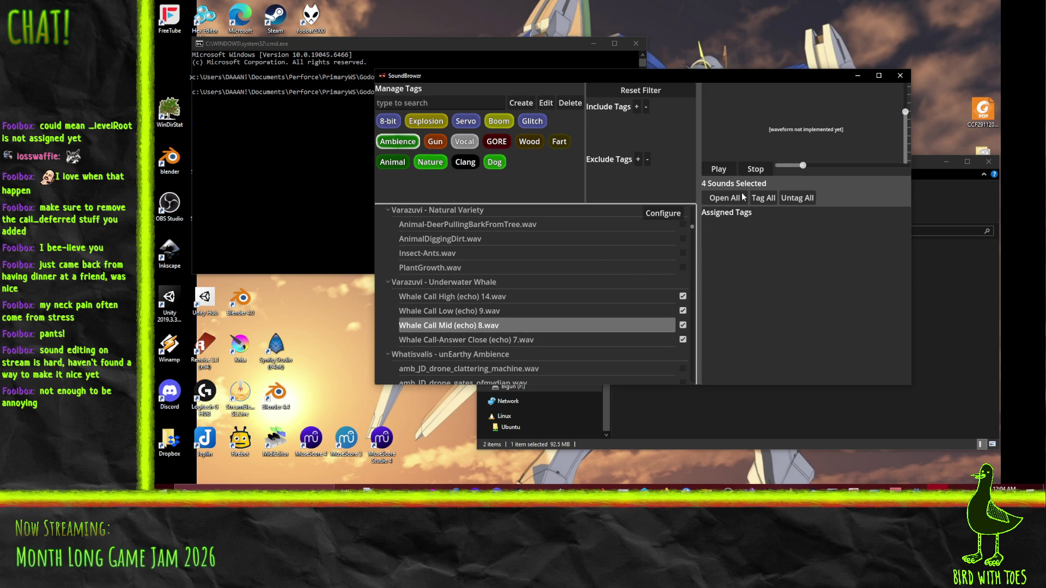
{"action": "left_click", "coordinate": [762, 199]}
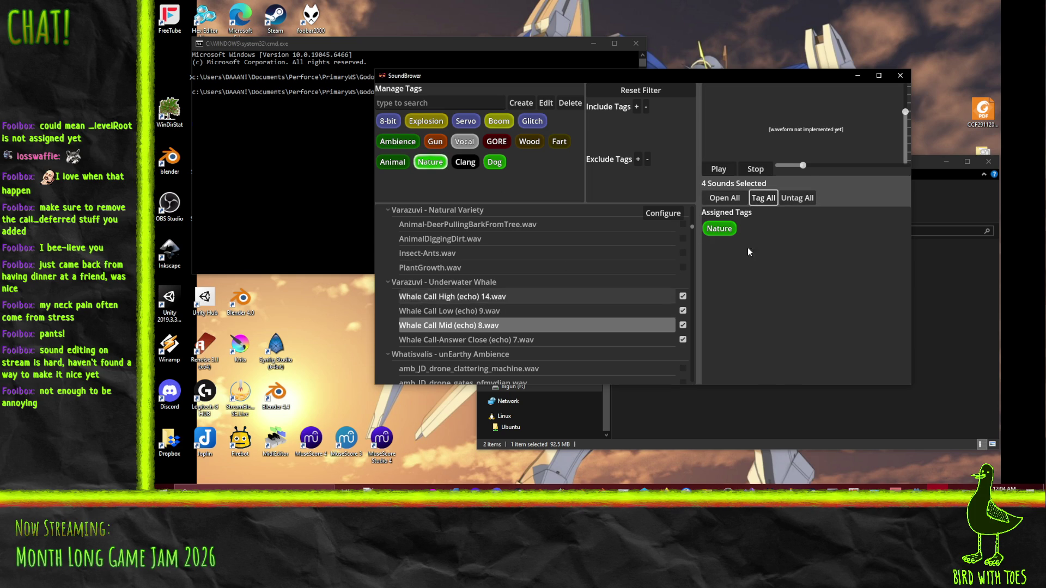
{"action": "left_click", "coordinate": [683, 339]}
Step: Remove Whale Call Mid, Low and High from the batch
{"action": "left_click", "coordinate": [682, 325]}
{"action": "left_click", "coordinate": [682, 310]}
{"action": "left_click", "coordinate": [682, 296]}
Step: Audition four amb_JD drone sounds at a lower volume, then stop playback
{"action": "scroll", "coordinate": [573, 289], "scroll_direction": "down", "scroll_amount": 3}
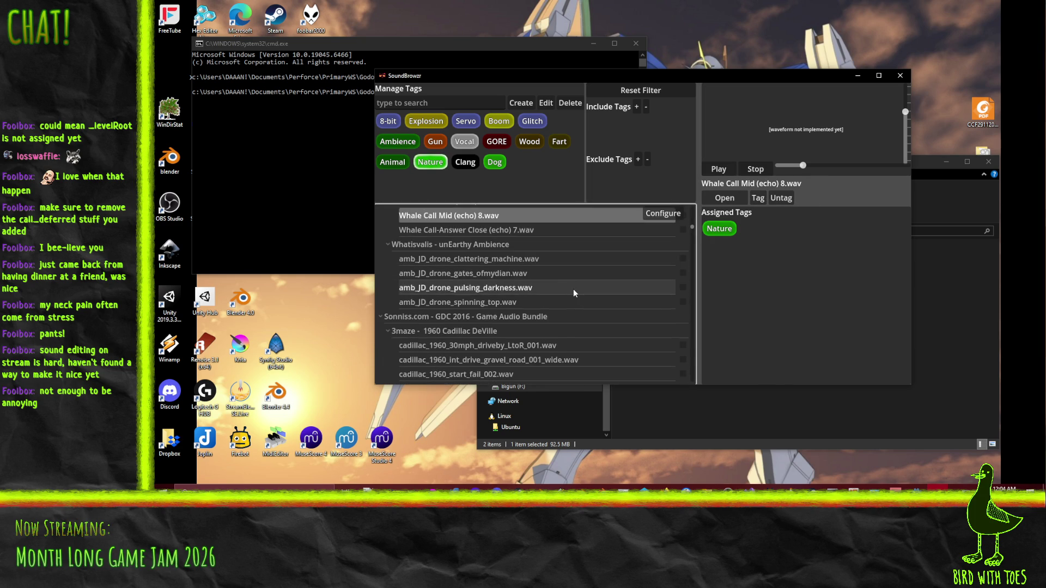
{"action": "left_click", "coordinate": [520, 267]}
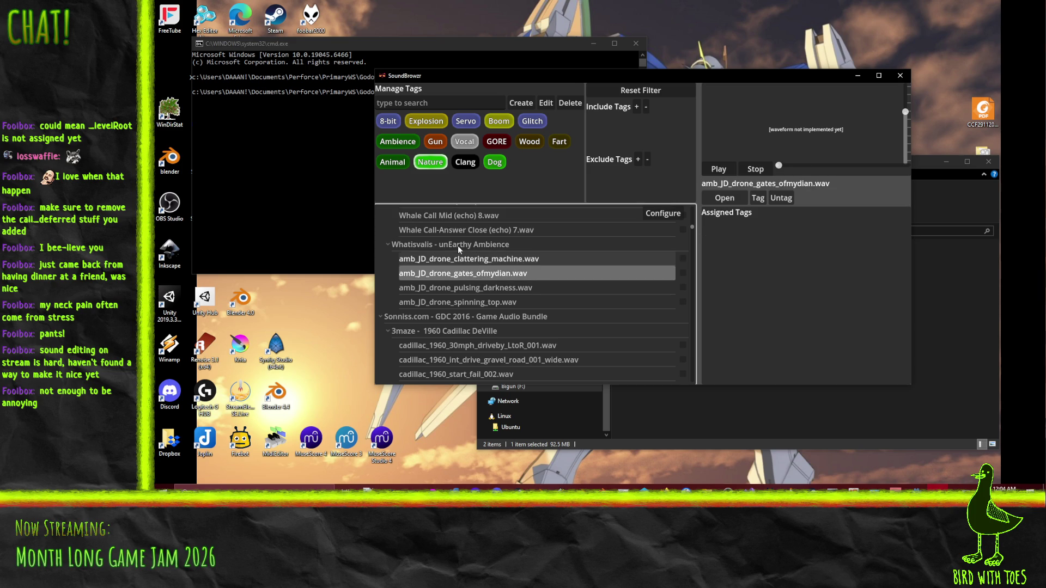
{"action": "left_click", "coordinate": [519, 261]}
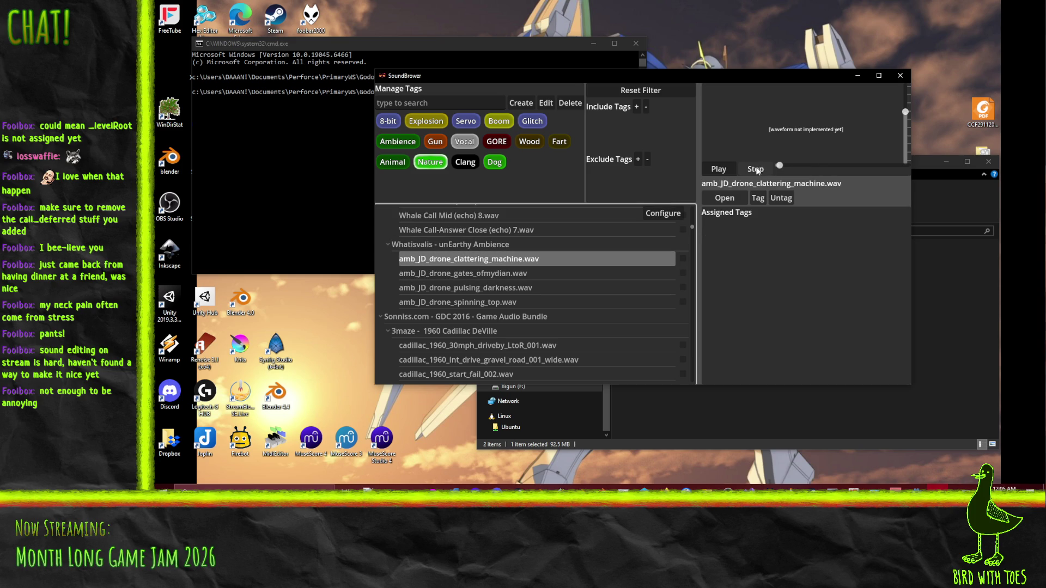
{"action": "left_click_drag", "start_coordinate": [903, 127], "coordinate": [907, 132]}
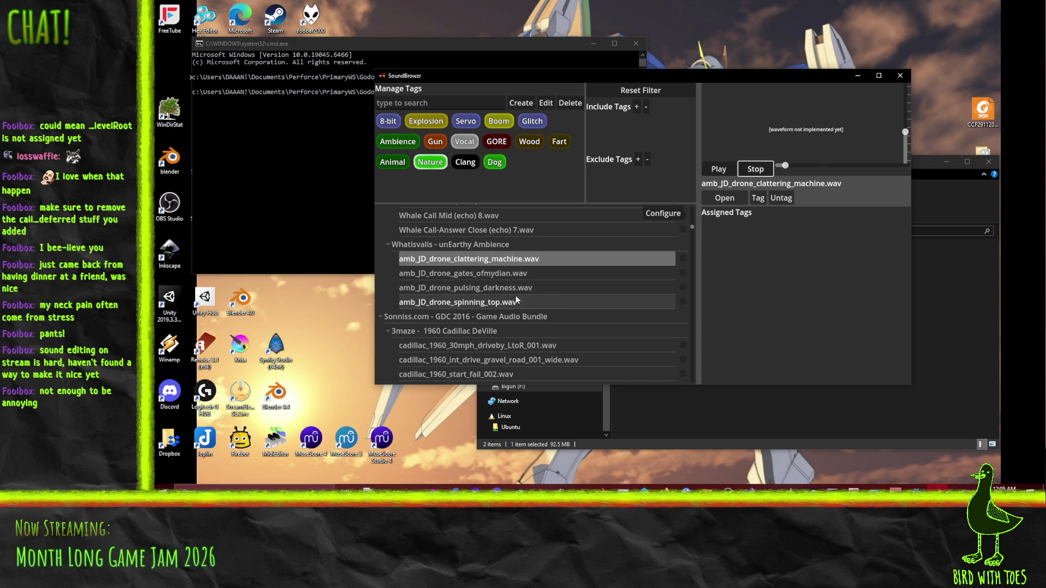
{"action": "left_click", "coordinate": [459, 302]}
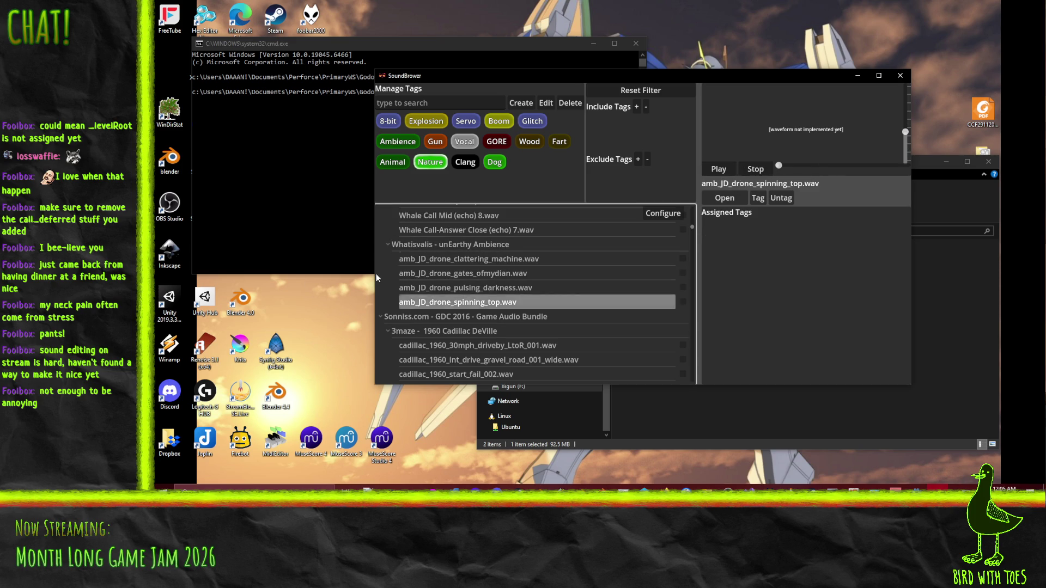
{"action": "left_click", "coordinate": [508, 288]}
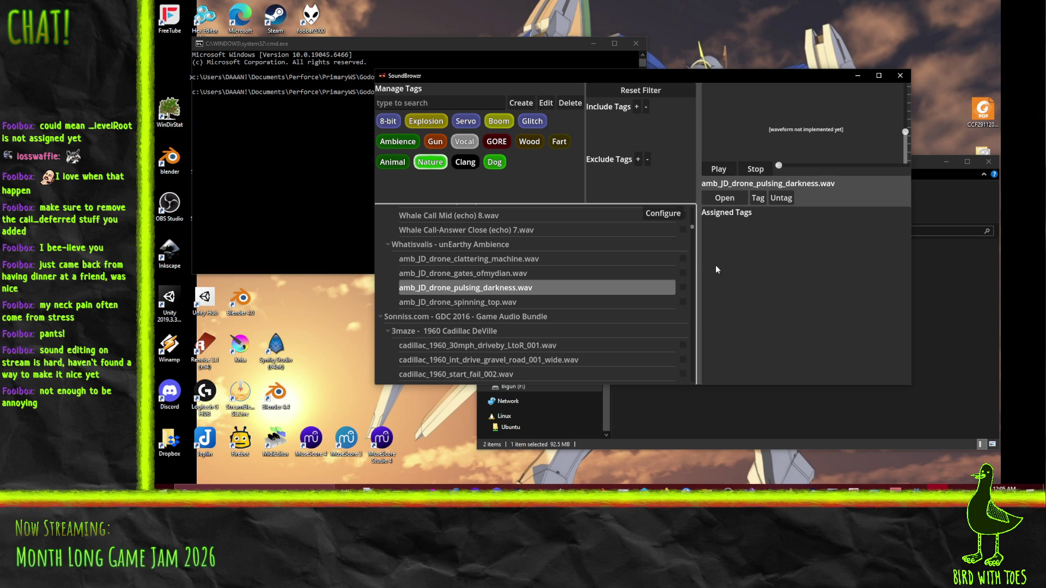
{"action": "left_click", "coordinate": [756, 171]}
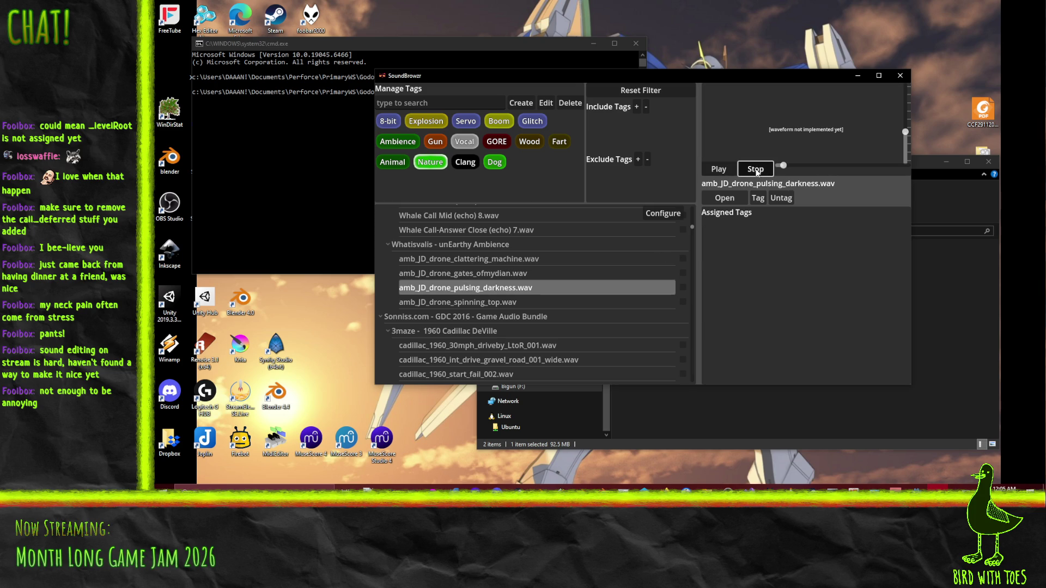
Step: Compare light_switch_019, button_on_off_064 and switch_on_042, settling on switch_on_042
{"action": "scroll", "coordinate": [612, 292], "scroll_direction": "down", "scroll_amount": 5}
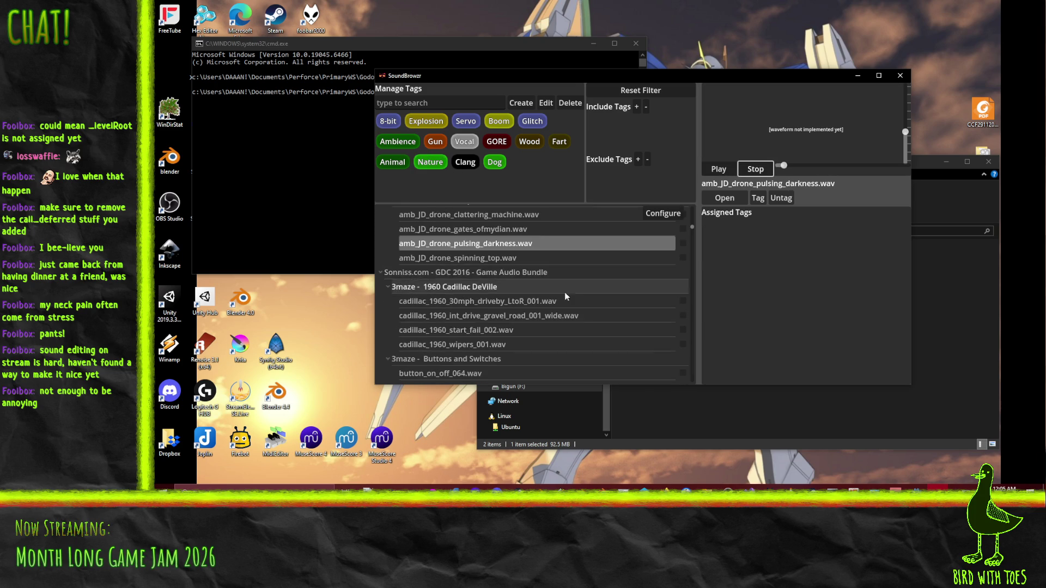
{"action": "left_click", "coordinate": [441, 299]}
{"action": "left_click", "coordinate": [446, 284]}
{"action": "left_click", "coordinate": [444, 314]}
{"action": "left_click", "coordinate": [483, 329]}
{"action": "key", "text": "Up"}
{"action": "key", "text": "Up"}
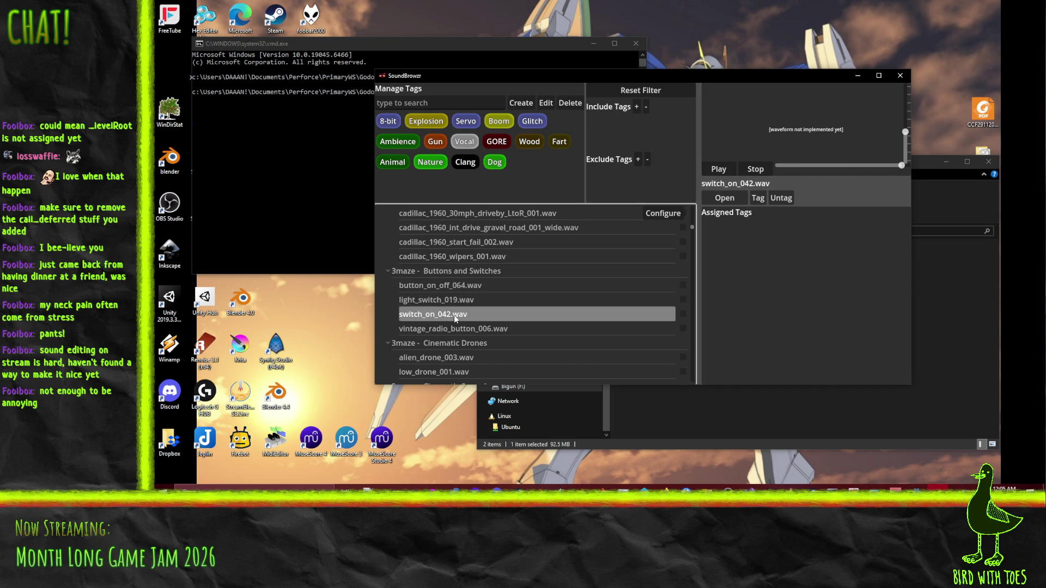
{"action": "left_click", "coordinate": [445, 315]}
{"action": "key", "text": "Up"}
{"action": "left_click", "coordinate": [445, 314]}
{"action": "key", "text": "Up"}
{"action": "left_click", "coordinate": [445, 315]}
Step: Audition alien_drone_003, craft_med_C_001, glow_med_L_to_R_002, pang_short_R_to_L_003 and whistle_med_R_to_L_001
{"action": "scroll", "coordinate": [532, 316], "scroll_direction": "down", "scroll_amount": 3}
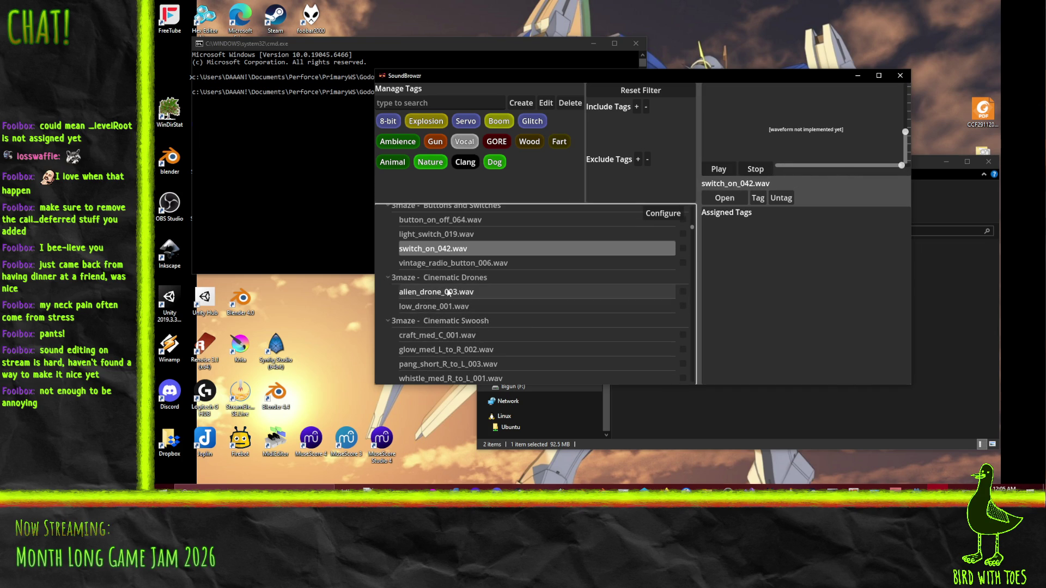
{"action": "left_click", "coordinate": [452, 312]}
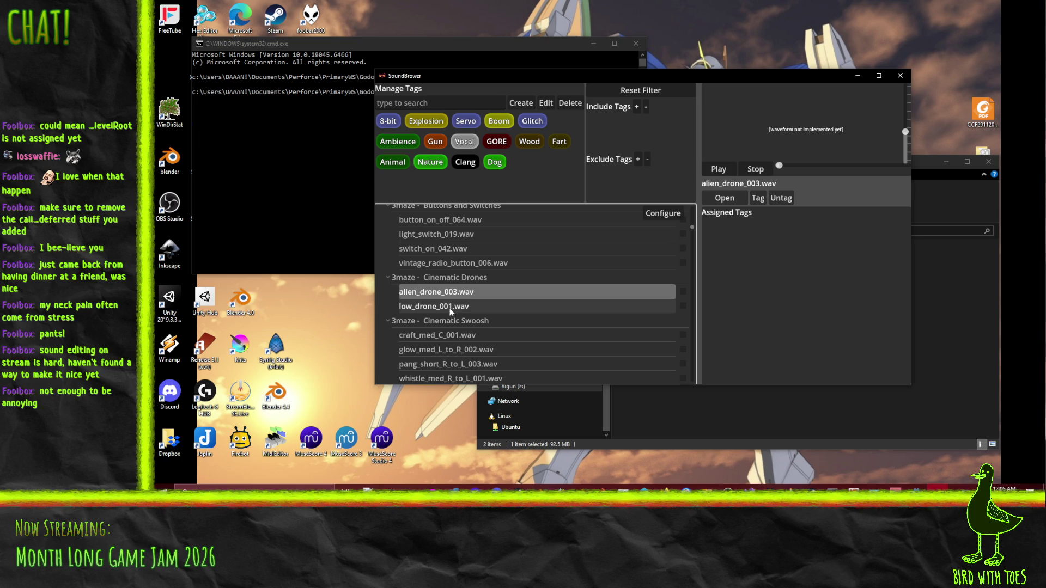
{"action": "left_click", "coordinate": [435, 336]}
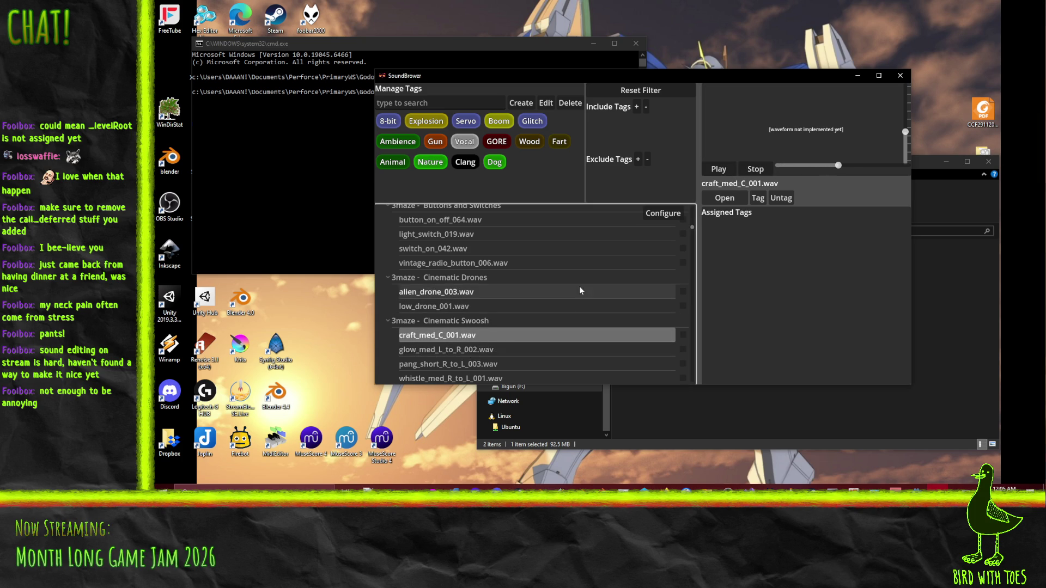
{"action": "left_click", "coordinate": [495, 351]}
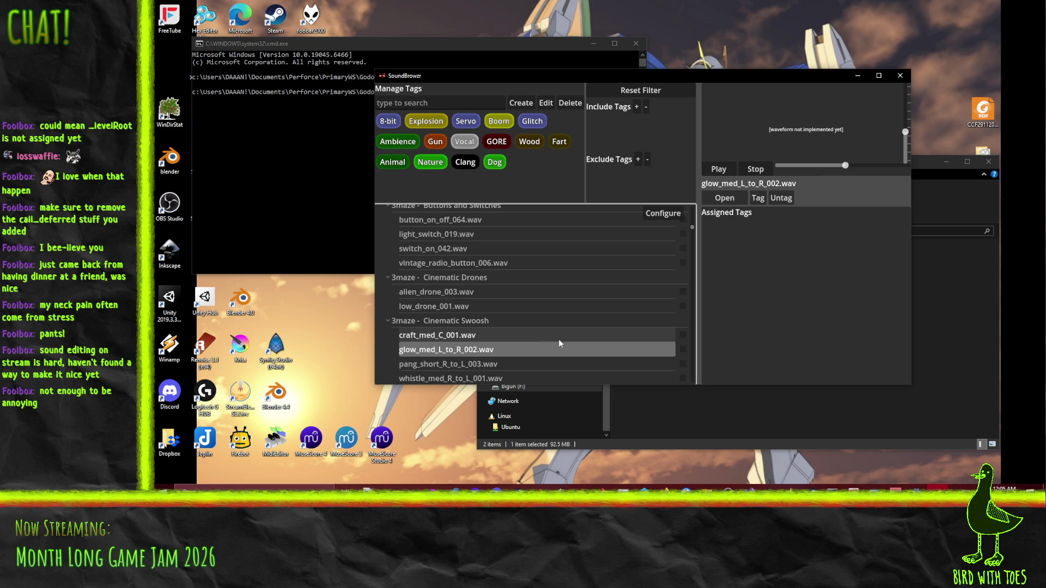
{"action": "scroll", "coordinate": [559, 339], "scroll_direction": "down", "scroll_amount": 3}
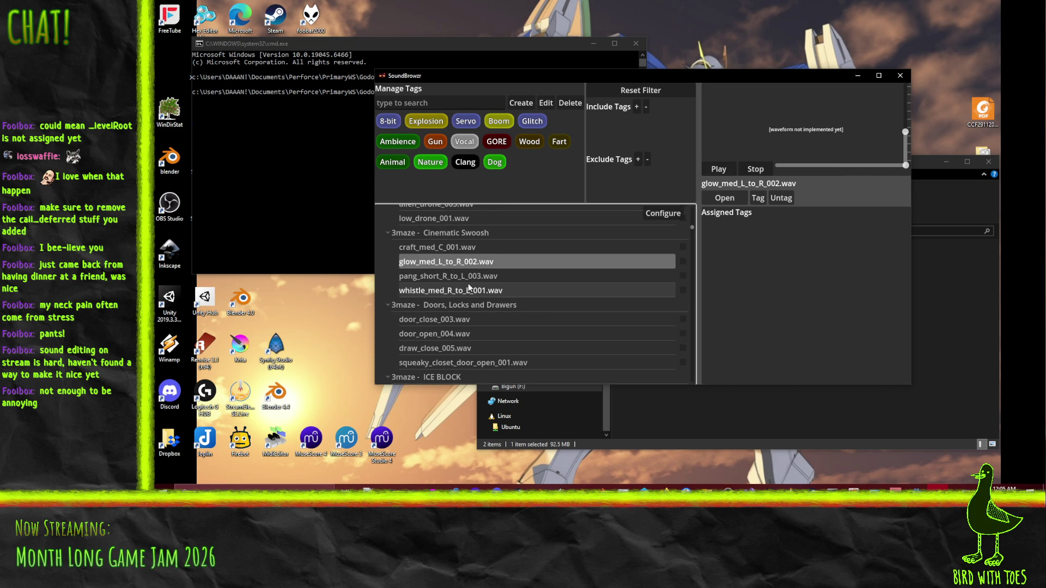
{"action": "left_click", "coordinate": [462, 276]}
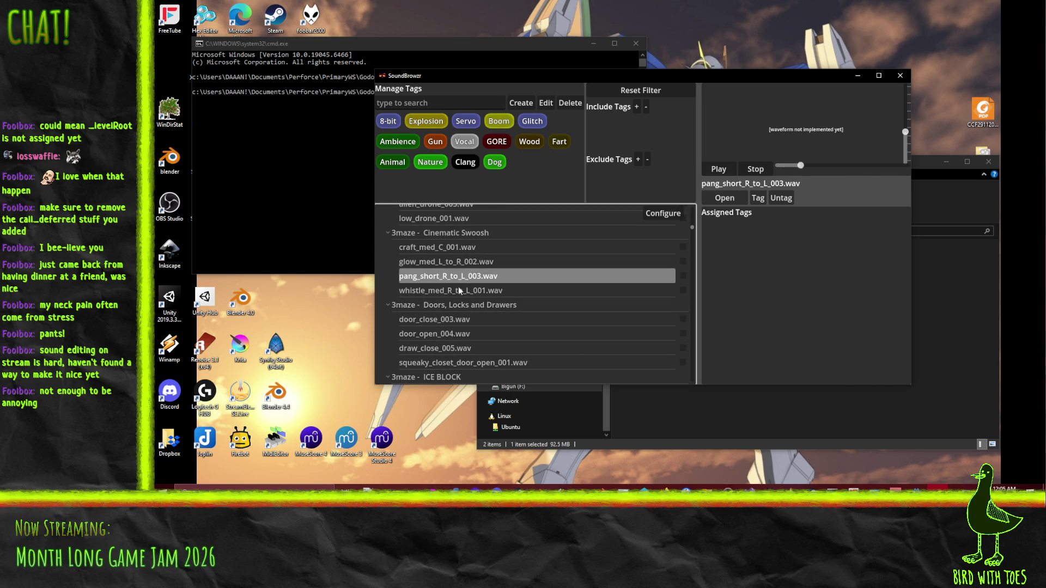
{"action": "left_click", "coordinate": [463, 292]}
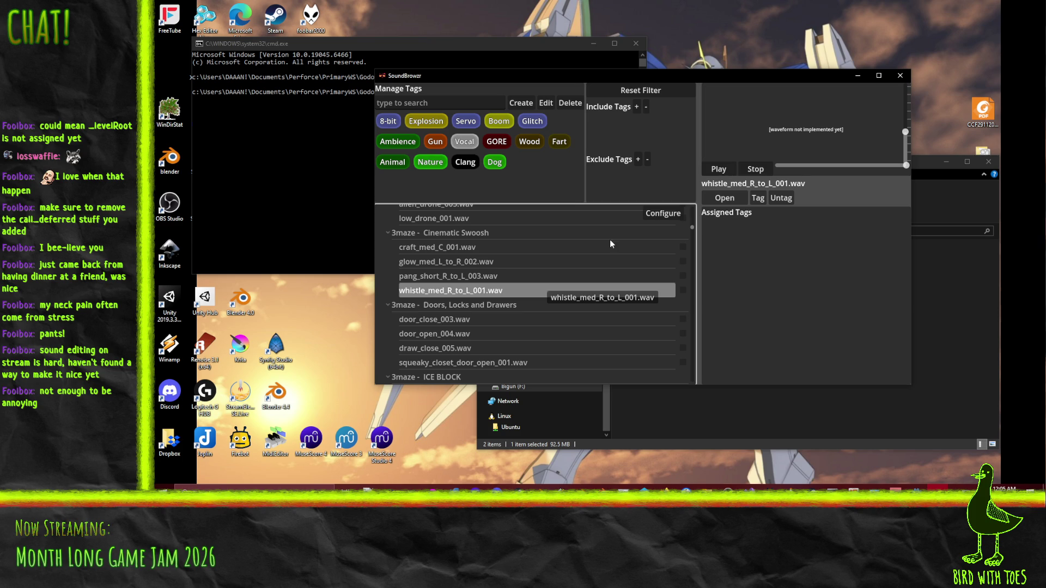
{"action": "left_click", "coordinate": [719, 169]}
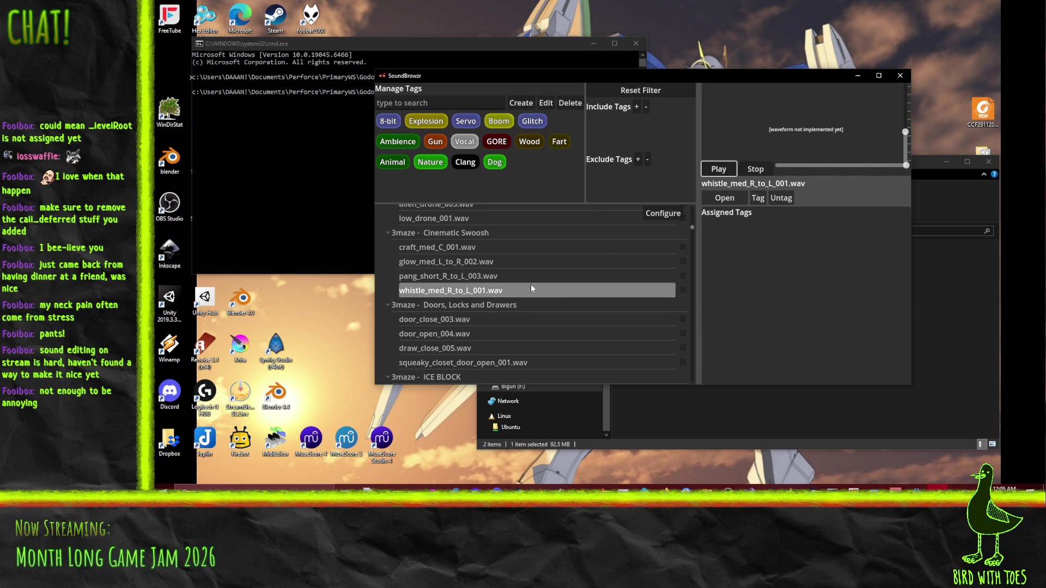
Step: Preview door_close_003, door_open_004, draw_close_005 and squeaky_closet_door_open_001
{"action": "left_click", "coordinate": [473, 321]}
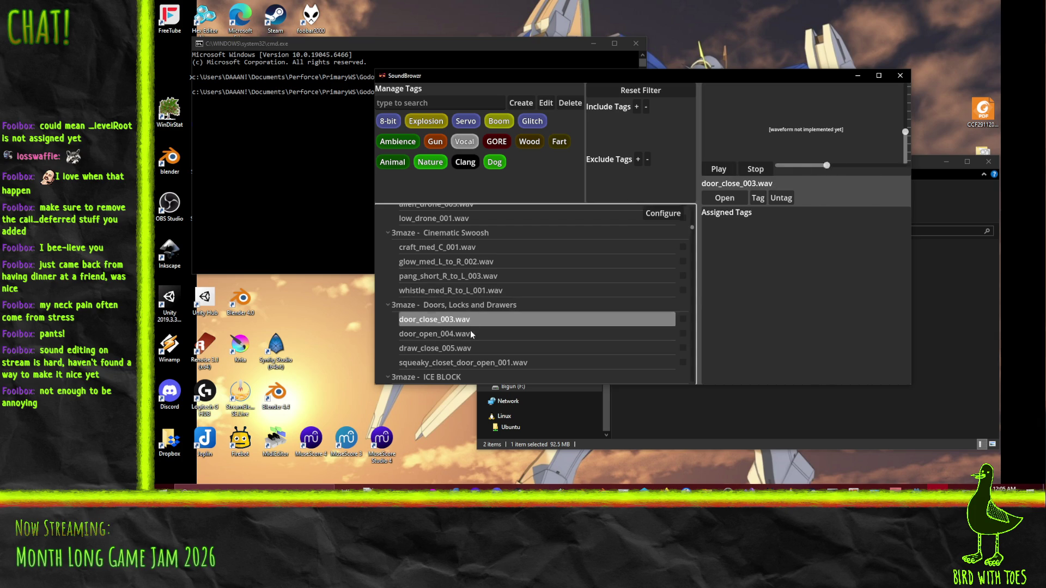
{"action": "left_click", "coordinate": [472, 335]}
{"action": "left_click", "coordinate": [478, 350]}
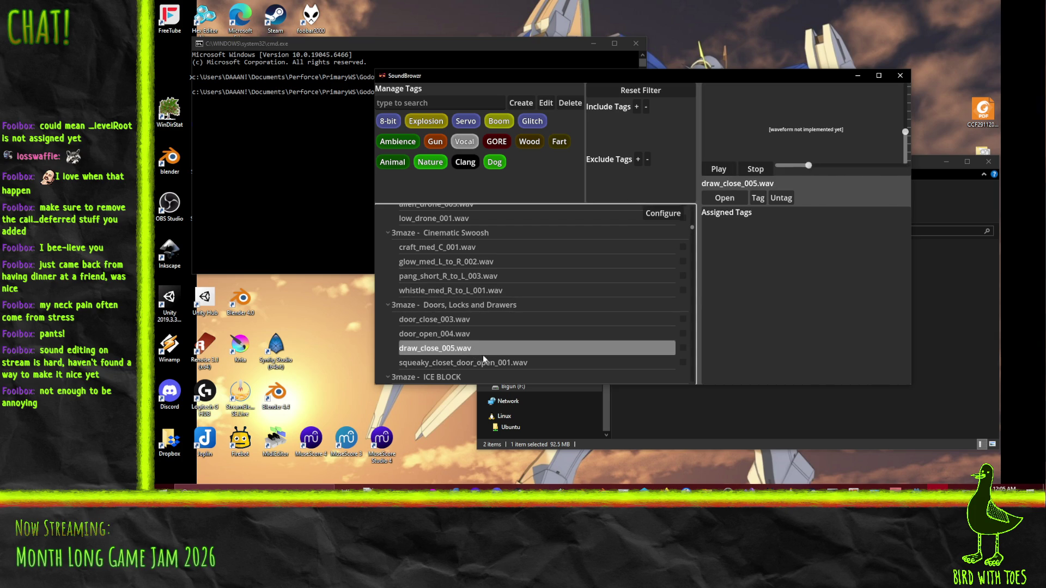
{"action": "left_click", "coordinate": [495, 366]}
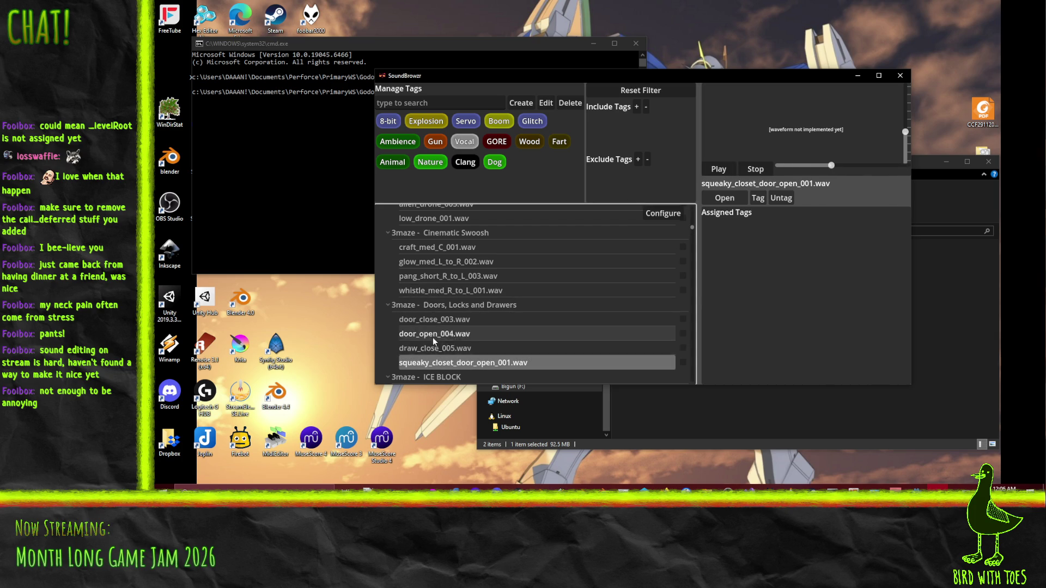
Step: Compare vintage_radio_button_006 with switch_on_042, ending on switch_on_042 and replaying it
{"action": "scroll", "coordinate": [435, 342], "scroll_direction": "up", "scroll_amount": 2}
{"action": "left_click", "coordinate": [460, 240]}
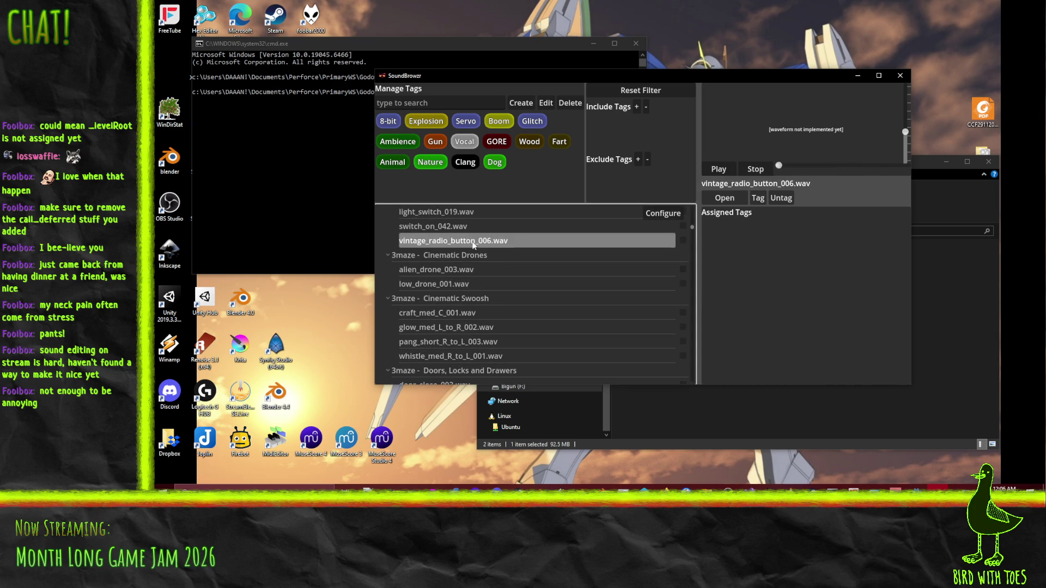
{"action": "left_click", "coordinate": [456, 231]}
{"action": "scroll", "coordinate": [497, 242], "scroll_direction": "up", "scroll_amount": 1}
{"action": "left_click", "coordinate": [487, 284]}
{"action": "left_click", "coordinate": [478, 270]}
{"action": "key", "text": "Up"}
{"action": "key", "text": "Down"}
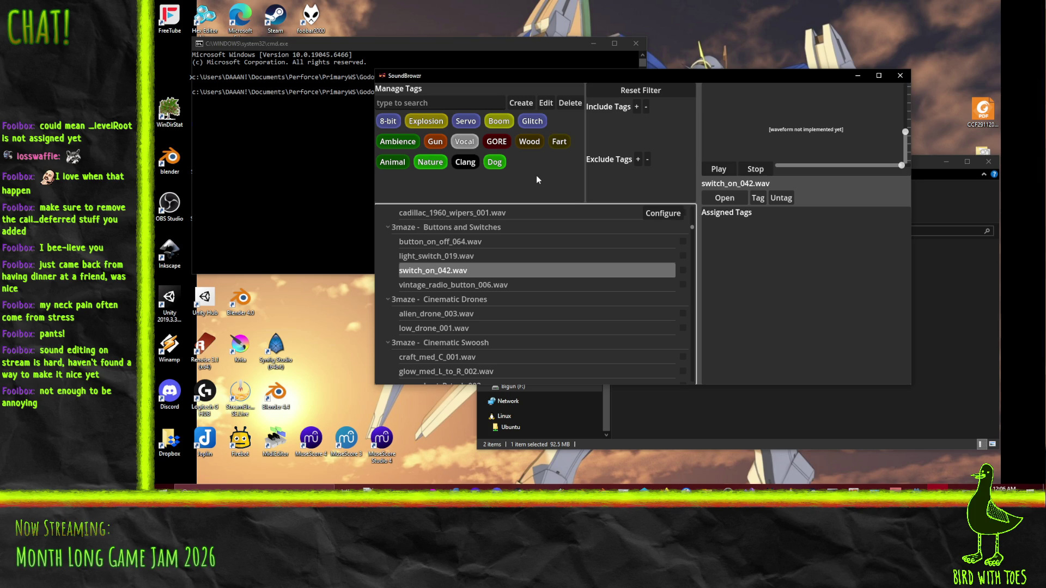
{"action": "left_click", "coordinate": [718, 170]}
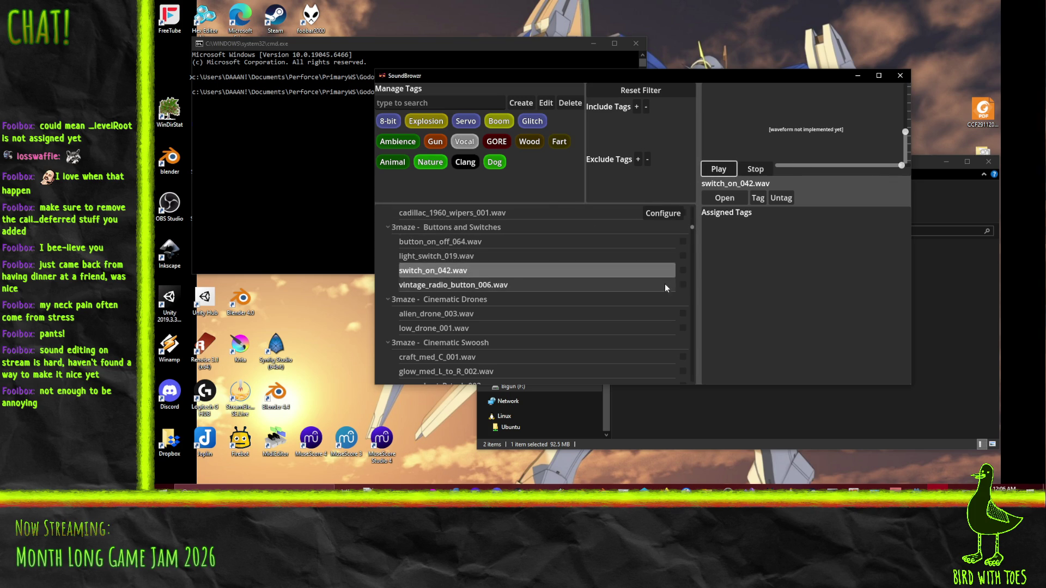
Step: Open switch_on_042.wav in Audacity
{"action": "left_click", "coordinate": [682, 270]}
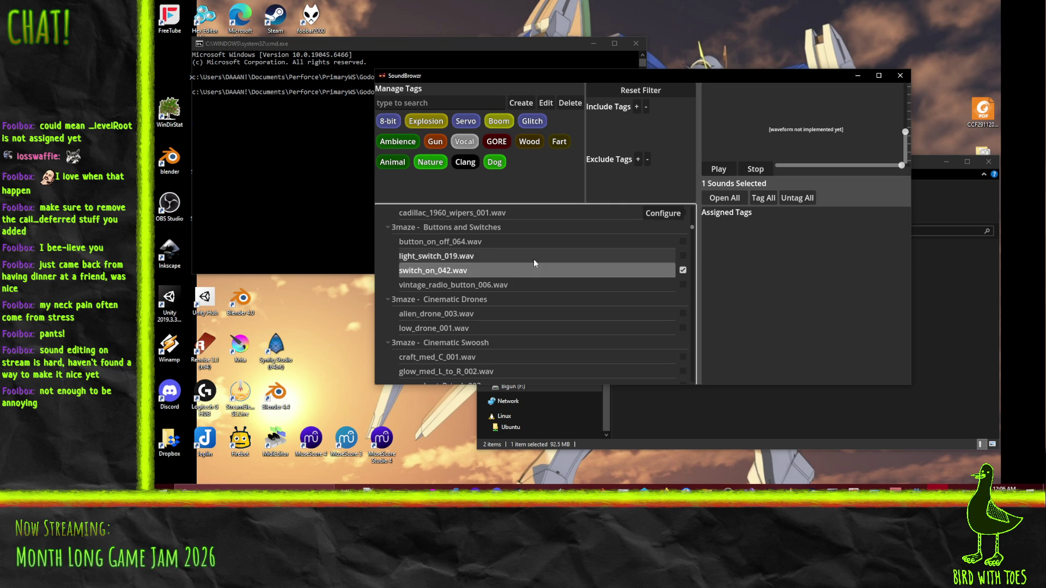
{"action": "left_click", "coordinate": [718, 169]}
{"action": "left_click", "coordinate": [683, 270]}
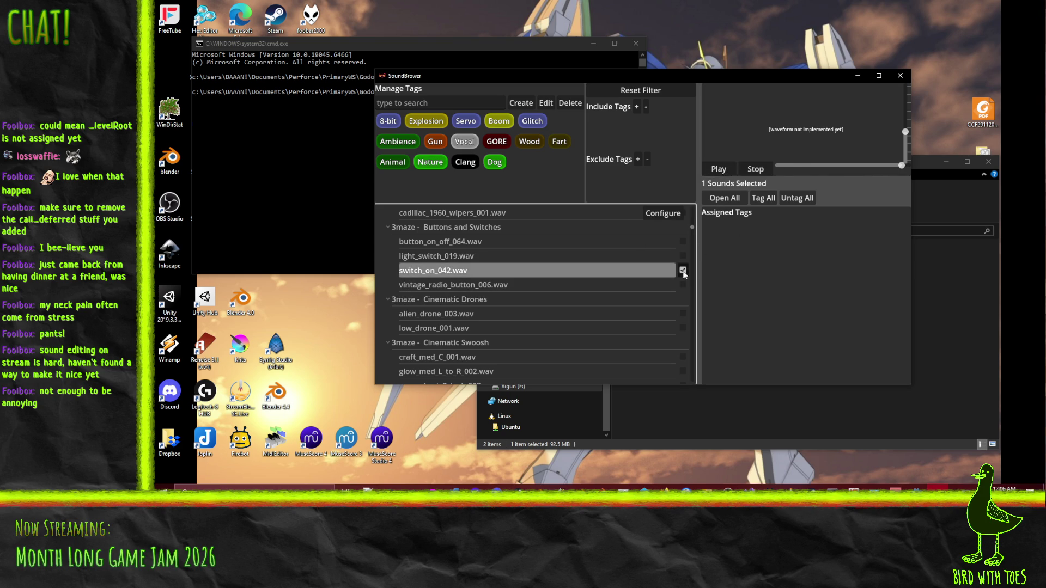
{"action": "left_click", "coordinate": [727, 199]}
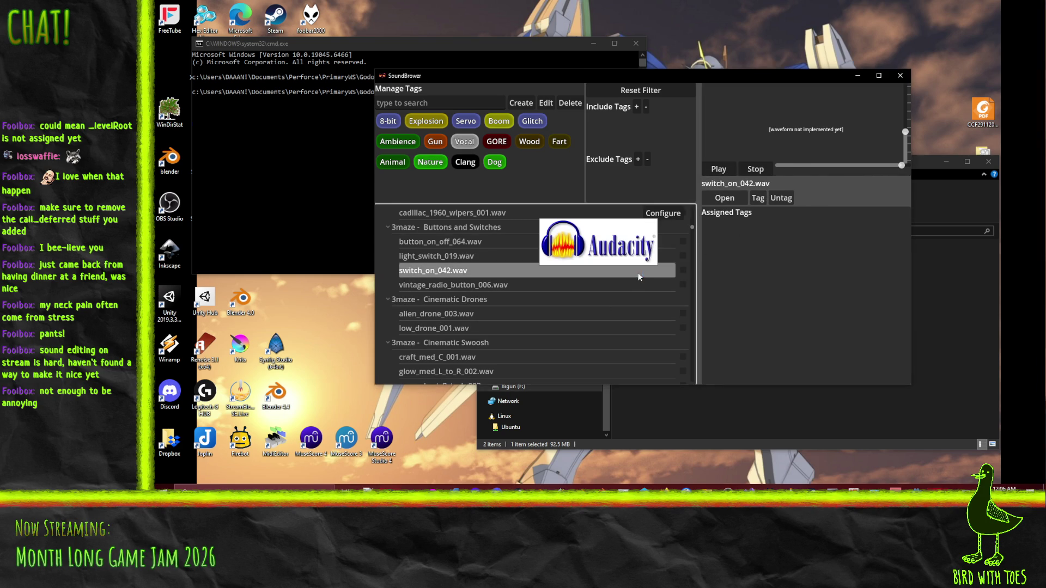
Step: Preview door_open_004.wav, open it in Audacity and play it
{"action": "scroll", "coordinate": [568, 285], "scroll_direction": "down", "scroll_amount": 3}
{"action": "scroll", "coordinate": [557, 263], "scroll_direction": "down", "scroll_amount": 1}
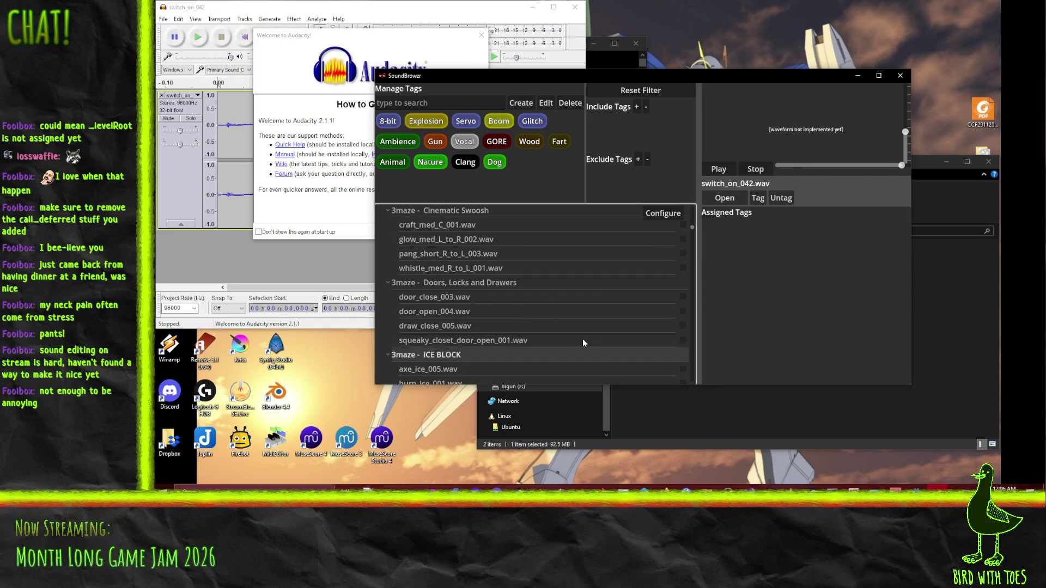
{"action": "left_click", "coordinate": [458, 291]}
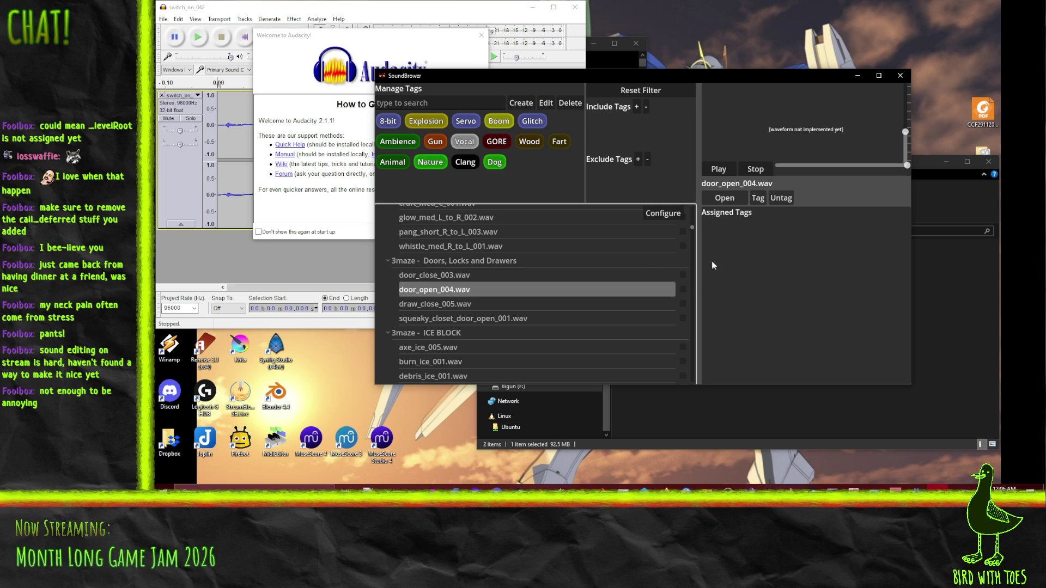
{"action": "left_click", "coordinate": [724, 199]}
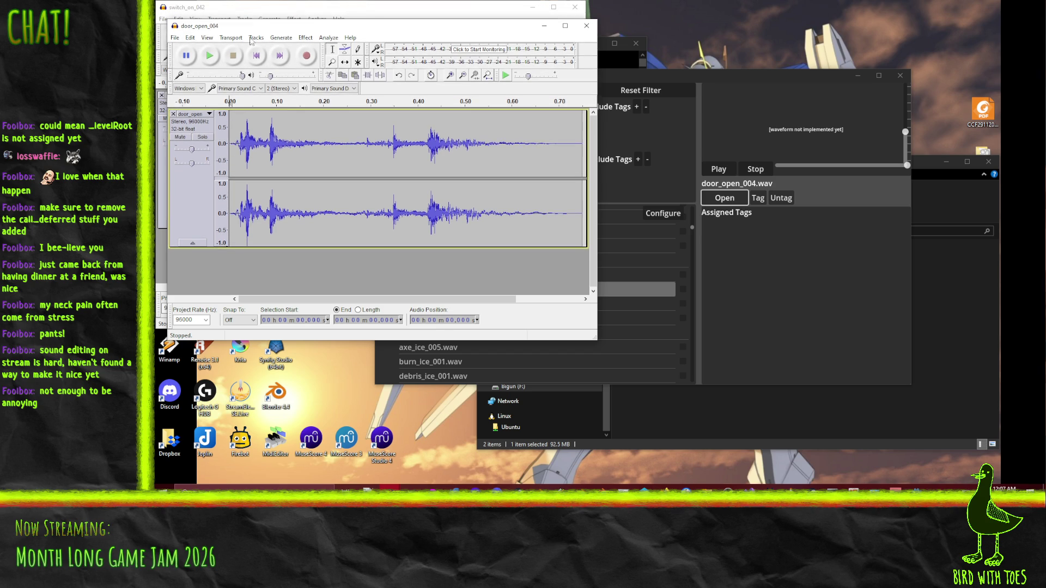
{"action": "left_click", "coordinate": [209, 55]}
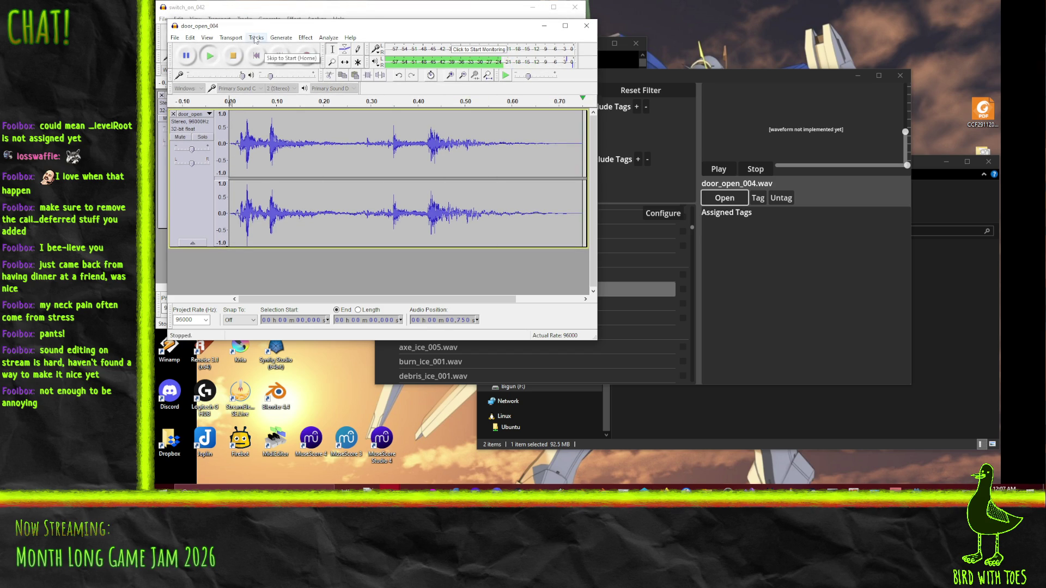
Step: Dismiss the Welcome message and audition selections of switch_on_042 up to 0.166 s
{"action": "left_click_drag", "start_coordinate": [244, 30], "coordinate": [274, 43]}
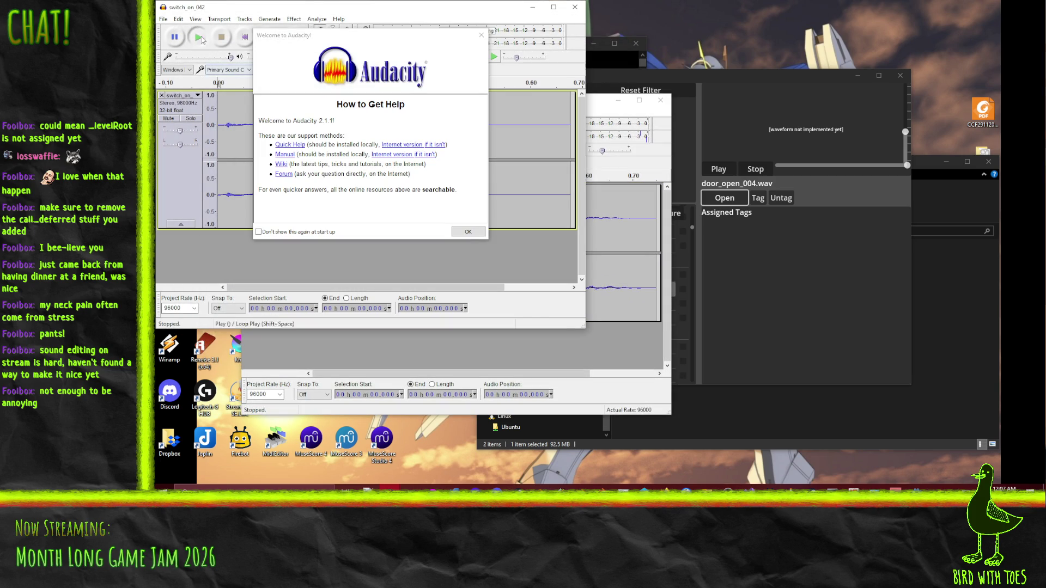
{"action": "left_click", "coordinate": [467, 232]}
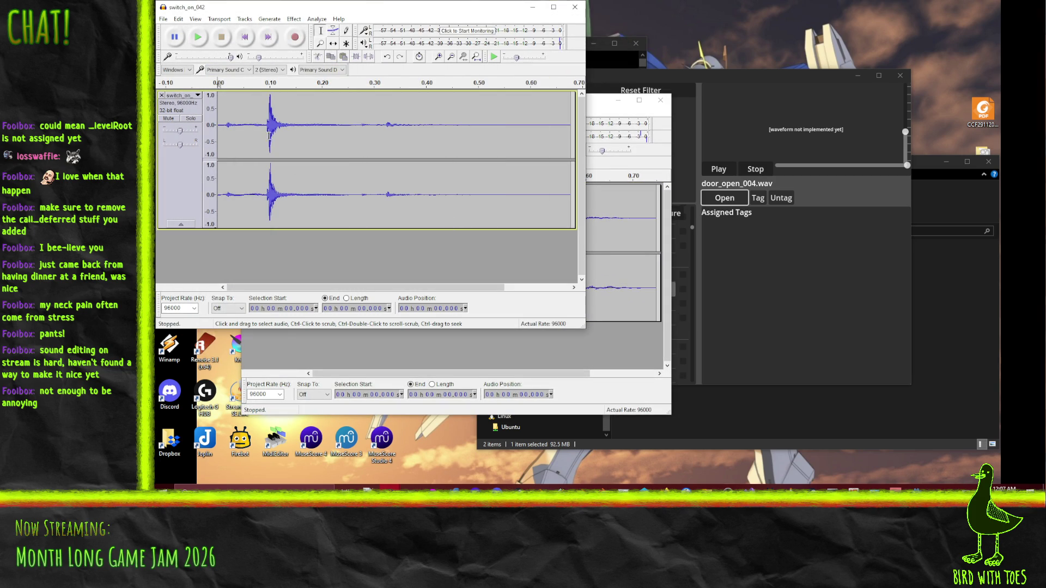
{"action": "left_click_drag", "start_coordinate": [266, 133], "coordinate": [300, 132]}
{"action": "left_click", "coordinate": [198, 43]}
{"action": "left_click_drag", "start_coordinate": [224, 127], "coordinate": [303, 126]}
{"action": "left_click", "coordinate": [198, 36]}
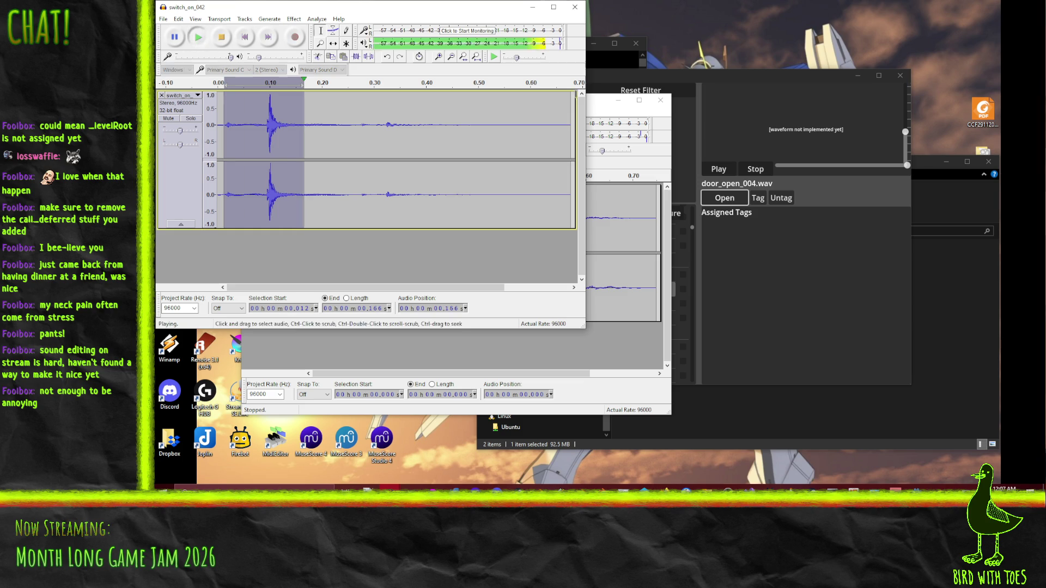
Step: Audition door_open_004 around 0.334–0.695 s and its opening 0.014–0.230 s
{"action": "left_click", "coordinate": [602, 109]}
{"action": "left_click_drag", "start_coordinate": [463, 218], "coordinate": [598, 218]}
{"action": "left_click", "coordinate": [283, 130]}
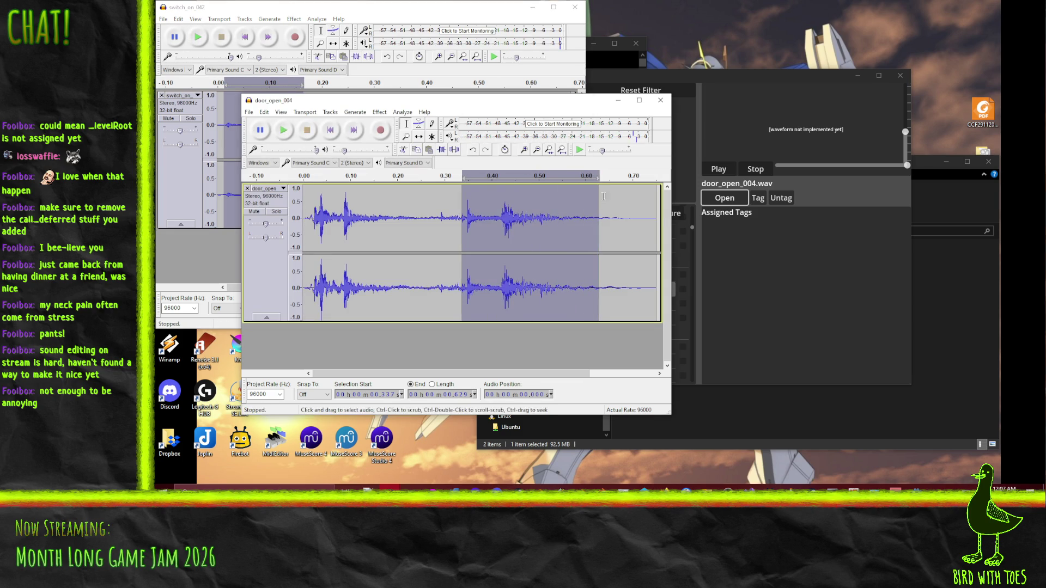
{"action": "left_click_drag", "start_coordinate": [629, 217], "coordinate": [461, 223]}
{"action": "left_click", "coordinate": [280, 134]}
{"action": "left_click_drag", "start_coordinate": [310, 212], "coordinate": [411, 218]}
{"action": "left_click", "coordinate": [283, 130]}
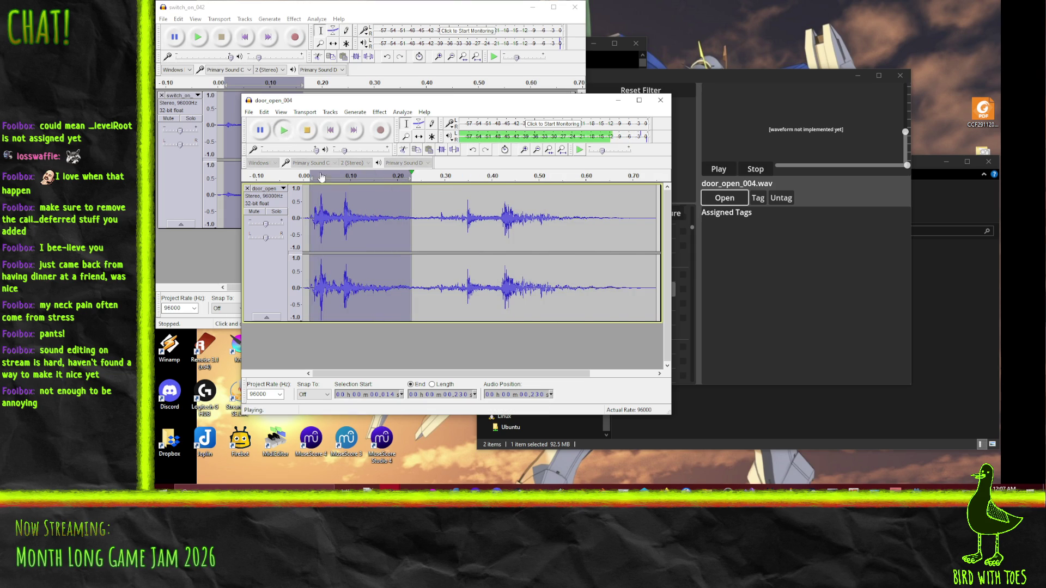
Step: Replay the switch_on_042 selection and clear the selected state of both tracks
{"action": "left_click_drag", "start_coordinate": [229, 7], "coordinate": [222, 7]}
{"action": "left_click", "coordinate": [190, 37]}
{"action": "left_click", "coordinate": [358, 339]}
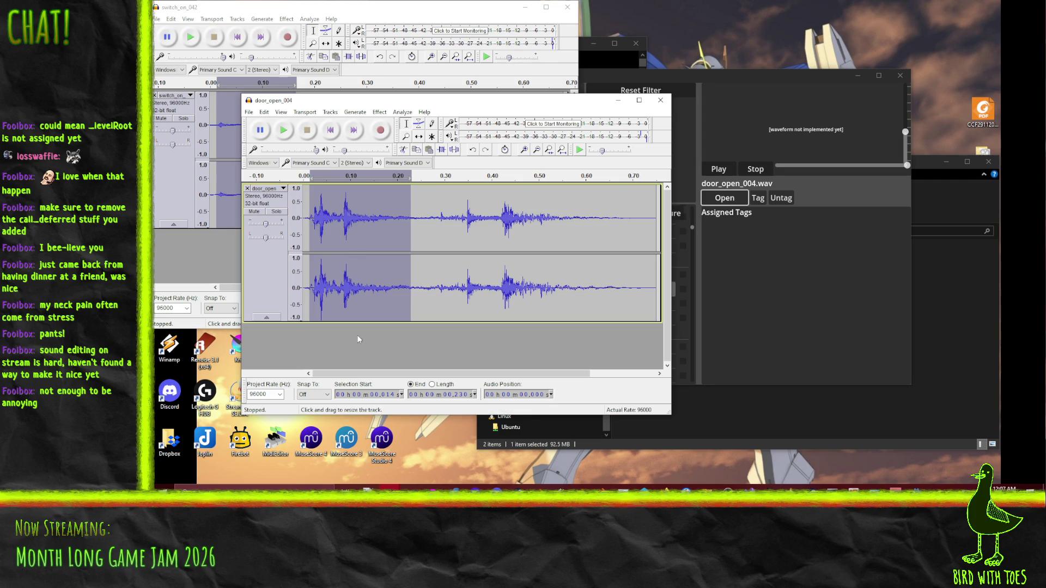
{"action": "left_click", "coordinate": [397, 362]}
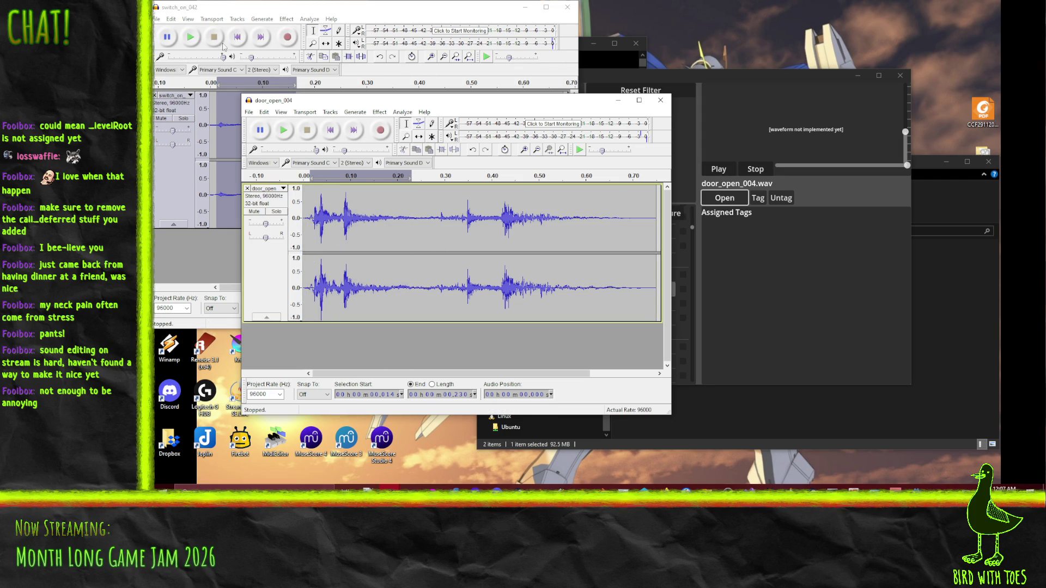
{"action": "left_click", "coordinate": [208, 61]}
{"action": "left_click", "coordinate": [273, 248]}
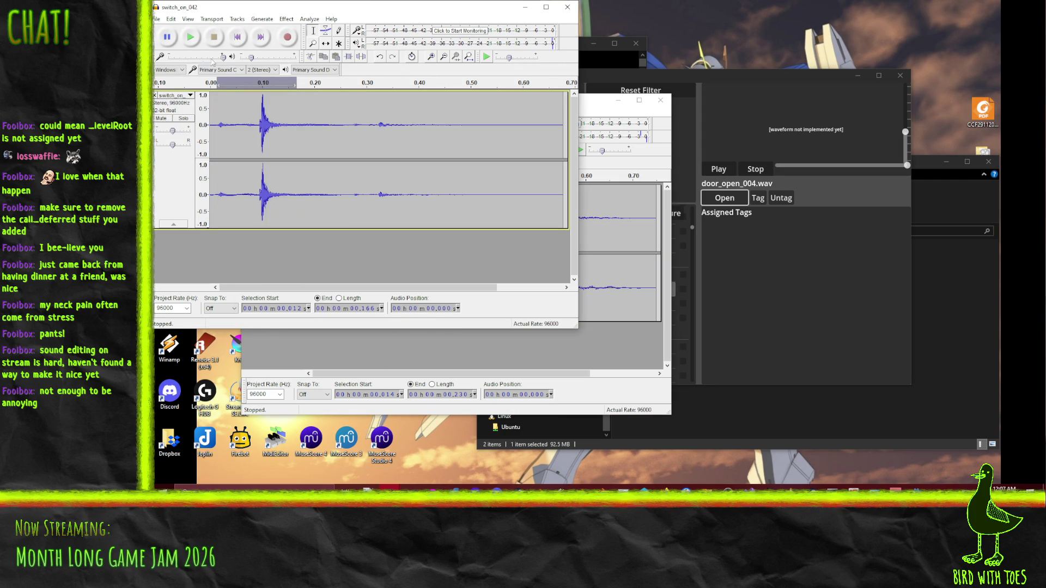
Step: Play door_open_004 from 0.009 s and its 0.237–0.683 s span, then replay switch_on_042
{"action": "left_click", "coordinate": [595, 116]}
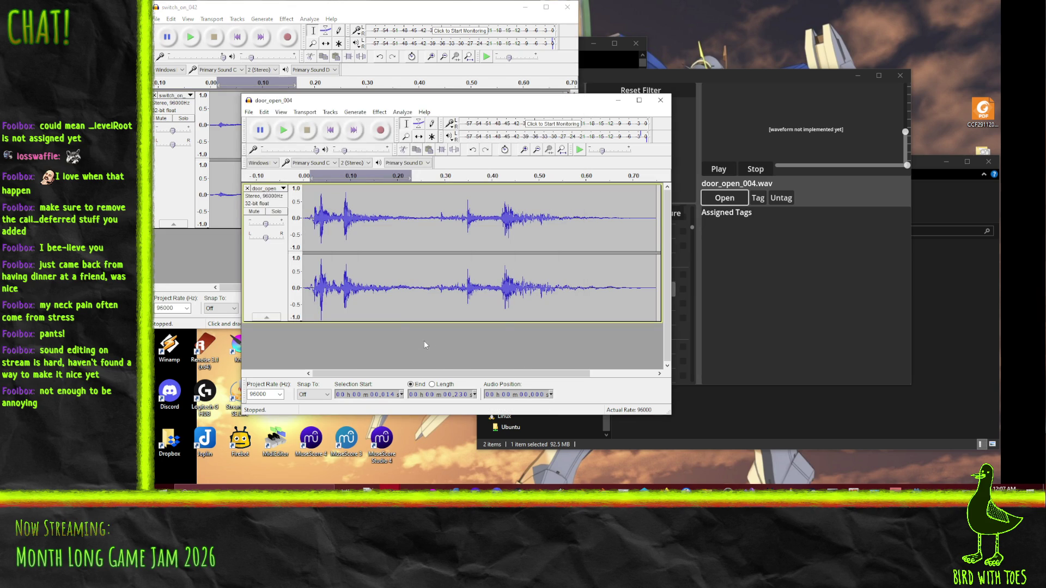
{"action": "left_click", "coordinate": [309, 266]}
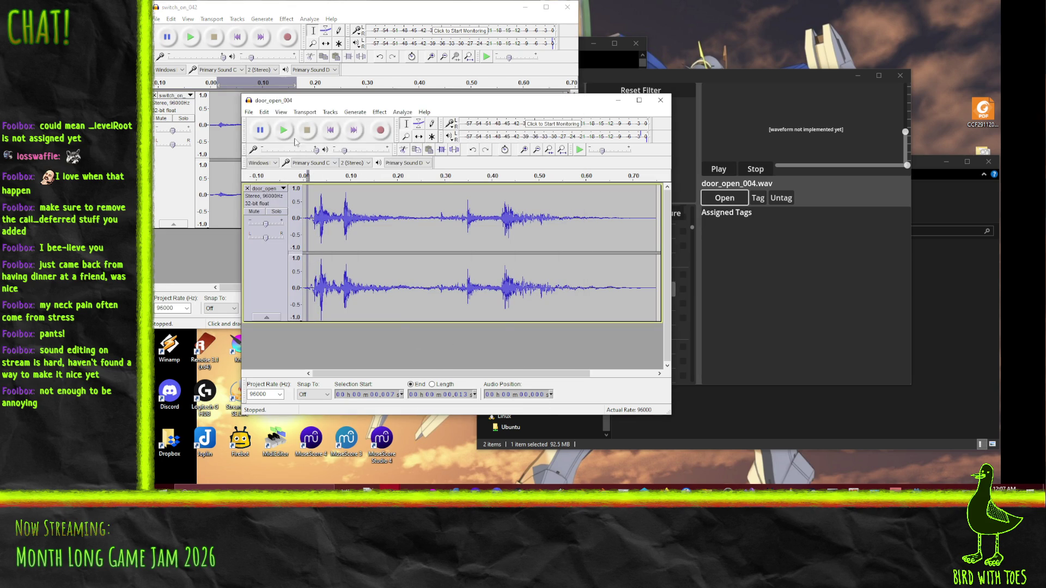
{"action": "left_click", "coordinate": [307, 220]}
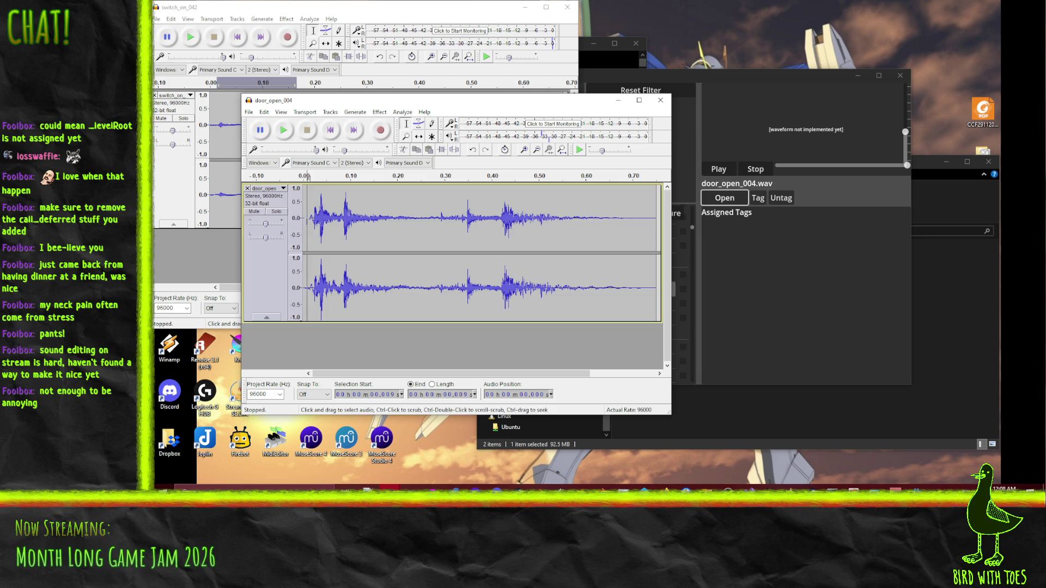
{"action": "left_click", "coordinate": [283, 132]}
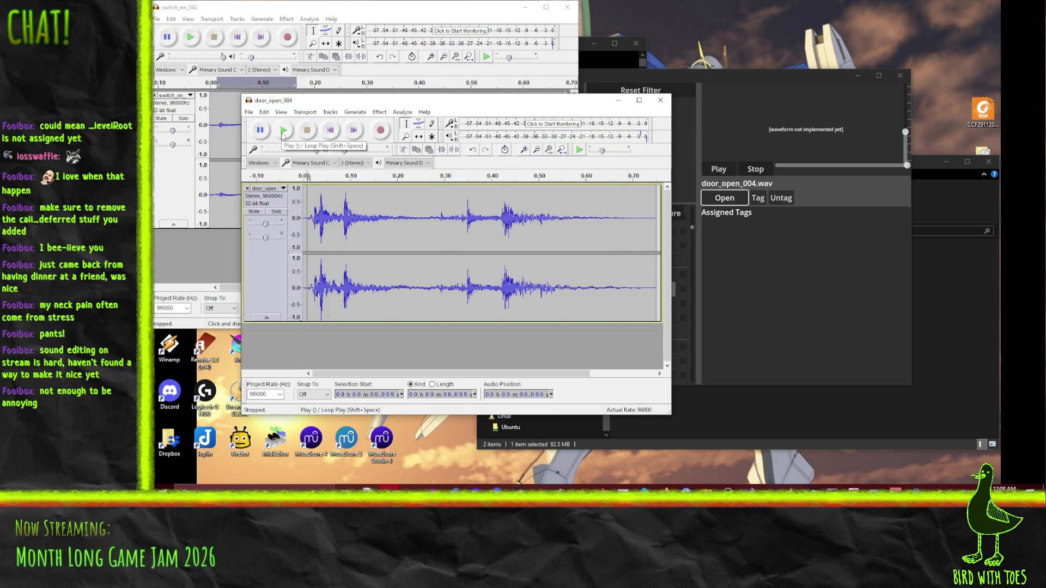
{"action": "mouse_move", "coordinate": [624, 234]}
{"action": "left_mouse_down"}
{"action": "mouse_move", "coordinate": [400, 234]}
{"action": "mouse_move", "coordinate": [415, 234]}
{"action": "left_mouse_up"}
{"action": "left_click", "coordinate": [284, 130]}
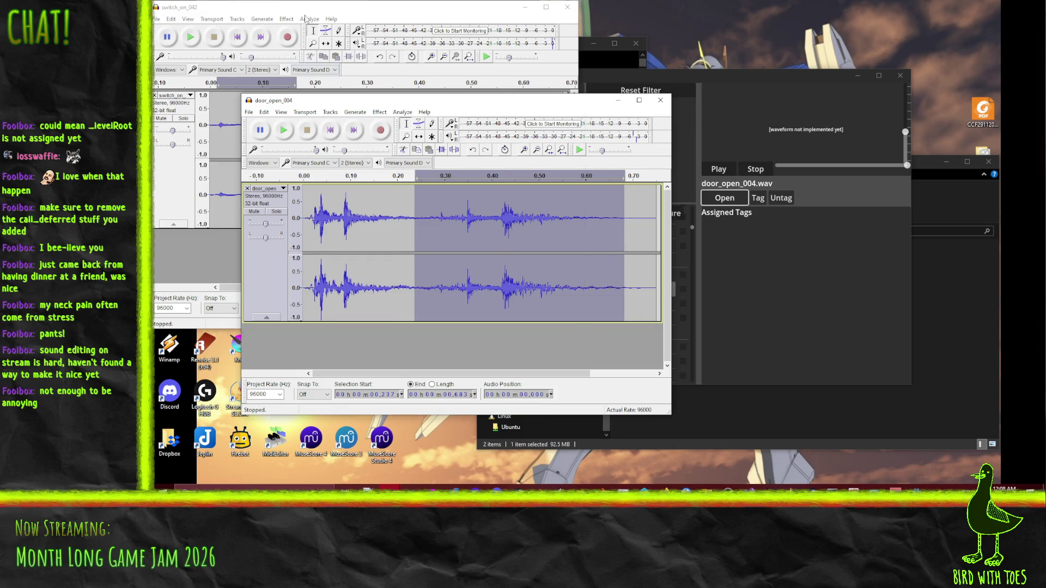
{"action": "left_click", "coordinate": [305, 18]}
{"action": "left_click", "coordinate": [188, 43]}
{"action": "left_click", "coordinate": [188, 44]}
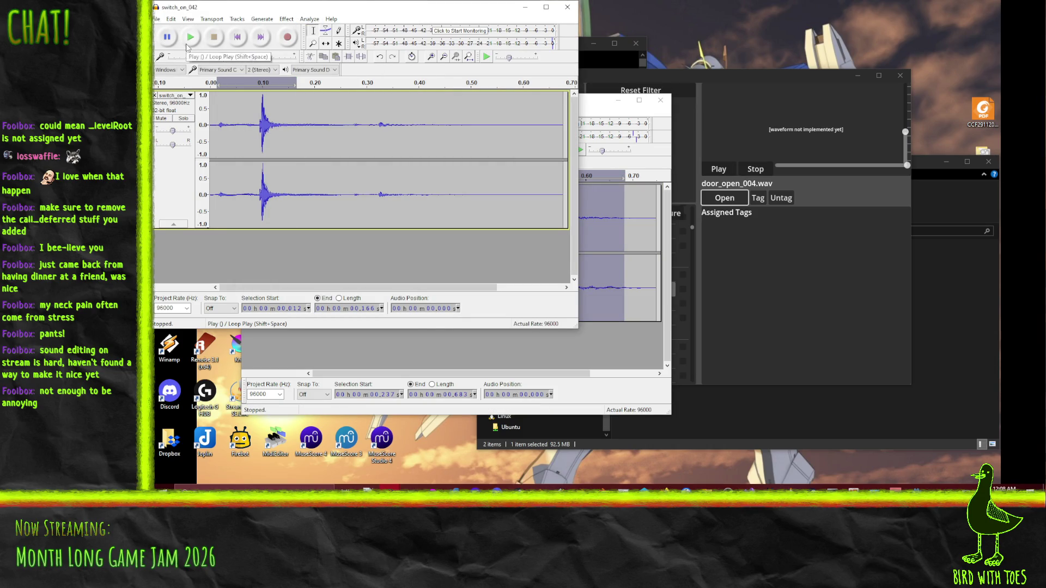
Step: Audition door_open_004's opening 0.22 s and its 0.249–0.717 s span, then clear the selection
{"action": "left_click_drag", "start_coordinate": [586, 111], "coordinate": [657, 136]}
{"action": "left_click", "coordinate": [354, 159]}
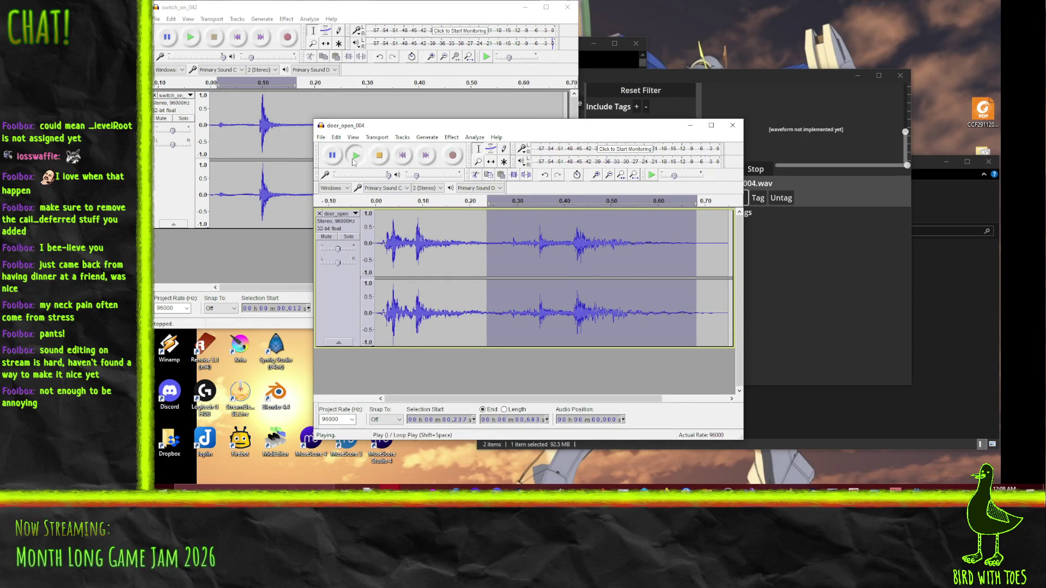
{"action": "key", "text": "ctrl+z"}
{"action": "left_click", "coordinate": [366, 158]}
{"action": "left_click_drag", "start_coordinate": [492, 247], "coordinate": [713, 265]}
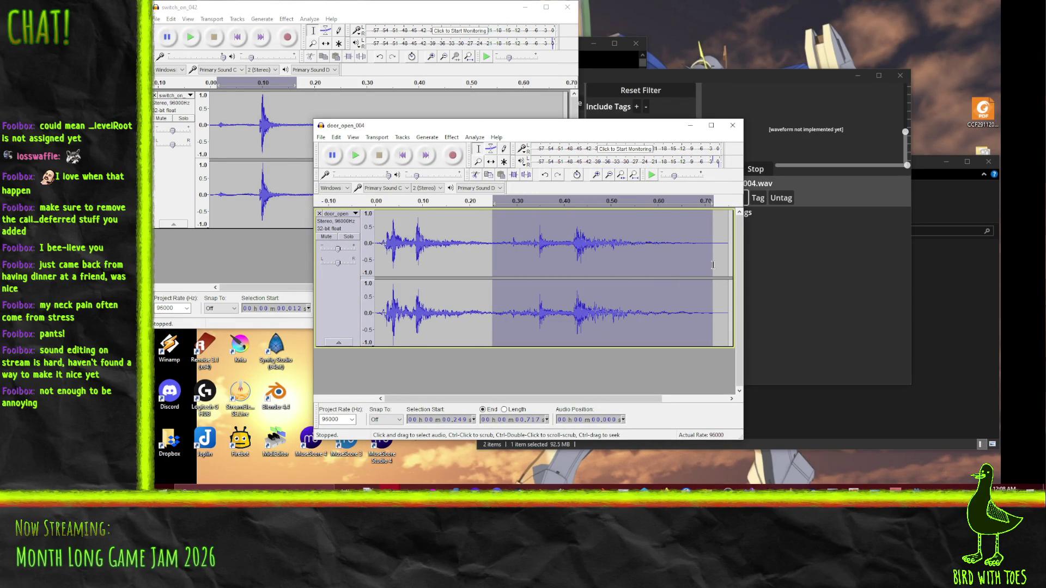
{"action": "key", "text": "ctrl+shift+a"}
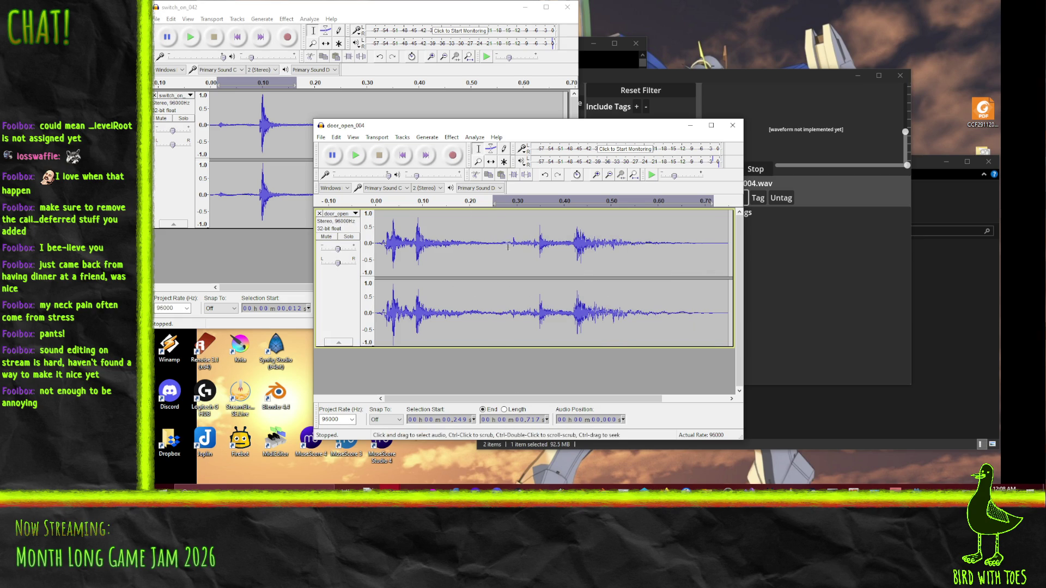
Step: Fade in 0.246–0.293 s, then export from there to the end as switch1
{"action": "left_click_drag", "start_coordinate": [491, 243], "coordinate": [512, 246]}
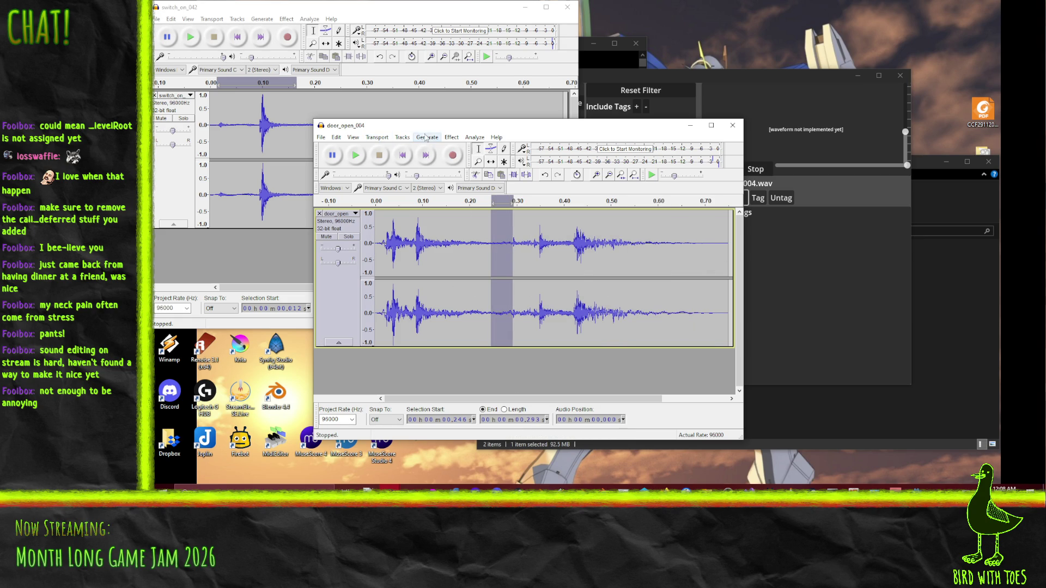
{"action": "left_click", "coordinate": [450, 139]}
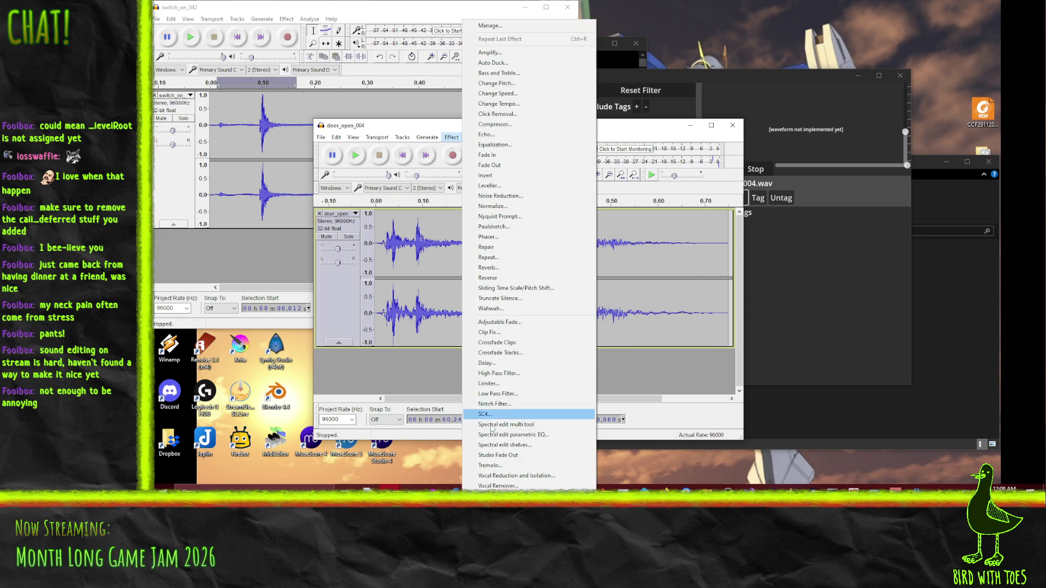
{"action": "left_click", "coordinate": [522, 156]}
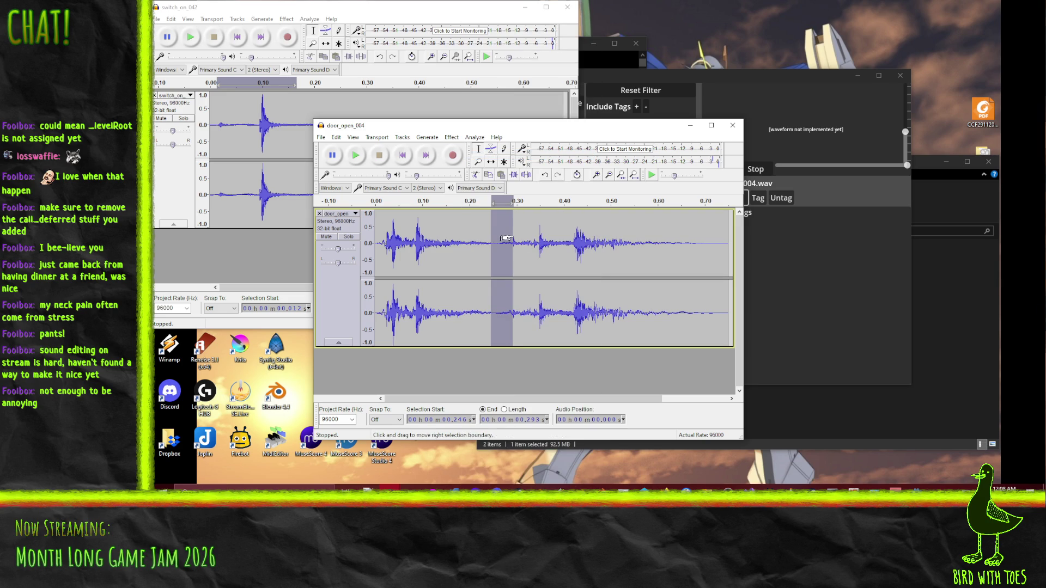
{"action": "left_click_drag", "start_coordinate": [510, 233], "coordinate": [719, 235]}
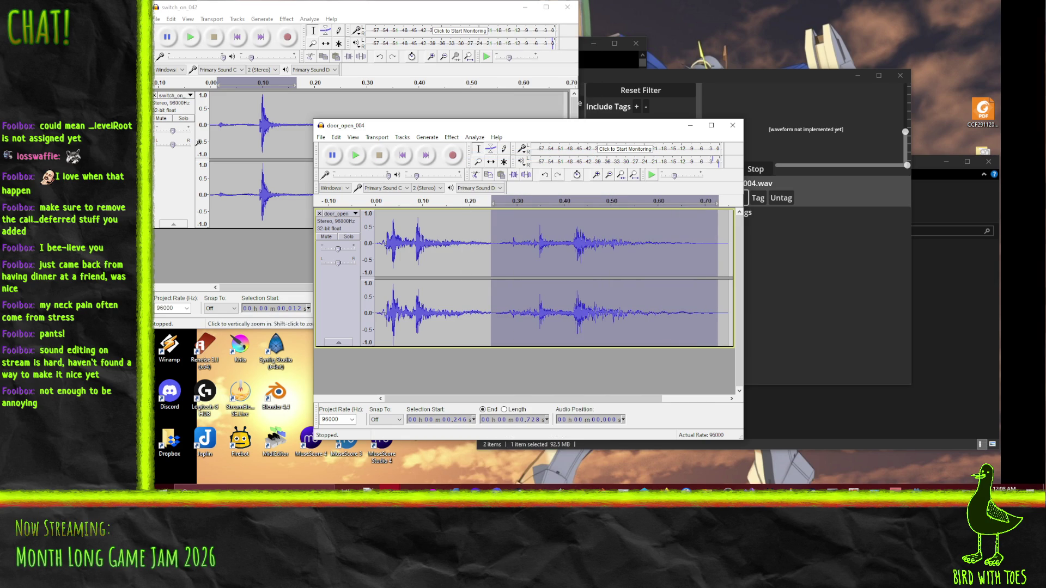
{"action": "left_click", "coordinate": [321, 138]}
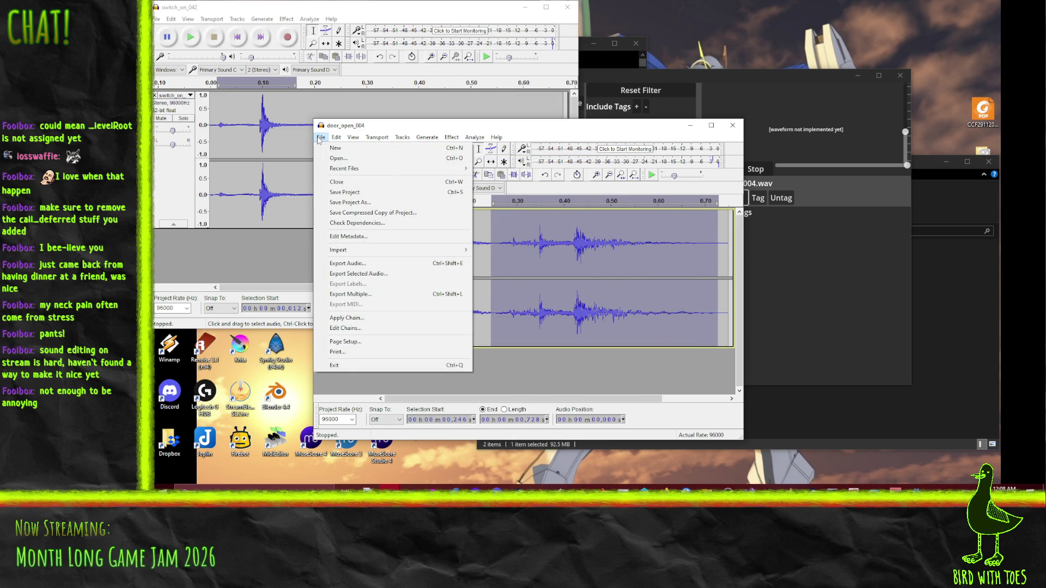
{"action": "left_click", "coordinate": [360, 273]}
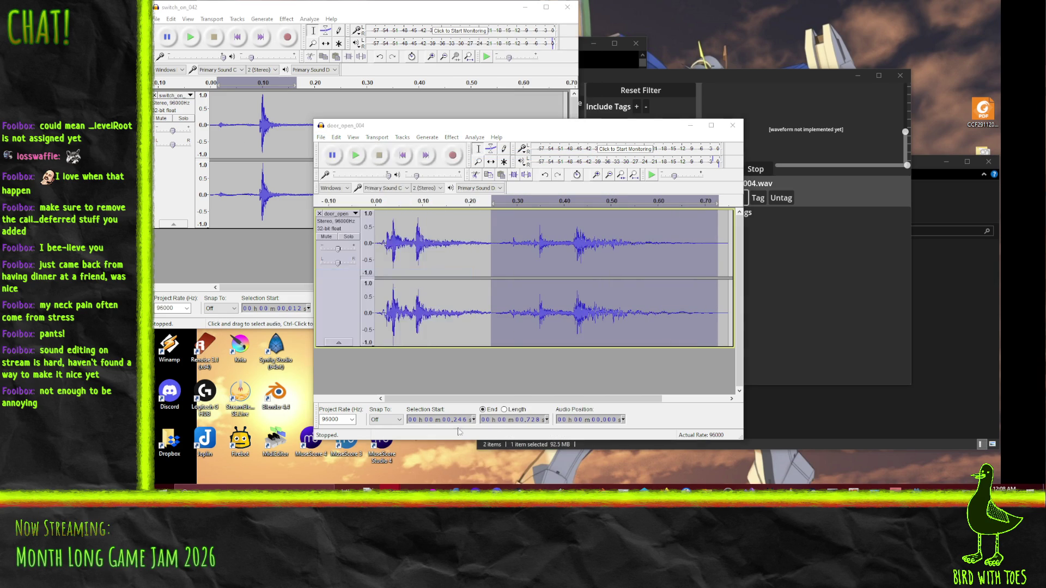
{"action": "type", "text": "switch1"}
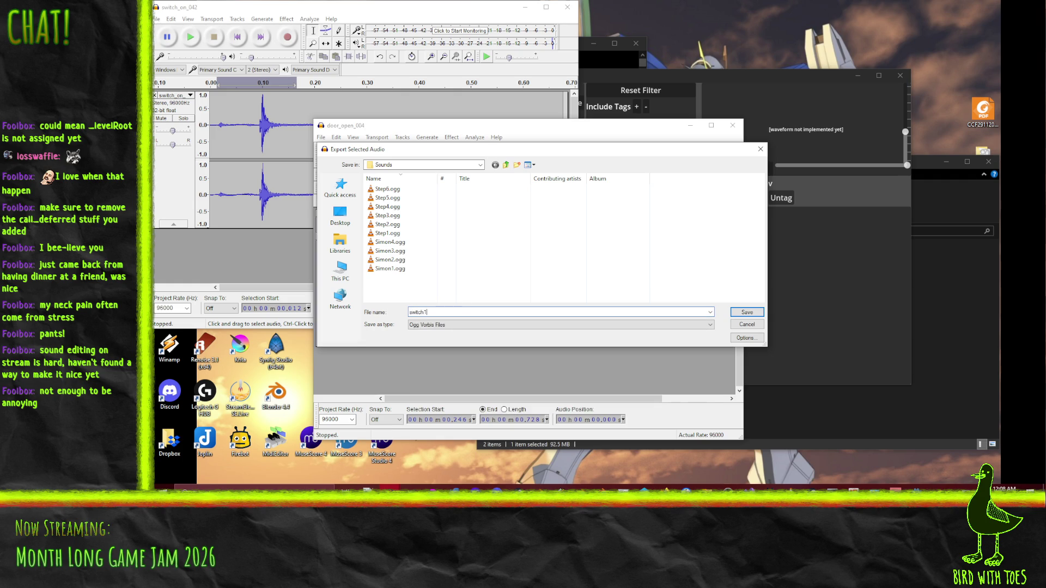
{"action": "key", "text": "Return"}
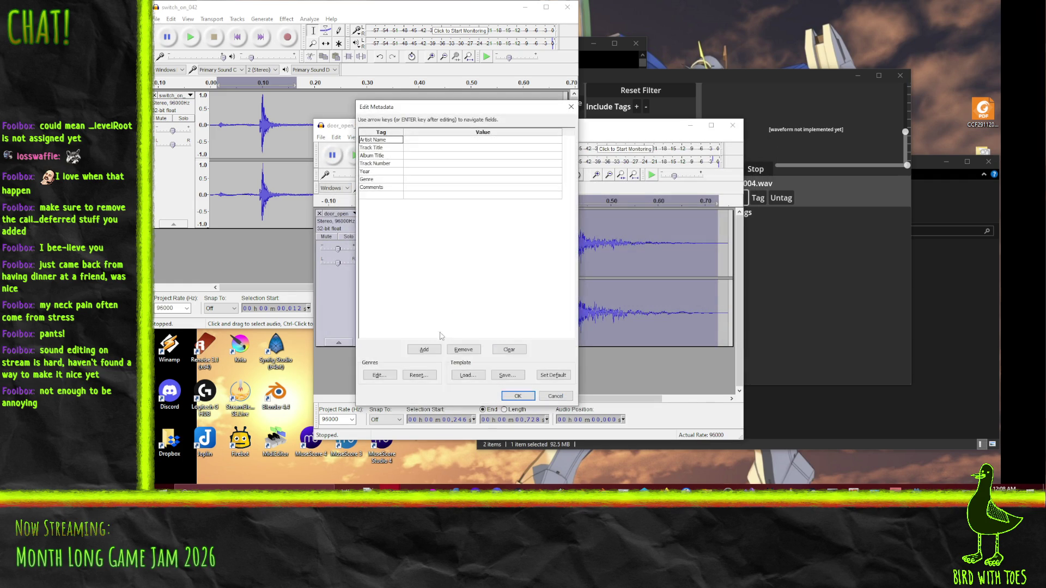
{"action": "left_click", "coordinate": [517, 396]}
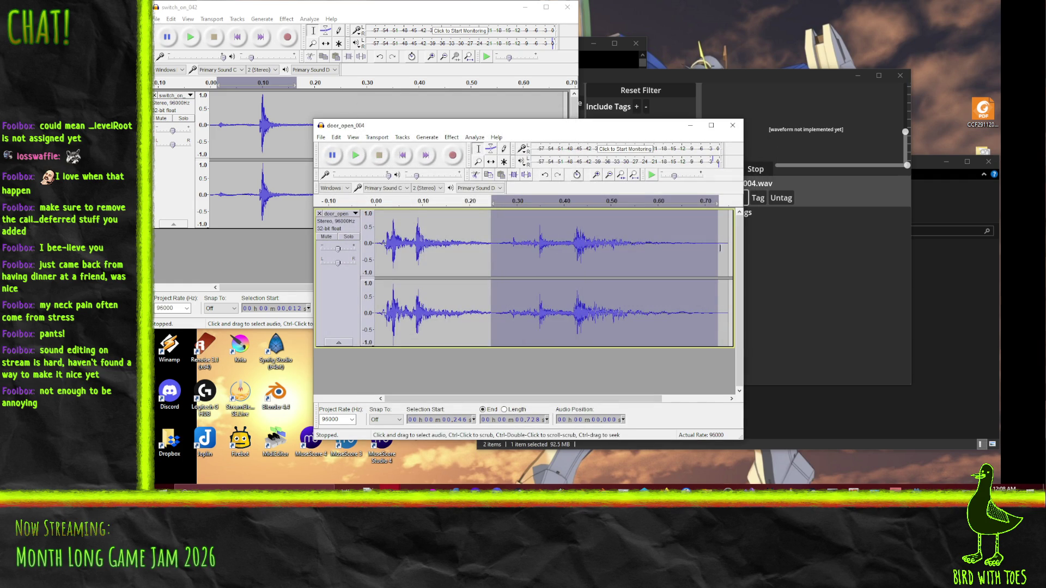
Step: Fade out the audio up to 0.246 s, export over switch1.ogg and play the result
{"action": "mouse_move", "coordinate": [376, 245]}
{"action": "left_mouse_down"}
{"action": "mouse_move", "coordinate": [490, 243]}
{"action": "mouse_move", "coordinate": [441, 245]}
{"action": "left_mouse_up"}
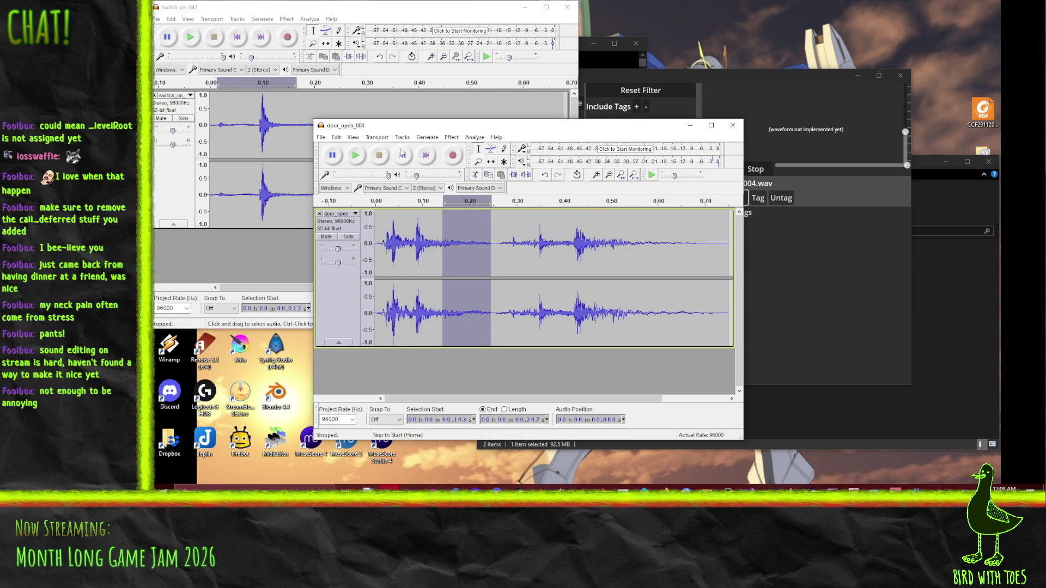
{"action": "left_click", "coordinate": [452, 138]}
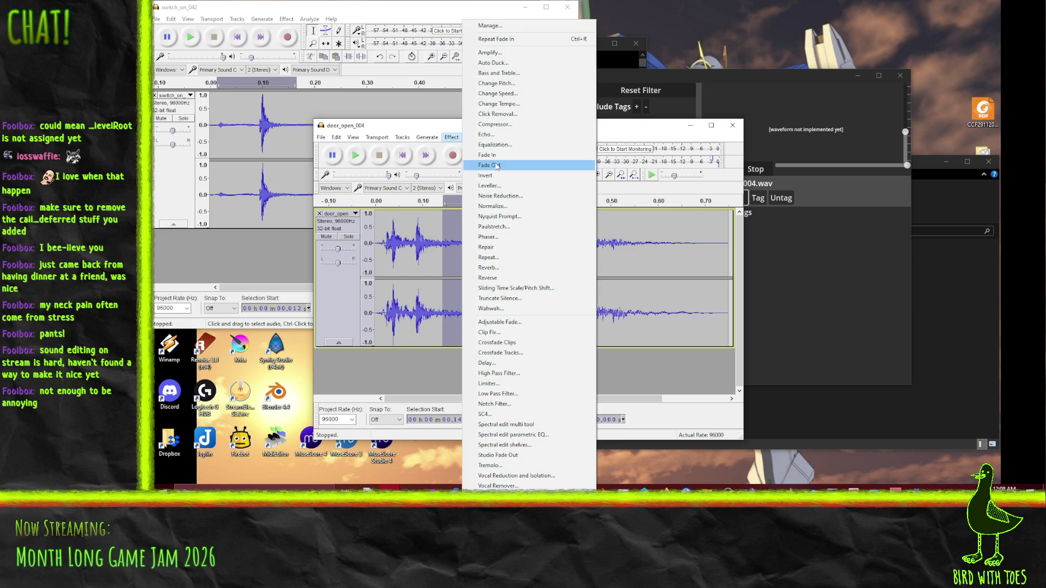
{"action": "left_click", "coordinate": [487, 165]}
{"action": "mouse_move", "coordinate": [449, 260]}
{"action": "left_mouse_down"}
{"action": "mouse_move", "coordinate": [433, 258]}
{"action": "mouse_move", "coordinate": [375, 158]}
{"action": "left_mouse_up"}
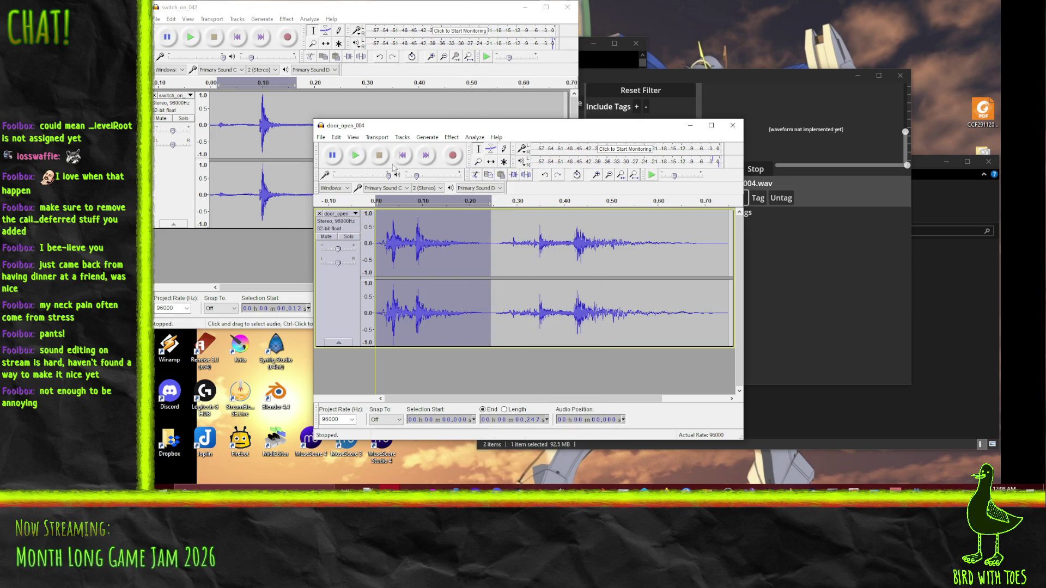
{"action": "left_click", "coordinate": [320, 138]}
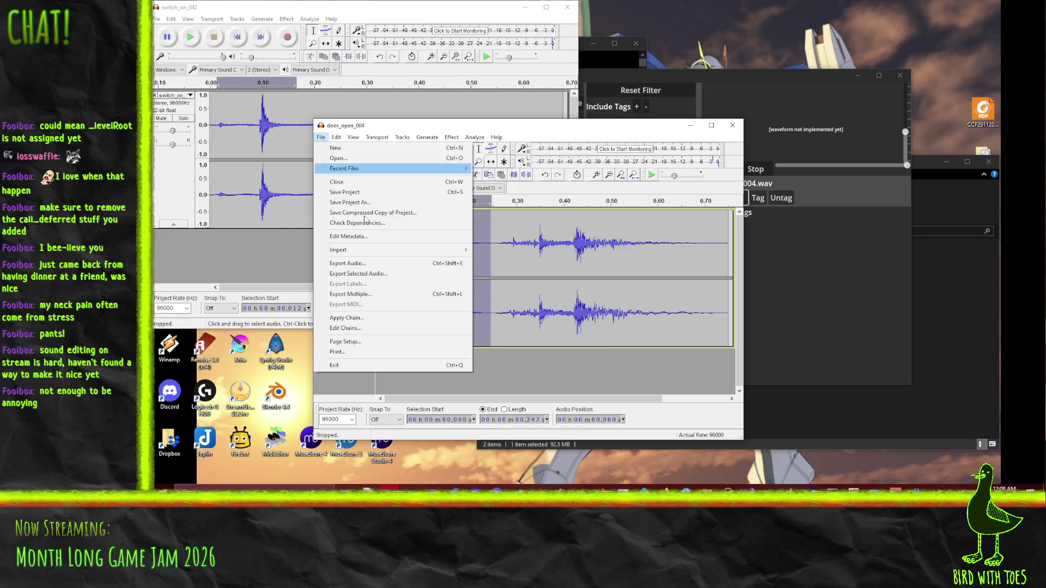
{"action": "left_click", "coordinate": [376, 263]}
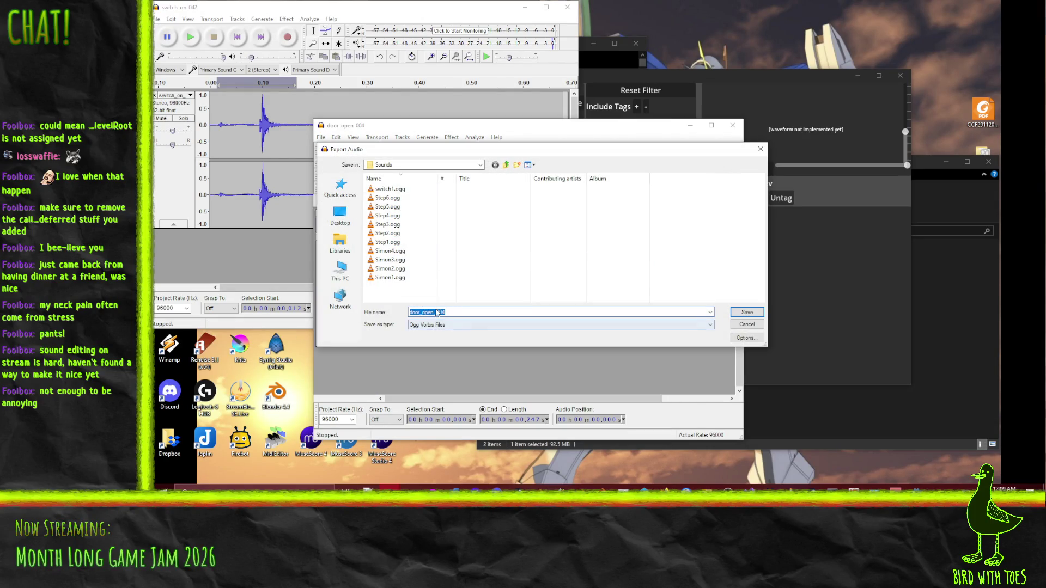
{"action": "left_click", "coordinate": [389, 189]}
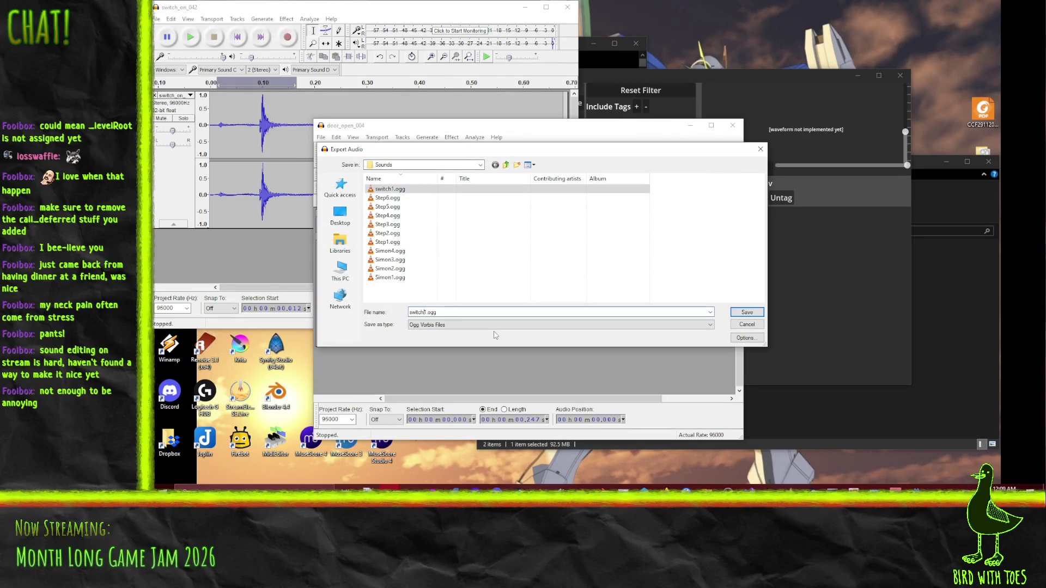
{"action": "key", "text": "Return"}
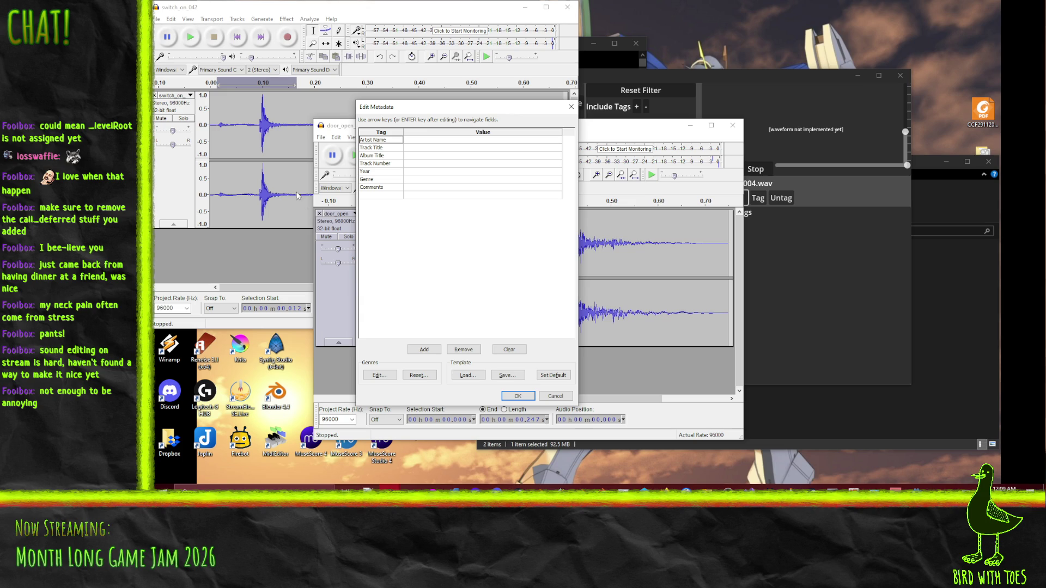
{"action": "left_click", "coordinate": [513, 397]}
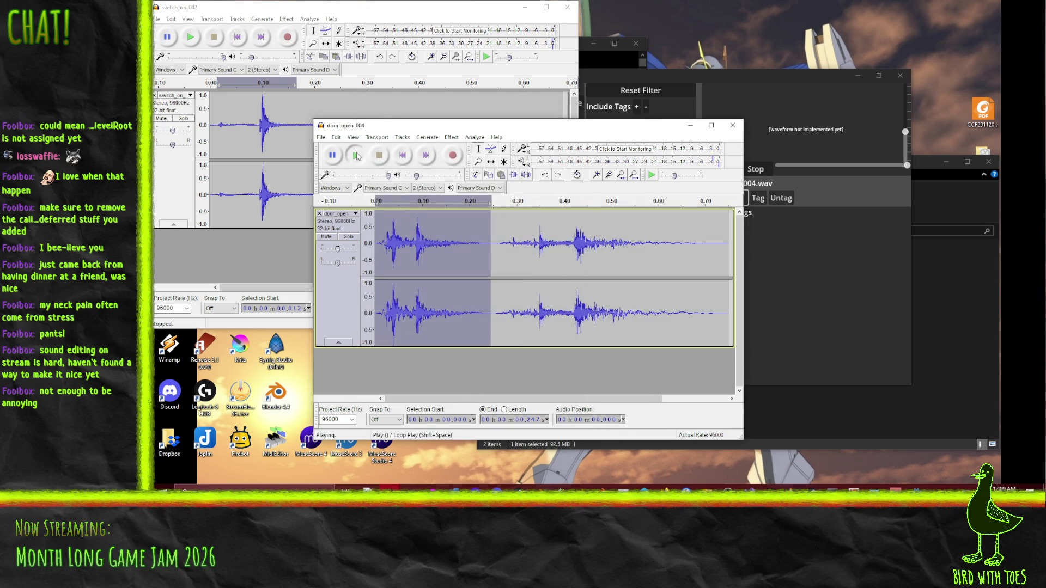
{"action": "left_click", "coordinate": [356, 155]}
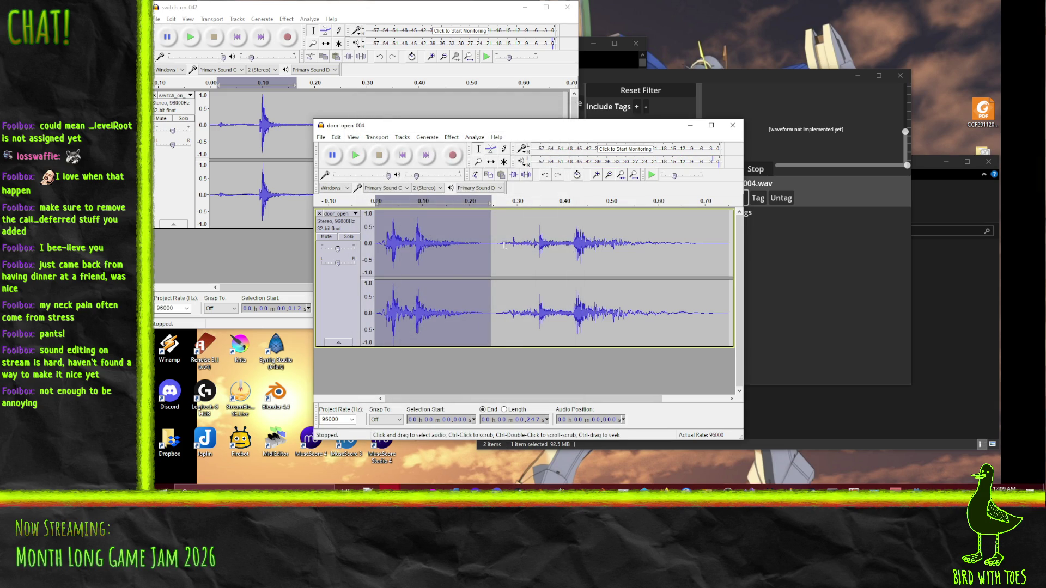
{"action": "left_click", "coordinate": [362, 155]}
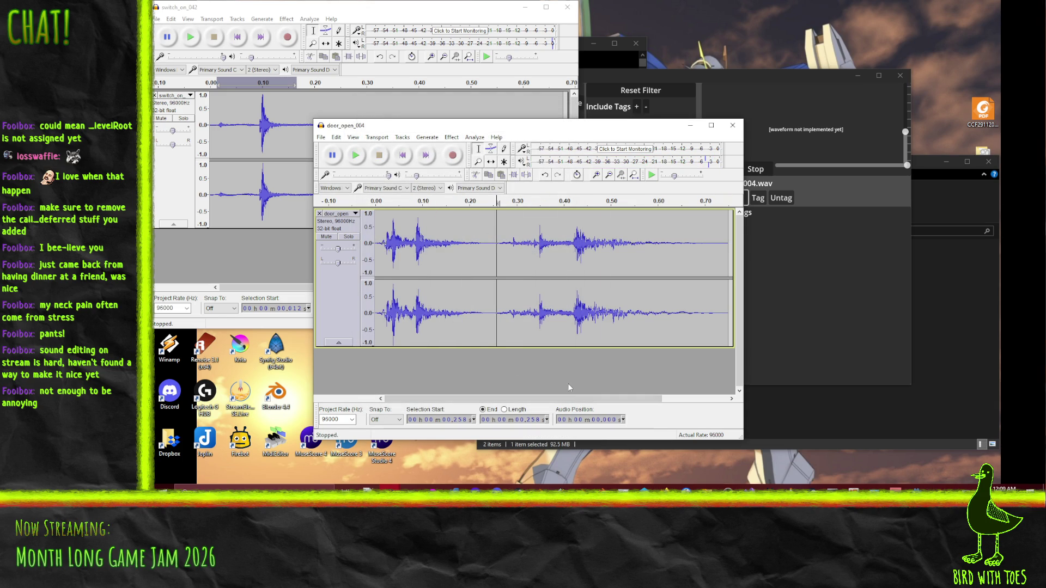
Step: Select and play switch_on_042 from 0.010 to 0.244 s
{"action": "left_click", "coordinate": [303, 117]}
{"action": "left_click", "coordinate": [333, 126]}
{"action": "left_click_drag", "start_coordinate": [216, 129], "coordinate": [338, 129]}
{"action": "left_click", "coordinate": [186, 44]}
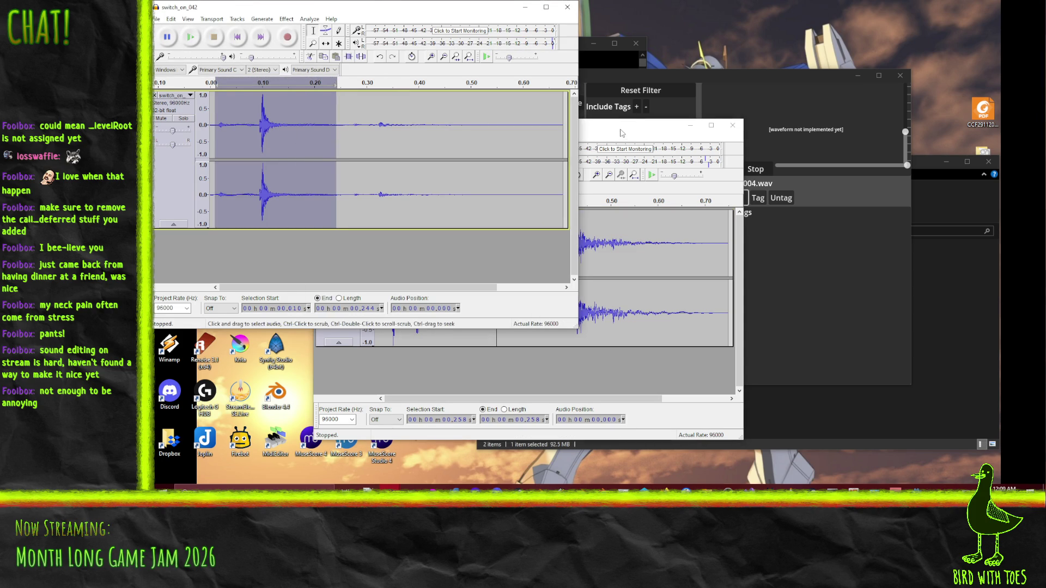
Step: Add a stereo track below door_open_004 and paste the switch clip into it
{"action": "left_click_drag", "start_coordinate": [616, 134], "coordinate": [709, 131]}
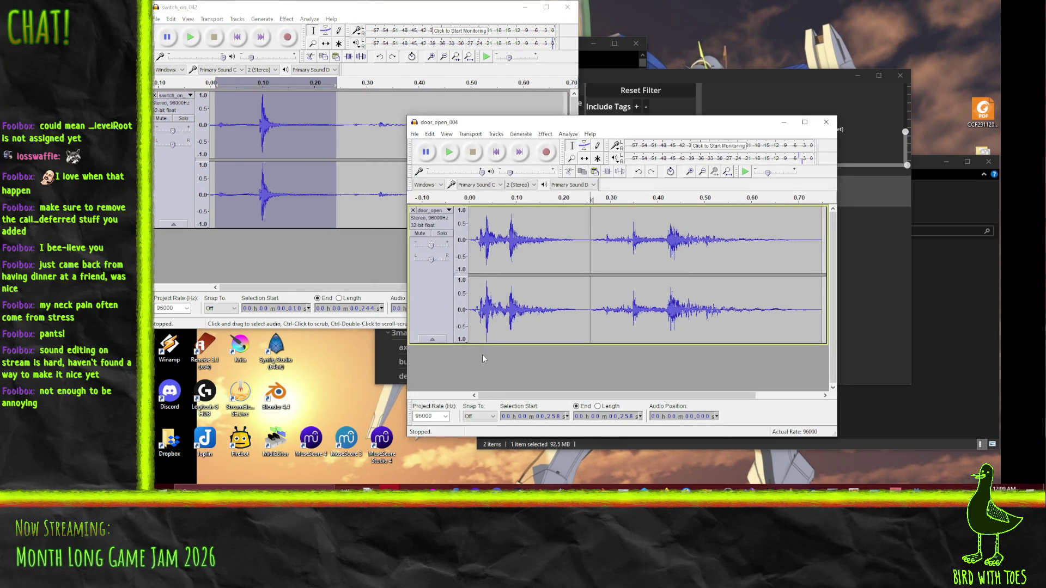
{"action": "left_click", "coordinate": [498, 136]}
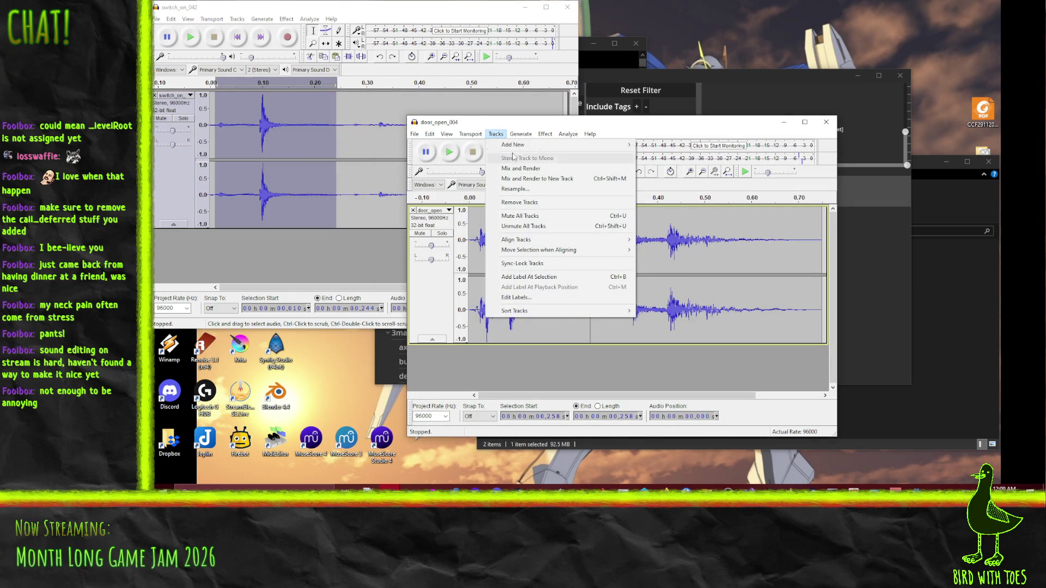
{"action": "mouse_move", "coordinate": [512, 144]}
{"action": "left_click", "coordinate": [662, 145]}
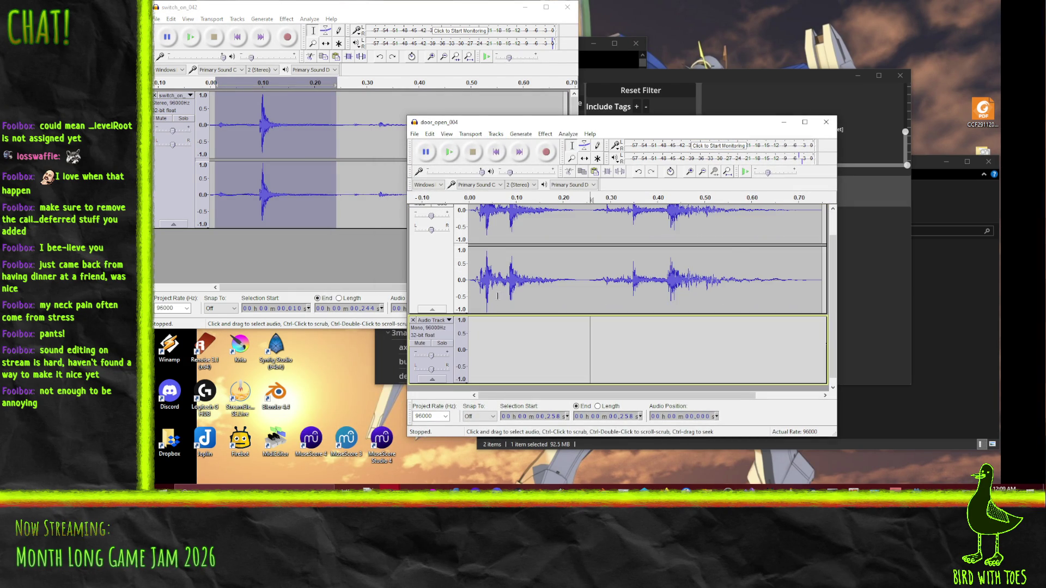
{"action": "key", "text": "ctrl+z"}
{"action": "left_click", "coordinate": [496, 134]}
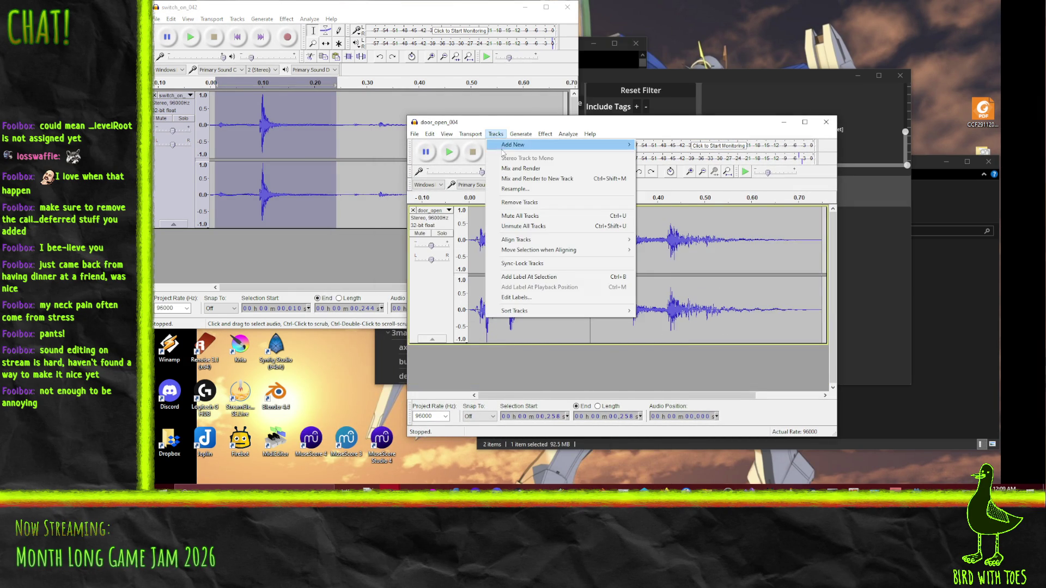
{"action": "mouse_move", "coordinate": [569, 145]}
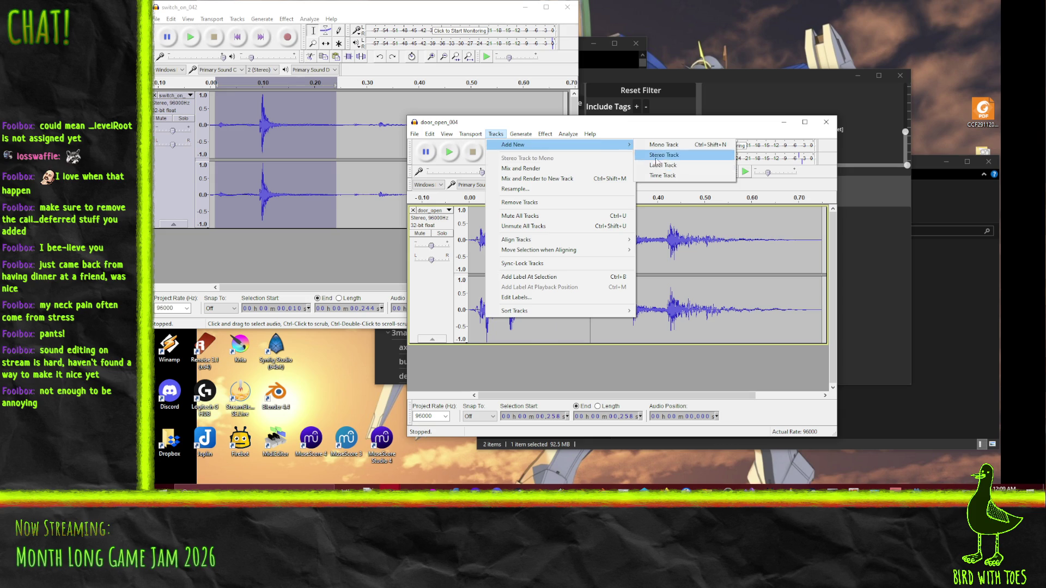
{"action": "left_click", "coordinate": [656, 155]}
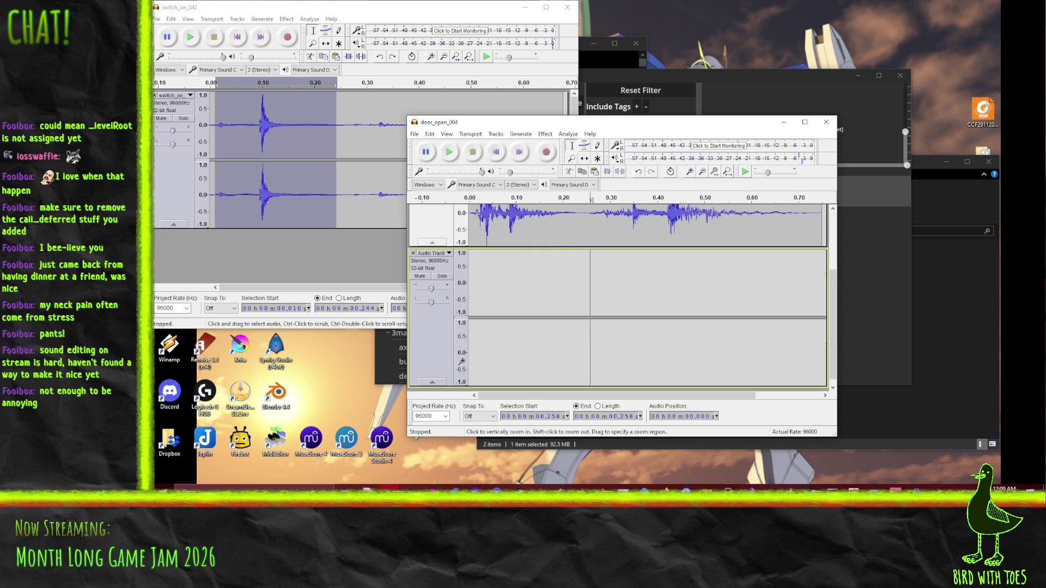
{"action": "left_click", "coordinate": [469, 279]}
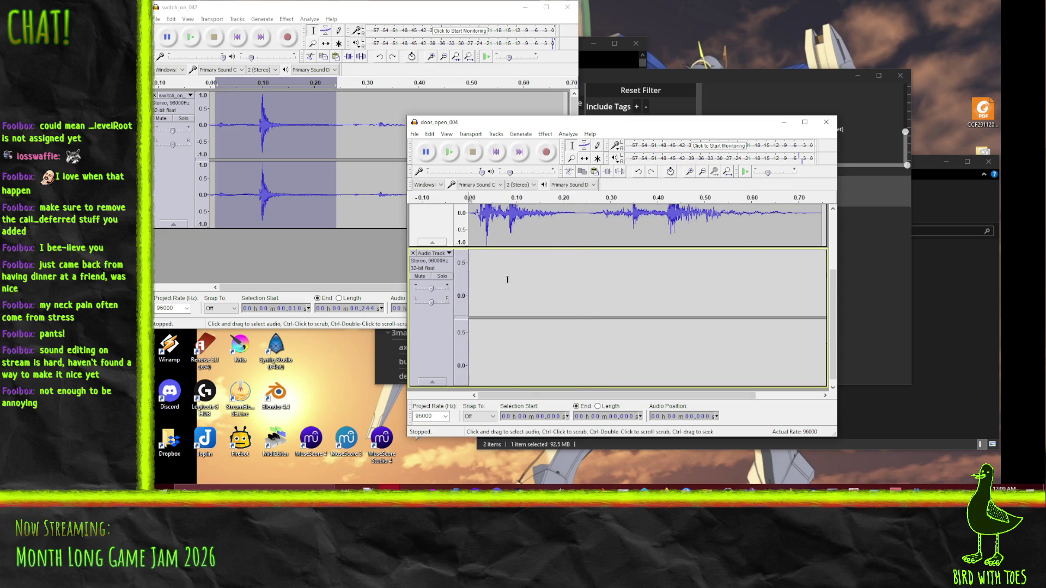
{"action": "key", "text": "ctrl+v"}
Step: Play door_open_004 from 0.004 to 0.687 s, then reset the cursor to 0.000 s
{"action": "scroll", "coordinate": [516, 276], "scroll_direction": "up", "scroll_amount": 3}
{"action": "left_click_drag", "start_coordinate": [470, 233], "coordinate": [791, 234]}
{"action": "key", "text": "space"}
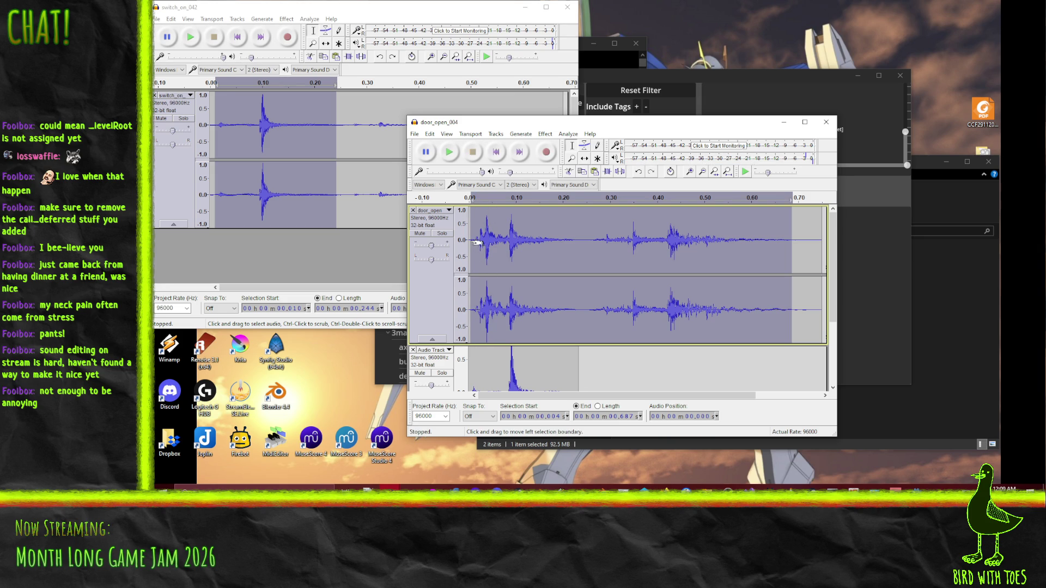
{"action": "left_click", "coordinate": [472, 240]}
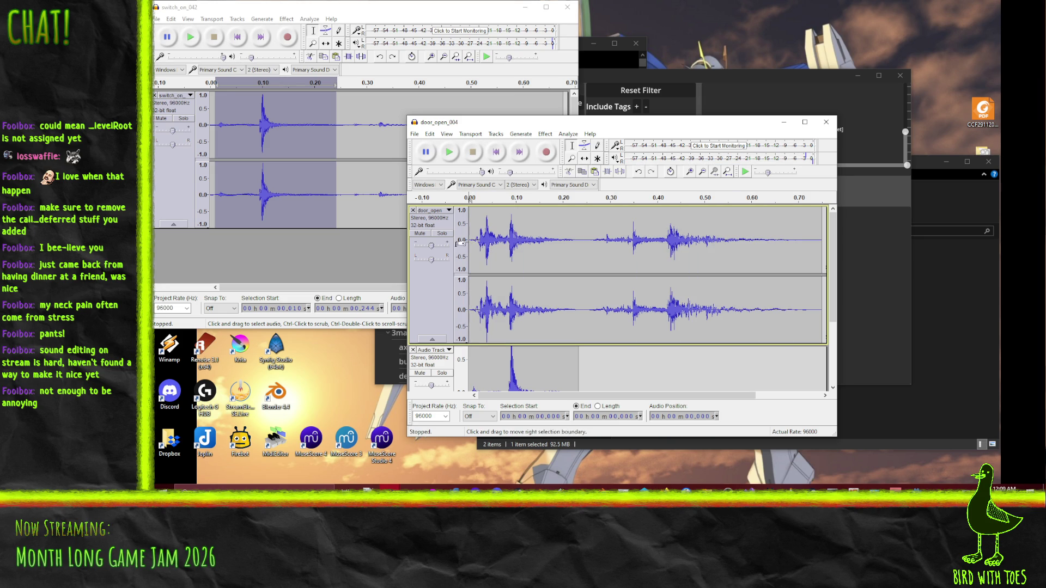
Step: Insert 0.2 seconds of silence at the start of door_open_004
{"action": "left_click", "coordinate": [495, 138]}
{"action": "mouse_move", "coordinate": [521, 134]}
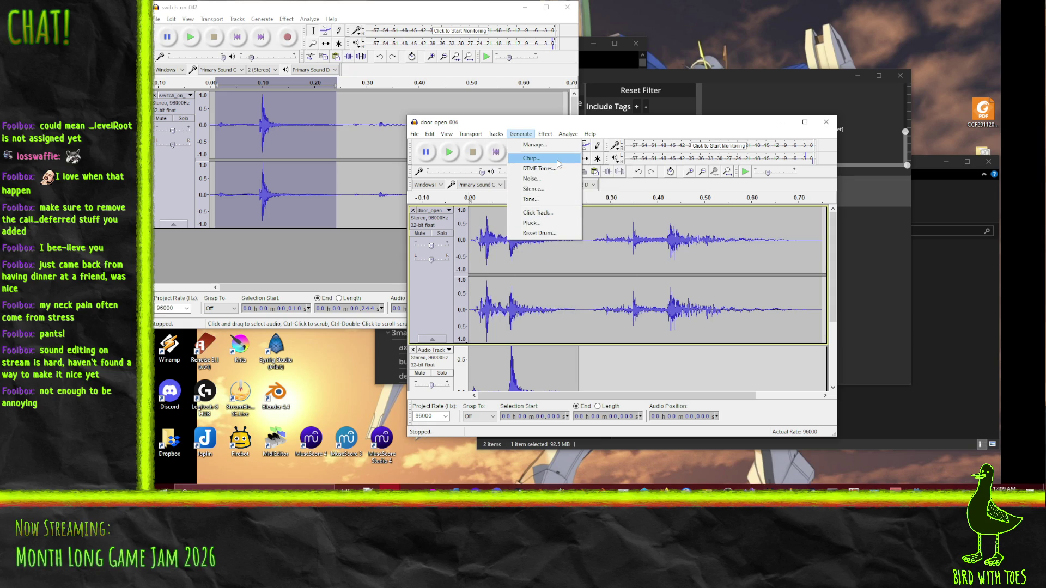
{"action": "left_click", "coordinate": [552, 189]}
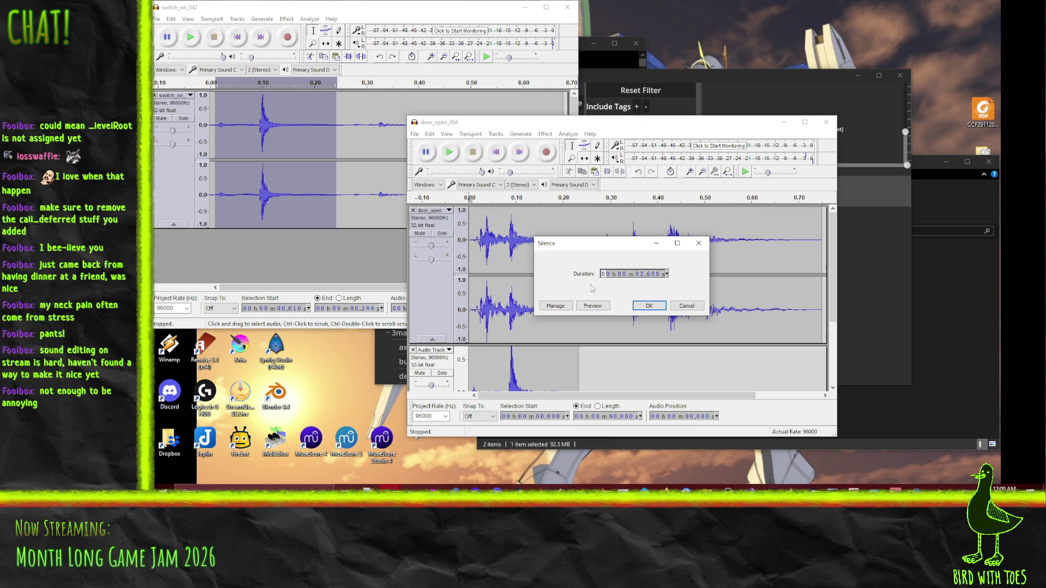
{"action": "left_click", "coordinate": [643, 274]}
{"action": "left_click", "coordinate": [653, 275]}
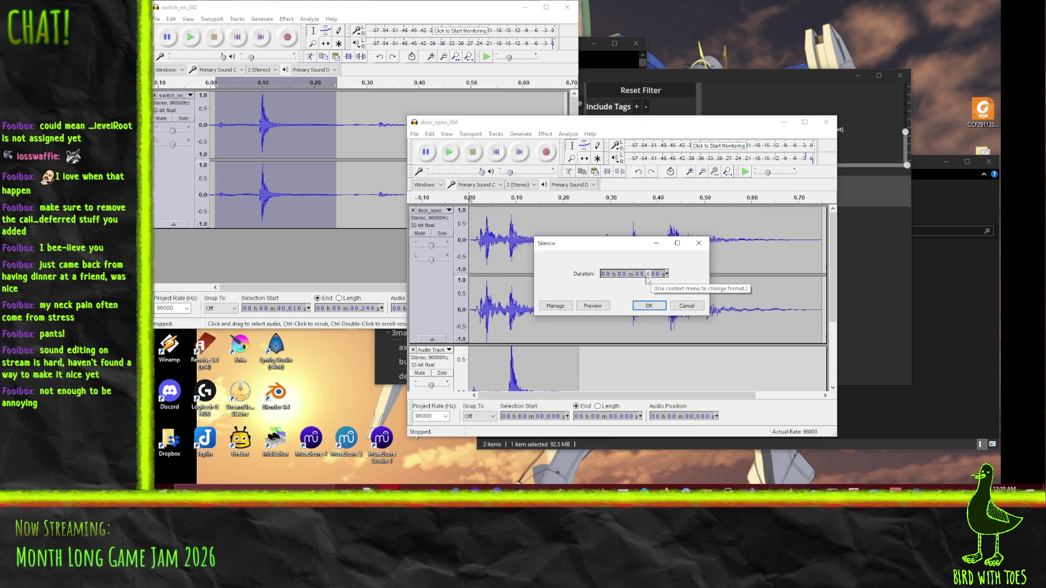
{"action": "left_click", "coordinate": [649, 306]}
Step: Play back the silence-padded door sound from its start
{"action": "left_click", "coordinate": [449, 156]}
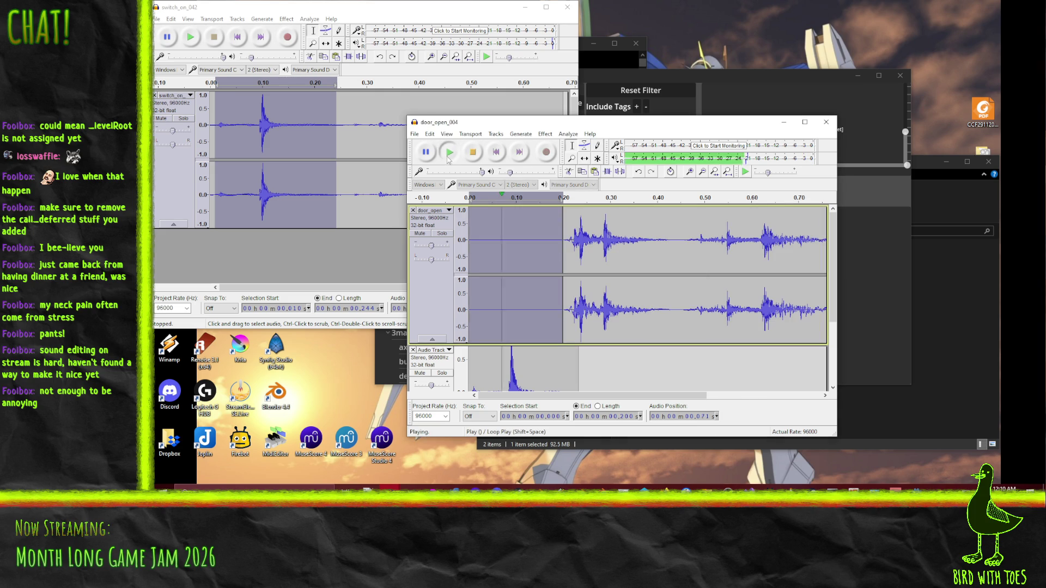
{"action": "left_click", "coordinate": [470, 274]}
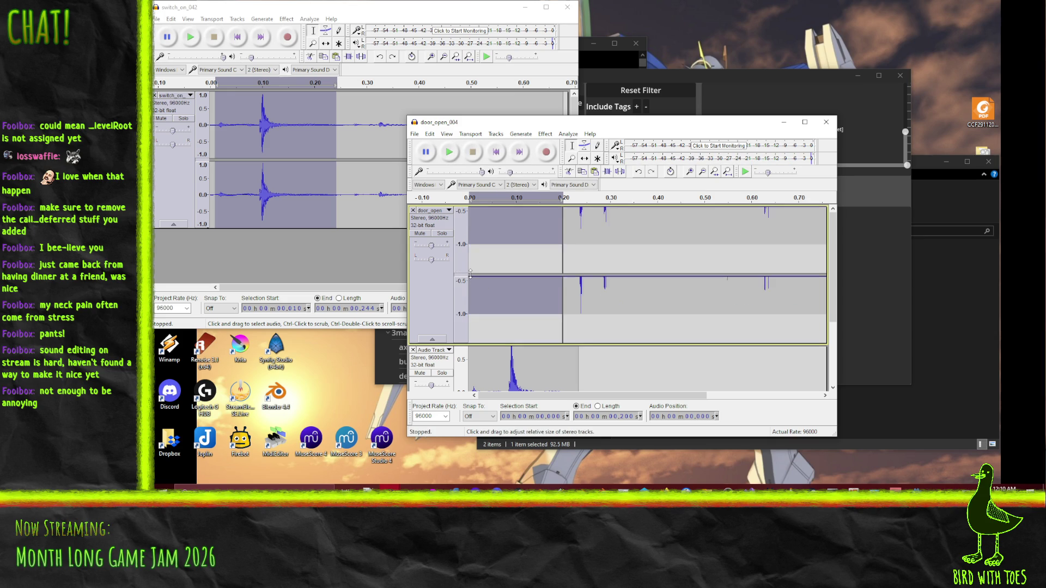
{"action": "left_click", "coordinate": [472, 270]}
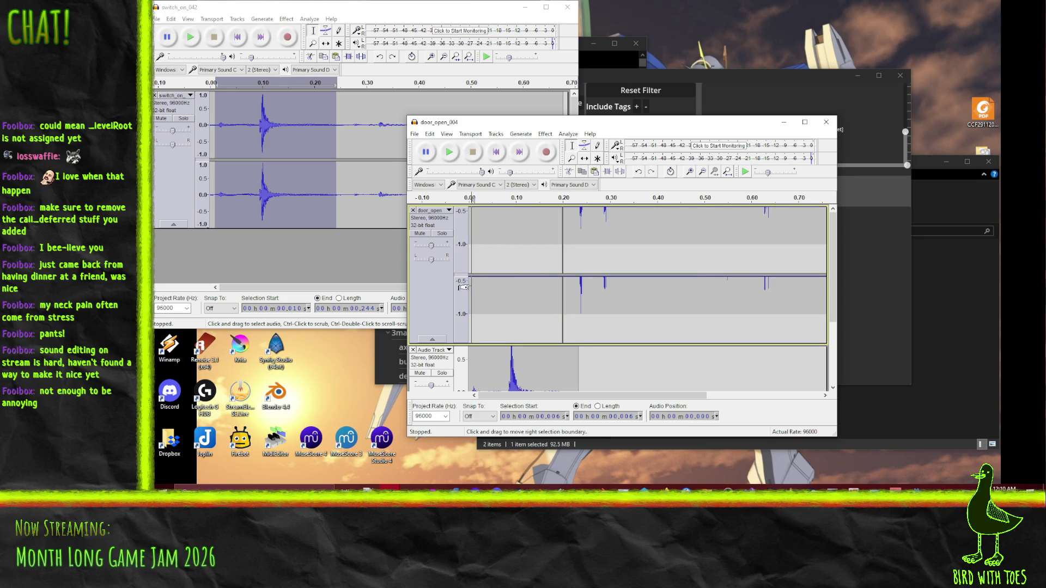
{"action": "left_click", "coordinate": [458, 237], "text": "shift"}
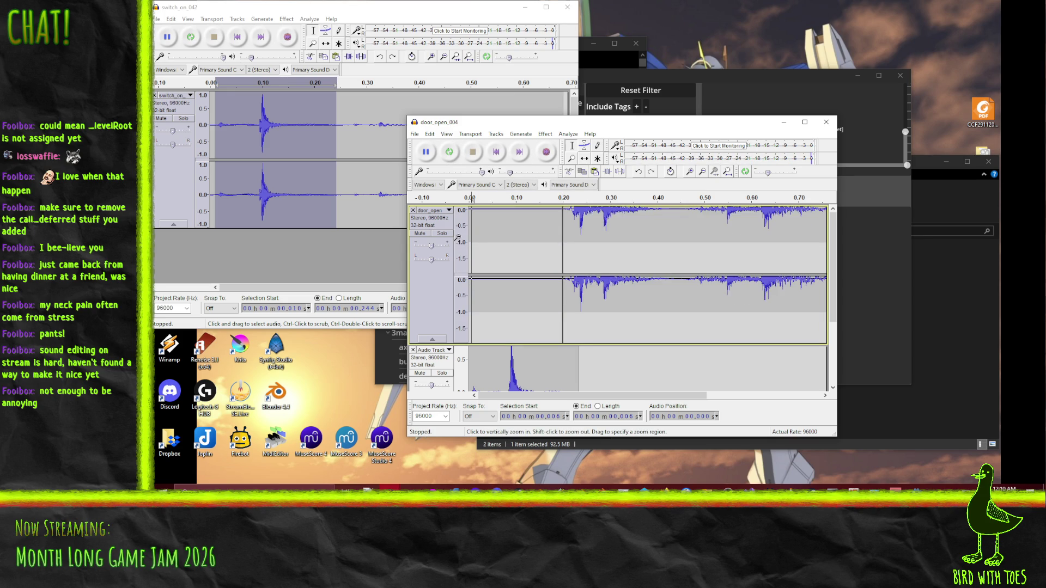
{"action": "left_click", "coordinate": [449, 151]}
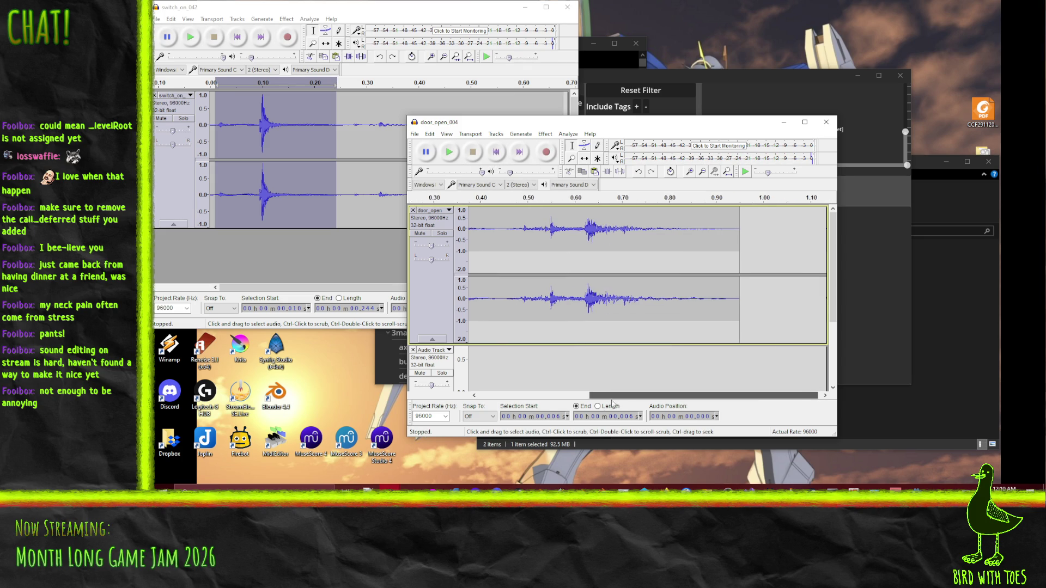
Step: Select and play the first 0.434 seconds across all tracks
{"action": "scroll", "coordinate": [461, 401], "scroll_direction": "left", "scroll_amount": 5}
{"action": "mouse_move", "coordinate": [673, 294]}
{"action": "left_mouse_down"}
{"action": "mouse_move", "coordinate": [458, 304]}
{"action": "mouse_move", "coordinate": [433, 422]}
{"action": "left_mouse_up"}
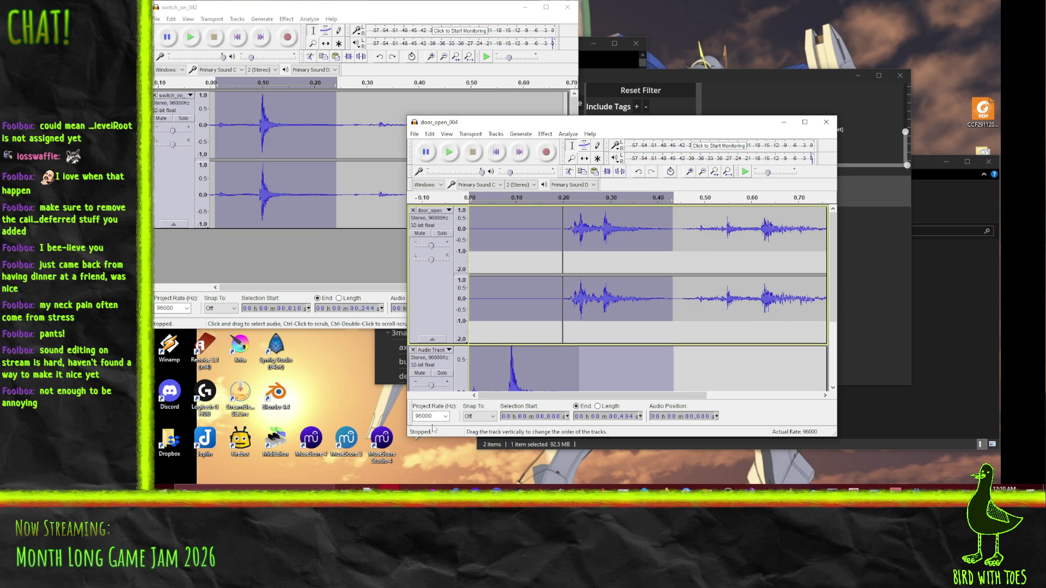
{"action": "left_click", "coordinate": [450, 153]}
{"action": "left_click", "coordinate": [450, 153]}
{"action": "left_click", "coordinate": [414, 134]}
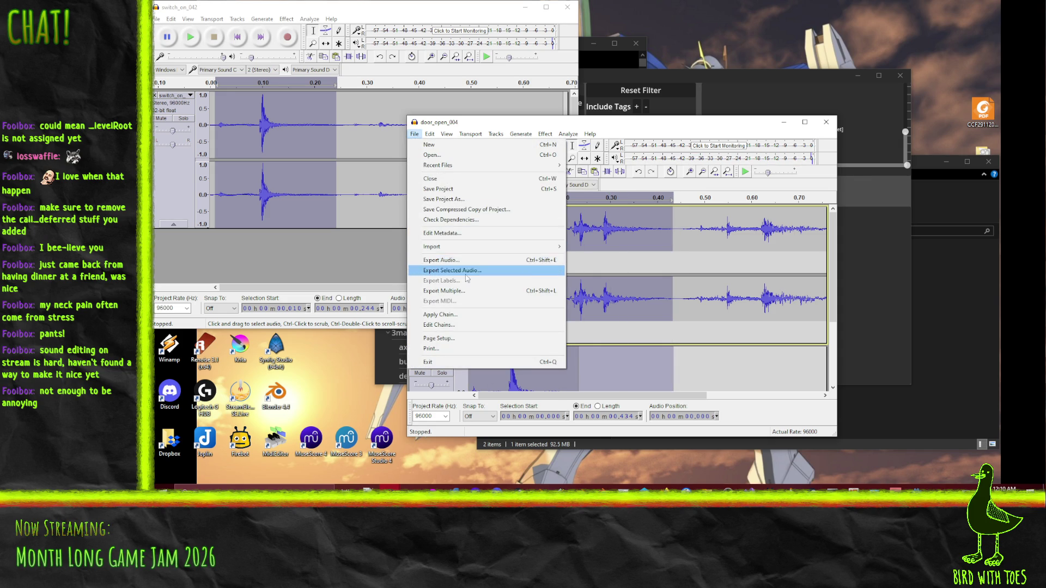
Step: Export the selected door audio over the existing switch2.ogg, accepting mixdown and metadata
{"action": "left_click", "coordinate": [467, 271]}
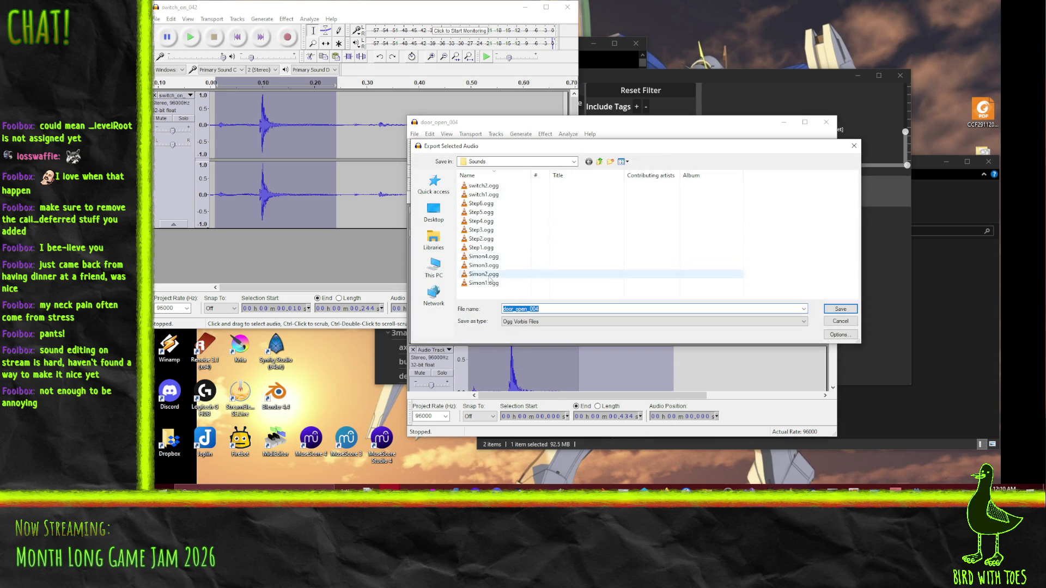
{"action": "double_click", "coordinate": [483, 186]}
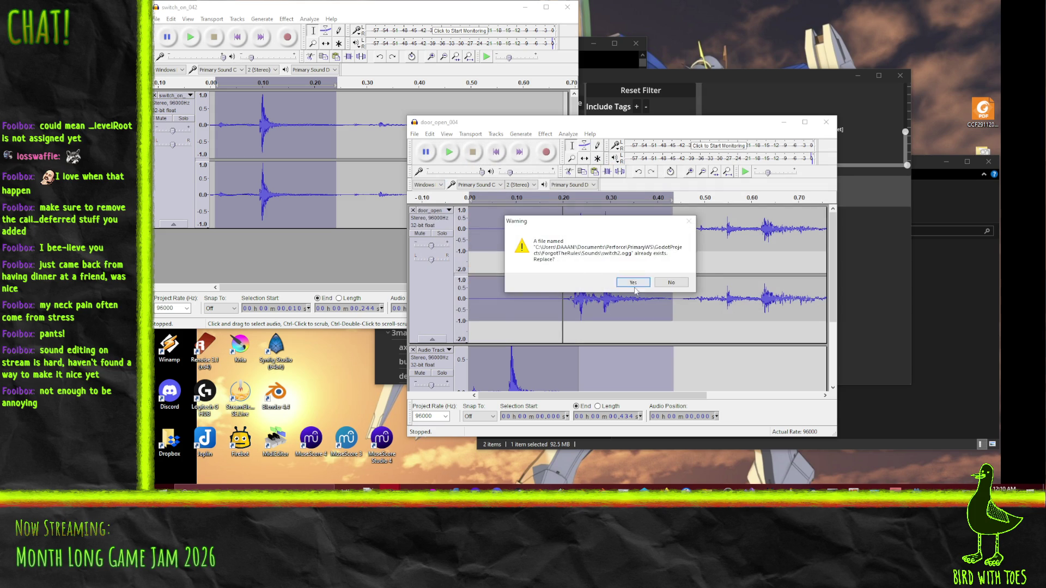
{"action": "left_click", "coordinate": [633, 283]}
{"action": "left_click", "coordinate": [653, 299]}
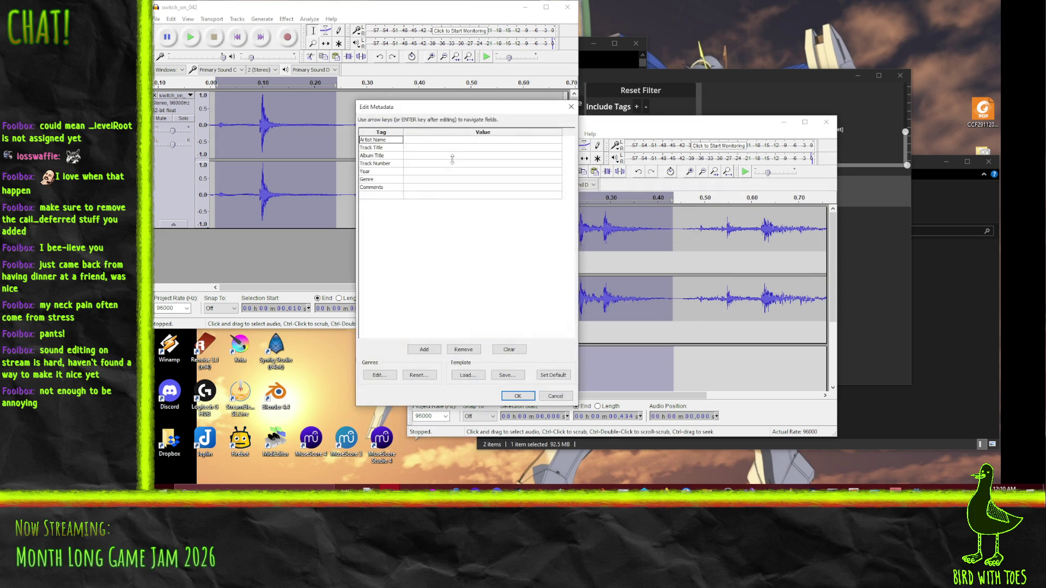
{"action": "left_click", "coordinate": [522, 396]}
Step: Replay the exported portion, then play the rest of the door sound from 0.443 s
{"action": "left_click", "coordinate": [448, 155]}
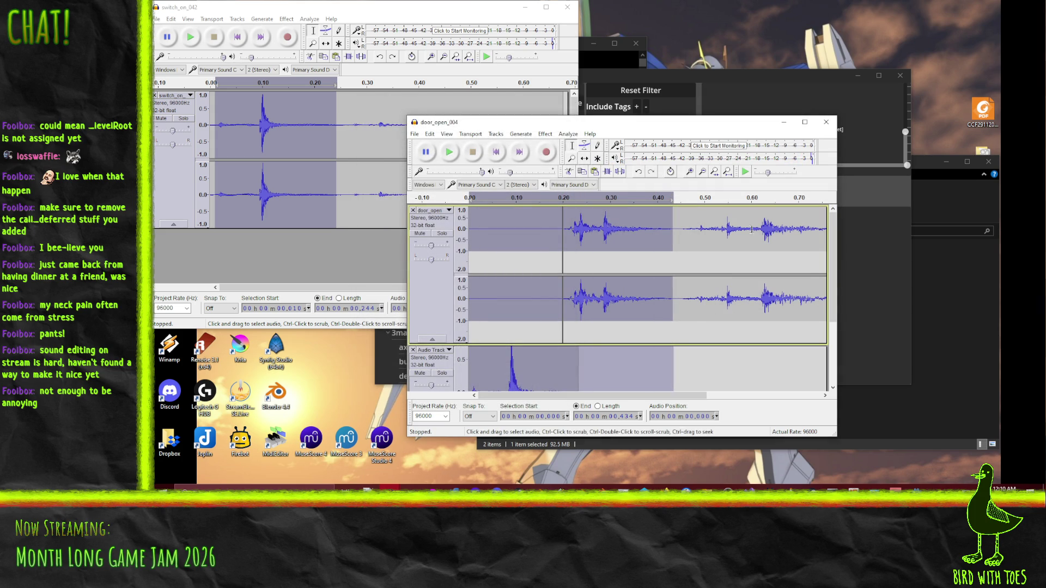
{"action": "left_click", "coordinate": [681, 234]}
{"action": "left_click", "coordinate": [460, 160]}
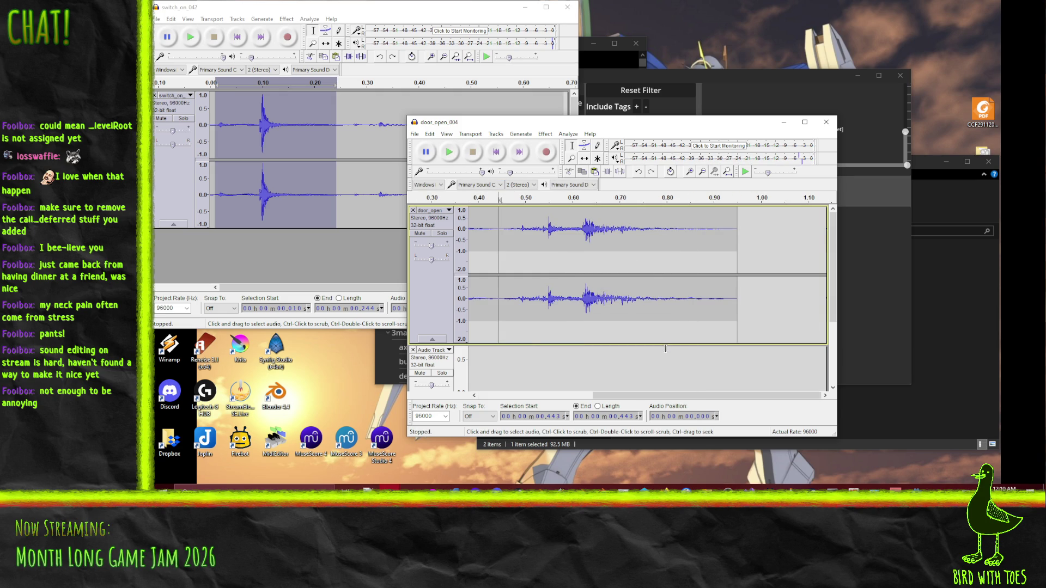
Step: Close door_open_004 and the remaining project without saving changes
{"action": "left_click", "coordinate": [831, 122]}
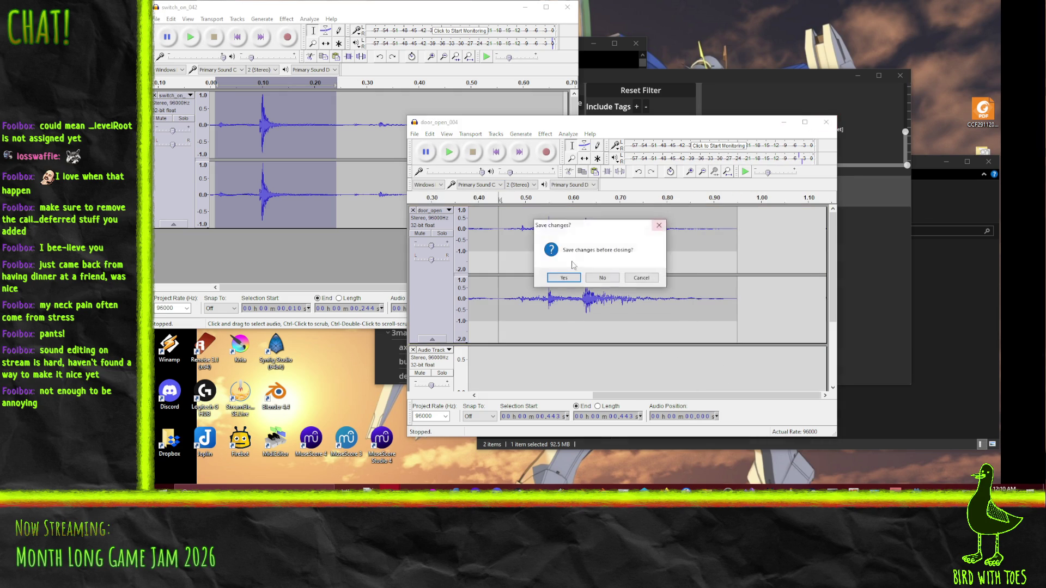
{"action": "left_click", "coordinate": [602, 277]}
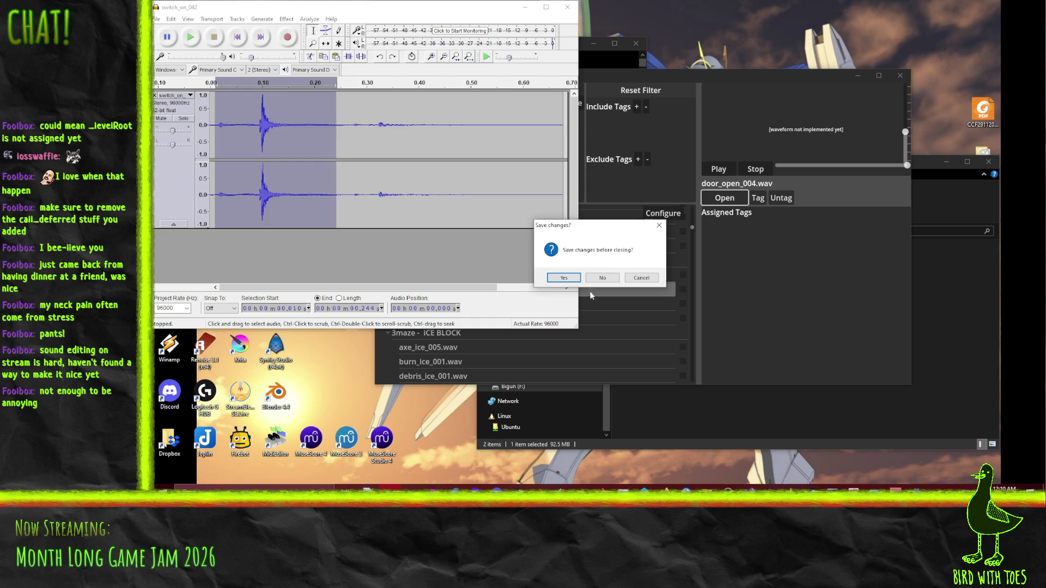
{"action": "left_click", "coordinate": [599, 277]}
Step: Preview axe_ice_005, saw_ice_003 and kitchen_roomtone_with_refrigerator_002, stopping each
{"action": "scroll", "coordinate": [471, 303], "scroll_direction": "down", "scroll_amount": 2}
{"action": "scroll", "coordinate": [471, 303], "scroll_direction": "down", "scroll_amount": 1}
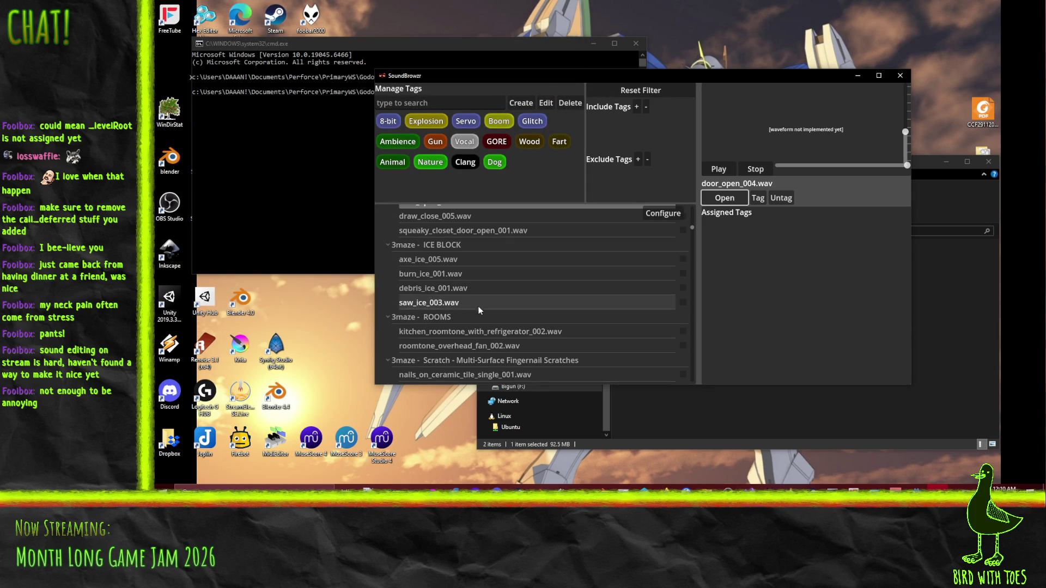
{"action": "left_click", "coordinate": [477, 262]}
{"action": "left_click", "coordinate": [484, 303]}
{"action": "scroll", "coordinate": [496, 305], "scroll_direction": "down", "scroll_amount": 4}
{"action": "left_click", "coordinate": [747, 171]}
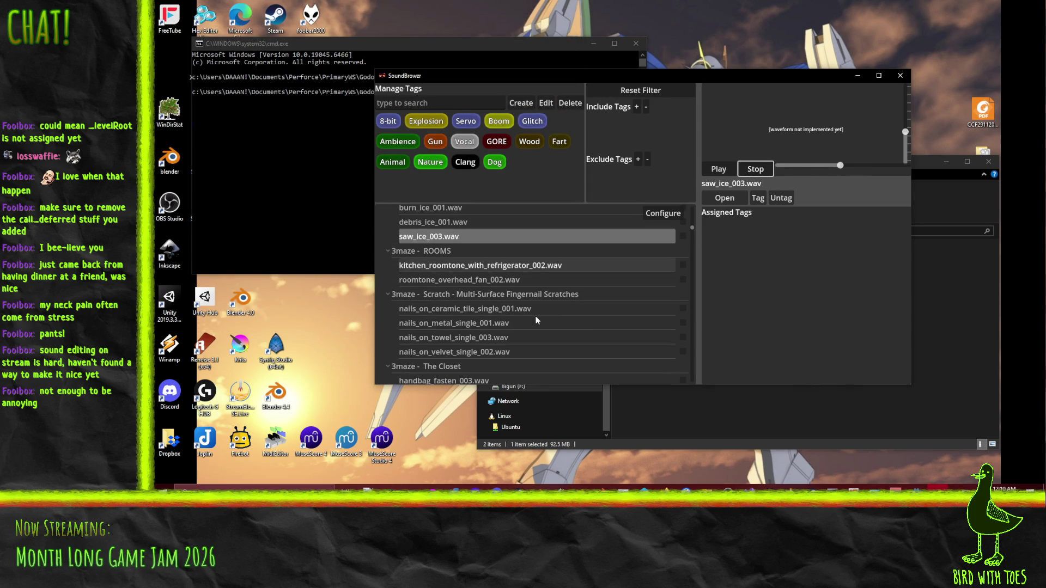
{"action": "key", "text": "Down"}
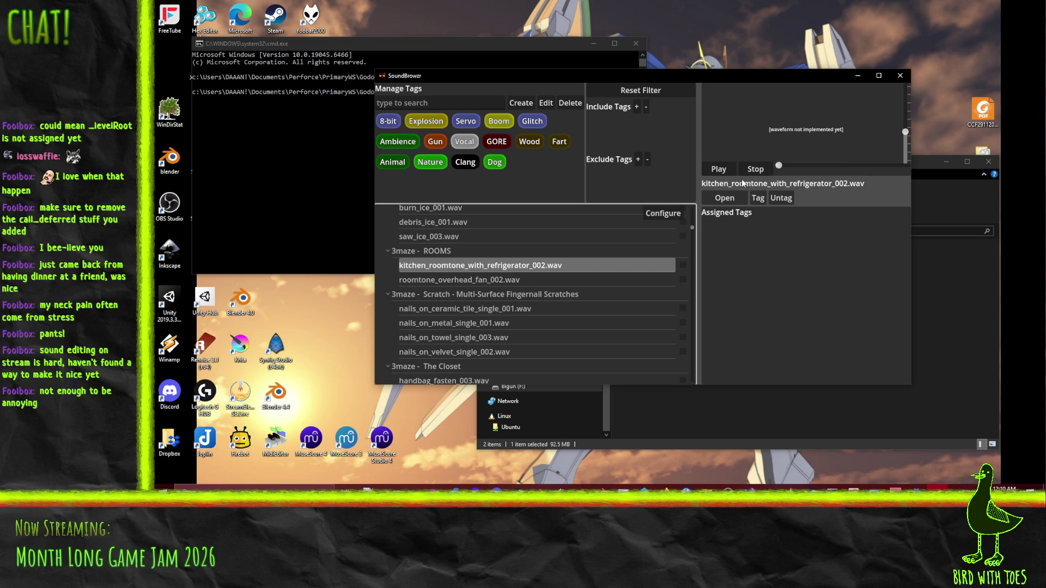
{"action": "left_click", "coordinate": [757, 170]}
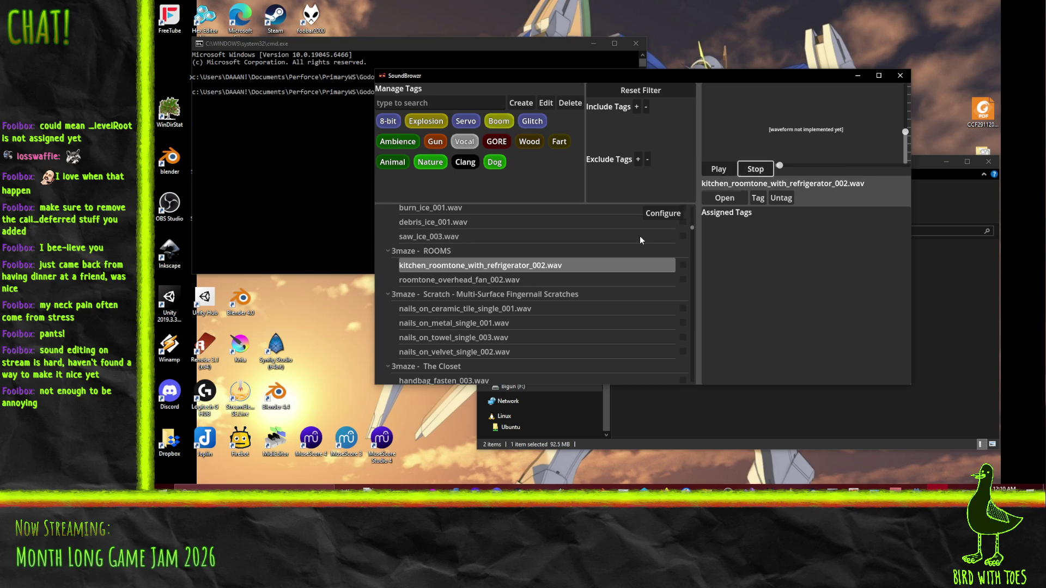
Step: Audition the nails_on ceramic tile, metal, towel and velvet files, playing nails_on_velvet_single_002.wav
{"action": "scroll", "coordinate": [525, 286], "scroll_direction": "down", "scroll_amount": 3}
{"action": "left_click", "coordinate": [487, 266]}
{"action": "left_click", "coordinate": [486, 279]}
{"action": "left_click", "coordinate": [487, 294]}
{"action": "left_click", "coordinate": [487, 307]}
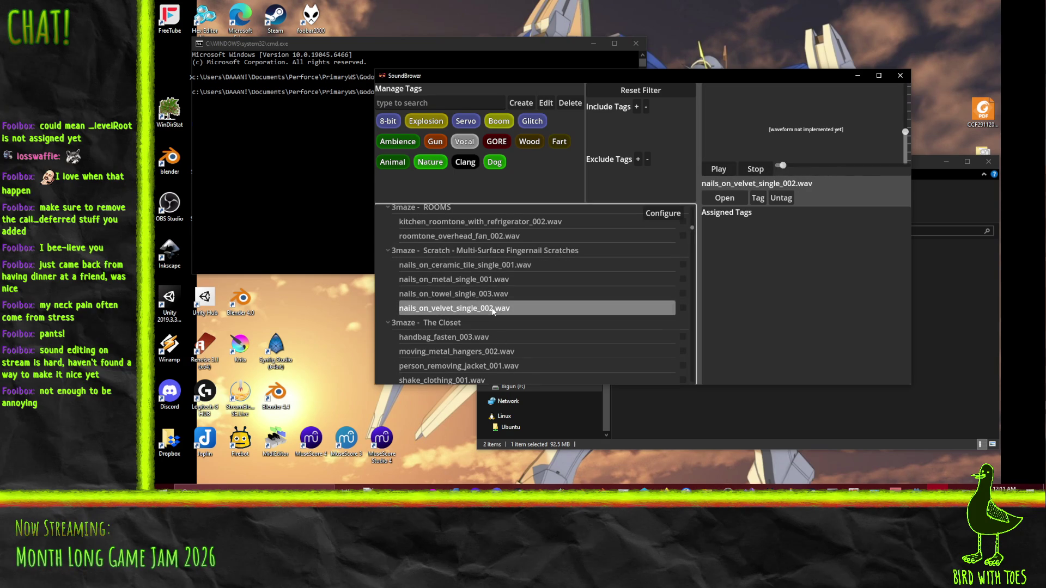
{"action": "left_click", "coordinate": [755, 170]}
{"action": "scroll", "coordinate": [528, 309], "scroll_direction": "down", "scroll_amount": 3}
{"action": "scroll", "coordinate": [527, 304], "scroll_direction": "down", "scroll_amount": 3}
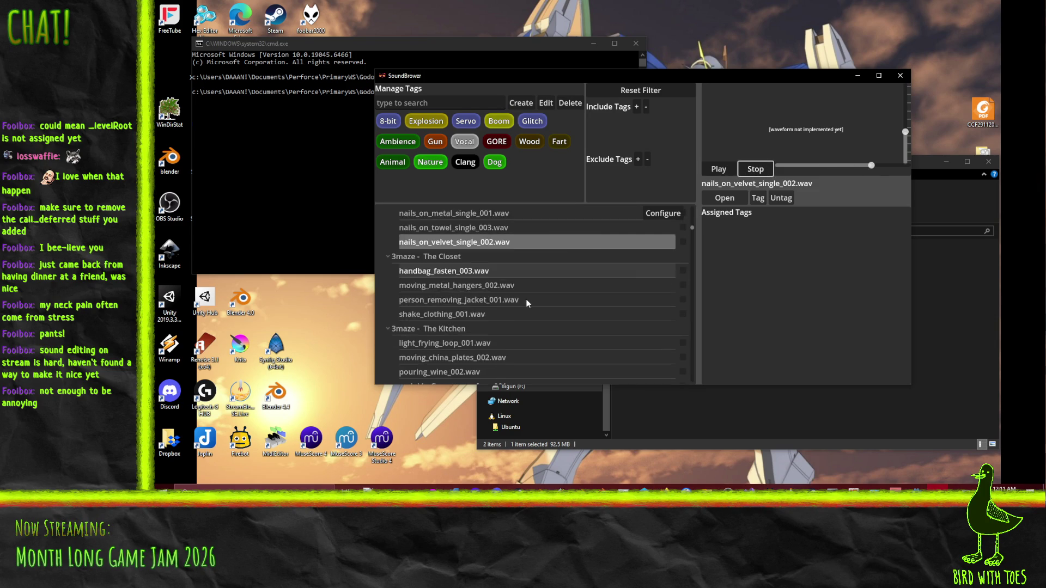
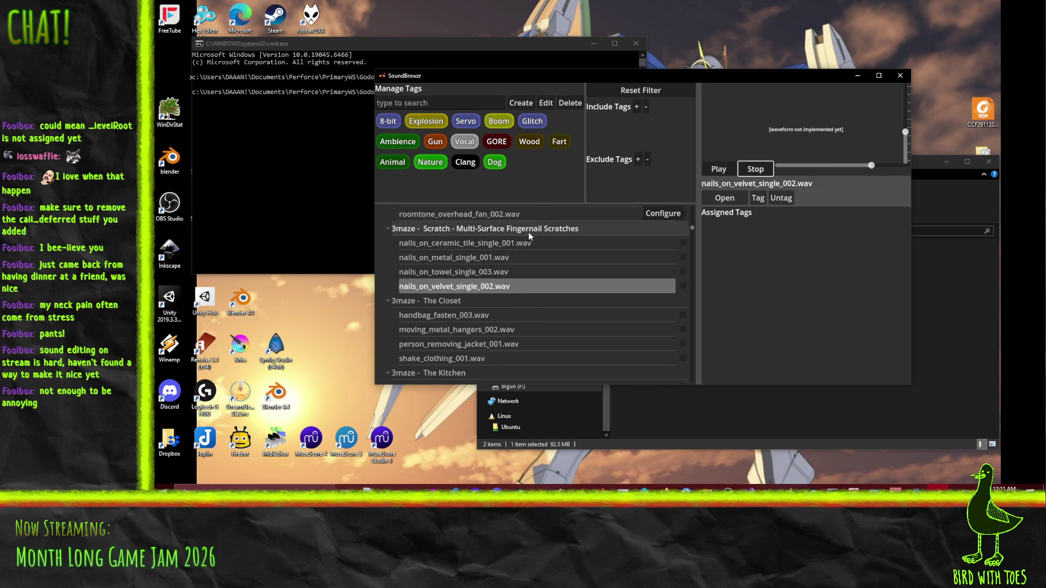
Step: Audition the frying, china plates, wine, crushing, trashbag and busy road sounds
{"action": "scroll", "coordinate": [563, 293], "scroll_direction": "down", "scroll_amount": 3}
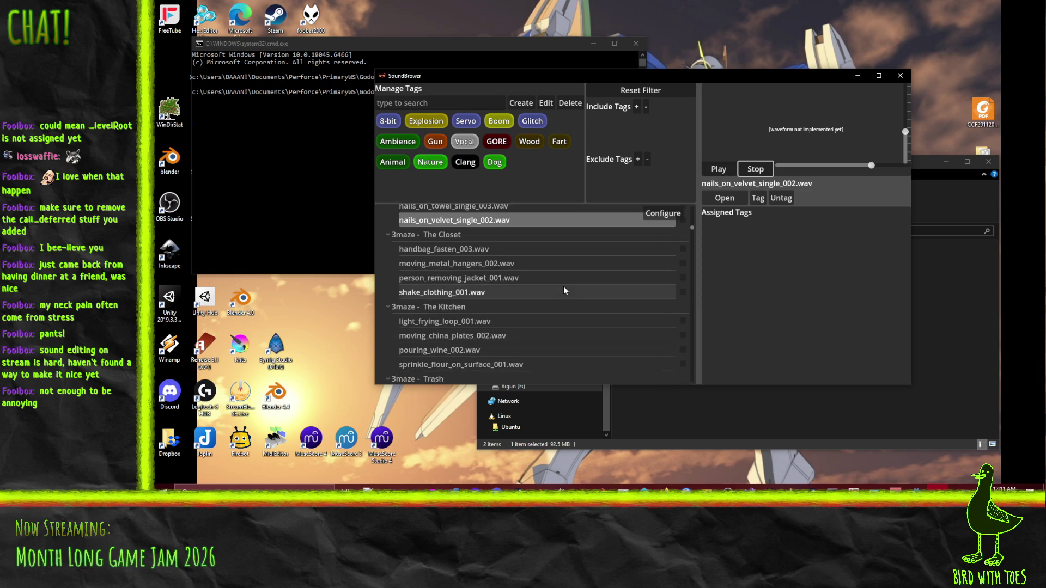
{"action": "left_click", "coordinate": [501, 318]}
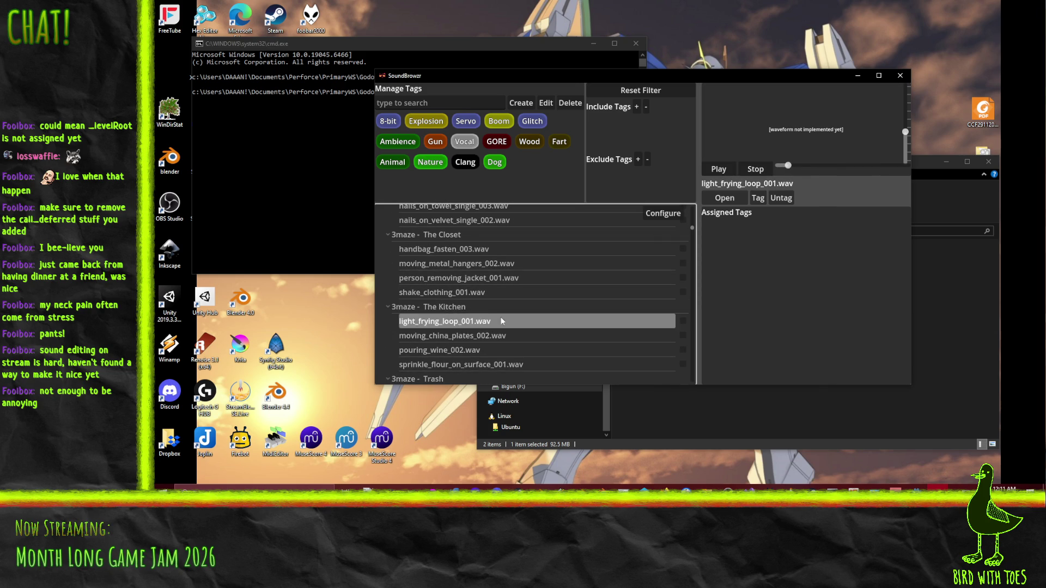
{"action": "left_click", "coordinate": [498, 336]}
{"action": "left_click", "coordinate": [497, 352]}
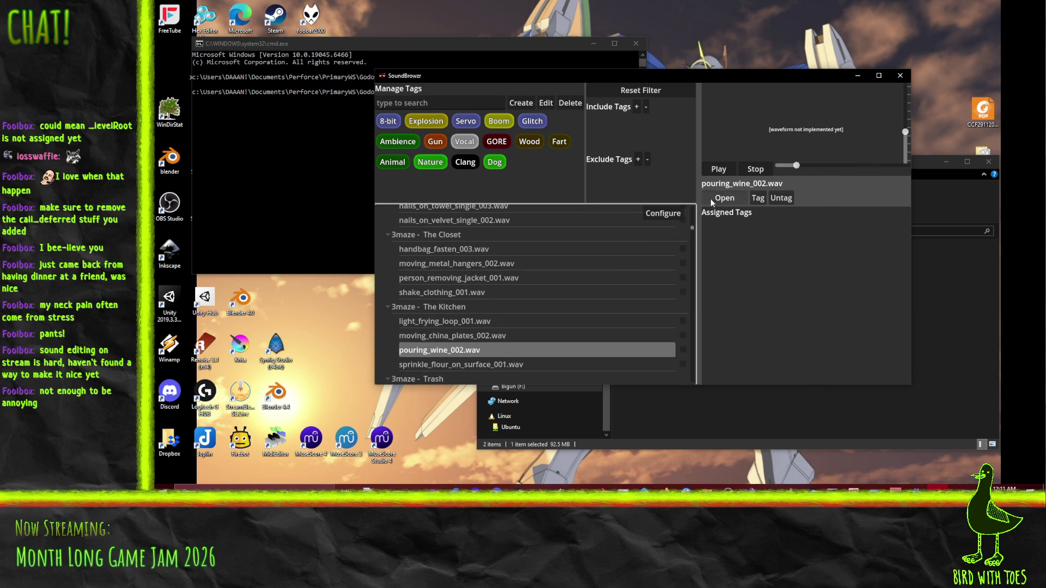
{"action": "scroll", "coordinate": [569, 299], "scroll_direction": "down", "scroll_amount": 5}
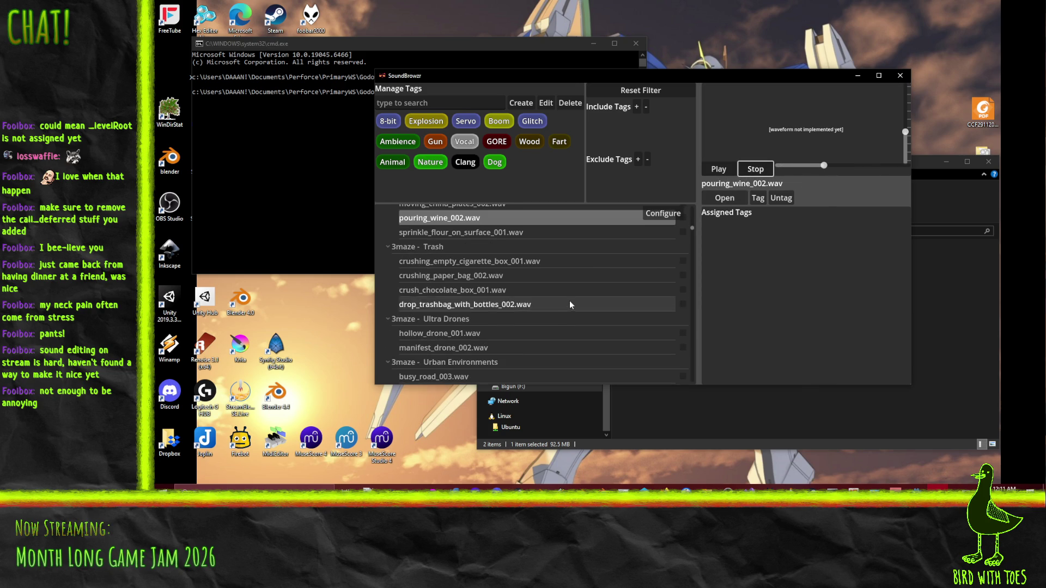
{"action": "left_click", "coordinate": [495, 262]}
{"action": "left_click", "coordinate": [493, 275]}
{"action": "left_click", "coordinate": [501, 290]}
{"action": "left_click", "coordinate": [507, 304]}
{"action": "scroll", "coordinate": [580, 286], "scroll_direction": "down", "scroll_amount": 3}
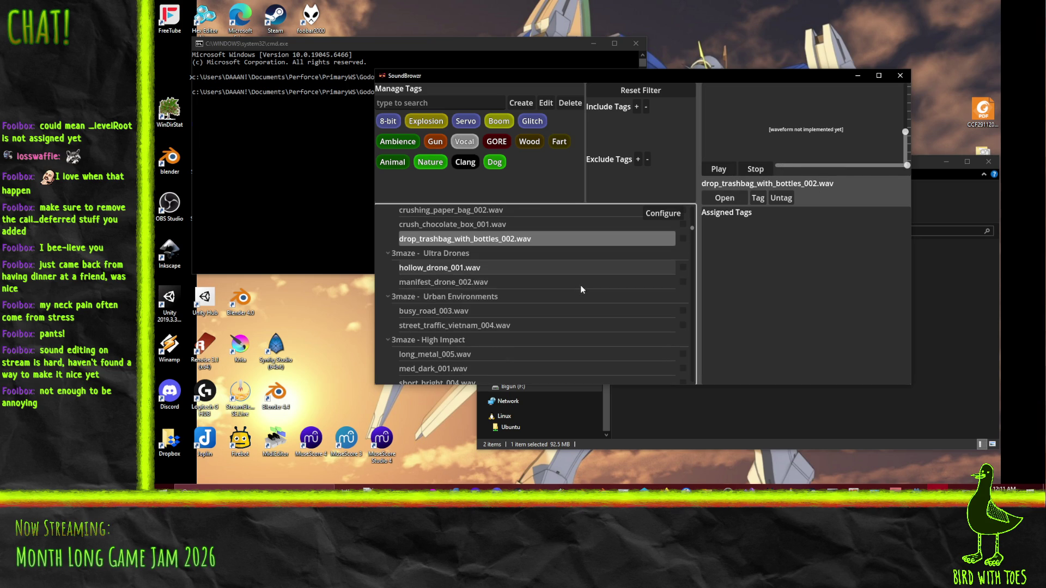
{"action": "left_click", "coordinate": [475, 289]}
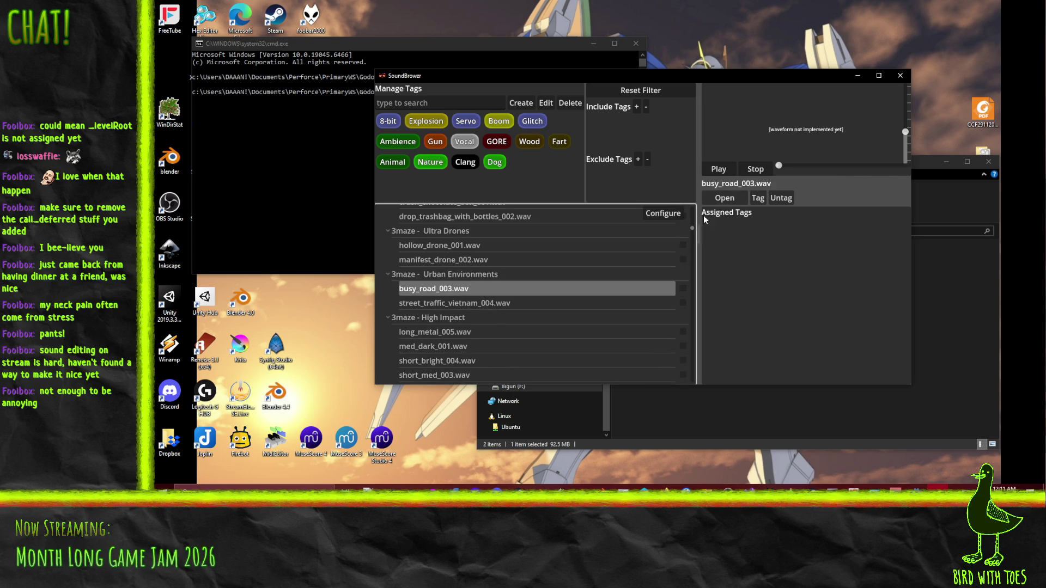
Step: Audition the long_metal_005, med_dark_001, short_bright_004 and short_med_003 metal sounds
{"action": "left_click", "coordinate": [750, 170]}
{"action": "scroll", "coordinate": [577, 302], "scroll_direction": "down", "scroll_amount": 3}
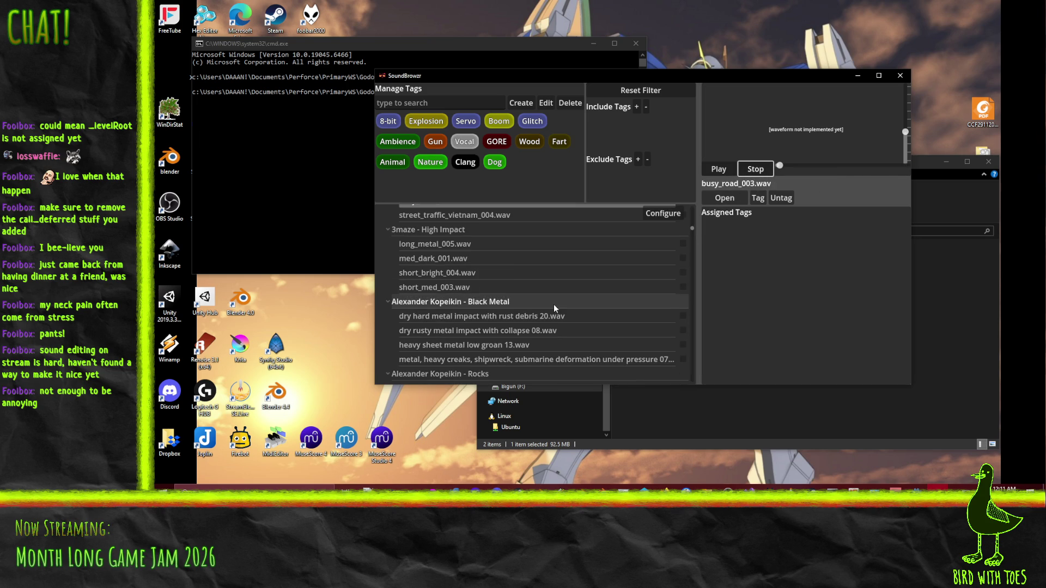
{"action": "left_click", "coordinate": [470, 244]}
{"action": "left_click", "coordinate": [469, 257]}
{"action": "left_click", "coordinate": [475, 273]}
{"action": "left_click", "coordinate": [469, 286]}
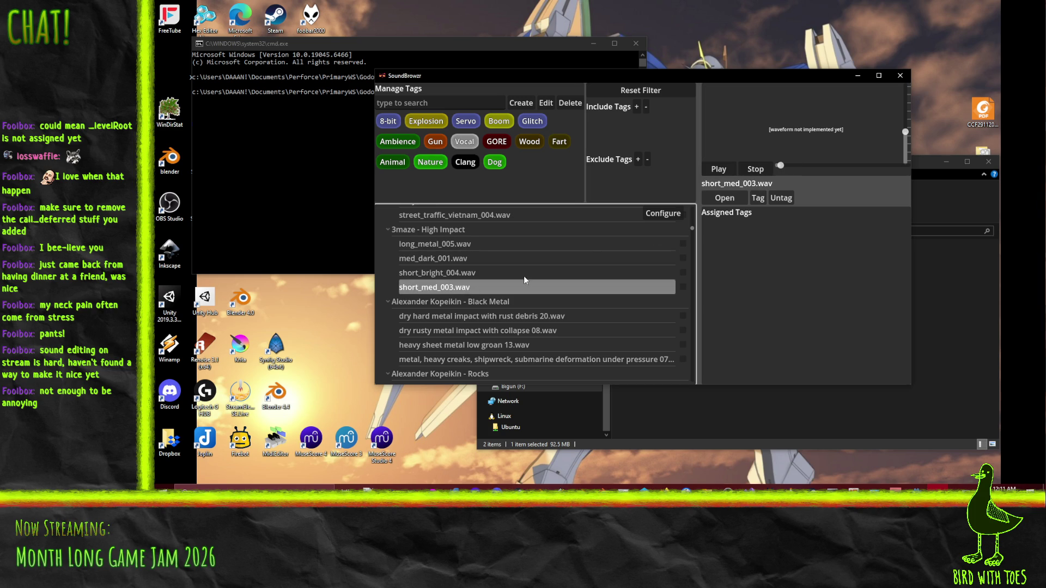
{"action": "left_click", "coordinate": [751, 170]}
{"action": "scroll", "coordinate": [578, 264], "scroll_direction": "down", "scroll_amount": 3}
Step: Audition the dry hard, dry rusty, sheet metal groan and heavy creaks Black Metal sounds
{"action": "left_click", "coordinate": [485, 228]}
{"action": "left_click", "coordinate": [489, 242]}
{"action": "left_click", "coordinate": [754, 167]}
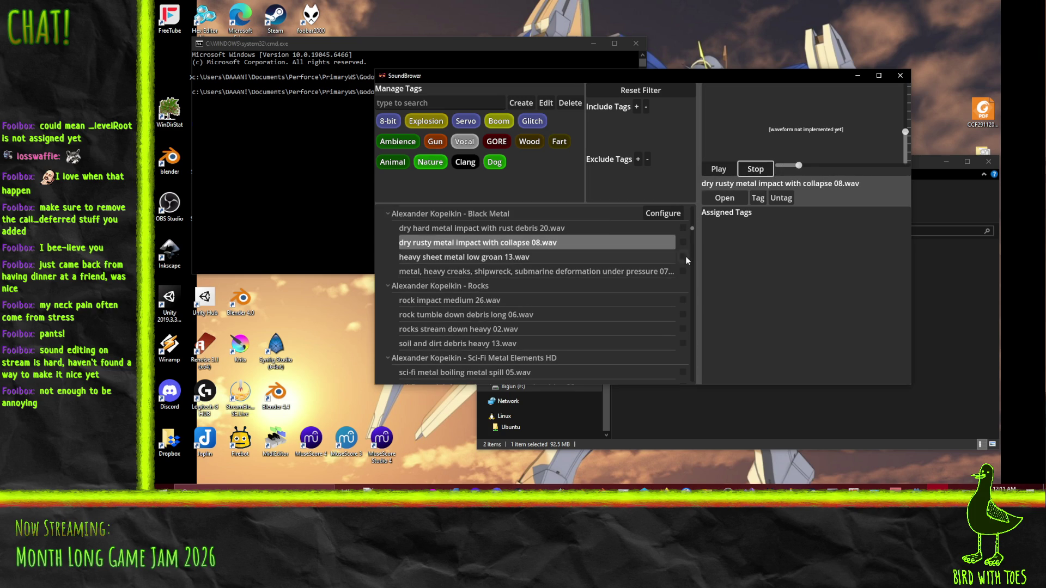
{"action": "left_click", "coordinate": [576, 267]}
{"action": "left_click", "coordinate": [566, 259]}
{"action": "left_click", "coordinate": [754, 169]}
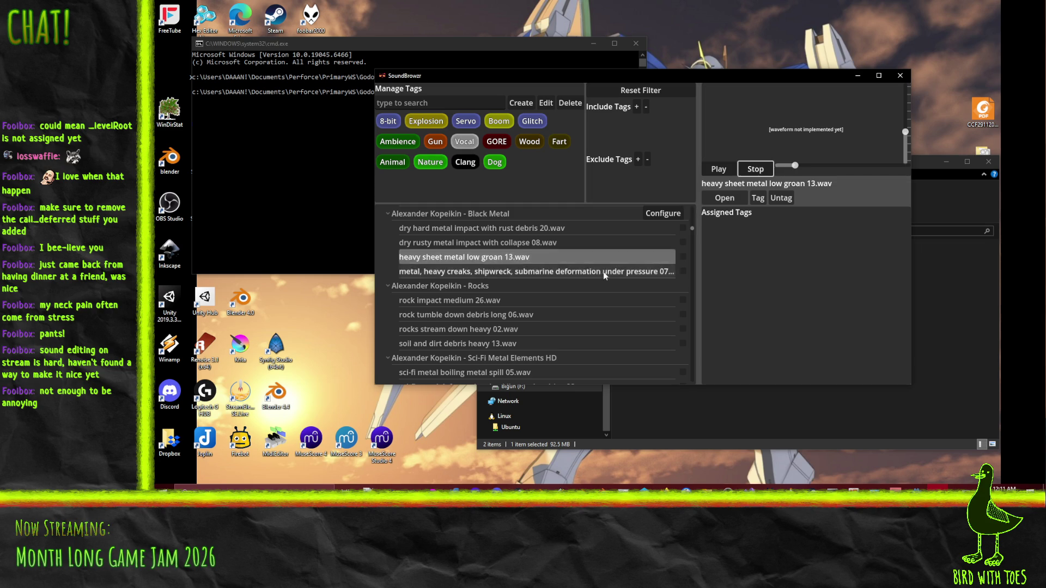
{"action": "key", "text": "Down"}
Step: Mark the heavy creaks, dry hard, dry rusty and sheet metal groan sounds and tag them Clang
{"action": "left_click", "coordinate": [682, 271]}
{"action": "left_click", "coordinate": [683, 257]}
{"action": "left_click", "coordinate": [682, 242]}
{"action": "left_click", "coordinate": [683, 228]}
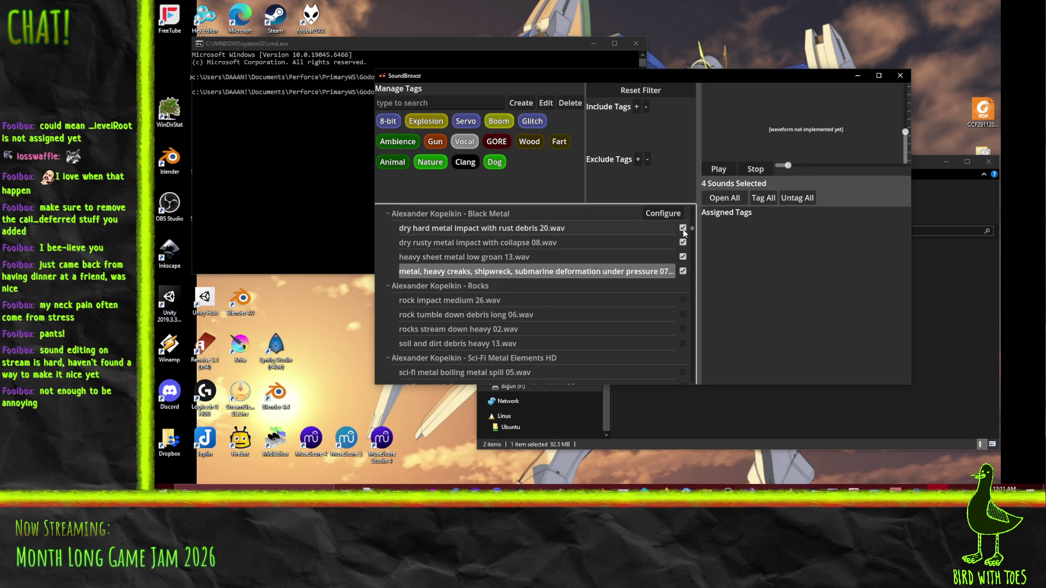
{"action": "left_click", "coordinate": [763, 197]}
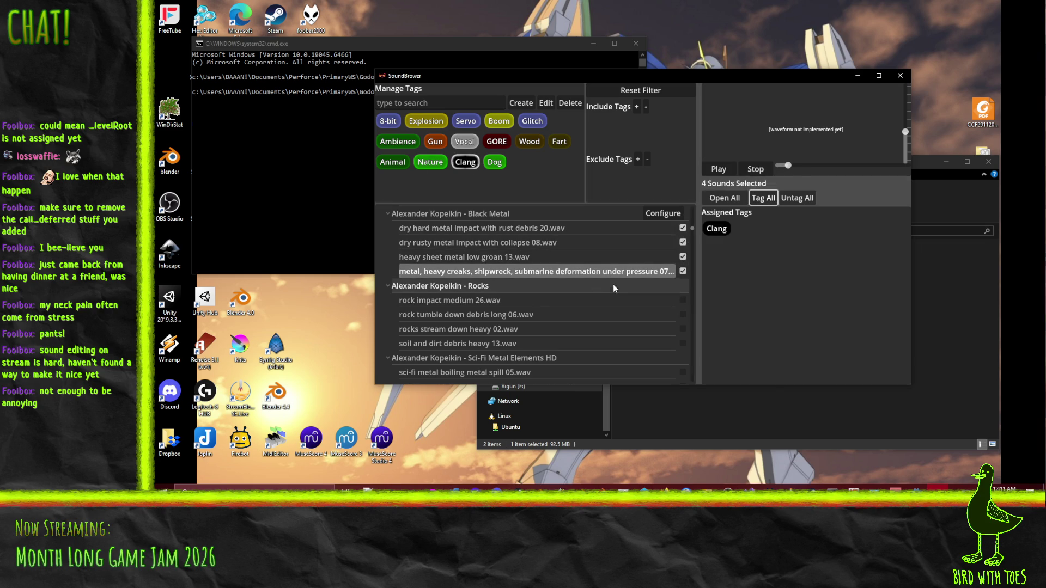
Step: Unmark the dry hard metal impact and audition the rock impact, tumble, stream and soil debris sounds
{"action": "left_click", "coordinate": [521, 301]}
{"action": "left_click", "coordinate": [682, 229]}
{"action": "left_click", "coordinate": [682, 229]}
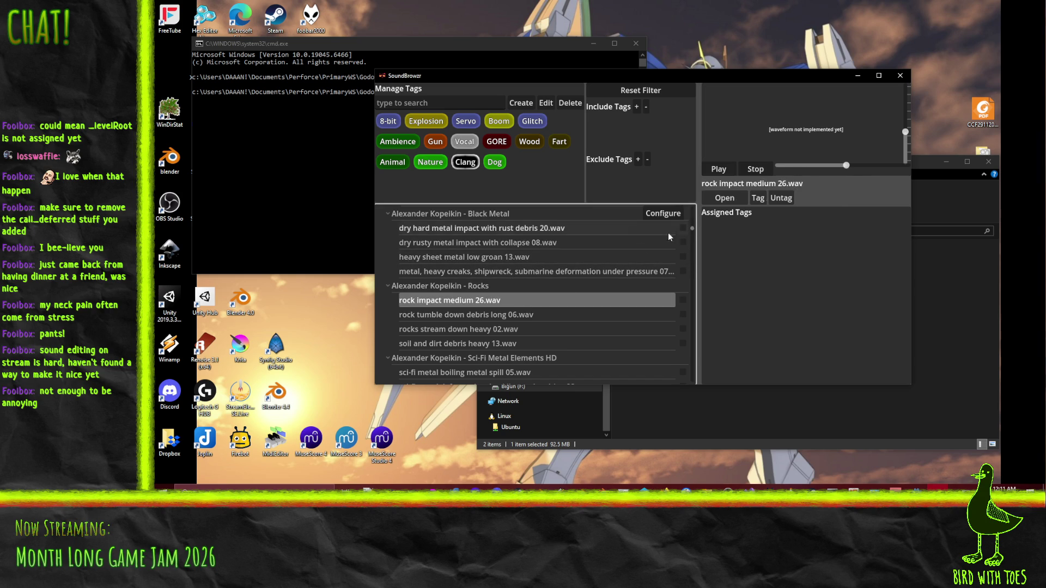
{"action": "left_click", "coordinate": [507, 315]}
{"action": "left_click", "coordinate": [506, 330]}
{"action": "left_click", "coordinate": [506, 343]}
{"action": "scroll", "coordinate": [512, 337], "scroll_direction": "down", "scroll_amount": 3}
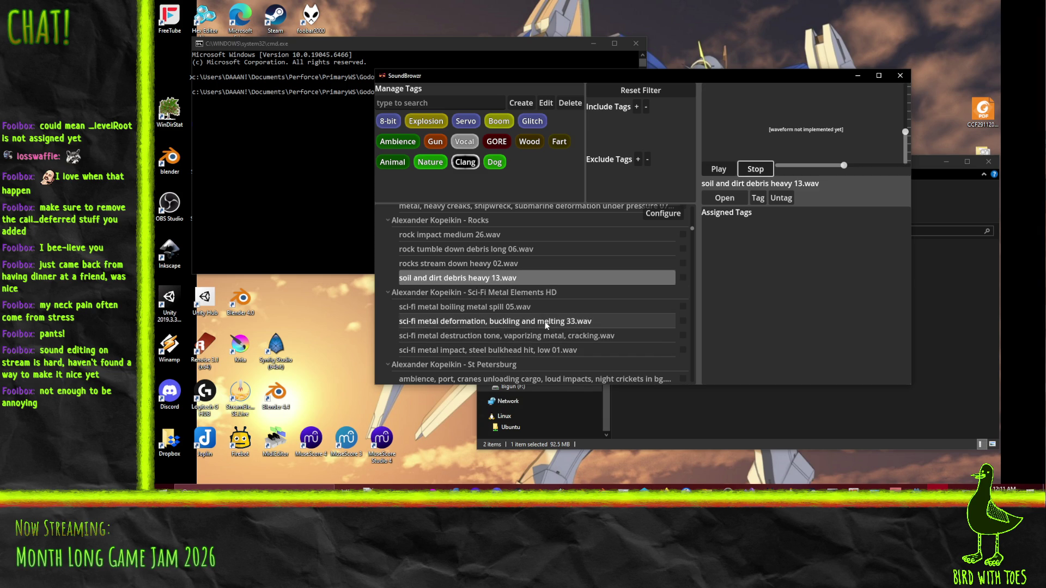
Step: Audition the sci-fi metal spill, buckling and vaporizing sounds, then tag the steel bulkhead hit Boom
{"action": "scroll", "coordinate": [544, 322], "scroll_direction": "down", "scroll_amount": 1}
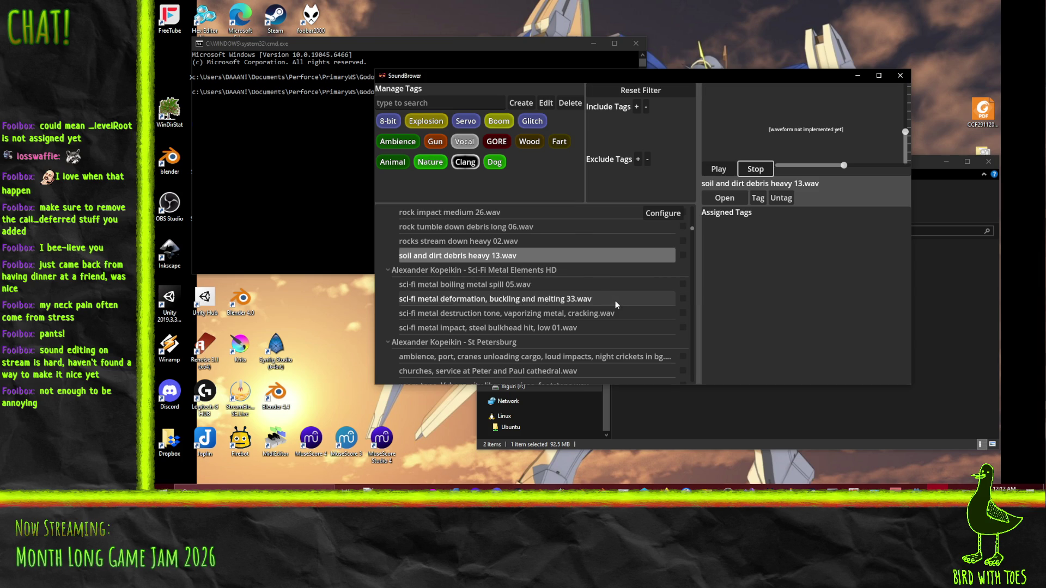
{"action": "left_click", "coordinate": [542, 285]}
{"action": "left_click", "coordinate": [580, 301]}
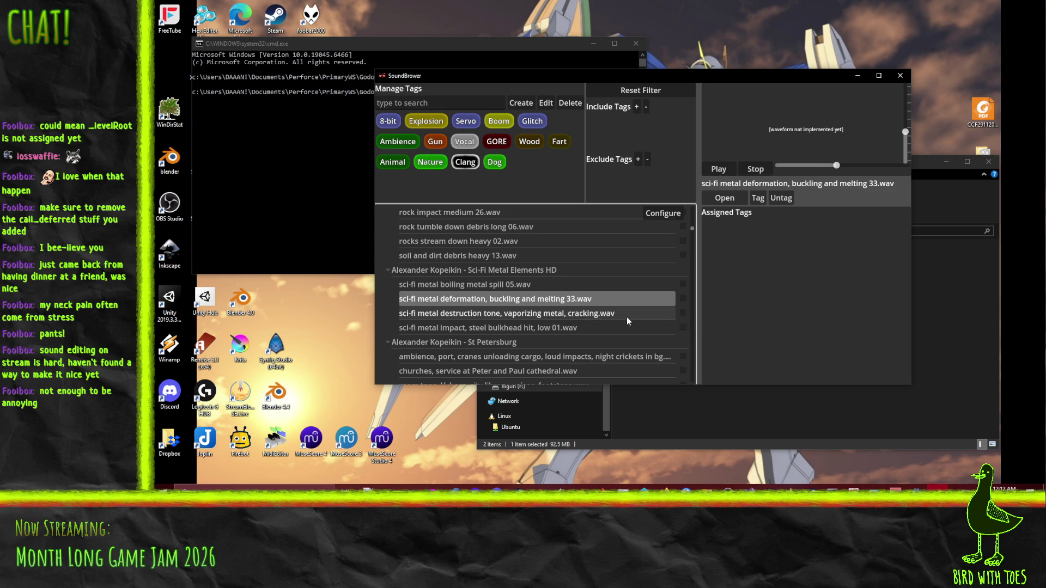
{"action": "left_click", "coordinate": [554, 315]}
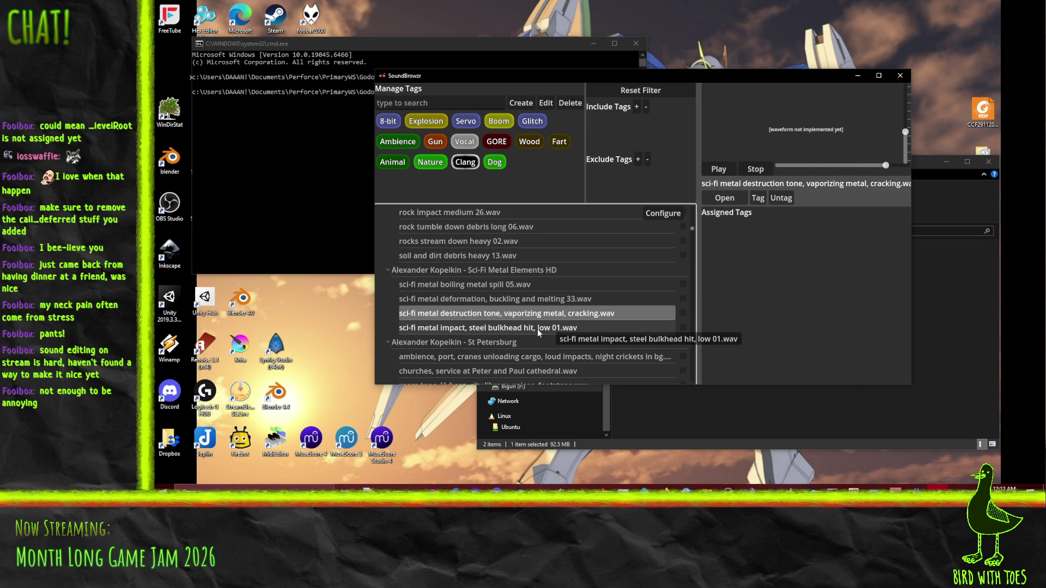
{"action": "left_click", "coordinate": [537, 329]}
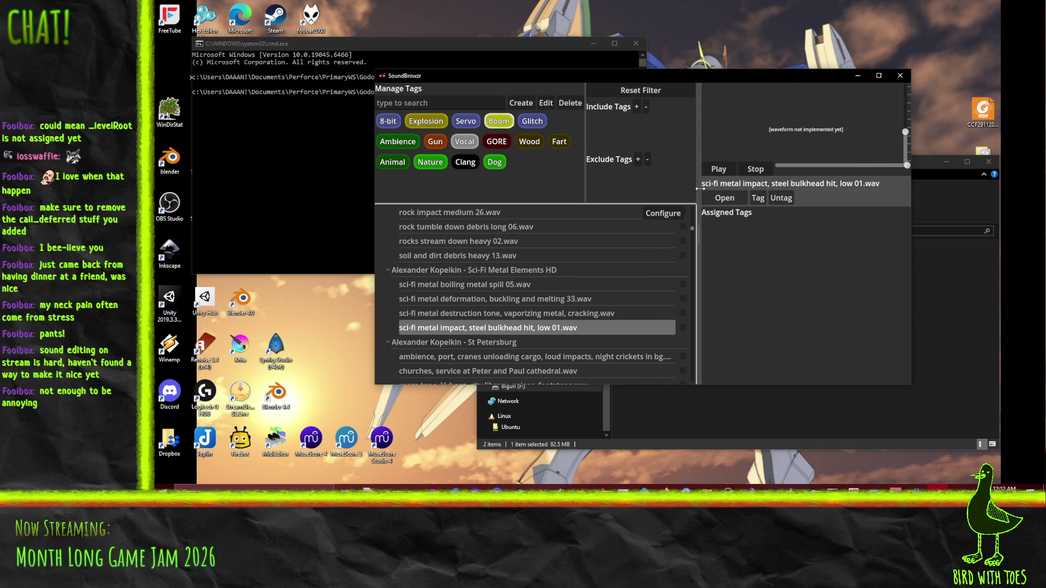
{"action": "left_click", "coordinate": [757, 198]}
Step: Revisit the Black Metal sounds to bring up heavy creaks, then re-audition the bulkhead and vaporizing sounds
{"action": "scroll", "coordinate": [630, 298], "scroll_direction": "up", "scroll_amount": 5}
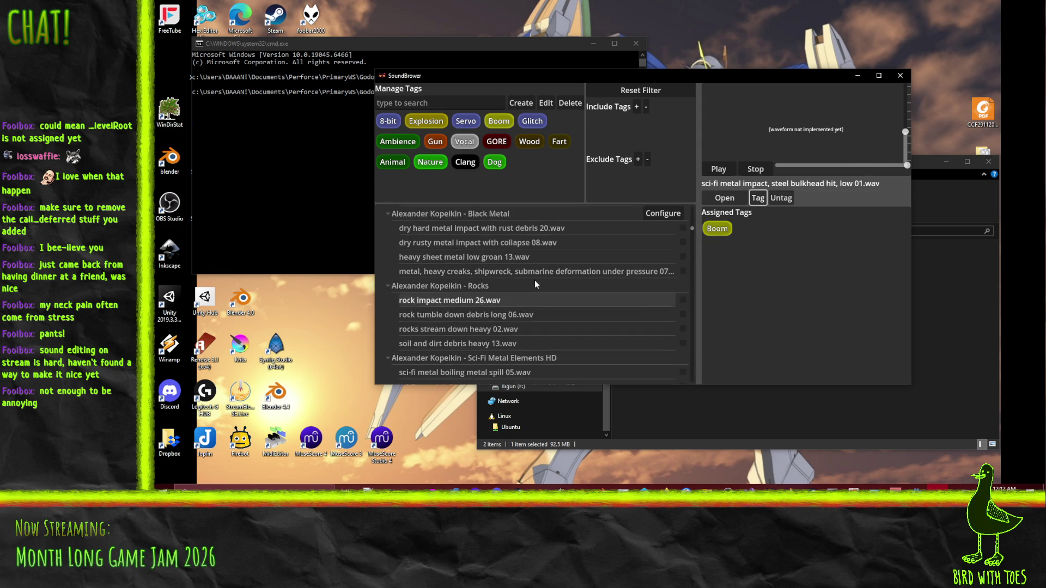
{"action": "left_click", "coordinate": [532, 254]}
{"action": "left_click", "coordinate": [532, 265]}
{"action": "left_click", "coordinate": [508, 279]}
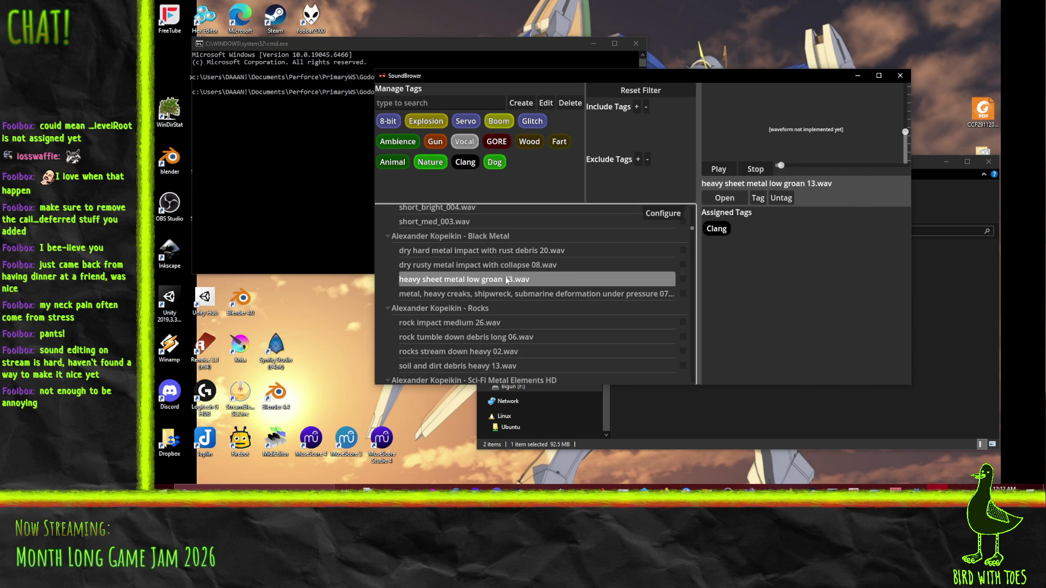
{"action": "left_click", "coordinate": [585, 296]}
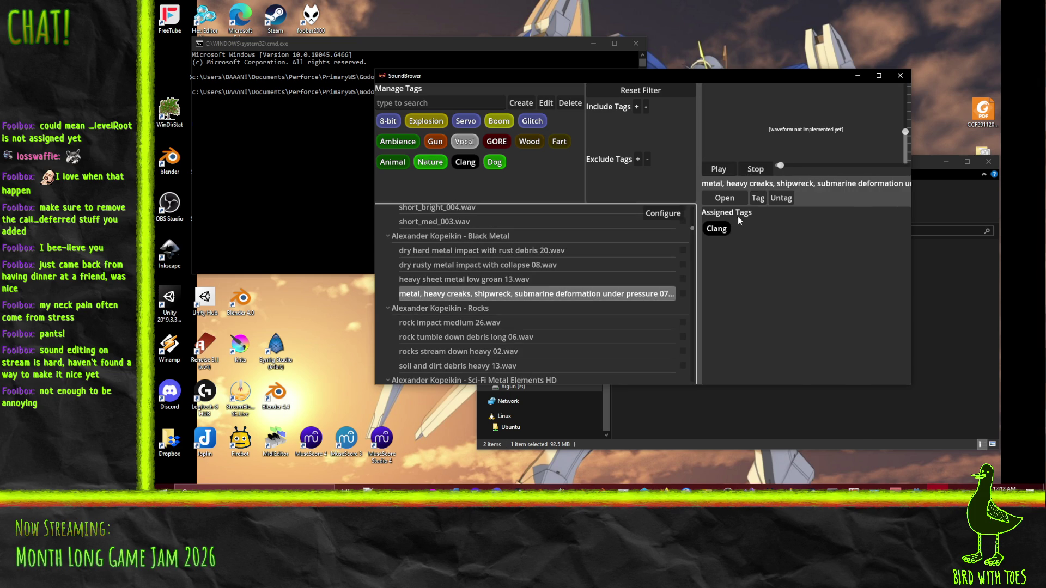
{"action": "left_click", "coordinate": [758, 170]}
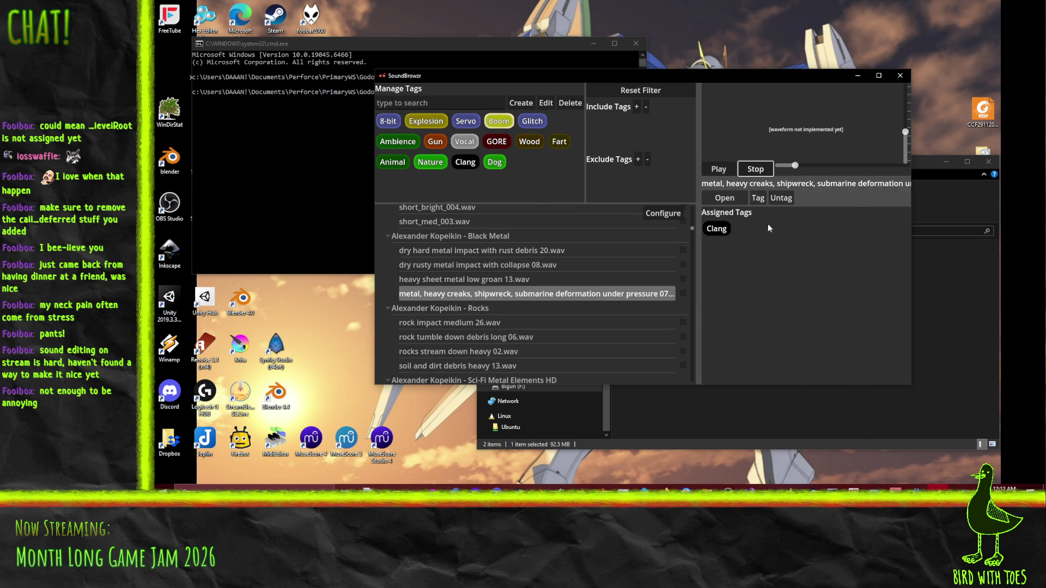
{"action": "scroll", "coordinate": [550, 245], "scroll_direction": "down", "scroll_amount": 5}
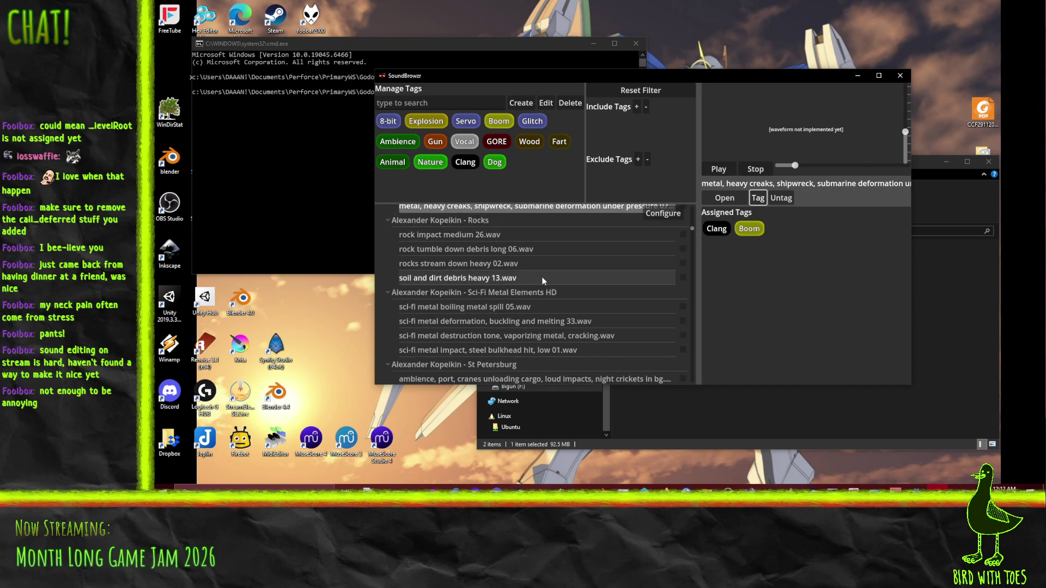
{"action": "left_click", "coordinate": [534, 329]}
{"action": "left_click", "coordinate": [528, 318]}
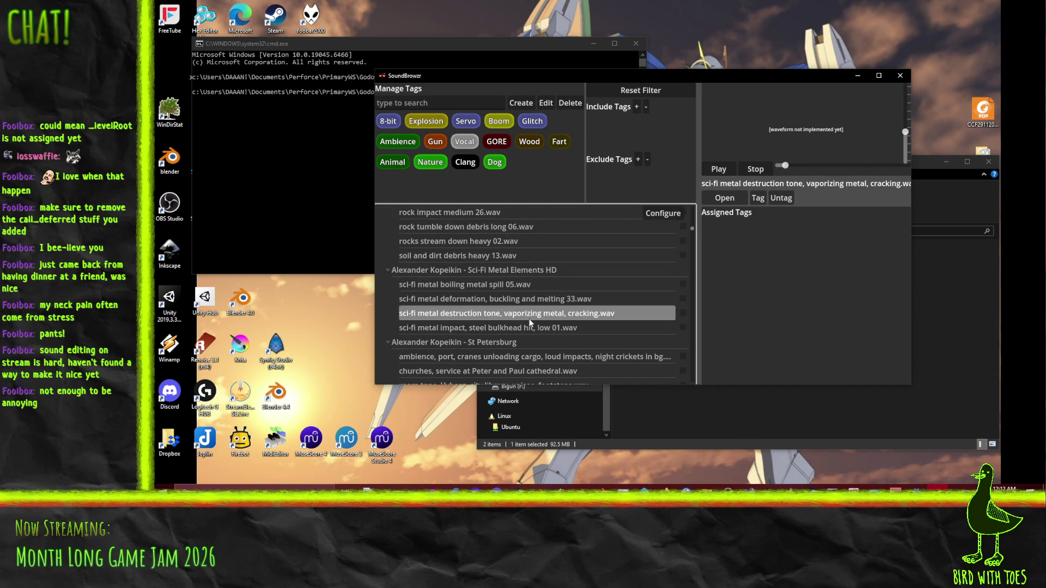
Step: Audition the port cranes, Dog Team Travelling and Insect, Fly 02, 12, 31 and 38 sounds
{"action": "scroll", "coordinate": [526, 319], "scroll_direction": "down", "scroll_amount": 2}
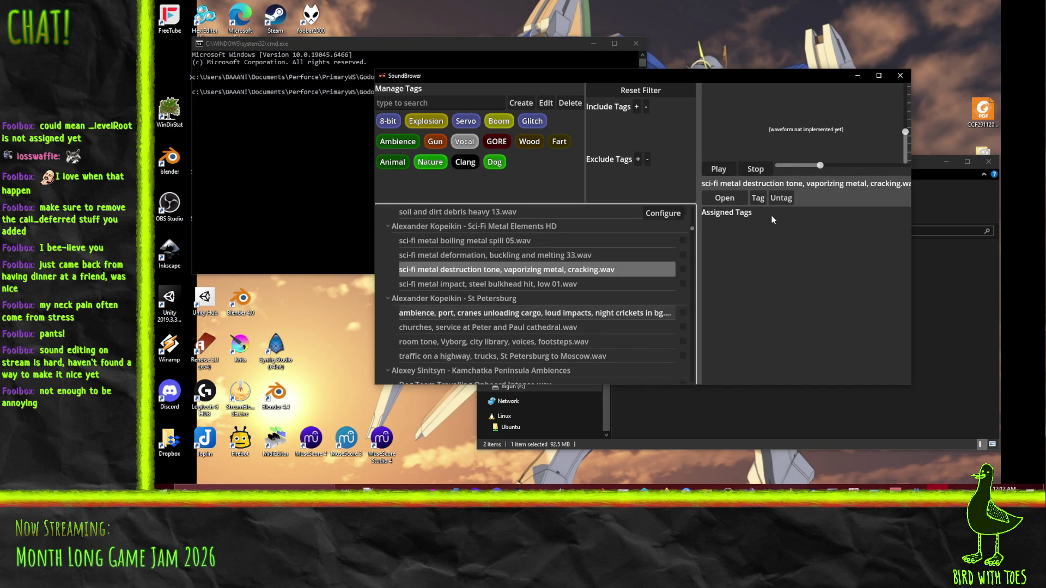
{"action": "left_click", "coordinate": [627, 312]}
{"action": "left_click", "coordinate": [756, 168]}
{"action": "scroll", "coordinate": [534, 325], "scroll_direction": "down", "scroll_amount": 3}
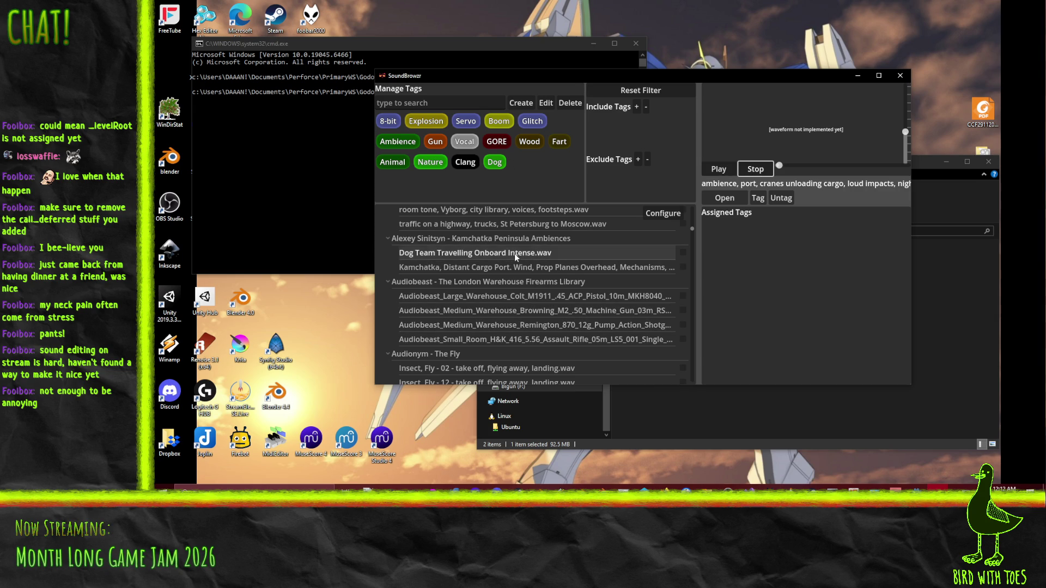
{"action": "left_click", "coordinate": [554, 253]}
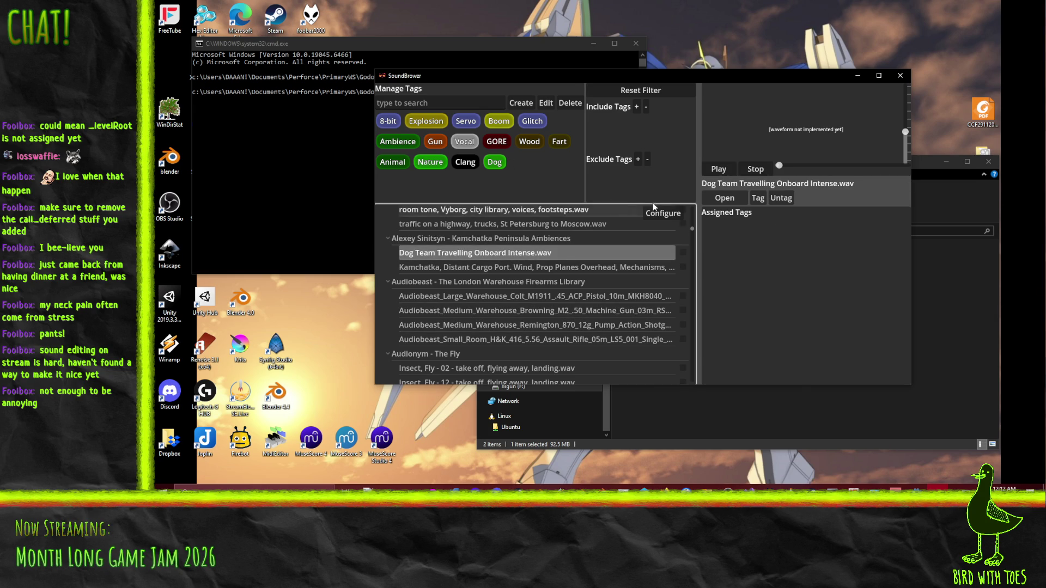
{"action": "scroll", "coordinate": [512, 251], "scroll_direction": "down", "scroll_amount": 1}
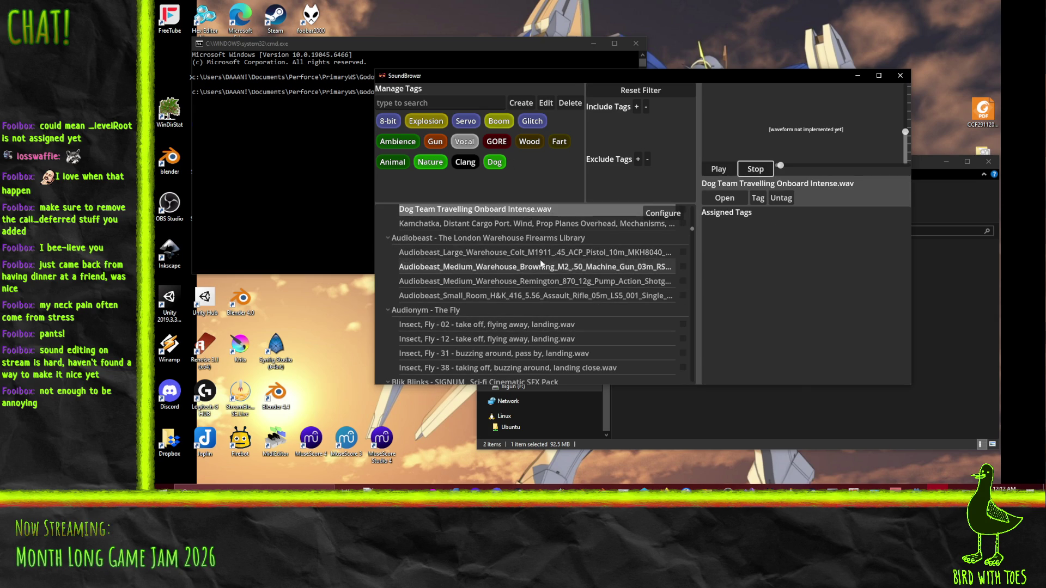
{"action": "scroll", "coordinate": [524, 267], "scroll_direction": "down", "scroll_amount": 1}
{"action": "left_click", "coordinate": [526, 281]}
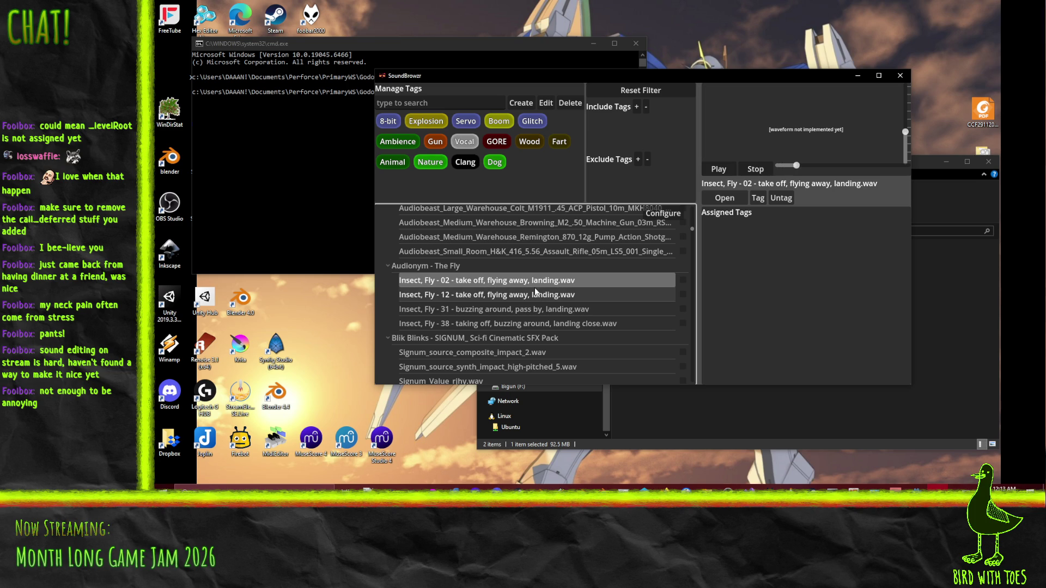
{"action": "left_click", "coordinate": [543, 296]}
{"action": "left_click", "coordinate": [542, 310]}
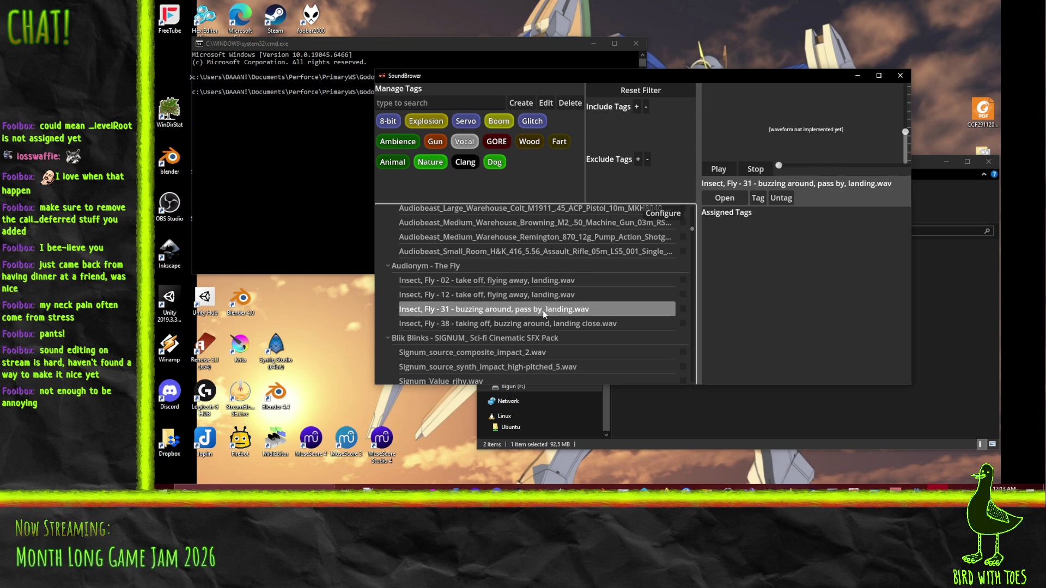
{"action": "left_click", "coordinate": [545, 323]}
{"action": "left_click", "coordinate": [752, 170]}
Step: Audition the Browning machine gun and Colt M1911 pistol sounds
{"action": "scroll", "coordinate": [534, 283], "scroll_direction": "up", "scroll_amount": 2}
{"action": "left_click", "coordinate": [555, 267]}
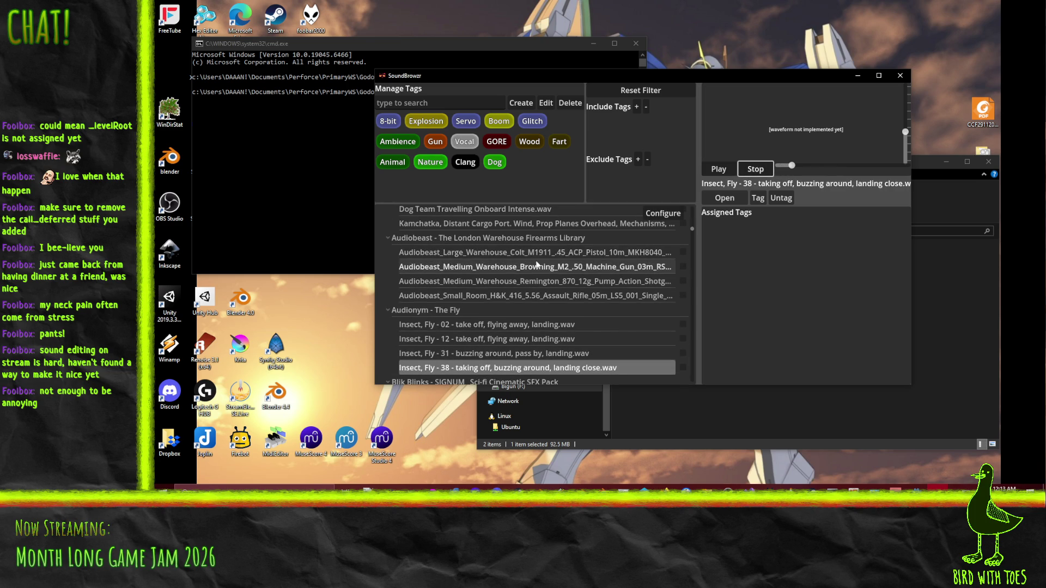
{"action": "left_click", "coordinate": [600, 253]}
{"action": "left_click_drag", "start_coordinate": [783, 163], "coordinate": [798, 165]}
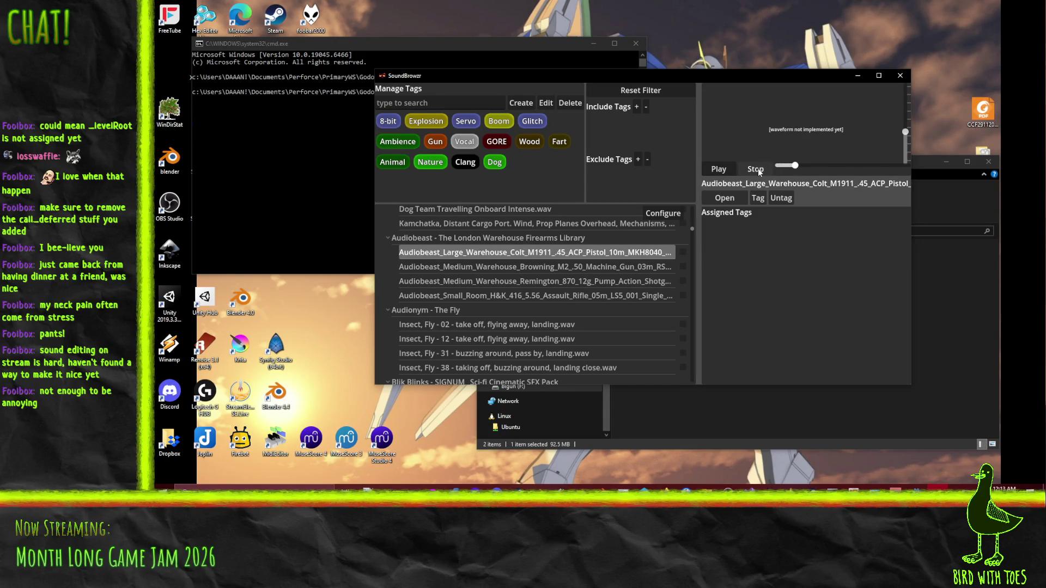
{"action": "left_click", "coordinate": [757, 169]}
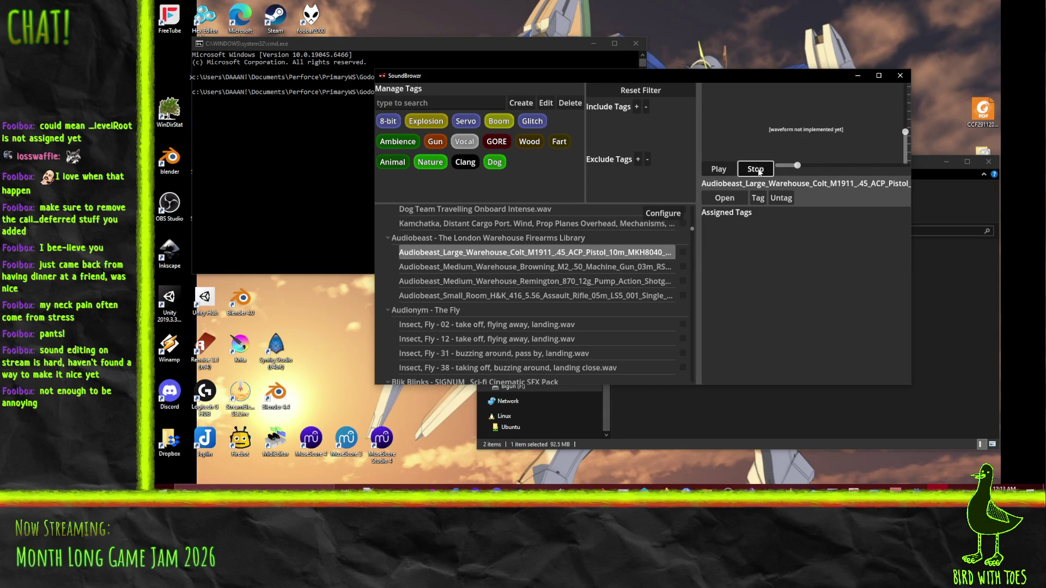
Step: Tag the Colt pistol, Browning, Remington shotgun and small-room assault rifle sounds with Gun
{"action": "left_click", "coordinate": [683, 252]}
{"action": "left_click", "coordinate": [682, 266]}
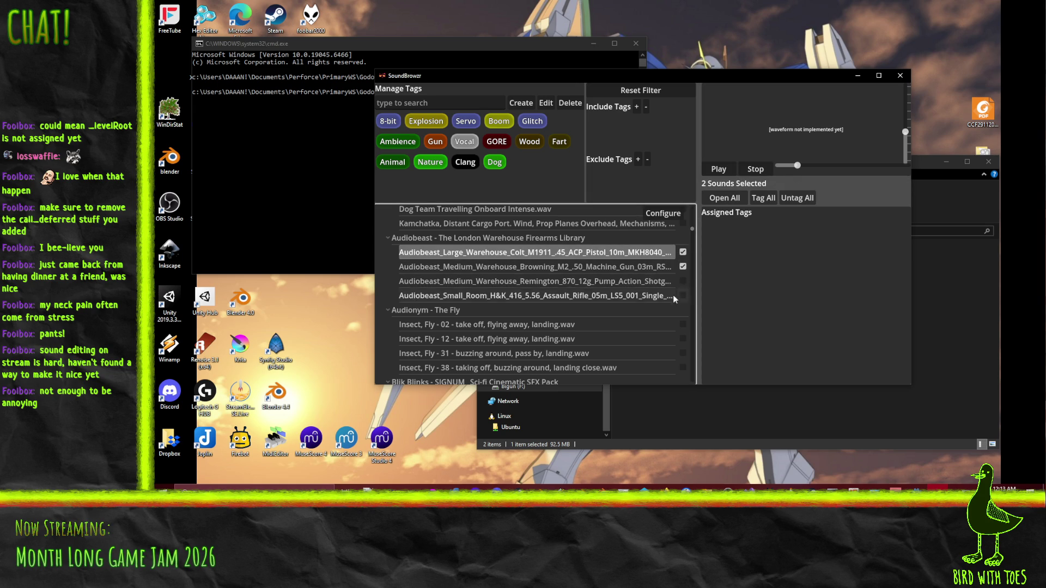
{"action": "left_click", "coordinate": [682, 281]}
{"action": "left_click", "coordinate": [682, 295]}
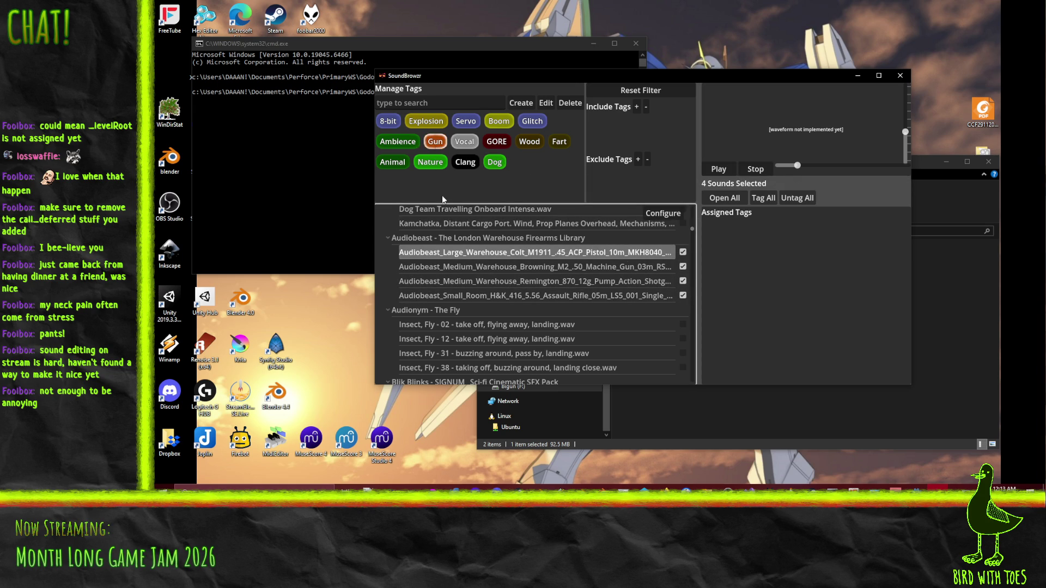
{"action": "left_click", "coordinate": [763, 198]}
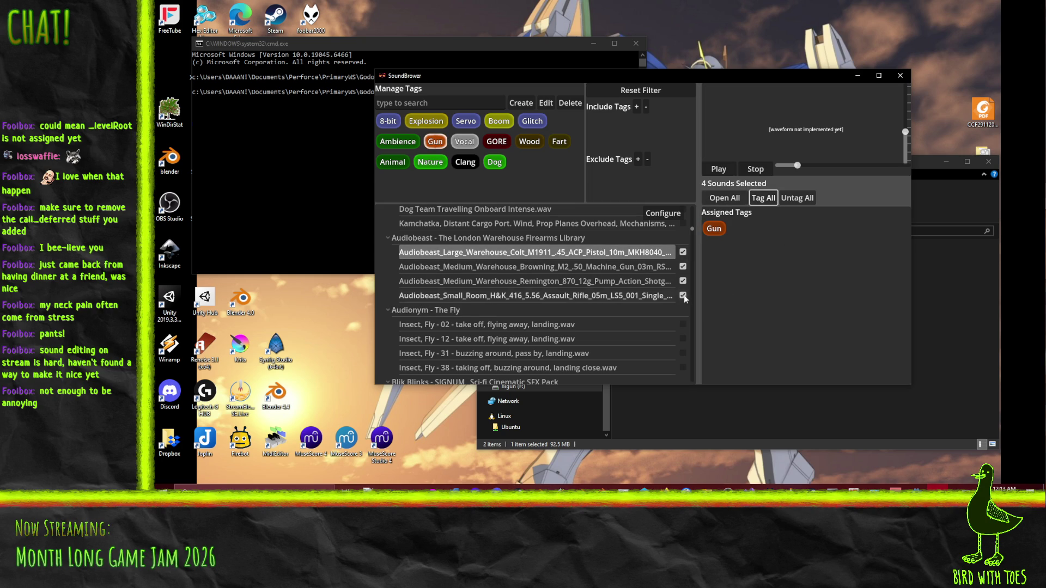
{"action": "left_click", "coordinate": [544, 251]}
{"action": "scroll", "coordinate": [563, 280], "scroll_direction": "down", "scroll_amount": 3}
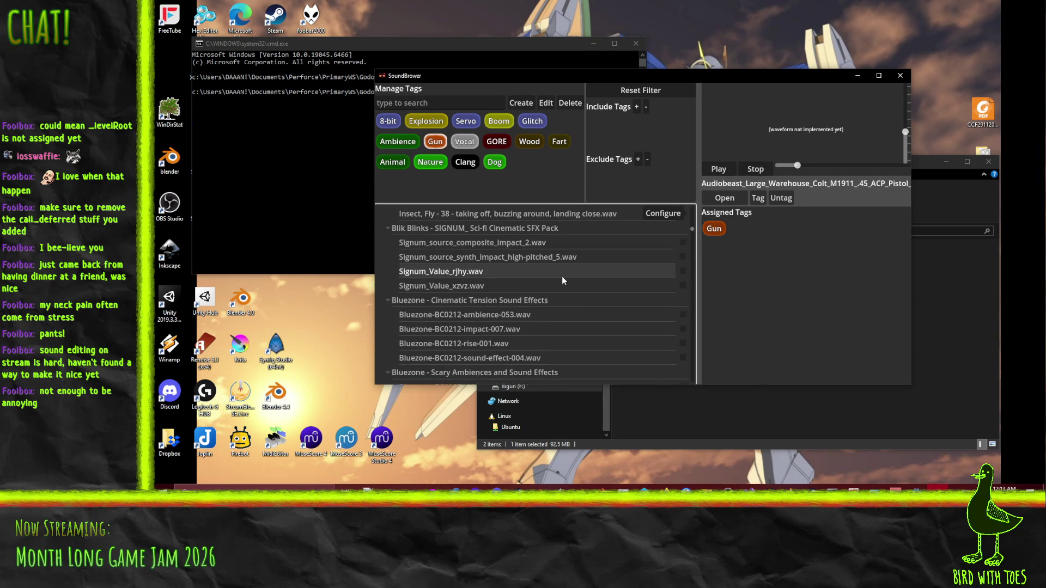
Step: Audition the Bluezone BC0212 and BC0217 chime, dark ambience, impact and sound-effect files
{"action": "scroll", "coordinate": [506, 289], "scroll_direction": "down", "scroll_amount": 1}
{"action": "scroll", "coordinate": [517, 309], "scroll_direction": "down", "scroll_amount": 4}
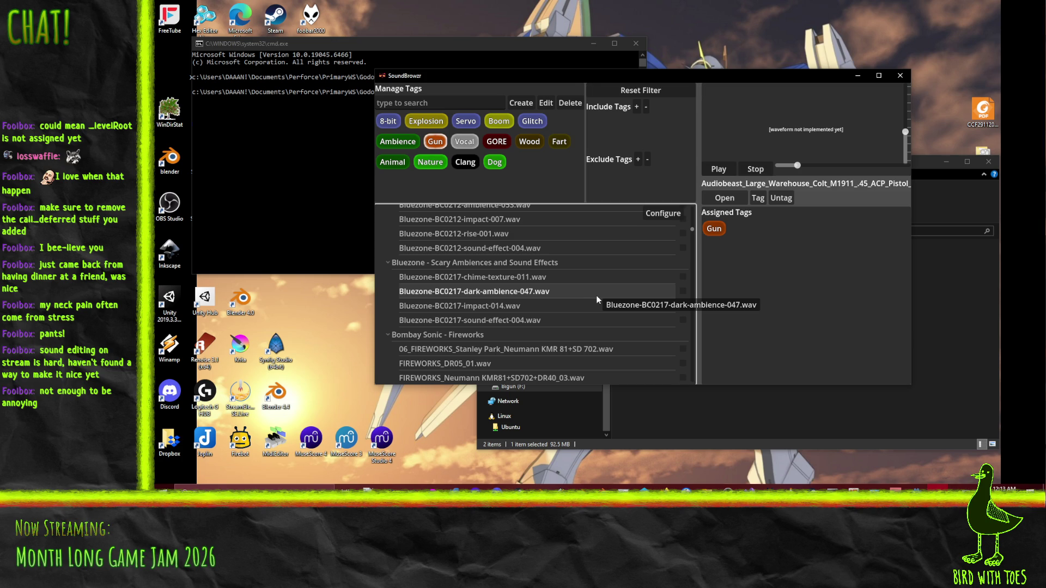
{"action": "left_click", "coordinate": [585, 249]}
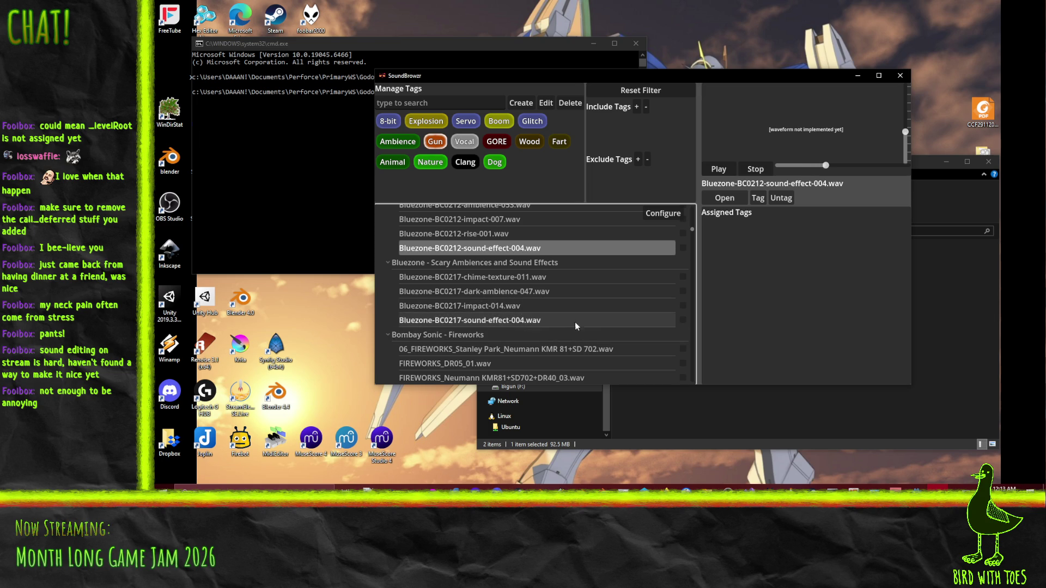
{"action": "scroll", "coordinate": [565, 288], "scroll_direction": "up", "scroll_amount": 2}
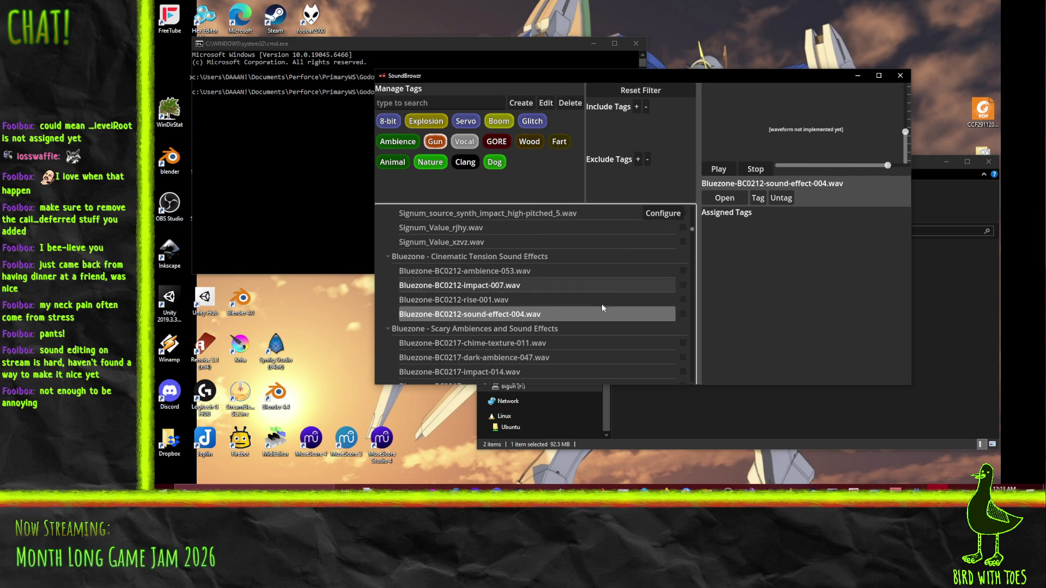
{"action": "scroll", "coordinate": [616, 273], "scroll_direction": "down", "scroll_amount": 2}
{"action": "left_click", "coordinate": [539, 299]}
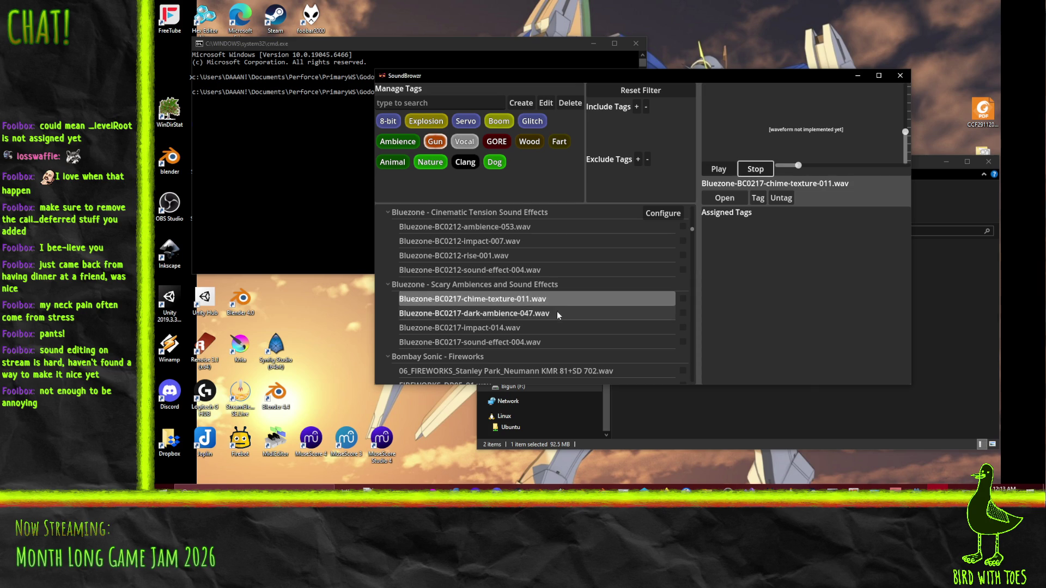
{"action": "left_click", "coordinate": [556, 313]}
{"action": "left_click", "coordinate": [542, 328]}
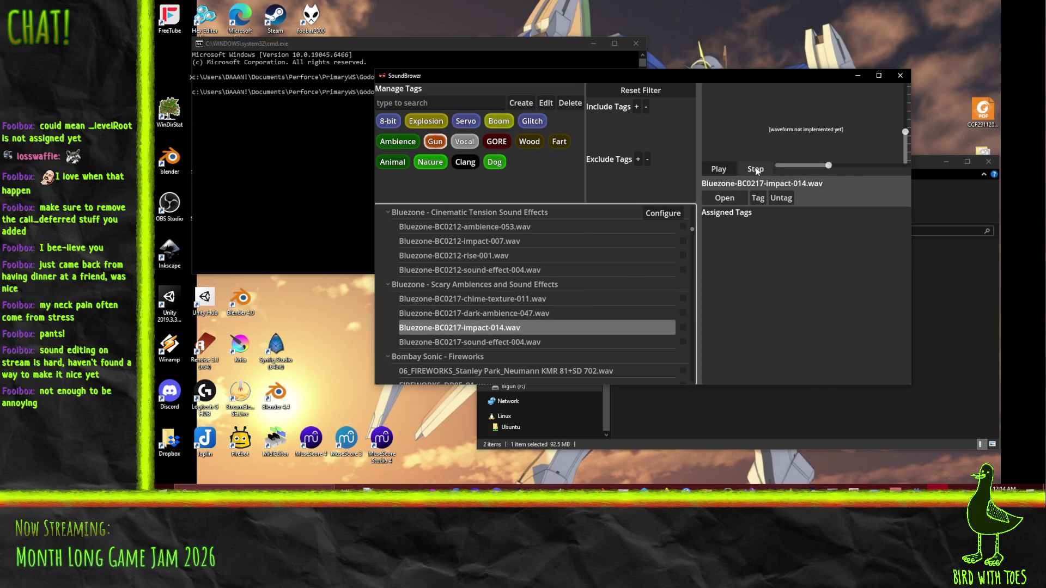
{"action": "left_click", "coordinate": [521, 343]}
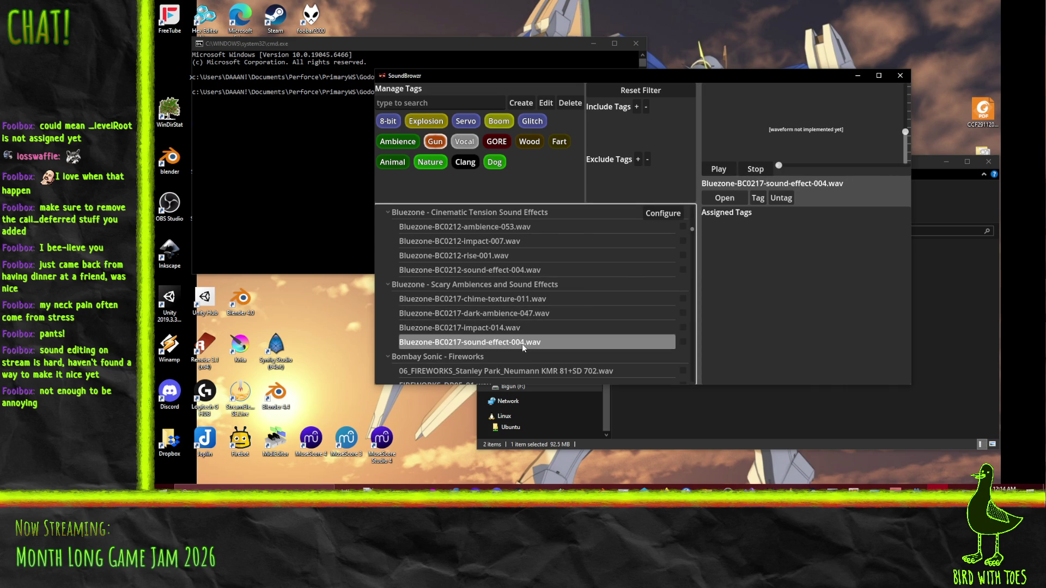
{"action": "left_click", "coordinate": [760, 170]}
Step: Audition the printing press and mechanical sounds, tagging the servo motor drill sound as Servo
{"action": "scroll", "coordinate": [555, 299], "scroll_direction": "down", "scroll_amount": 2}
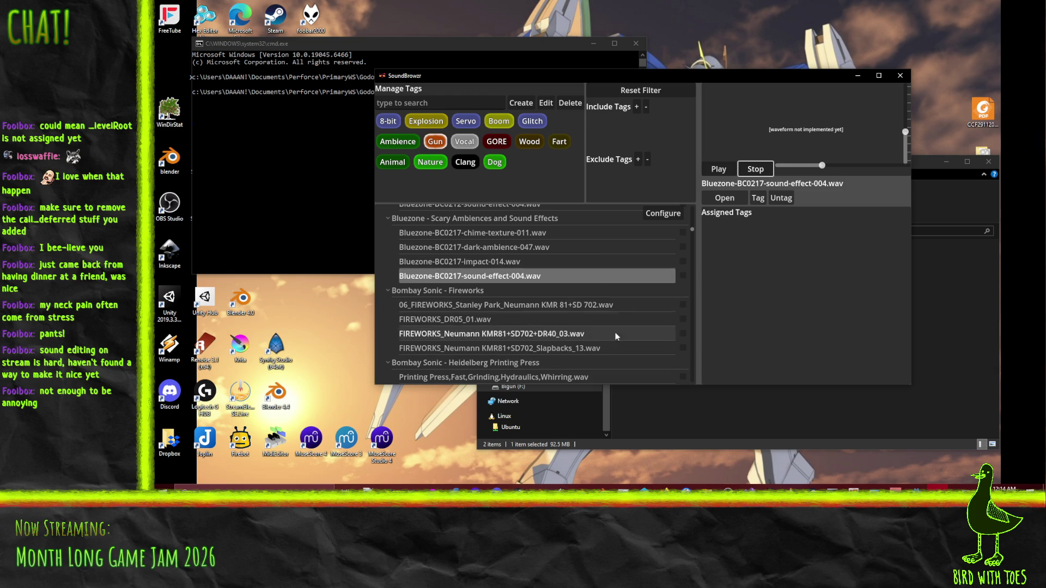
{"action": "scroll", "coordinate": [545, 289], "scroll_direction": "down", "scroll_amount": 2}
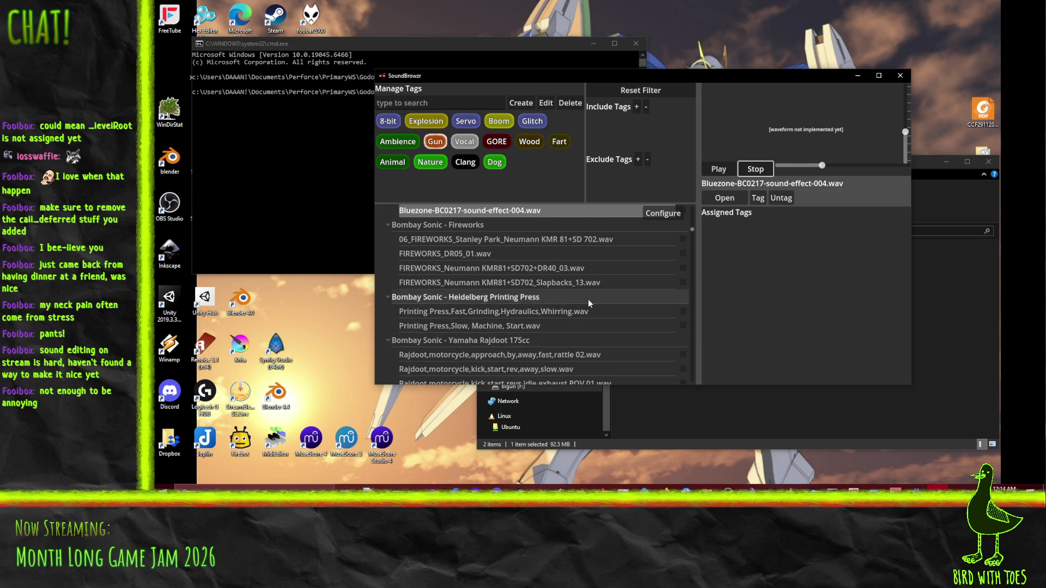
{"action": "scroll", "coordinate": [586, 298], "scroll_direction": "down", "scroll_amount": 1}
{"action": "left_click", "coordinate": [554, 290]}
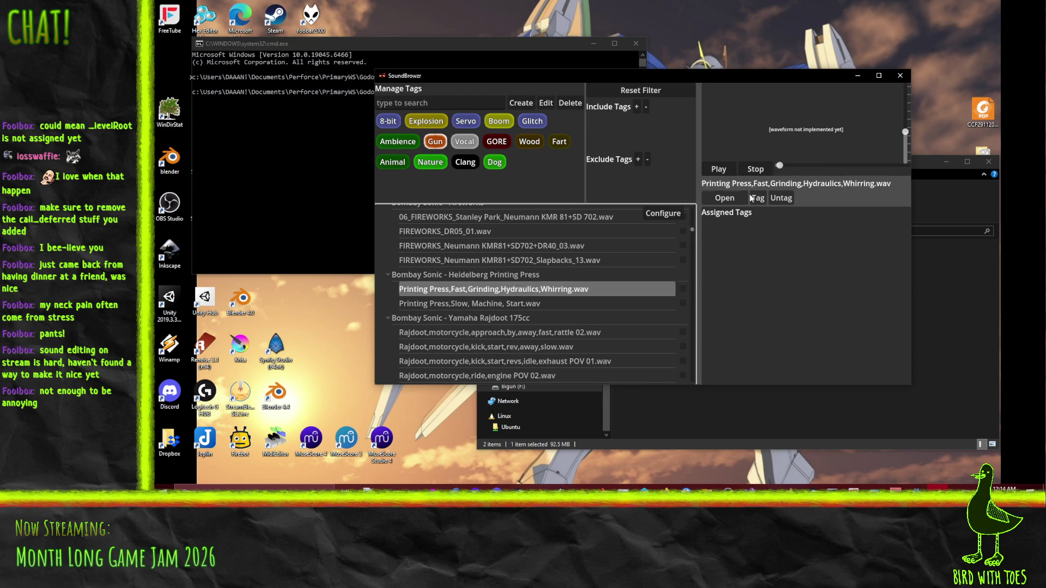
{"action": "left_click", "coordinate": [762, 171]}
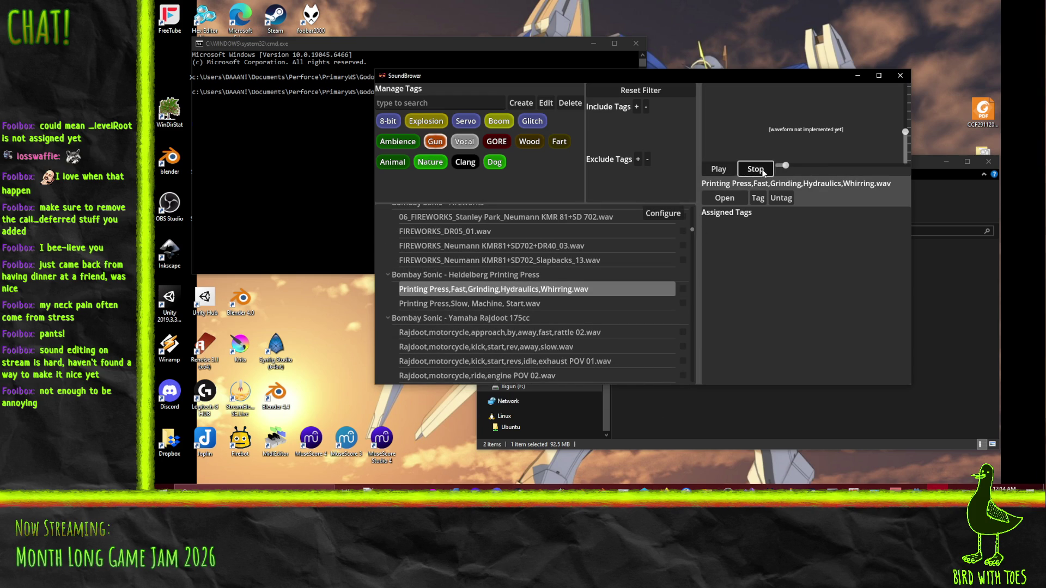
{"action": "scroll", "coordinate": [507, 225], "scroll_direction": "down", "scroll_amount": 5}
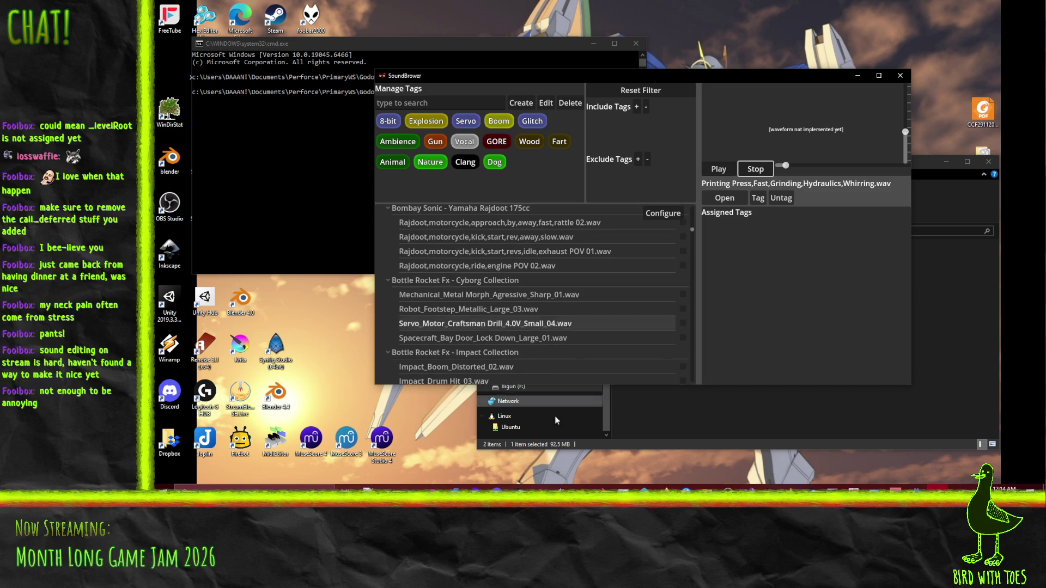
{"action": "left_click", "coordinate": [583, 295]}
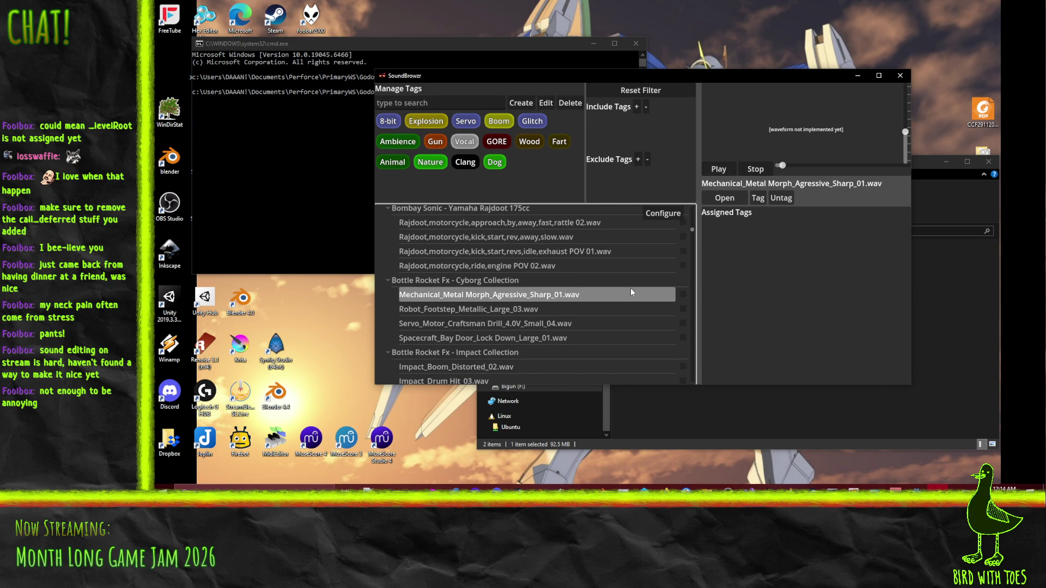
{"action": "left_click", "coordinate": [536, 309]}
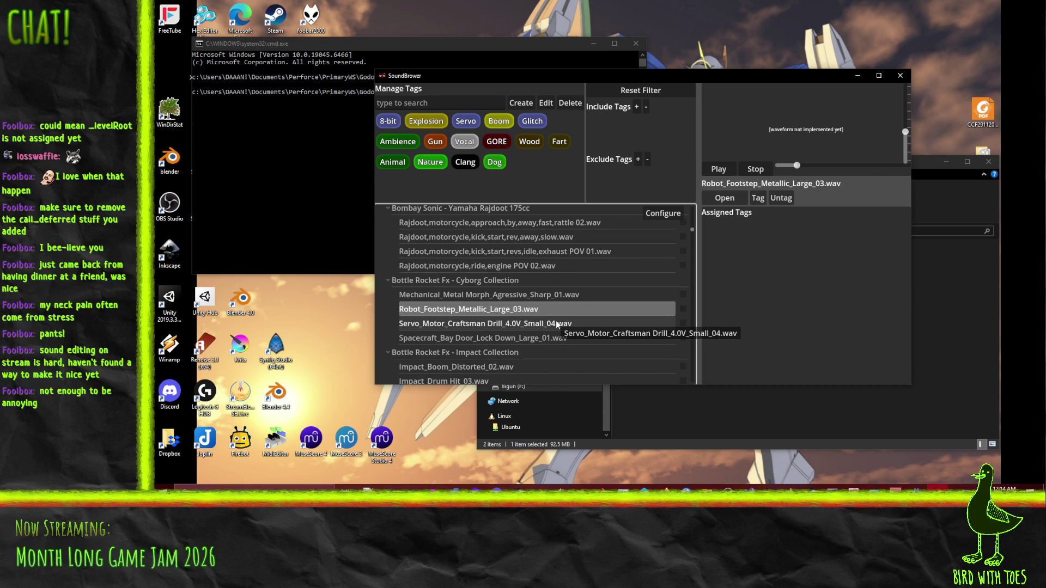
{"action": "left_click", "coordinate": [558, 324]}
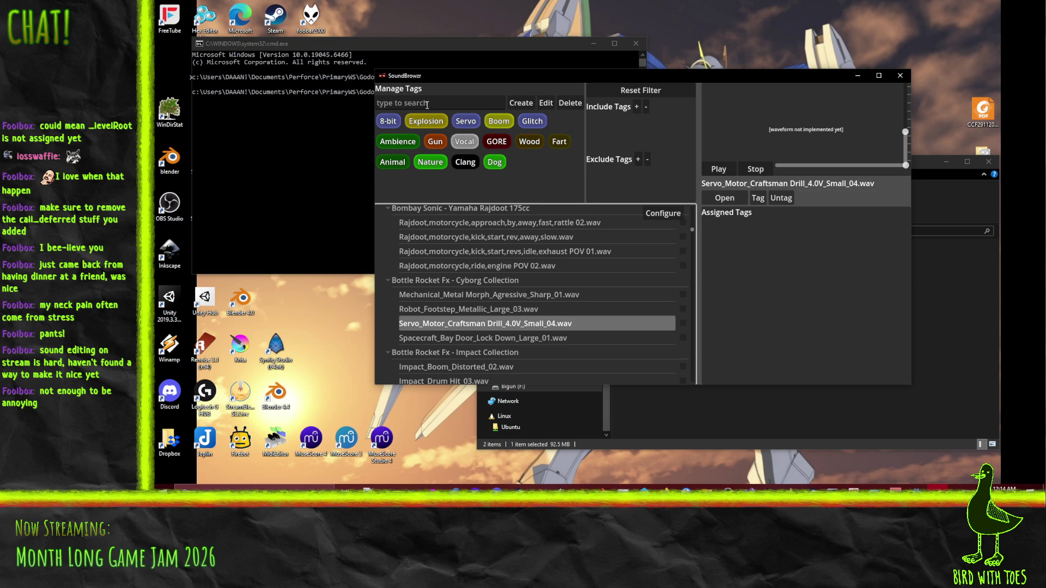
{"action": "left_click", "coordinate": [757, 198]}
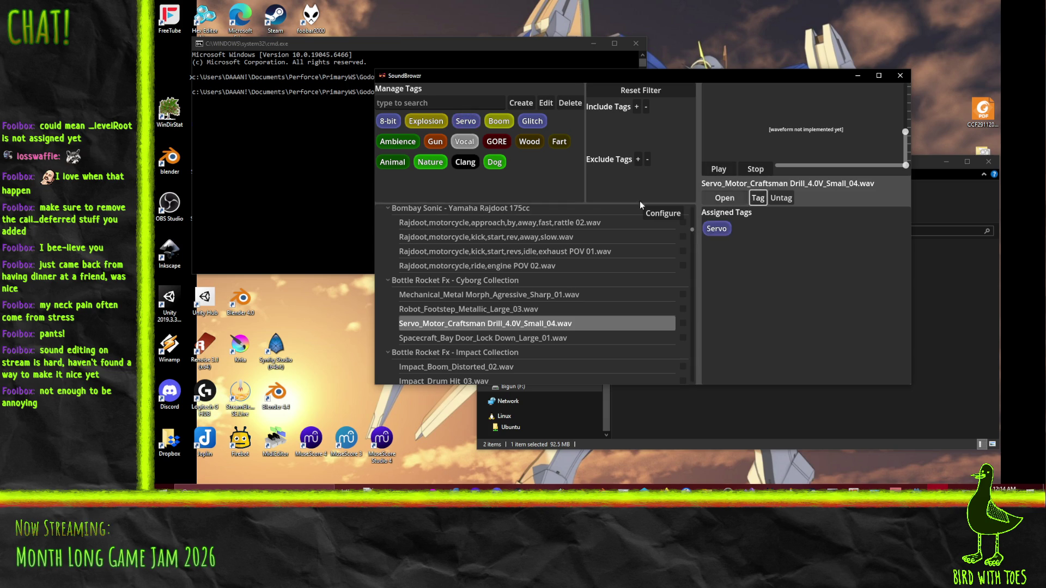
Step: Compare the bay door, Impact_Boom_Distorted_02, Drum Hit_03 and Metallic Ring sounds, sending Impact_Boom_Distorted_02 to Audacity
{"action": "left_click", "coordinate": [626, 338]}
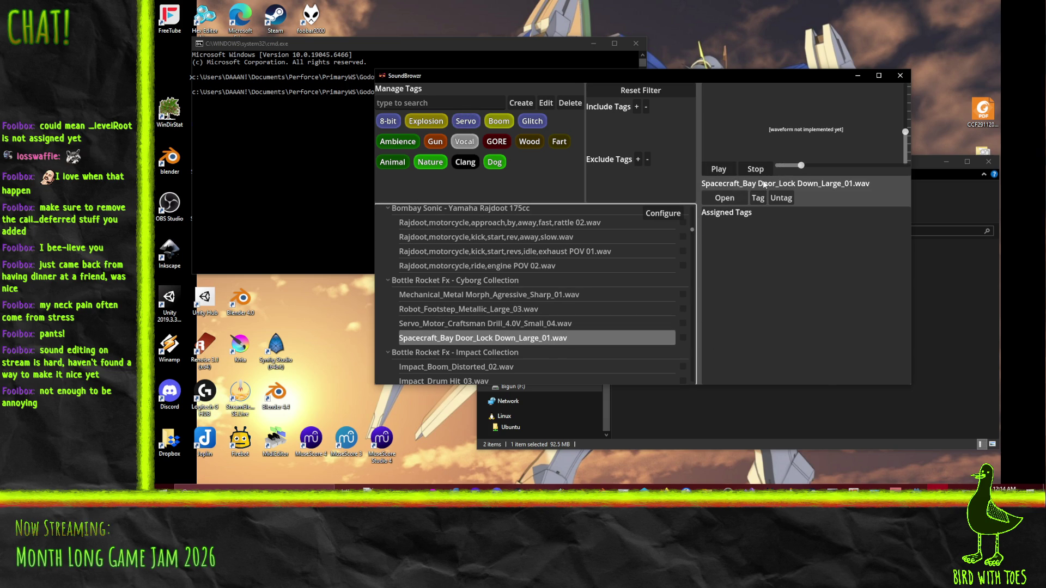
{"action": "scroll", "coordinate": [572, 313], "scroll_direction": "down", "scroll_amount": 3}
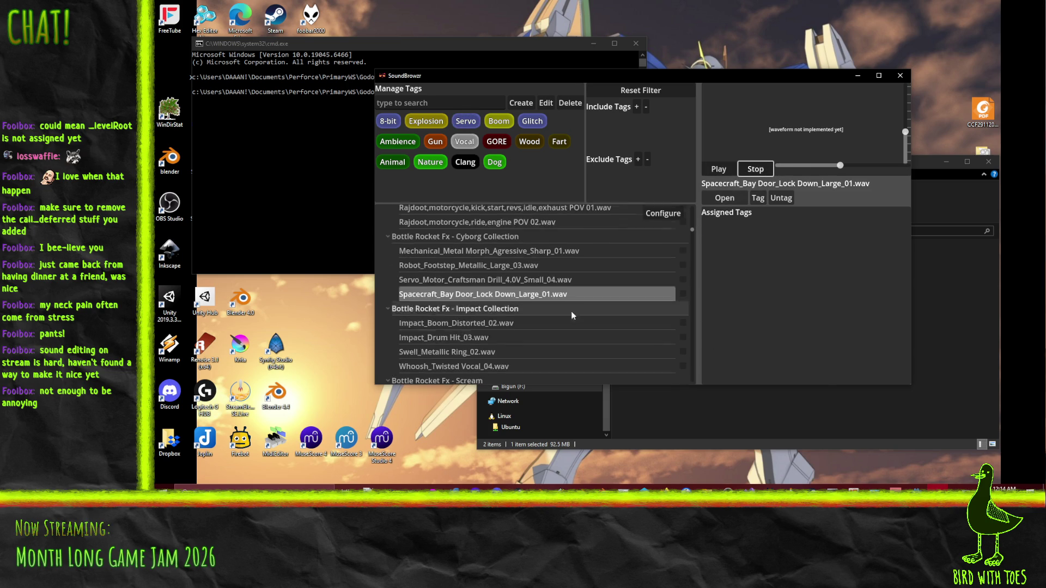
{"action": "left_click", "coordinate": [483, 315]}
{"action": "left_click", "coordinate": [502, 303]}
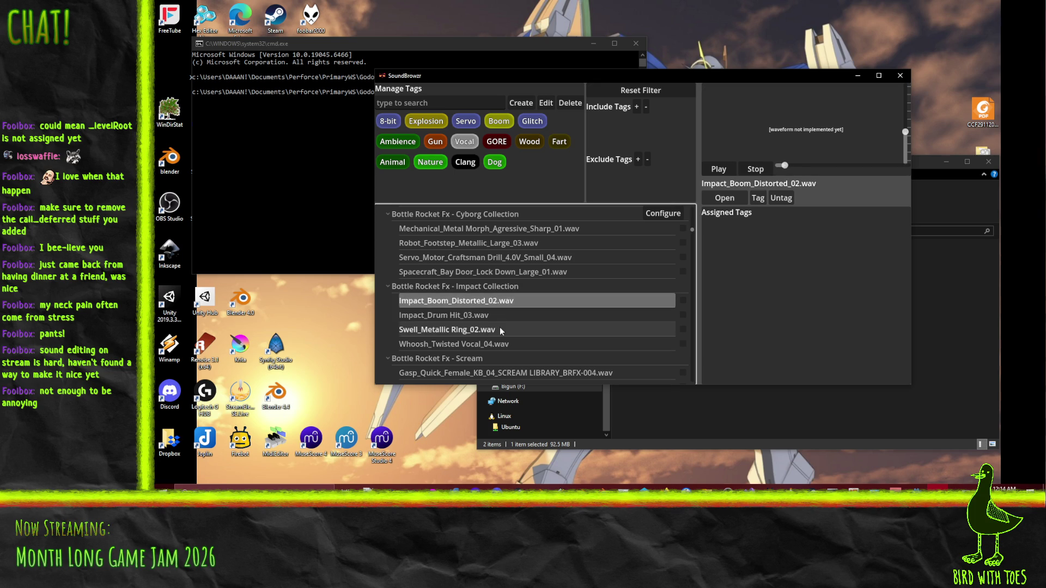
{"action": "left_click", "coordinate": [495, 315]}
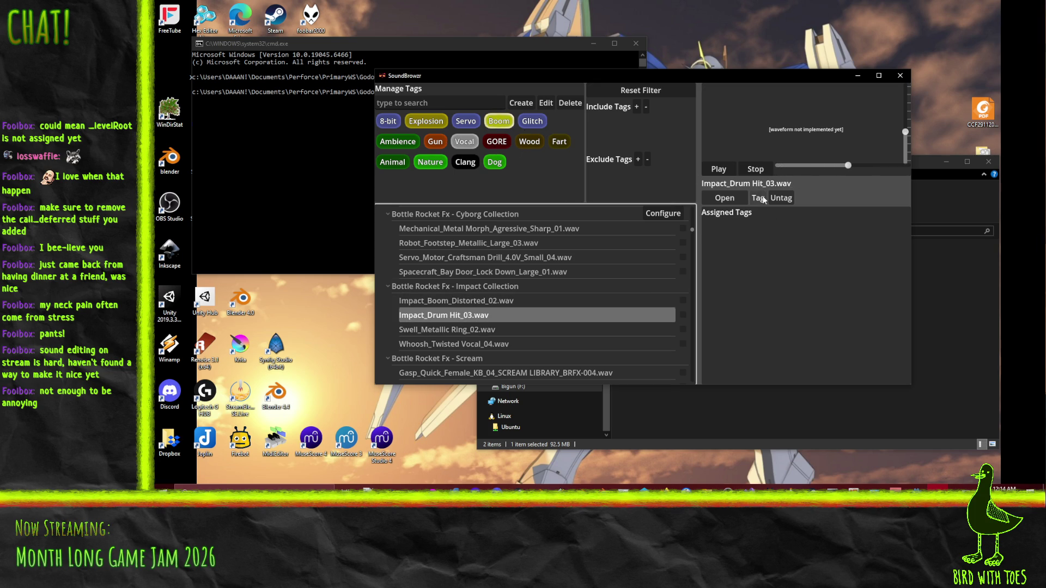
{"action": "left_click", "coordinate": [496, 328]}
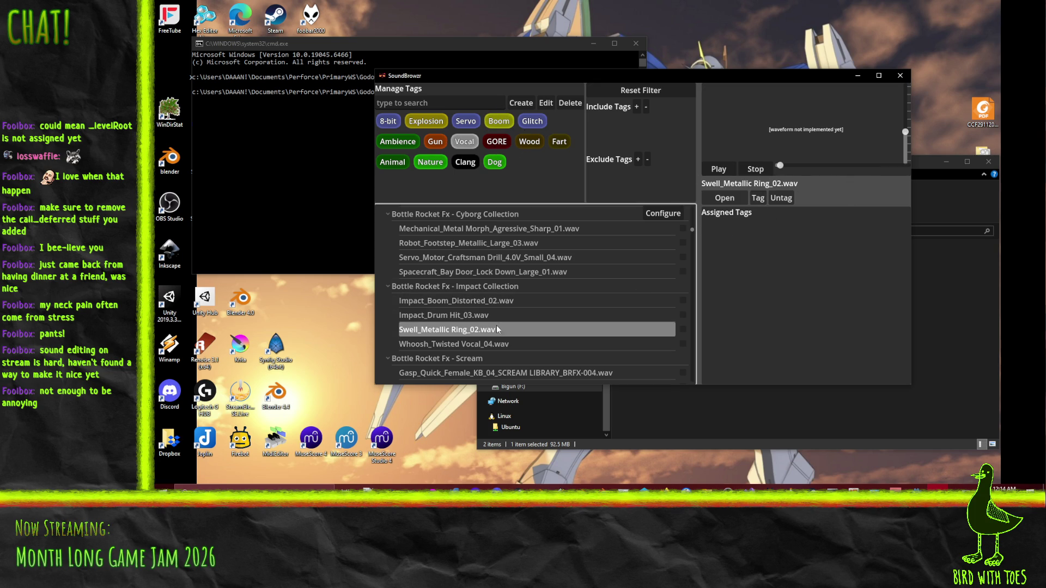
{"action": "left_click", "coordinate": [529, 314]}
{"action": "left_click", "coordinate": [526, 300]}
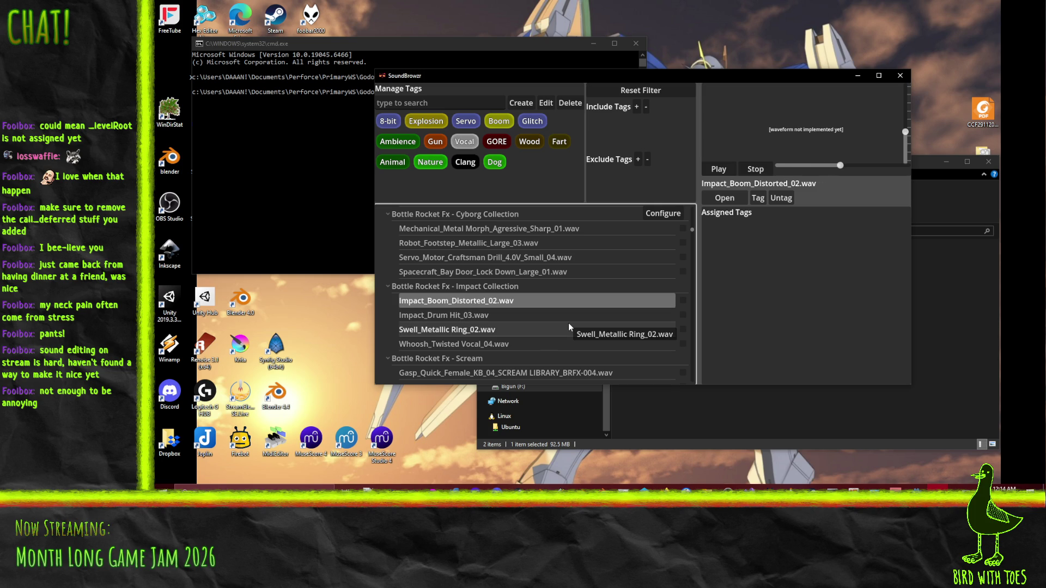
{"action": "left_click", "coordinate": [736, 199]}
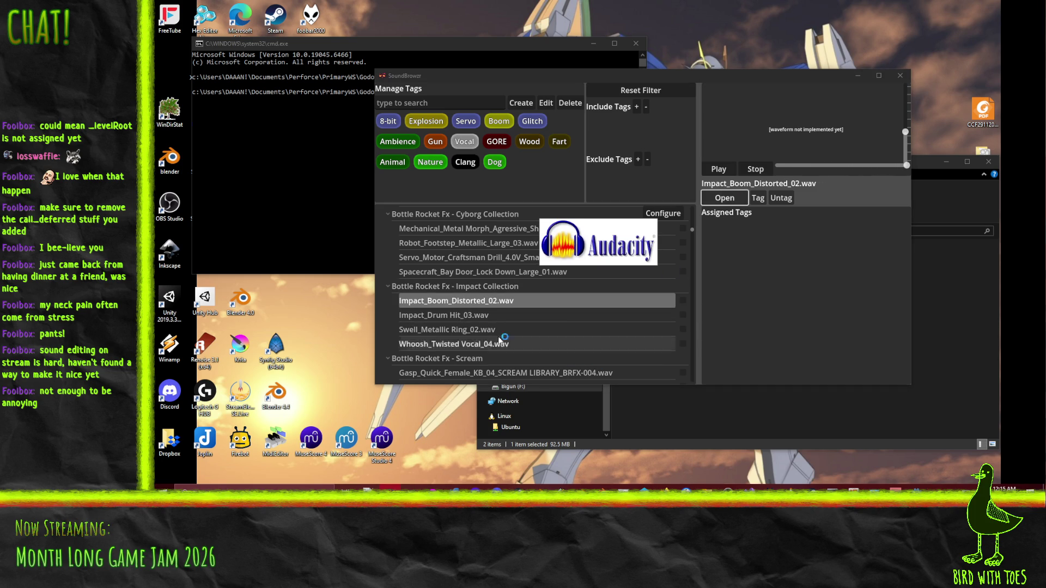
Step: Dismiss Audacity's help dialog and open Whoosh_Twisted Vocal_04.wav in Audacity as well
{"action": "left_click", "coordinate": [460, 230]}
{"action": "left_click", "coordinate": [689, 77]}
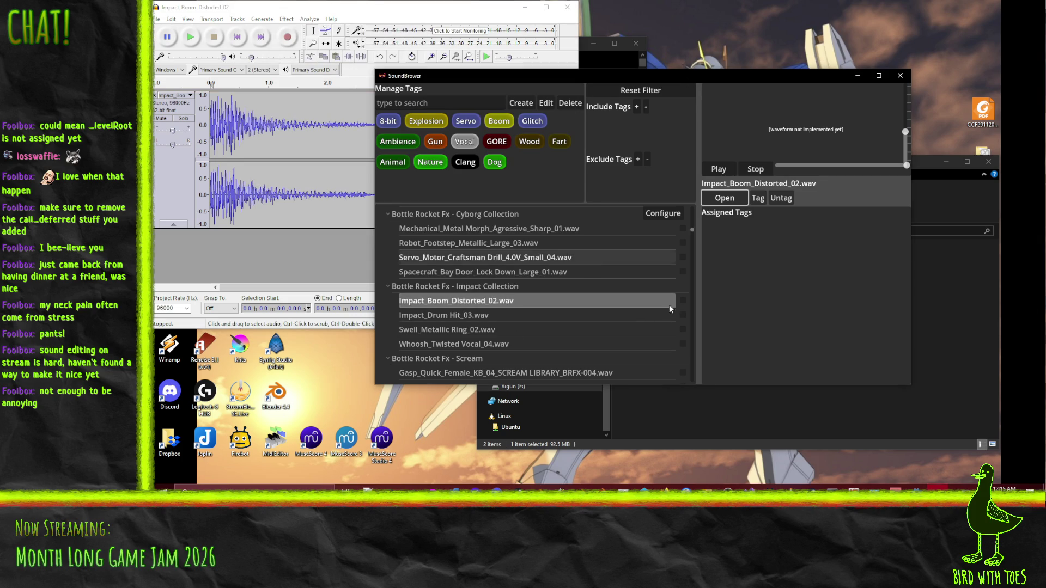
{"action": "left_click", "coordinate": [478, 345]}
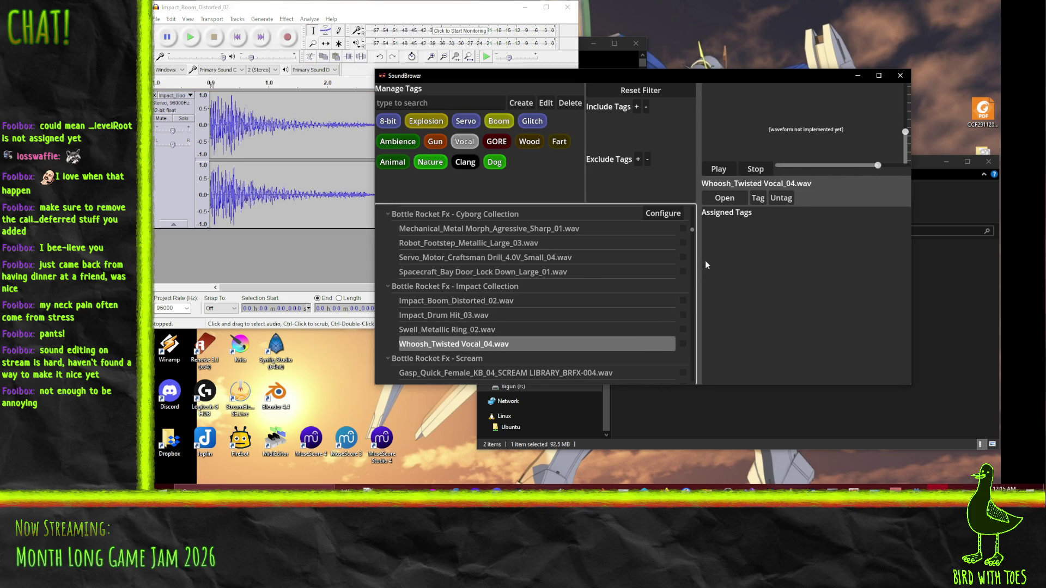
{"action": "left_click", "coordinate": [725, 200]}
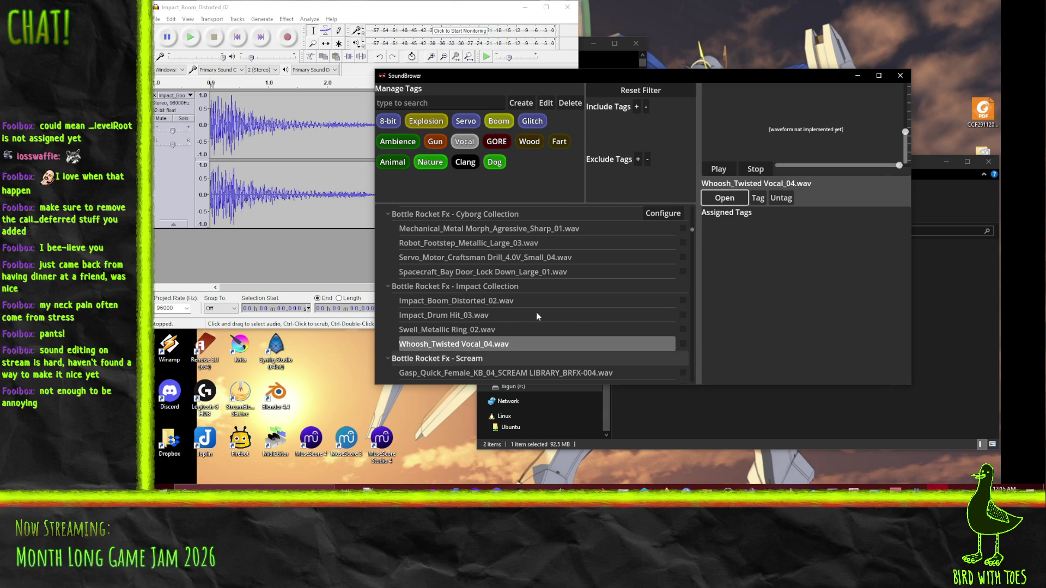
Step: Back in the library, audition the Gasp, Grunt_Pain_Male, Laugh_Evil_Cartoon and Scream_Frightened_Male sounds
{"action": "left_click", "coordinate": [723, 98]}
{"action": "scroll", "coordinate": [571, 284], "scroll_direction": "down", "scroll_amount": 2}
{"action": "left_click", "coordinate": [572, 284]}
{"action": "left_click", "coordinate": [577, 299]}
{"action": "left_click", "coordinate": [583, 314]}
{"action": "left_click", "coordinate": [589, 328]}
{"action": "left_click", "coordinate": [615, 300]}
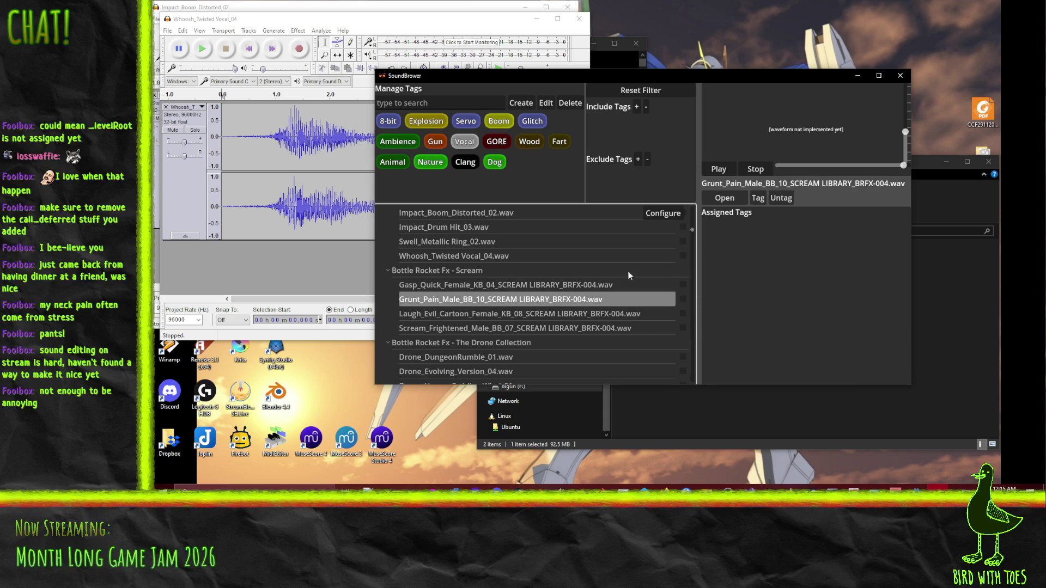
{"action": "left_click", "coordinate": [728, 169]}
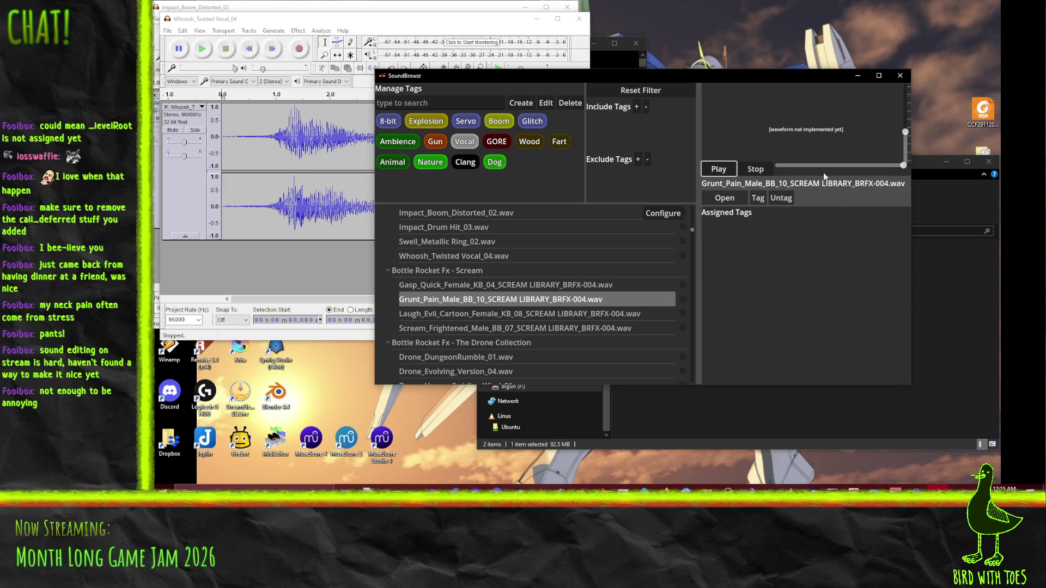
Step: Tag the Gasp, Grunt, Laugh and Scream sounds with Vocal in one batch
{"action": "left_click", "coordinate": [725, 174]}
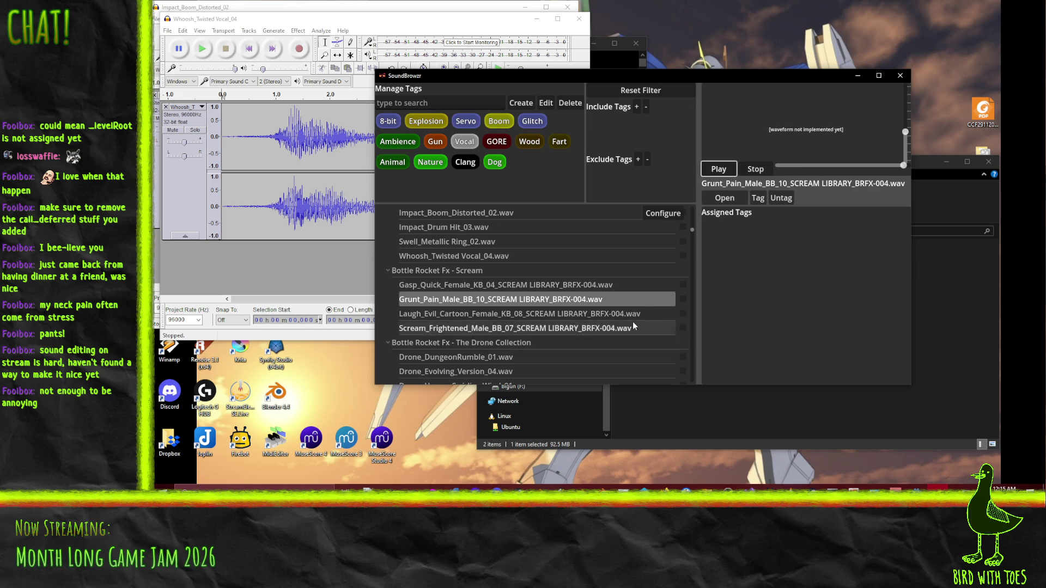
{"action": "left_click", "coordinate": [632, 325]}
{"action": "left_click", "coordinate": [683, 328]}
{"action": "left_click", "coordinate": [683, 313]}
{"action": "left_click", "coordinate": [683, 299]}
{"action": "left_click", "coordinate": [682, 285]}
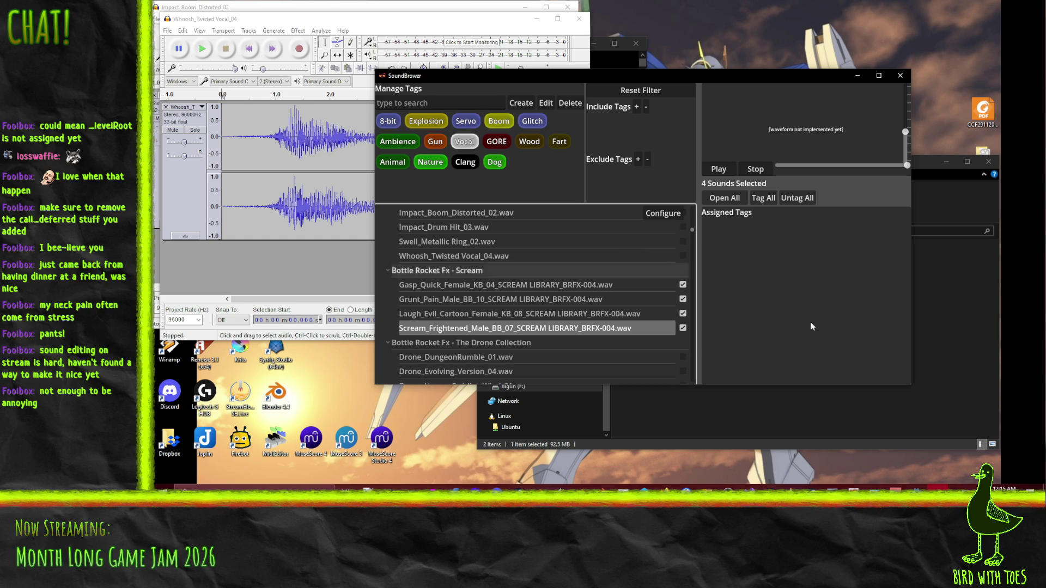
{"action": "left_click", "coordinate": [763, 198]}
{"action": "left_click", "coordinate": [654, 328]}
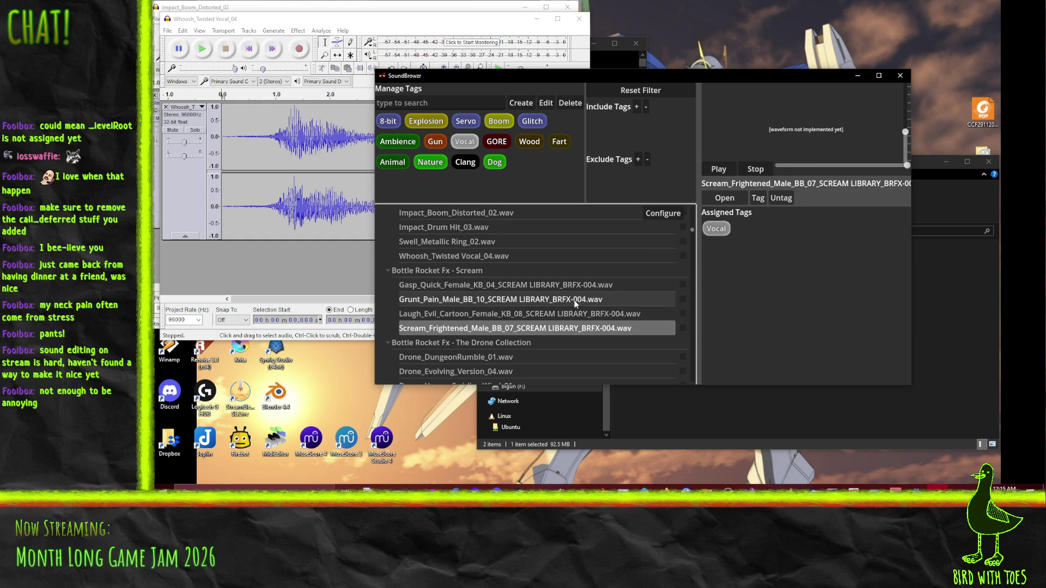
Step: Audition Drone_DungeonRumble_01 and Drone_SciFi_TonalRumble_01, choosing the Ambience tag
{"action": "scroll", "coordinate": [577, 284], "scroll_direction": "down", "scroll_amount": 3}
{"action": "left_click", "coordinate": [475, 292]}
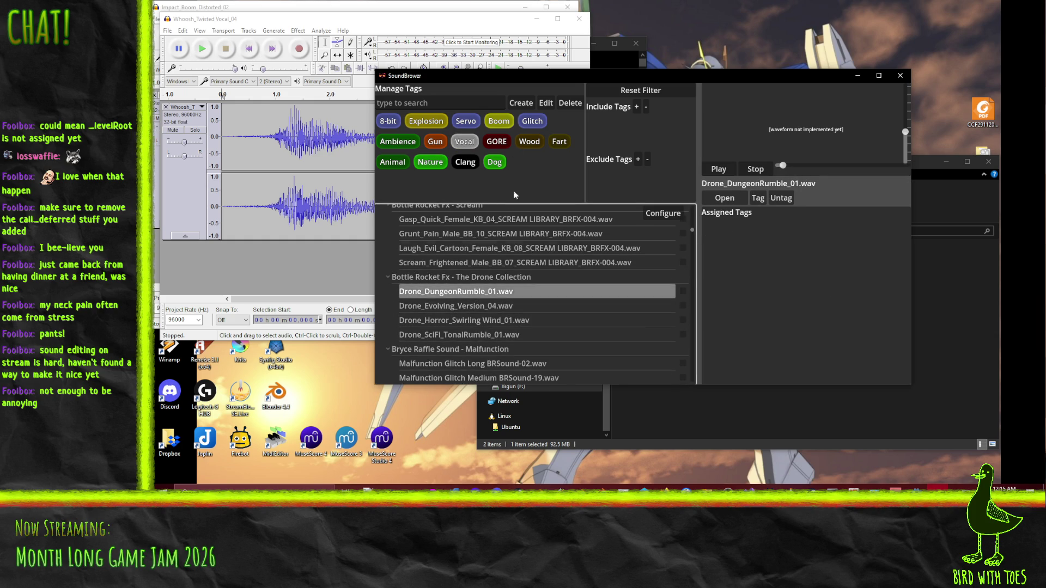
{"action": "left_click", "coordinate": [397, 142]}
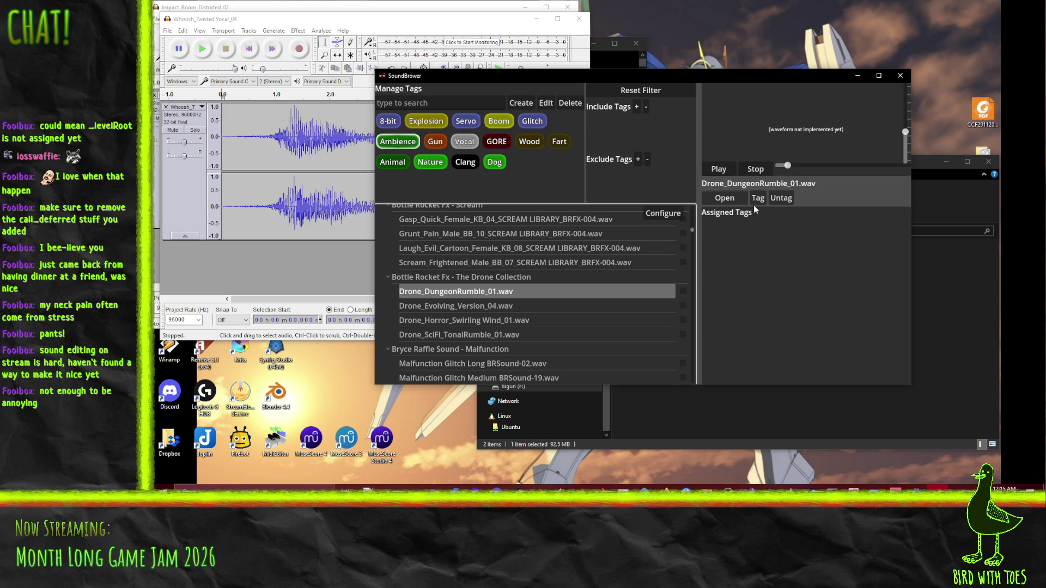
{"action": "left_click", "coordinate": [752, 170]}
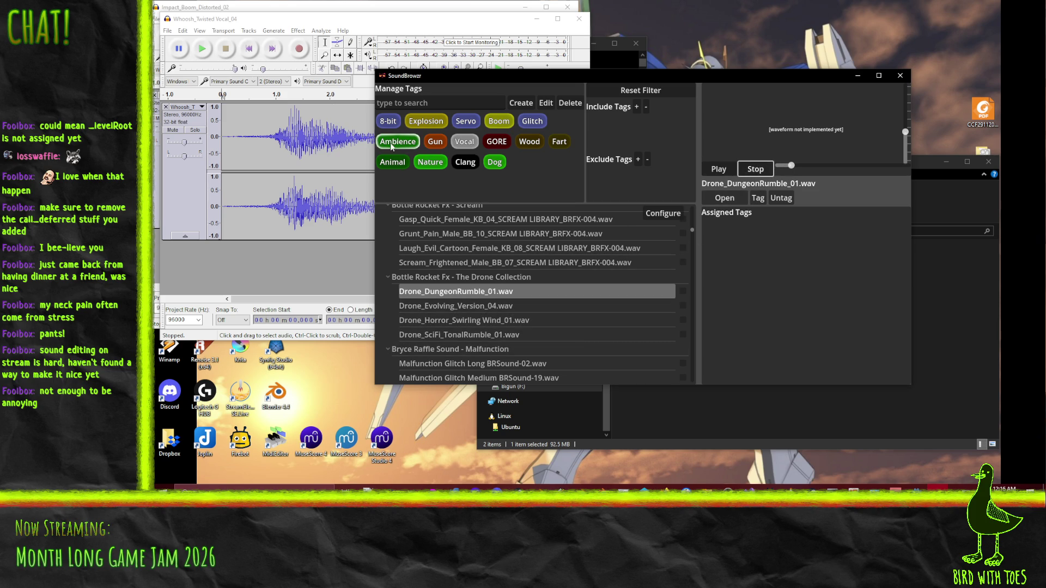
{"action": "left_click", "coordinate": [515, 337]}
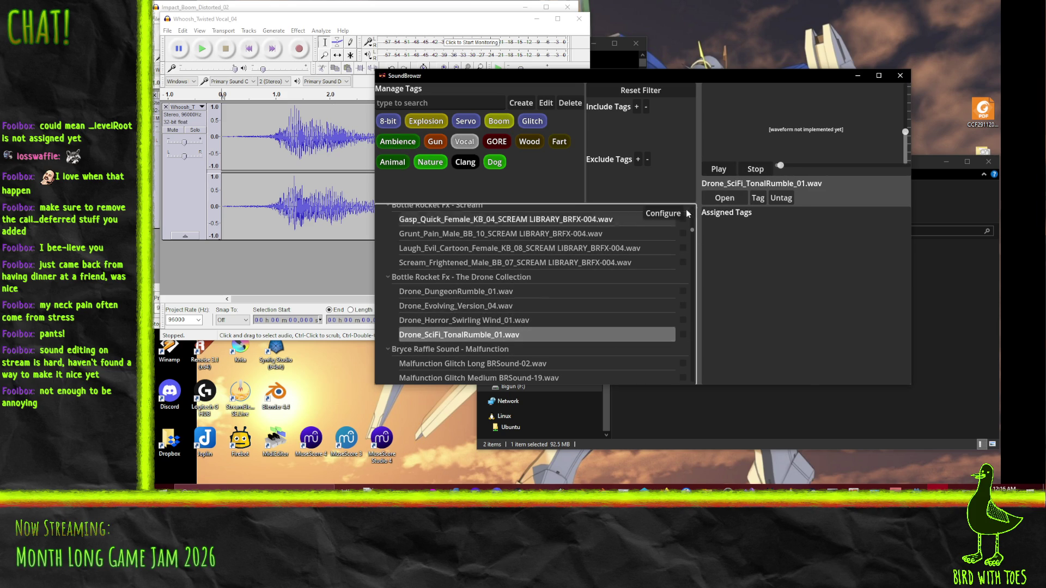
{"action": "left_click", "coordinate": [756, 169]}
Step: Compare the Malfunction Glitch variants, tag Glitch Short BRSound-106.wav as Glitch, then play the Audacity whoosh
{"action": "scroll", "coordinate": [578, 275], "scroll_direction": "down", "scroll_amount": 3}
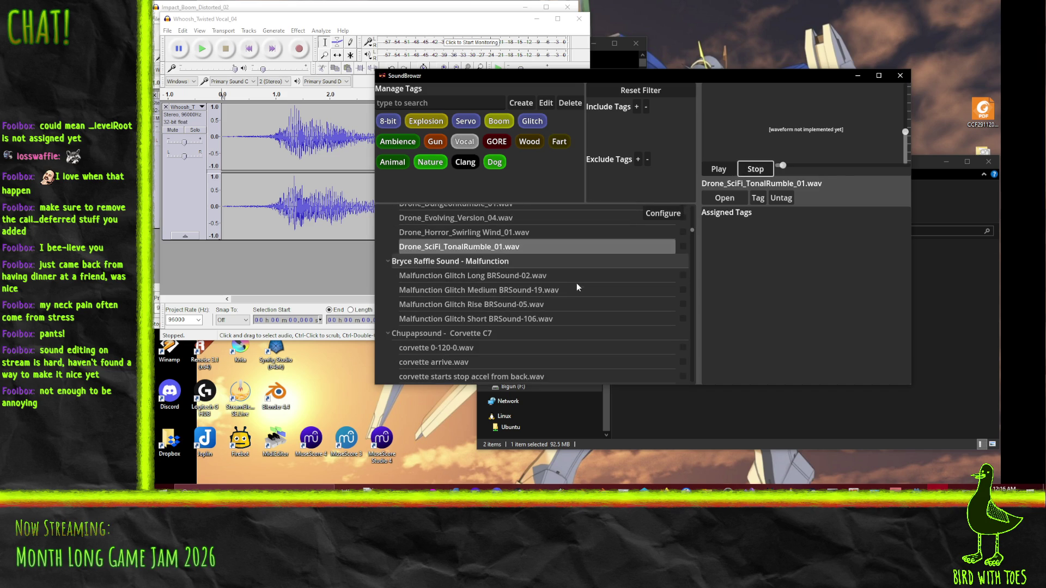
{"action": "left_click", "coordinate": [546, 276]}
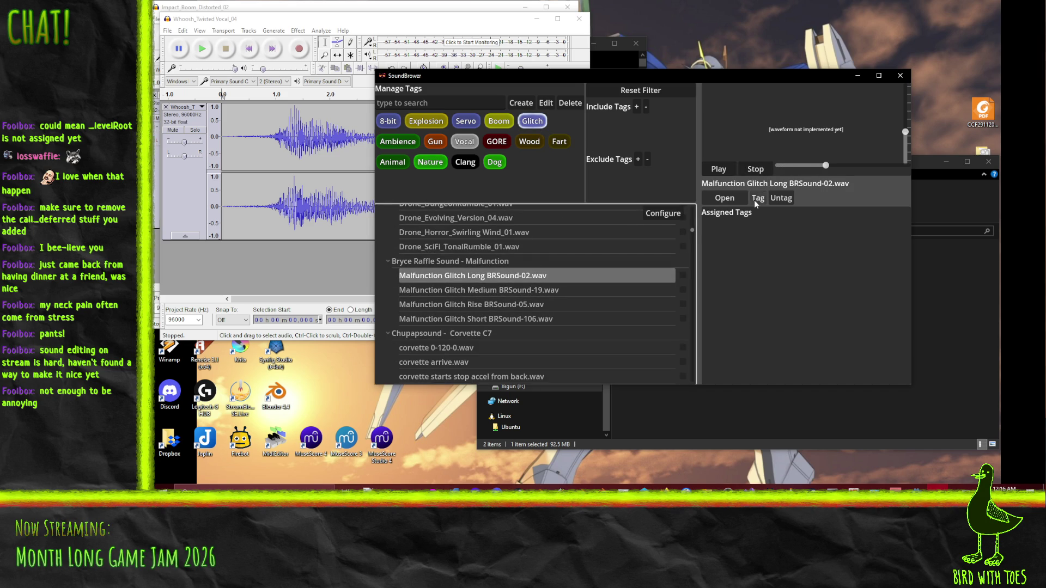
{"action": "left_click", "coordinate": [544, 290]}
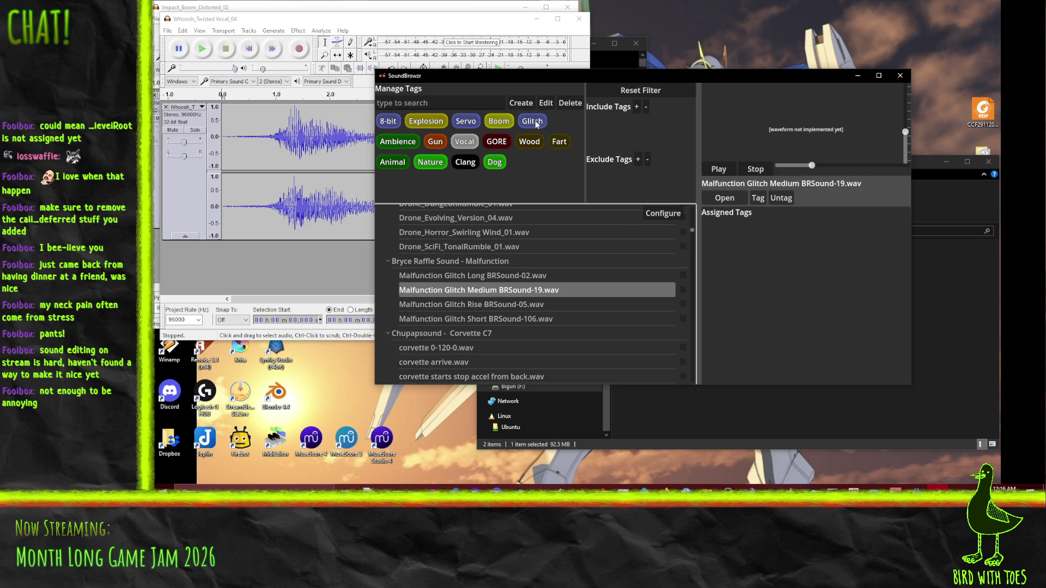
{"action": "left_click", "coordinate": [539, 307]}
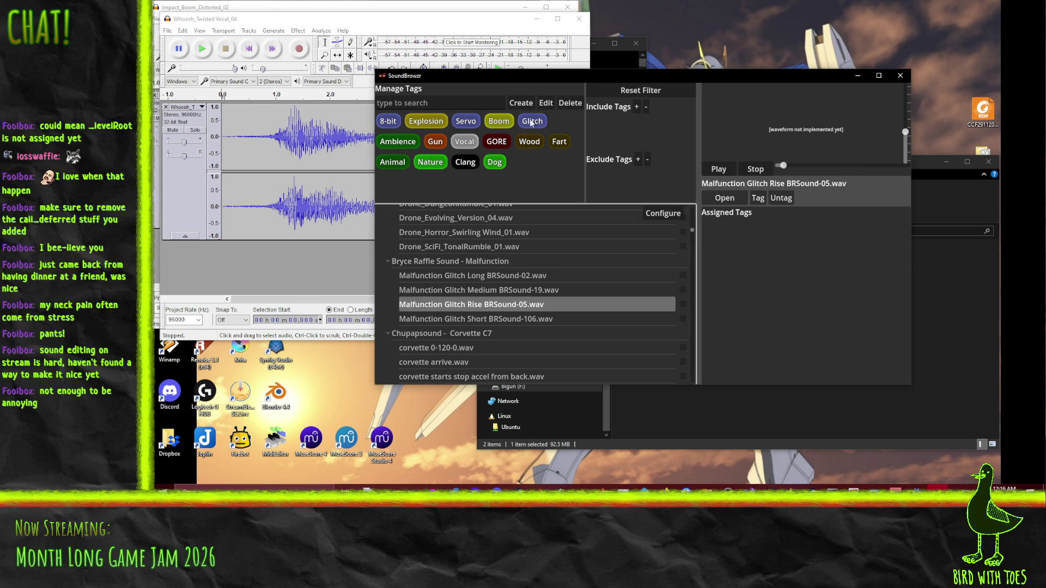
{"action": "left_click", "coordinate": [539, 319]}
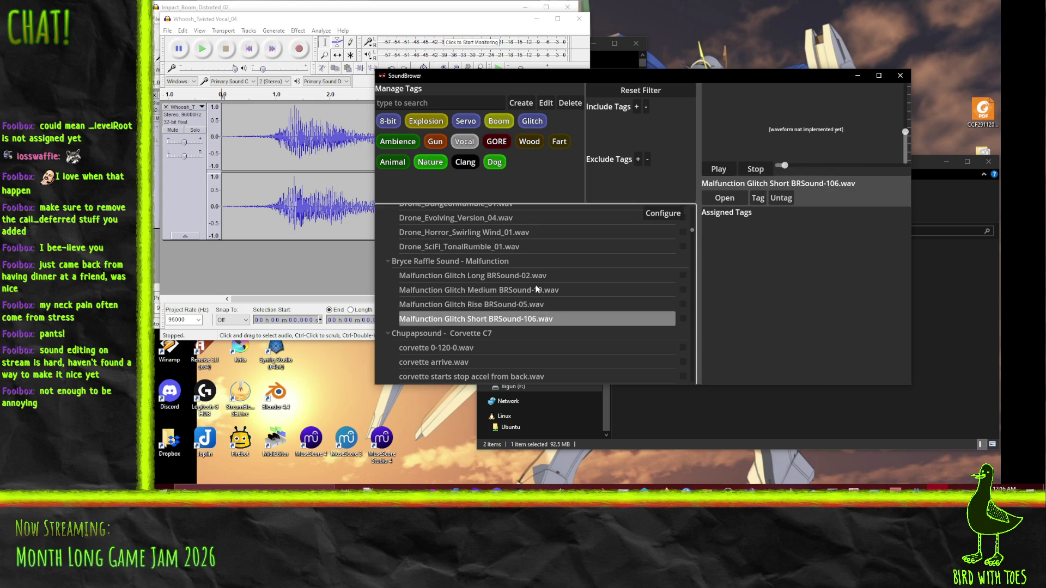
{"action": "left_click", "coordinate": [758, 198]}
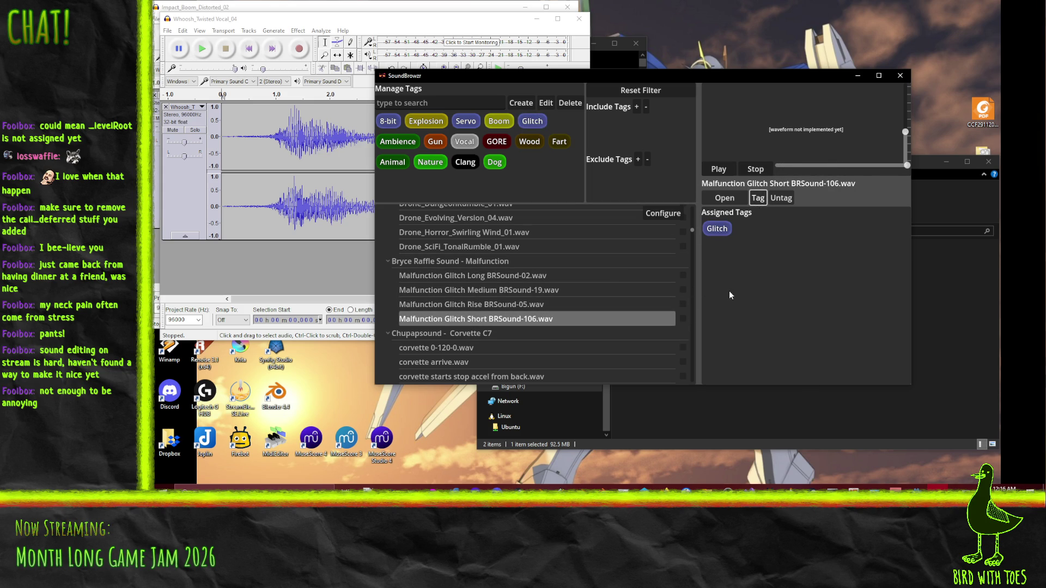
{"action": "left_click", "coordinate": [205, 52]}
{"action": "left_click", "coordinate": [202, 49]}
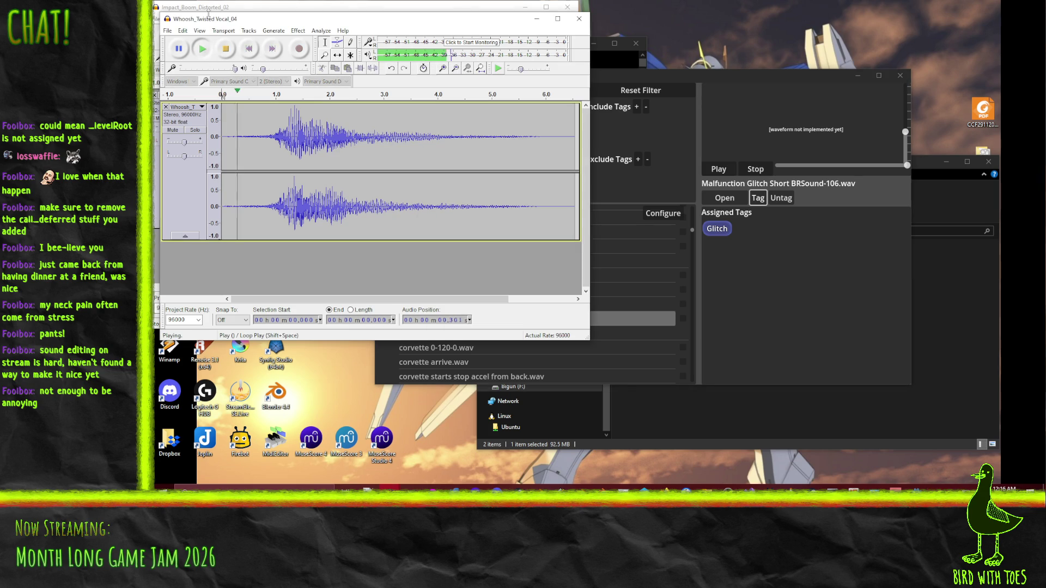
Step: Stop the Impact_Boom_Distorted_02 playback and briefly check the library's configuration
{"action": "left_click", "coordinate": [228, 7]}
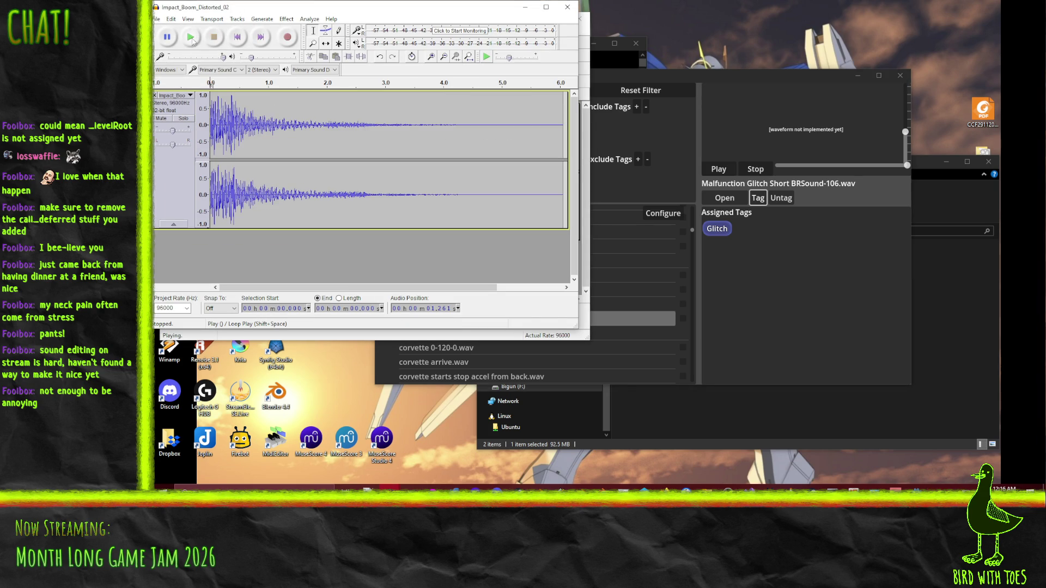
{"action": "left_click", "coordinate": [191, 39]}
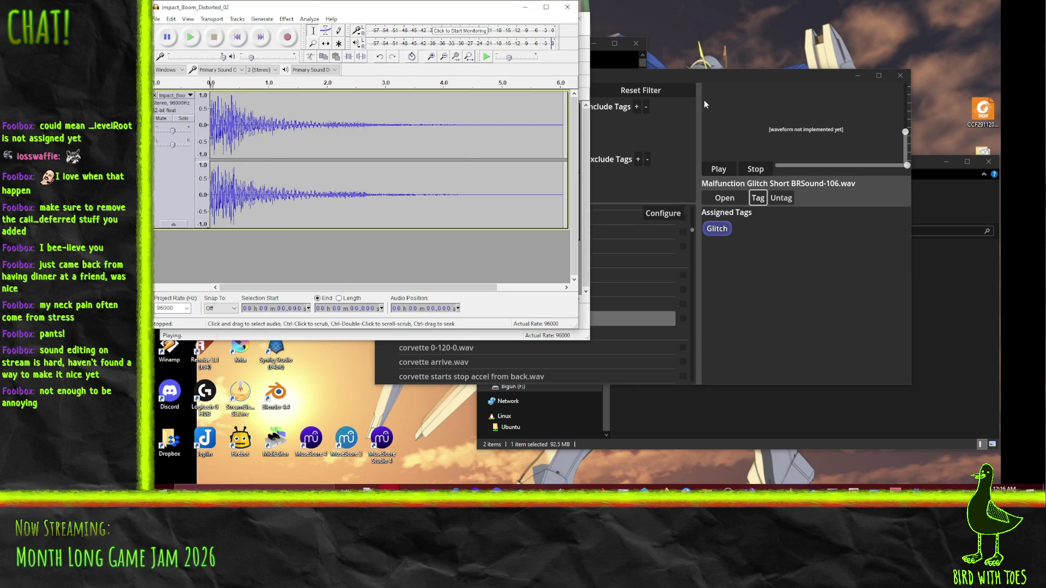
{"action": "left_click", "coordinate": [632, 318]}
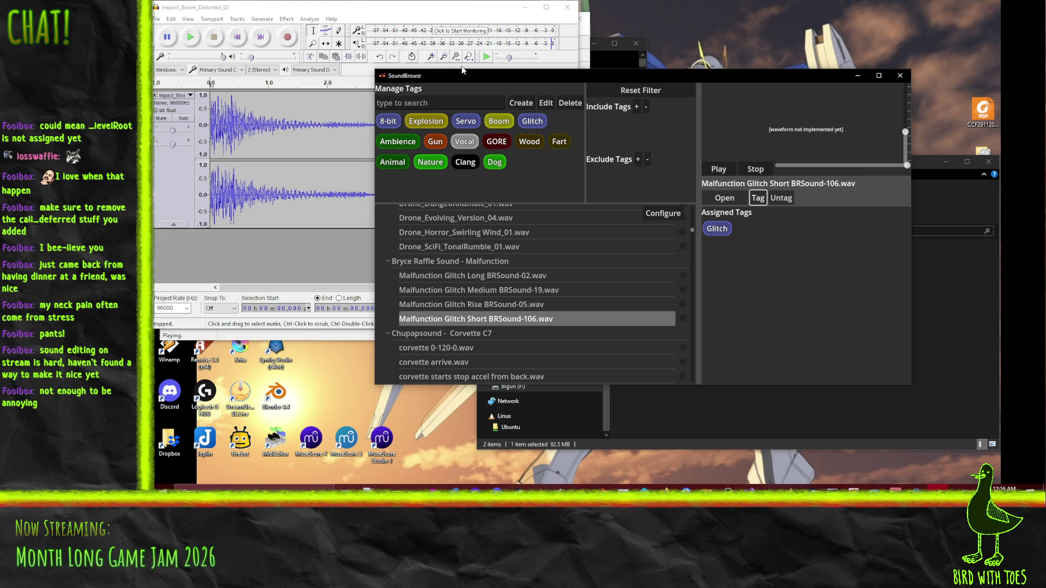
{"action": "left_click", "coordinate": [664, 213]}
{"action": "left_click", "coordinate": [695, 340]}
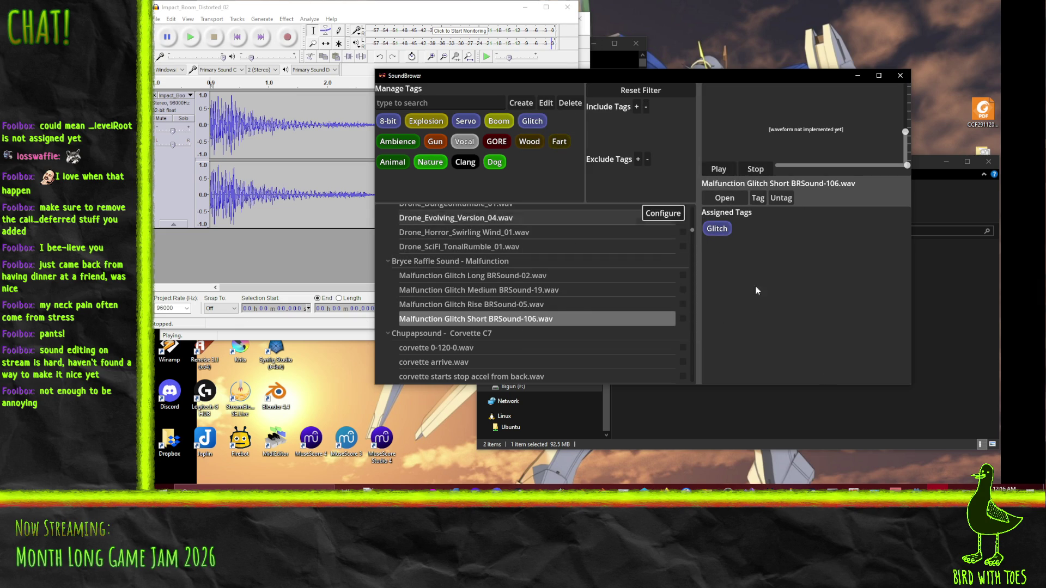
Step: Arrange the library and Malfunction Glitch Short BRSound-106 windows side by side, then scroll the library
{"action": "left_click_drag", "start_coordinate": [518, 76], "coordinate": [623, 81]}
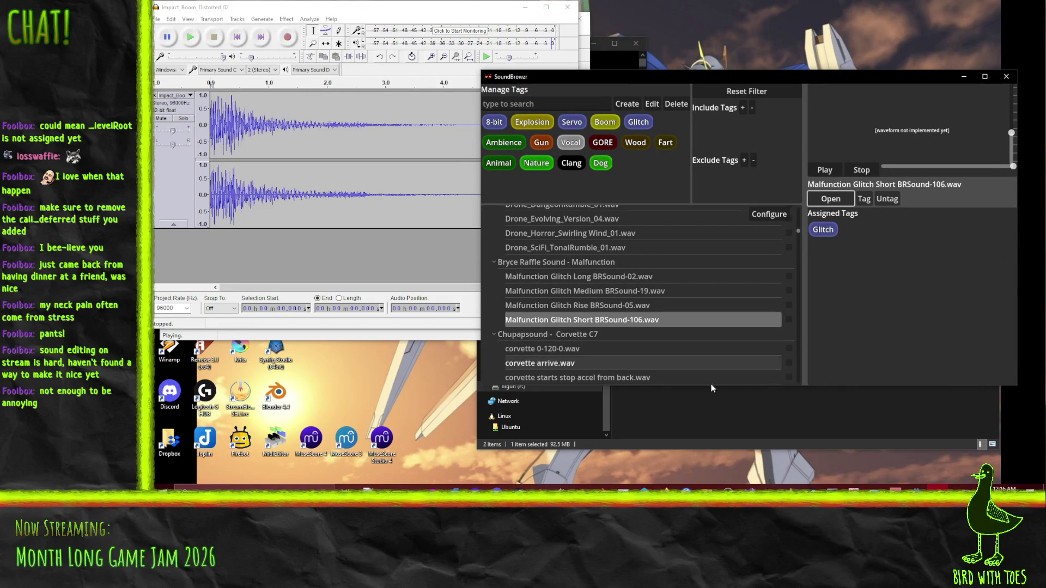
{"action": "mouse_move", "coordinate": [366, 34]}
{"action": "left_mouse_down"}
{"action": "mouse_move", "coordinate": [516, 81]}
{"action": "mouse_move", "coordinate": [450, 67]}
{"action": "mouse_move", "coordinate": [388, 77]}
{"action": "mouse_move", "coordinate": [345, 111]}
{"action": "left_mouse_up"}
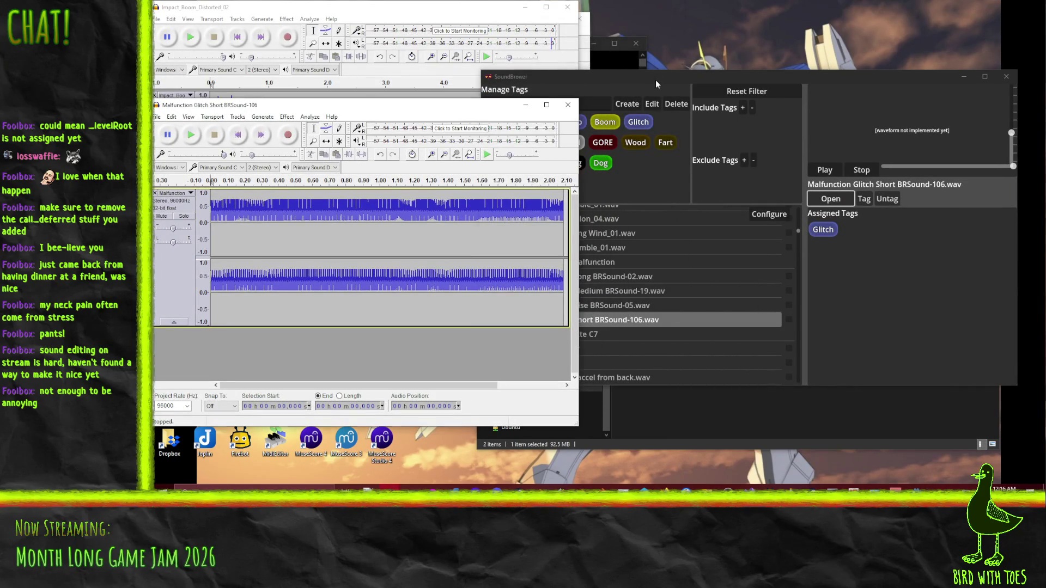
{"action": "left_click", "coordinate": [655, 80]}
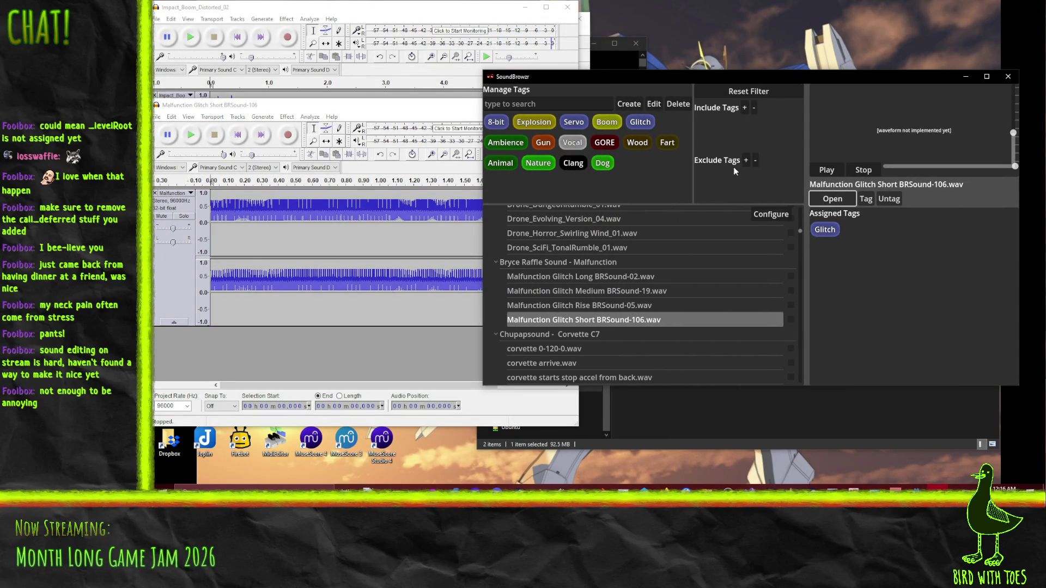
{"action": "scroll", "coordinate": [653, 314], "scroll_direction": "down", "scroll_amount": 3}
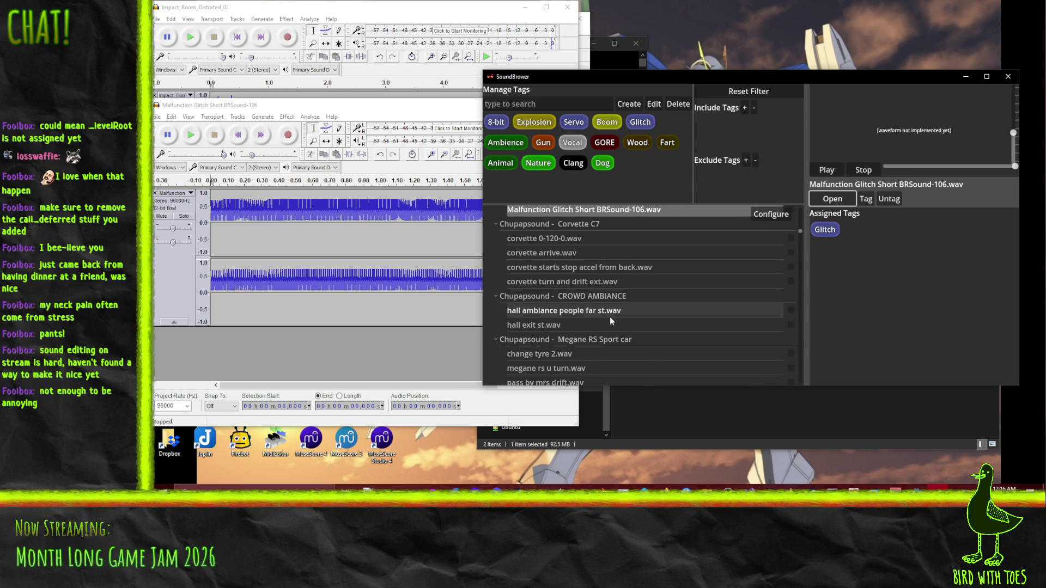
{"action": "scroll", "coordinate": [610, 315], "scroll_direction": "down", "scroll_amount": 2}
{"action": "scroll", "coordinate": [658, 289], "scroll_direction": "down", "scroll_amount": 3}
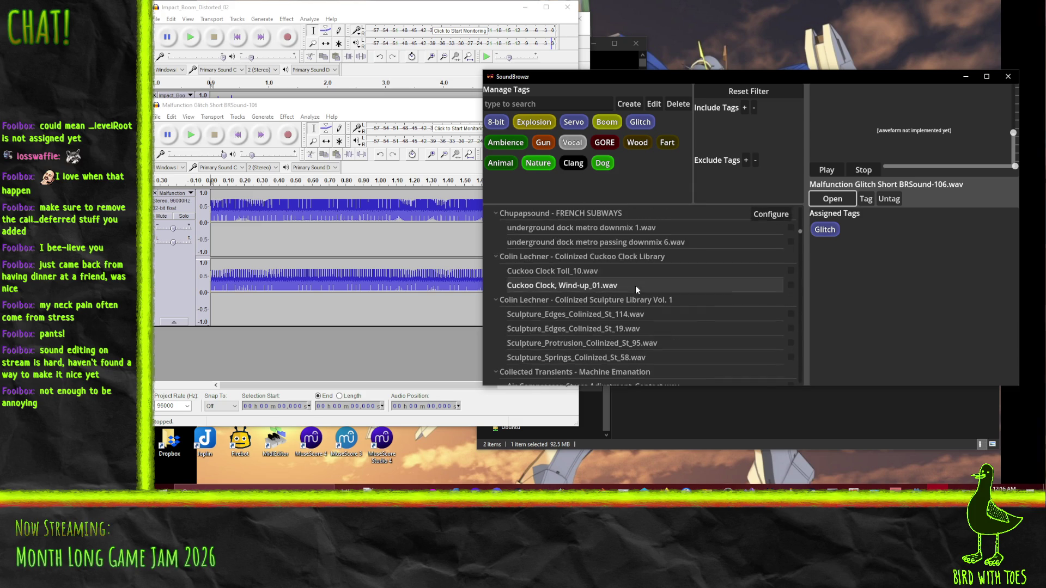
{"action": "scroll", "coordinate": [619, 312], "scroll_direction": "down", "scroll_amount": 1}
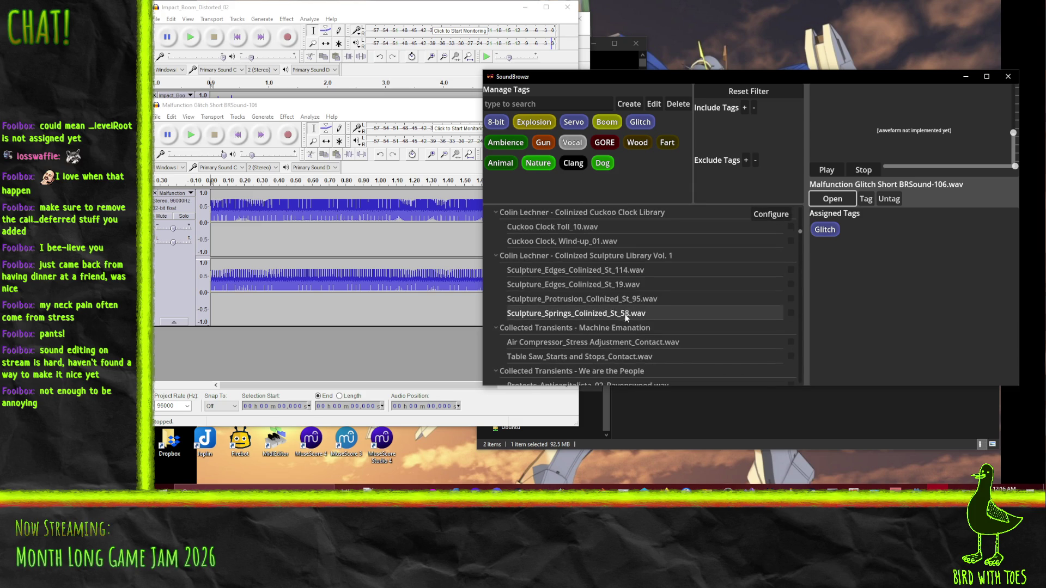
Step: Preview Sculpture_Edges_Colinized_St_114 and the 062, 086, 112 and 129 Bleeping Buttons sounds
{"action": "left_click", "coordinate": [600, 271]}
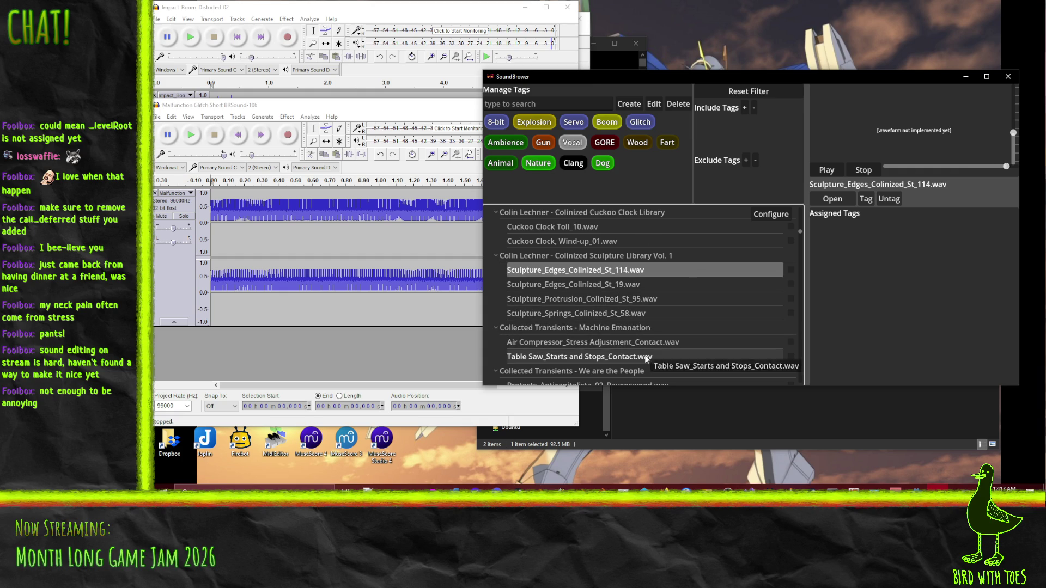
{"action": "scroll", "coordinate": [681, 332], "scroll_direction": "down", "scroll_amount": 3}
{"action": "scroll", "coordinate": [597, 262], "scroll_direction": "down", "scroll_amount": 4}
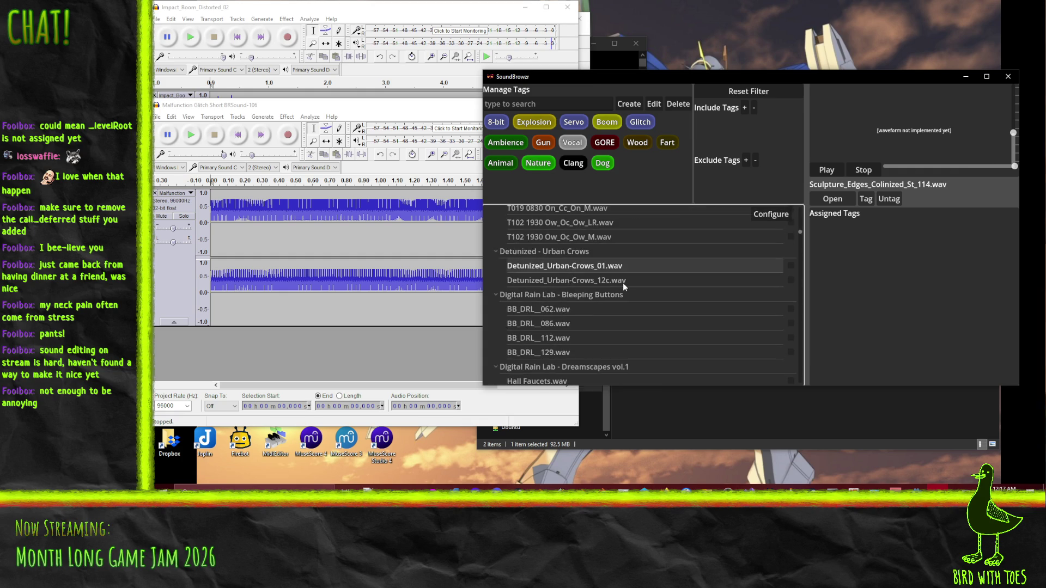
{"action": "left_click", "coordinate": [587, 309]}
{"action": "left_click", "coordinate": [584, 325]}
{"action": "left_click", "coordinate": [582, 338]}
{"action": "left_click", "coordinate": [587, 356]}
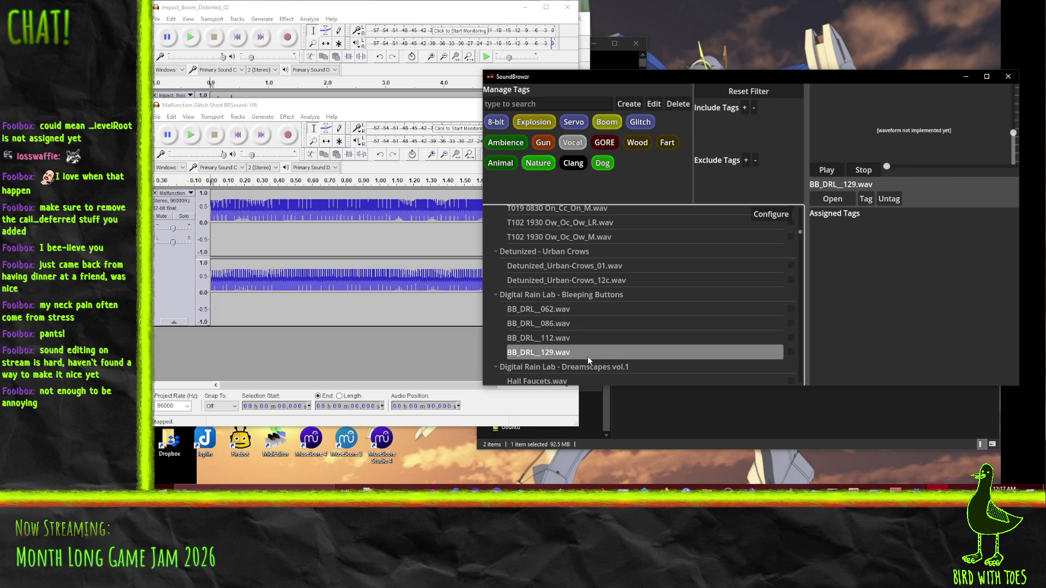
Step: Preview Hall Faucets, XMAS Grains and Angels behind the wall, stopping each preview
{"action": "scroll", "coordinate": [604, 353], "scroll_direction": "down", "scroll_amount": 2}
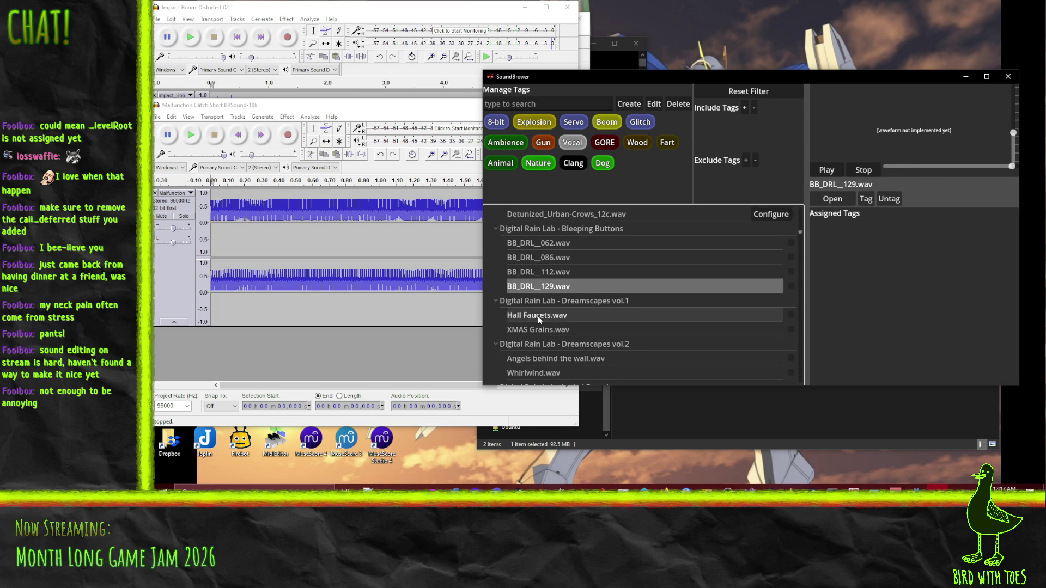
{"action": "left_click", "coordinate": [537, 316]}
{"action": "left_click", "coordinate": [862, 170]}
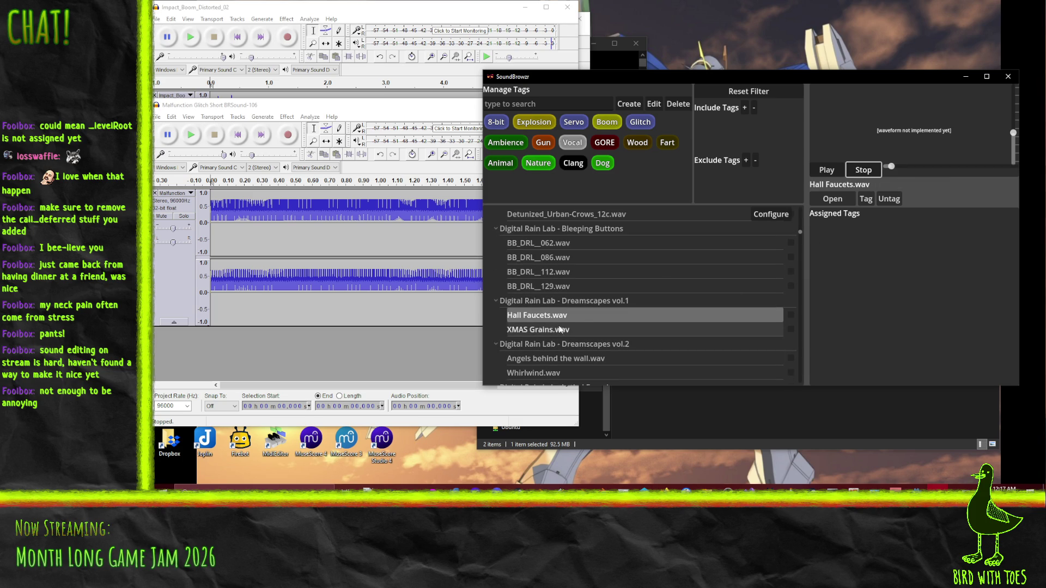
{"action": "left_click", "coordinate": [642, 329]}
{"action": "left_click", "coordinate": [863, 170]}
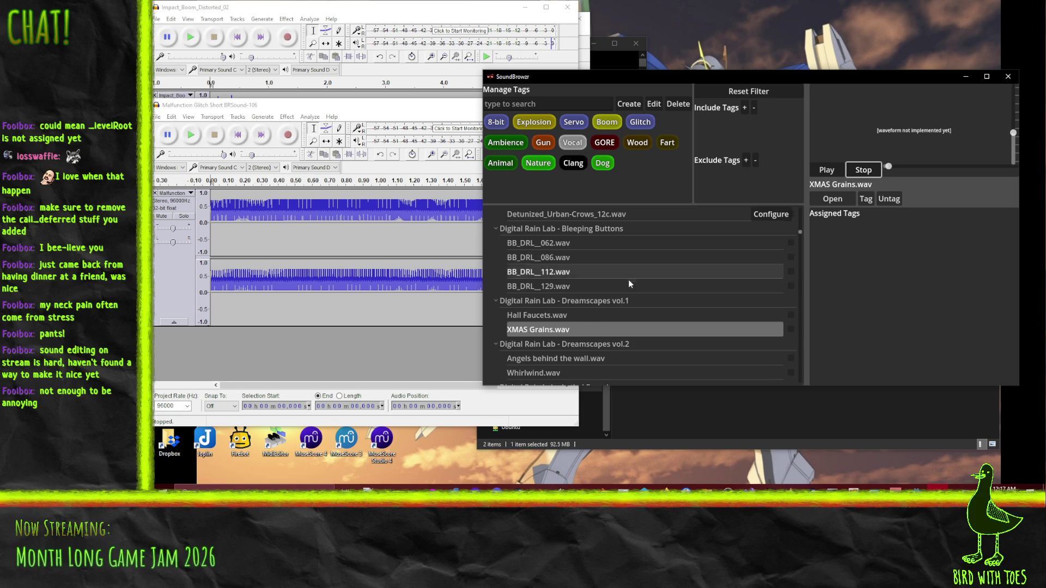
{"action": "scroll", "coordinate": [576, 280], "scroll_direction": "down", "scroll_amount": 3}
{"action": "left_click", "coordinate": [569, 271]}
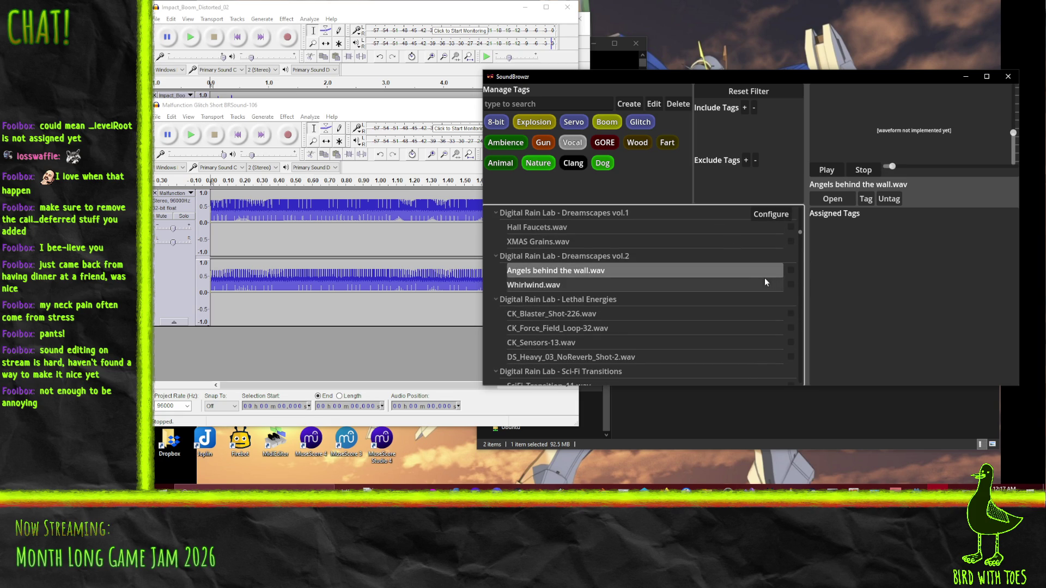
{"action": "left_click", "coordinate": [862, 171]}
Step: Tag Angels behind the wall.wav as Ambience, then briefly preview Whirlwind.wav
{"action": "left_click", "coordinate": [516, 143]}
{"action": "left_click", "coordinate": [866, 199]}
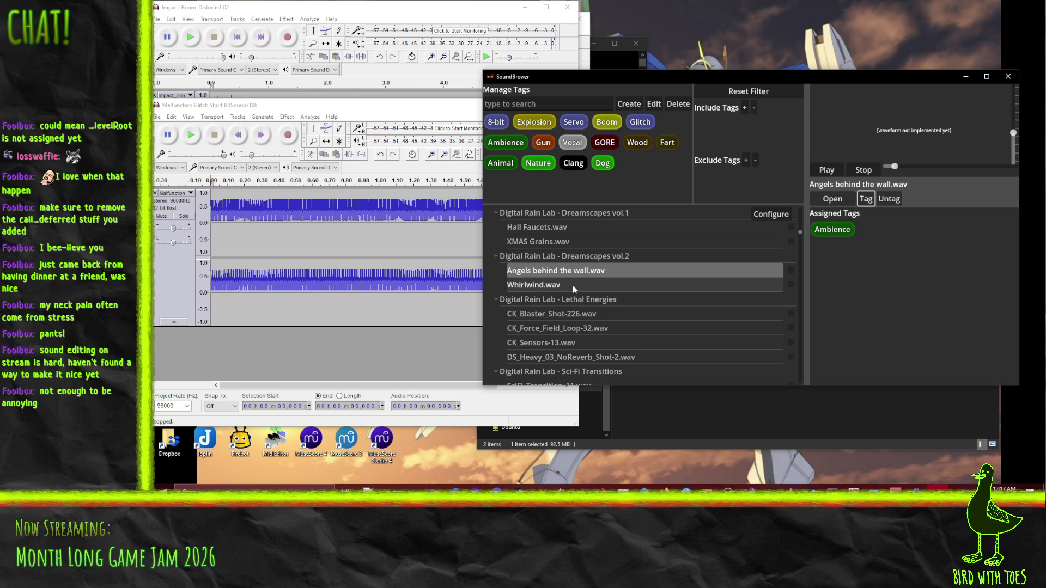
{"action": "left_click", "coordinate": [573, 286]}
{"action": "left_click", "coordinate": [865, 171]}
Step: Preview SciFi_Transition 11, 158 and 172, replaying 158
{"action": "scroll", "coordinate": [610, 318], "scroll_direction": "down", "scroll_amount": 2}
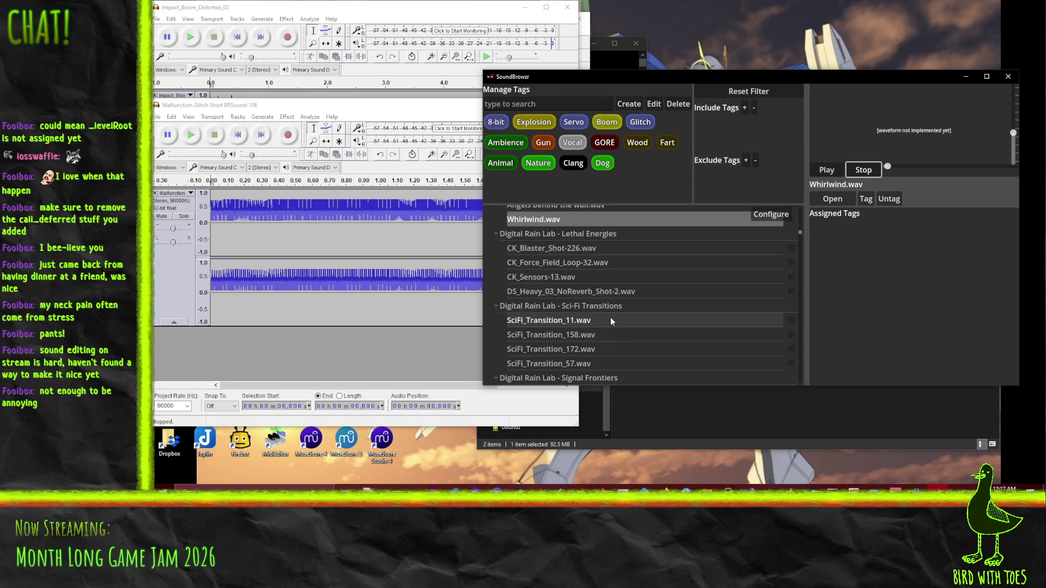
{"action": "left_click", "coordinate": [593, 322]}
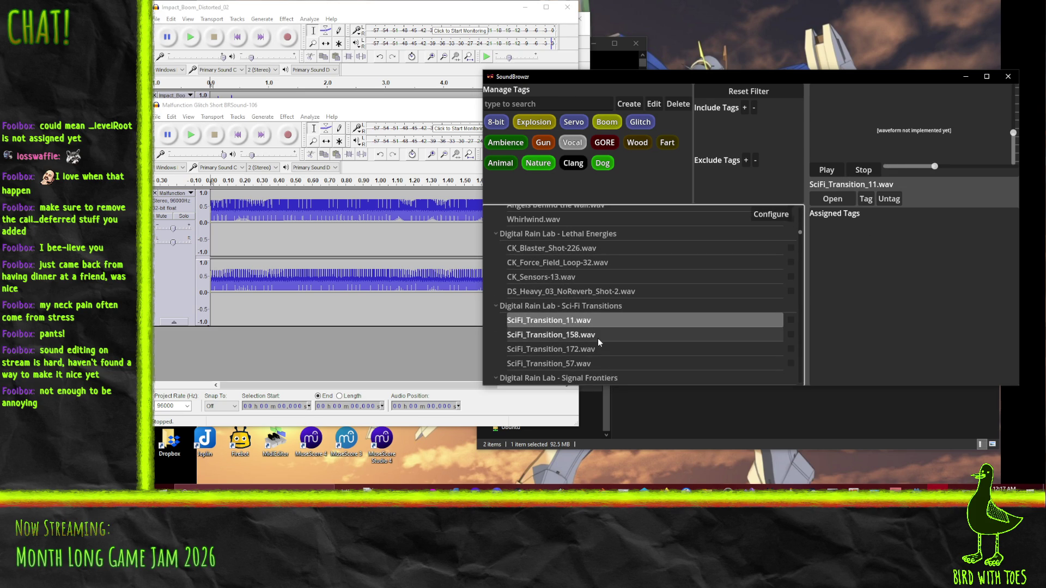
{"action": "left_click", "coordinate": [597, 338]}
{"action": "left_click", "coordinate": [586, 348]}
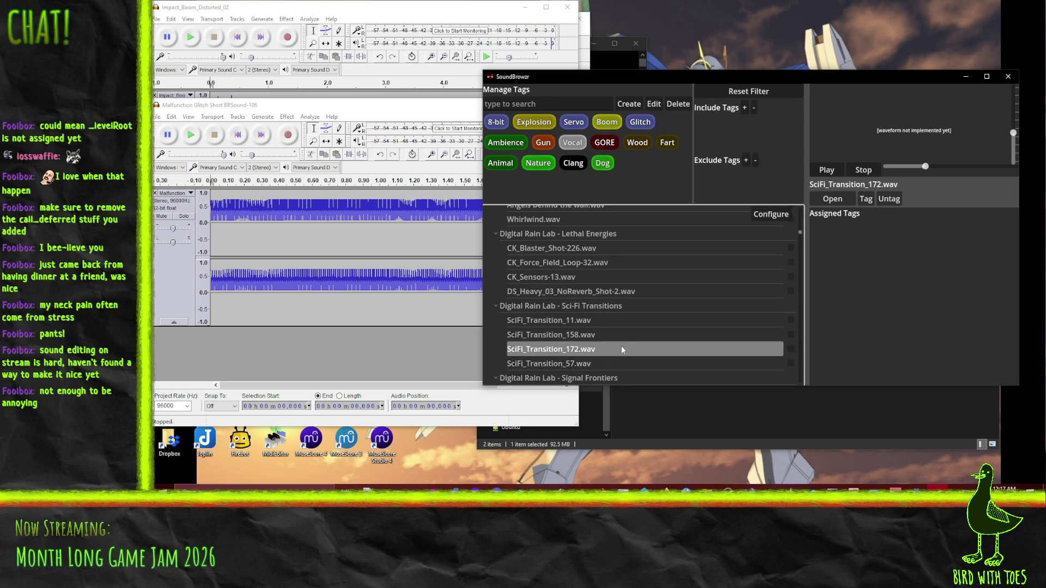
{"action": "left_click", "coordinate": [623, 331]}
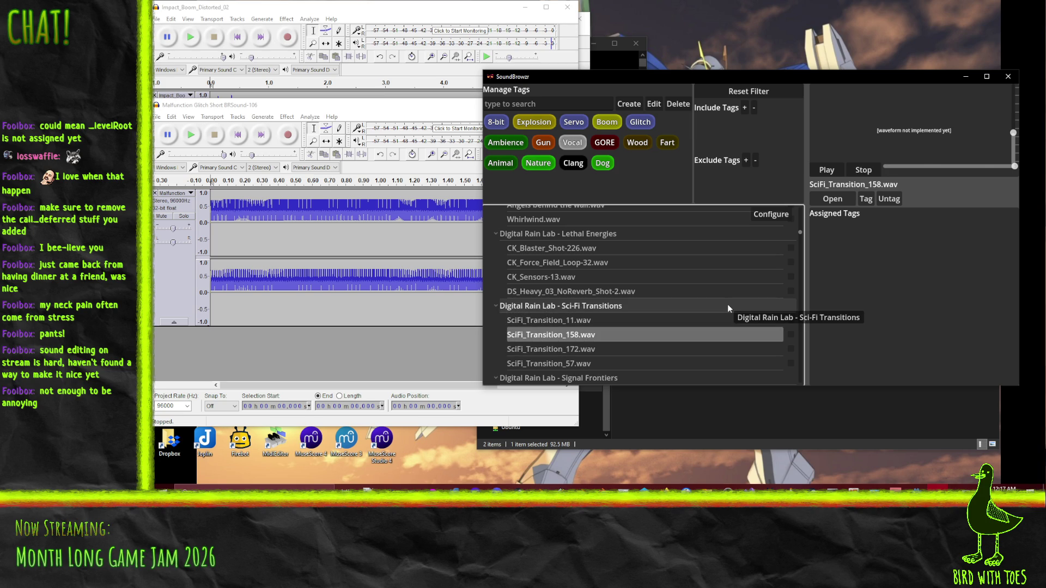
Step: Audition SciFi_Transition_57 repeatedly, open it in Audacity, then close that window
{"action": "scroll", "coordinate": [703, 316], "scroll_direction": "down", "scroll_amount": 3}
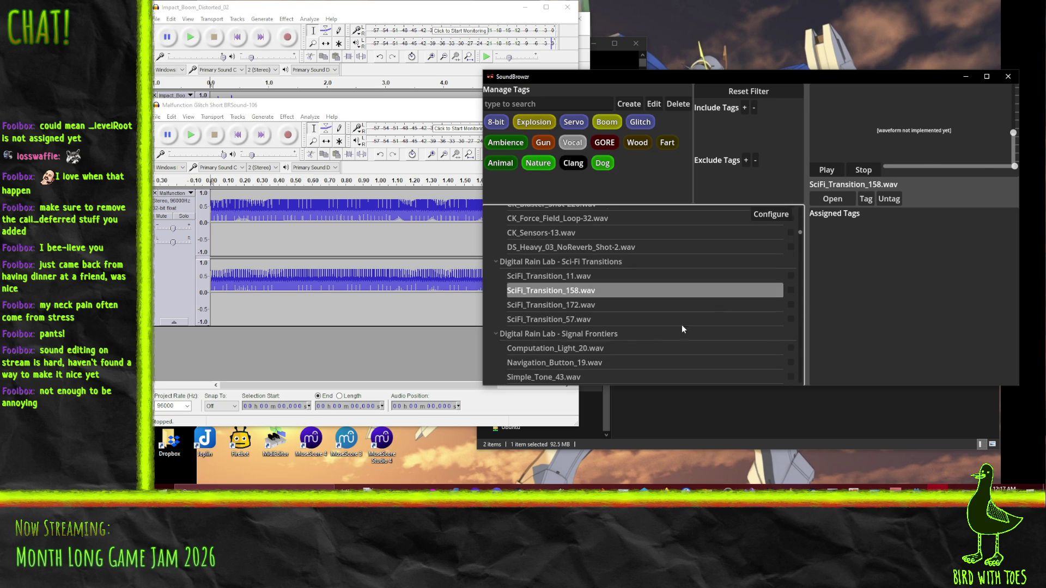
{"action": "left_click", "coordinate": [607, 319]}
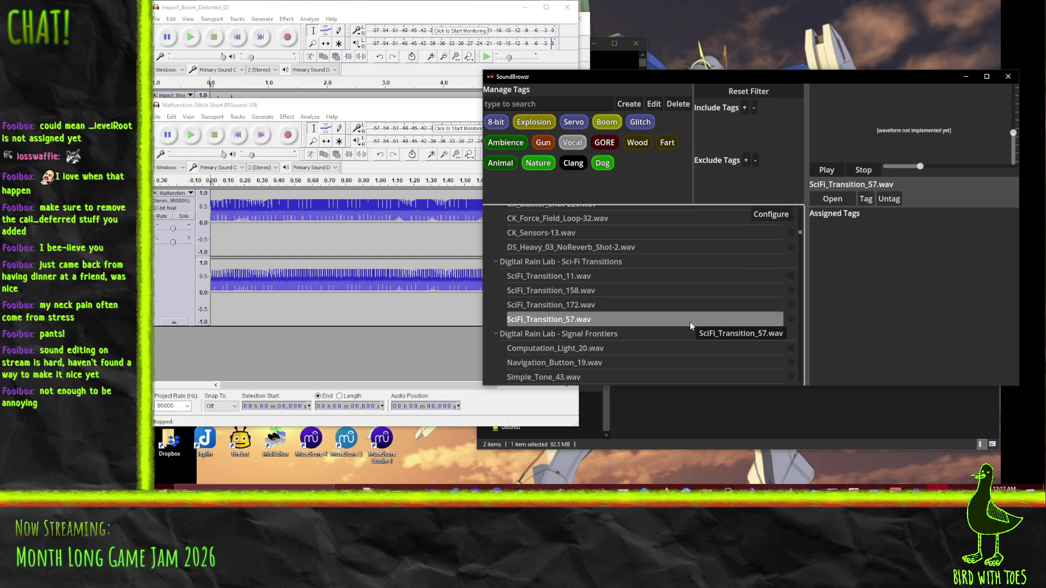
{"action": "left_click", "coordinate": [865, 170]}
{"action": "left_click", "coordinate": [606, 321]}
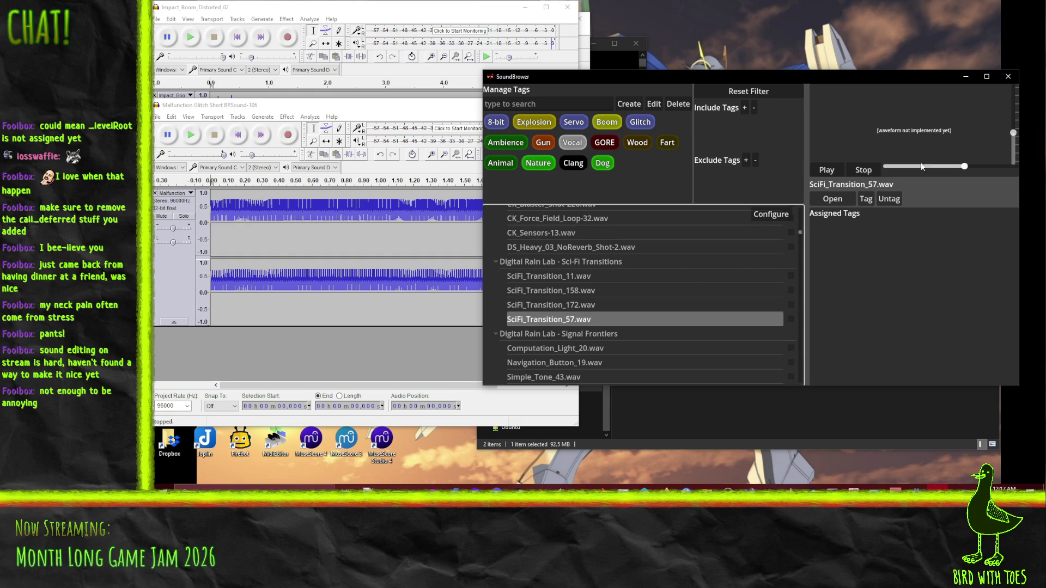
{"action": "left_click", "coordinate": [831, 172]}
{"action": "left_click", "coordinate": [860, 171]}
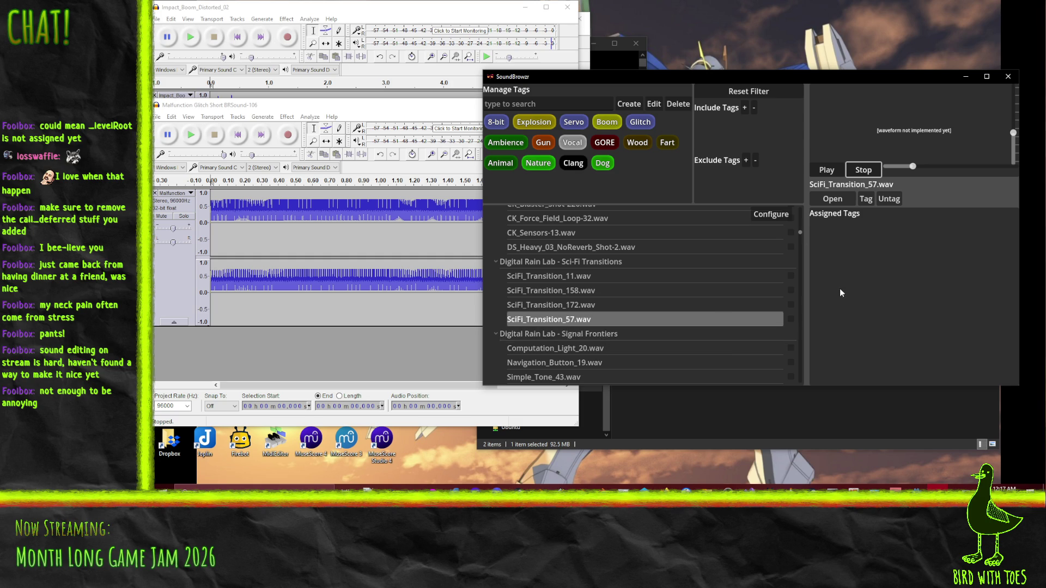
{"action": "left_click", "coordinate": [832, 199]}
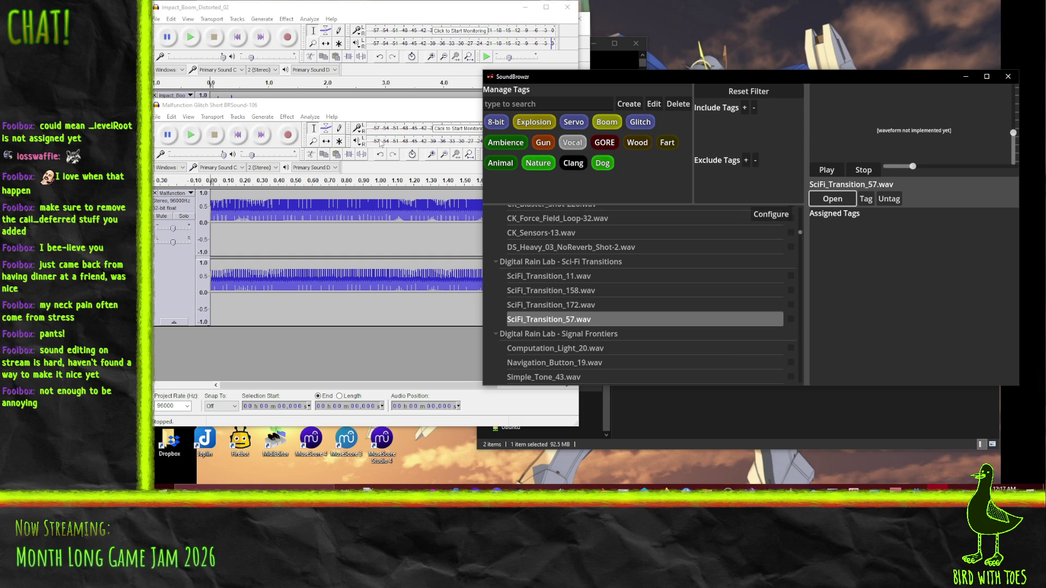
{"action": "key", "text": "ctrl+w"}
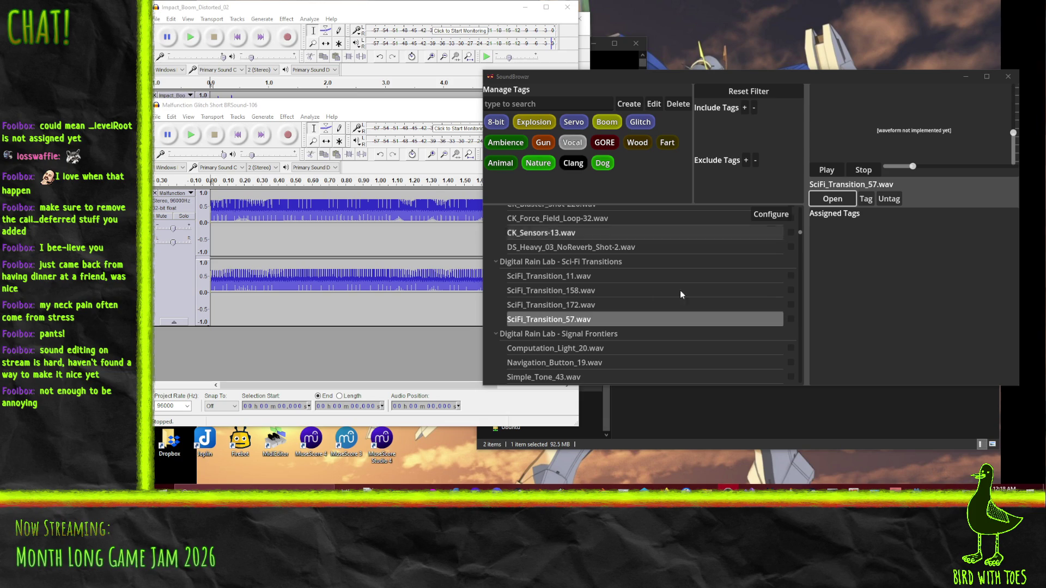
Step: Preview Computation_Light_20, Navigation_Button_19, Simple_Tone_43 and Telemetry_13, and mark Telemetry_13
{"action": "left_click", "coordinate": [594, 348]}
{"action": "left_click", "coordinate": [601, 363]}
{"action": "scroll", "coordinate": [613, 358], "scroll_direction": "down", "scroll_amount": 2}
{"action": "left_click", "coordinate": [553, 333]}
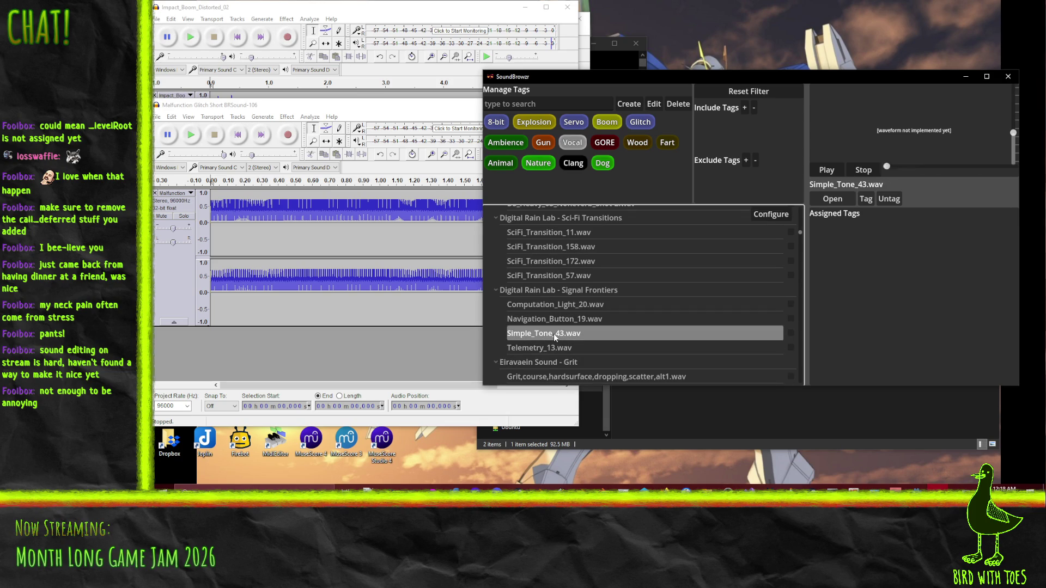
{"action": "left_click", "coordinate": [583, 348]}
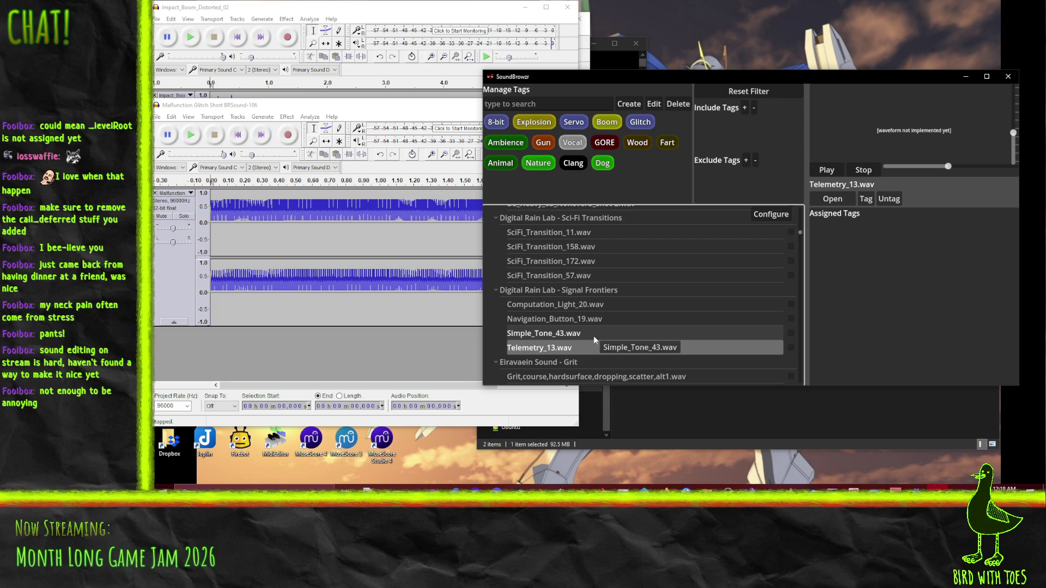
{"action": "left_click", "coordinate": [791, 348]}
{"action": "left_click", "coordinate": [790, 332]}
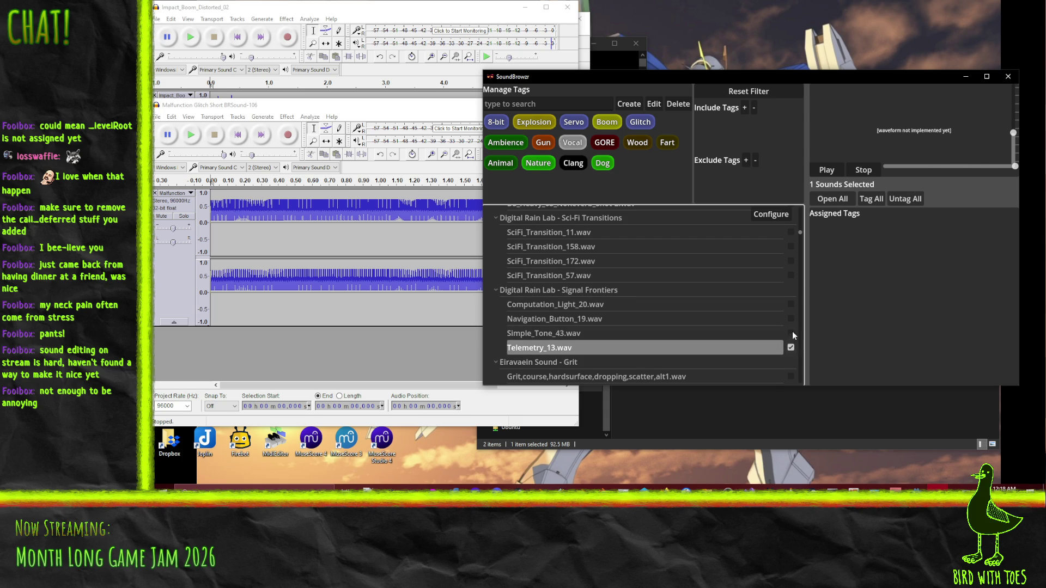
Step: Mark Simple_Tone_43 alongside Telemetry_13, then clear both marks
{"action": "left_click", "coordinate": [845, 199]}
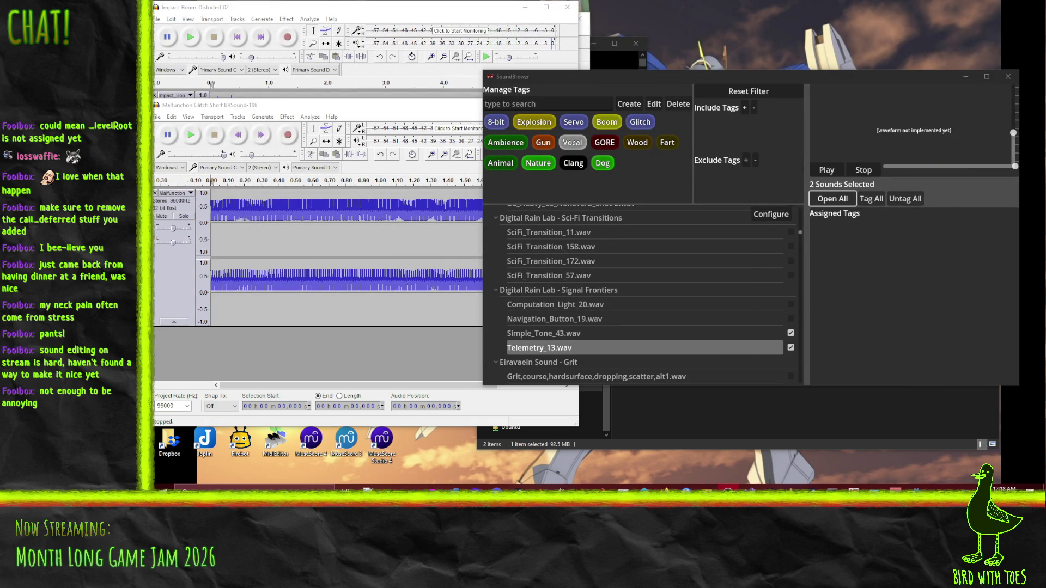
{"action": "scroll", "coordinate": [679, 282], "scroll_direction": "down", "scroll_amount": 2}
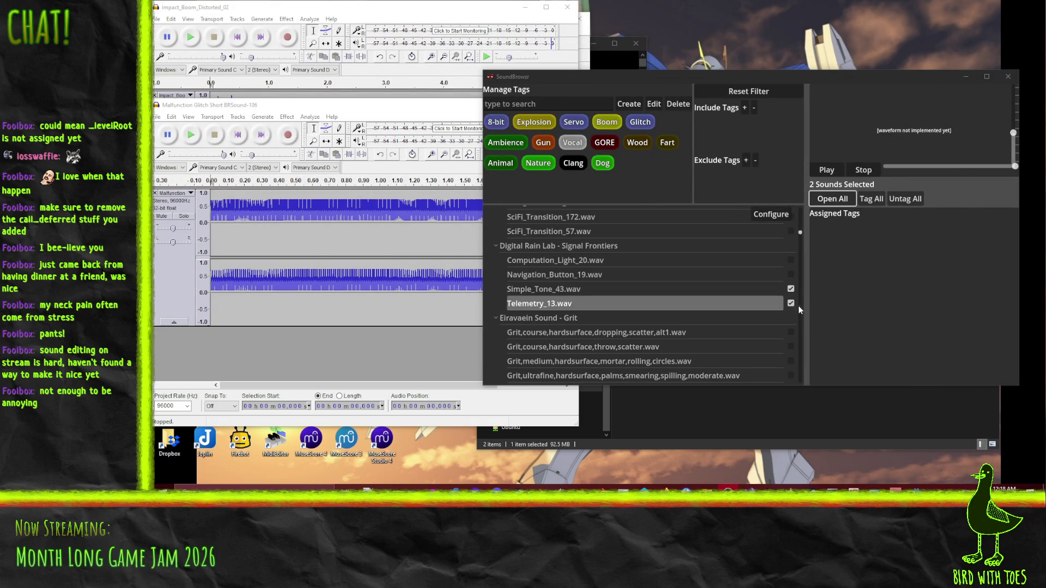
{"action": "left_click", "coordinate": [790, 289]}
Step: Preview four Eiravaein Grit sounds, ending with the ultrafine palms smearing one, then stop
{"action": "scroll", "coordinate": [615, 303], "scroll_direction": "down", "scroll_amount": 3}
{"action": "left_click", "coordinate": [609, 266]}
{"action": "left_click", "coordinate": [606, 281]}
{"action": "left_click", "coordinate": [626, 294]}
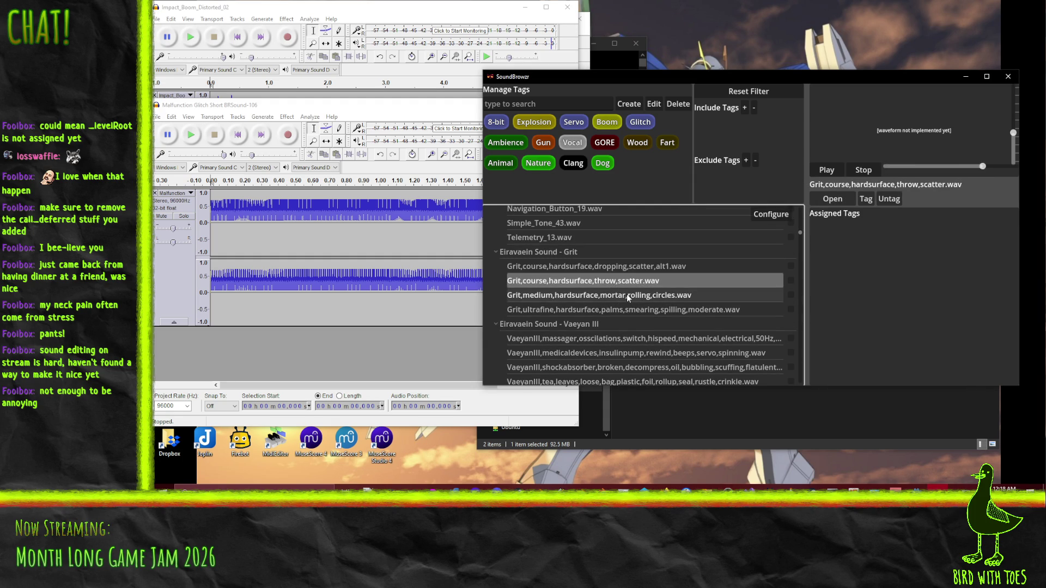
{"action": "left_click", "coordinate": [642, 311]}
{"action": "left_click", "coordinate": [863, 169]}
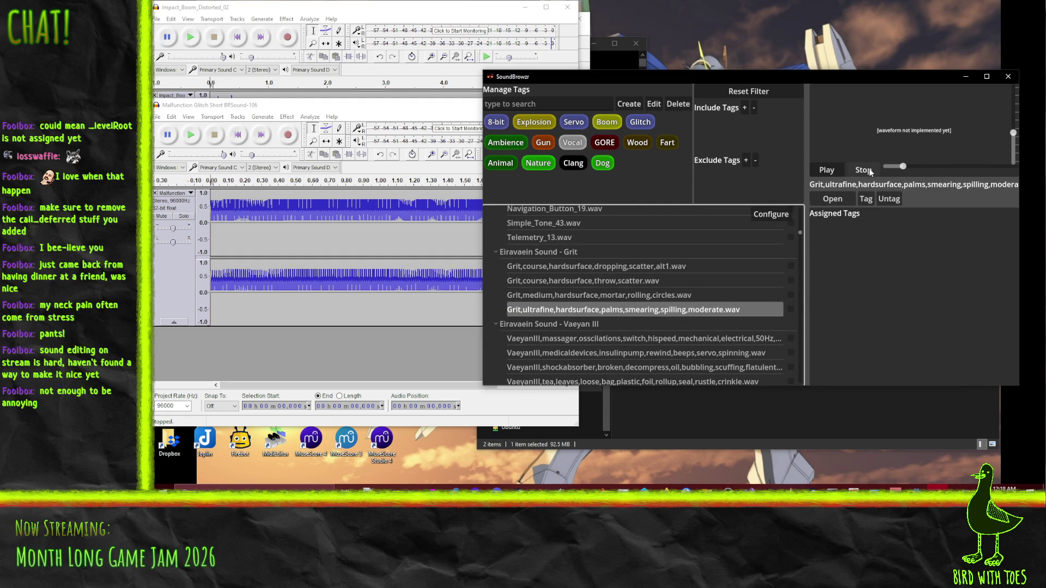
{"action": "scroll", "coordinate": [651, 325], "scroll_direction": "down", "scroll_amount": 3}
{"action": "scroll", "coordinate": [651, 325], "scroll_direction": "down", "scroll_amount": 2}
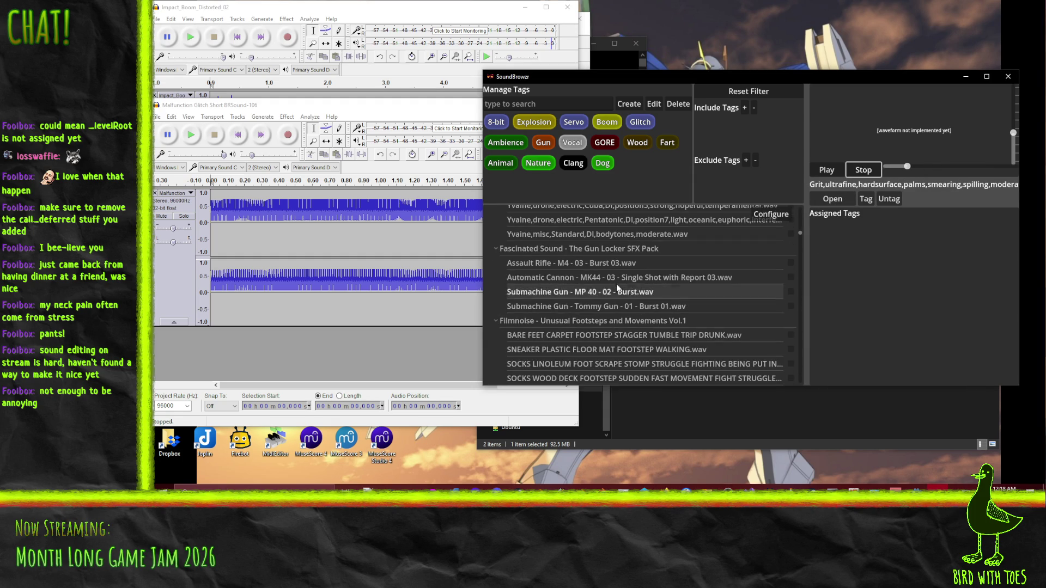
Step: Preview the Automatic Cannon, Assault Rifle M4, MP 40 and Tommy Gun sounds
{"action": "left_click", "coordinate": [599, 276]}
{"action": "left_click", "coordinate": [629, 263]}
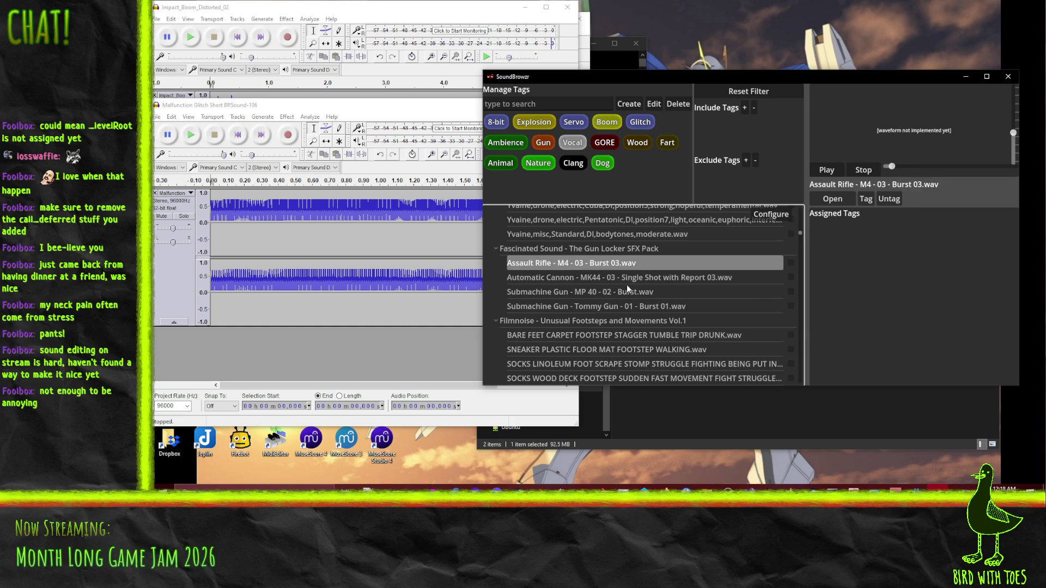
{"action": "left_click", "coordinate": [616, 297]}
{"action": "left_click", "coordinate": [650, 305]}
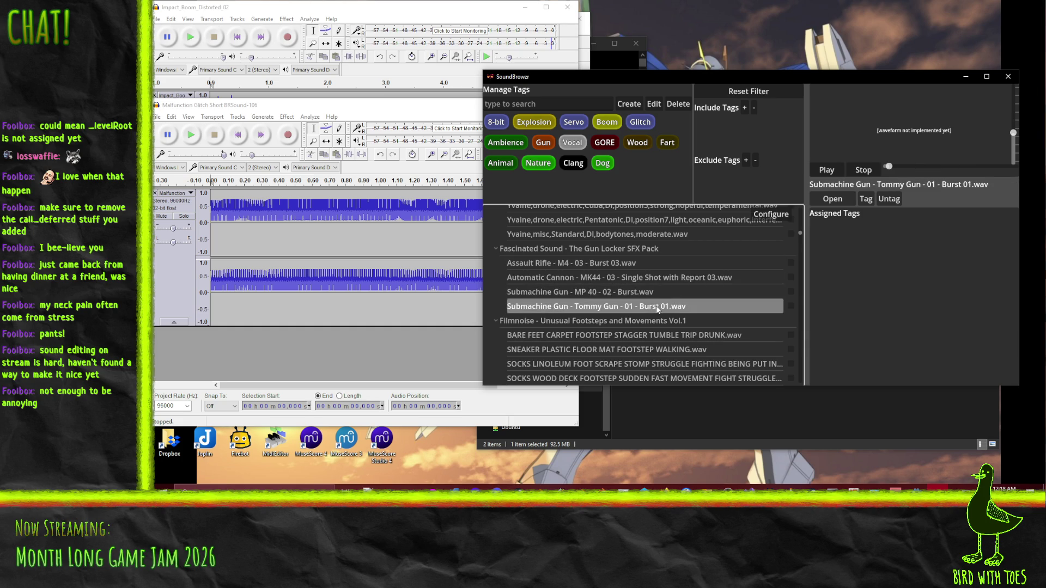
Step: Check all four Gun Locker sounds and tag them Gun
{"action": "left_click", "coordinate": [790, 306]}
{"action": "left_click", "coordinate": [790, 292]}
{"action": "left_click", "coordinate": [790, 278]}
{"action": "left_click", "coordinate": [790, 262]}
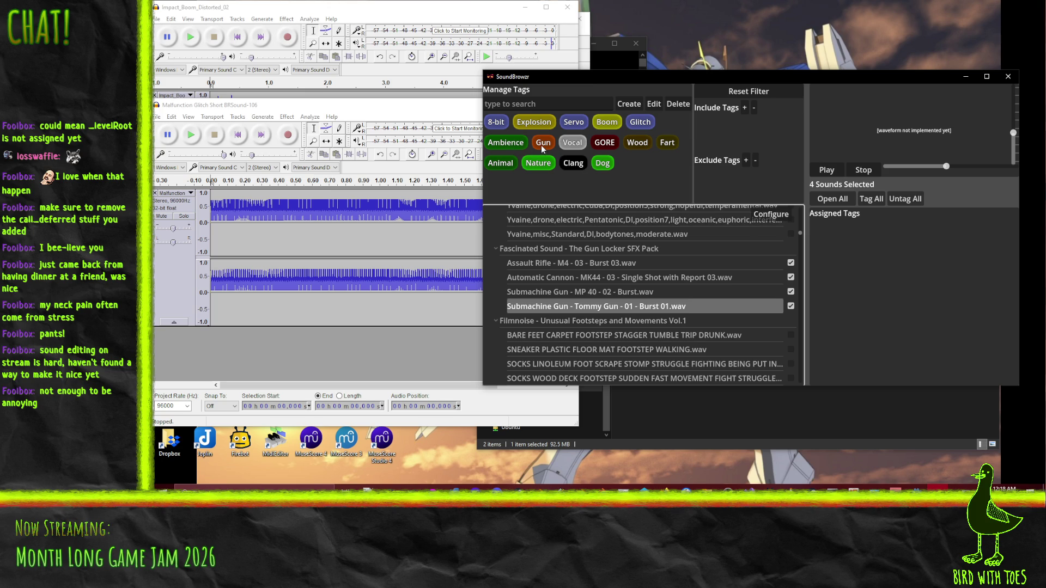
{"action": "left_click", "coordinate": [873, 202]}
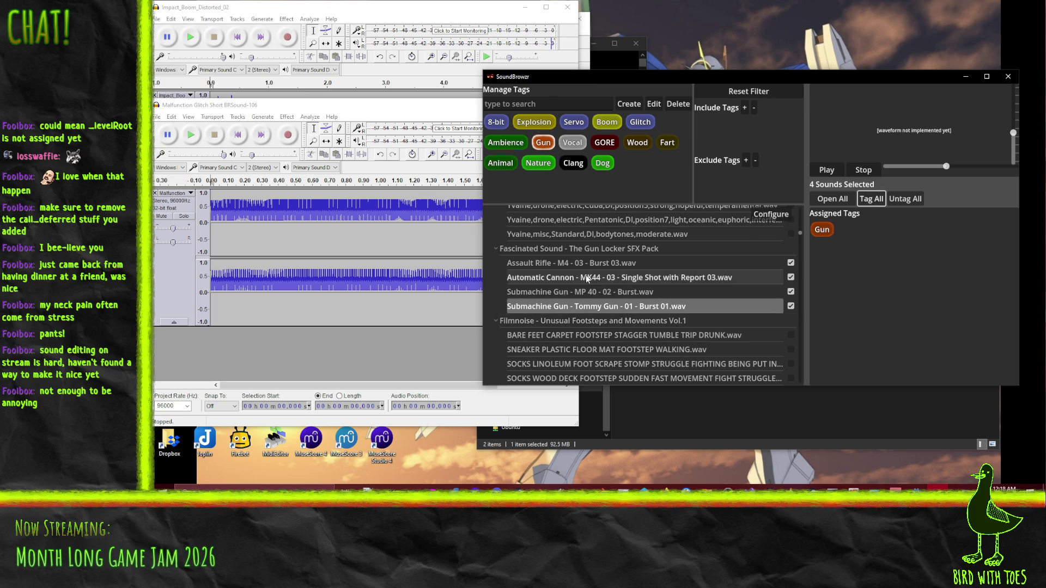
Step: Preview the Automatic Cannon, MP 40 and Tommy Gun sounds, then uncheck all four
{"action": "left_click", "coordinate": [701, 277]}
{"action": "left_click", "coordinate": [708, 291]}
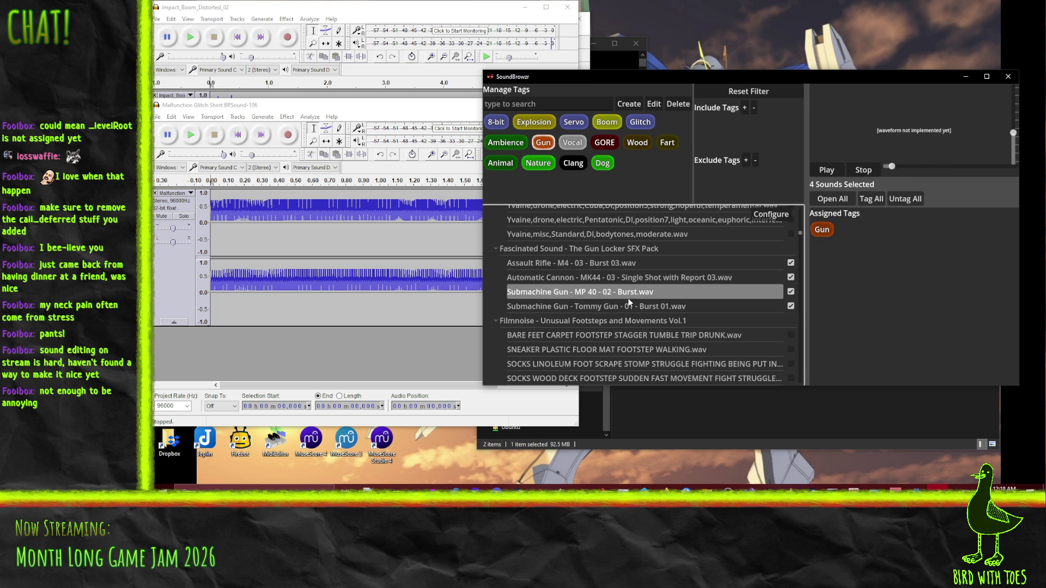
{"action": "left_click", "coordinate": [871, 172]}
{"action": "left_click", "coordinate": [648, 306]}
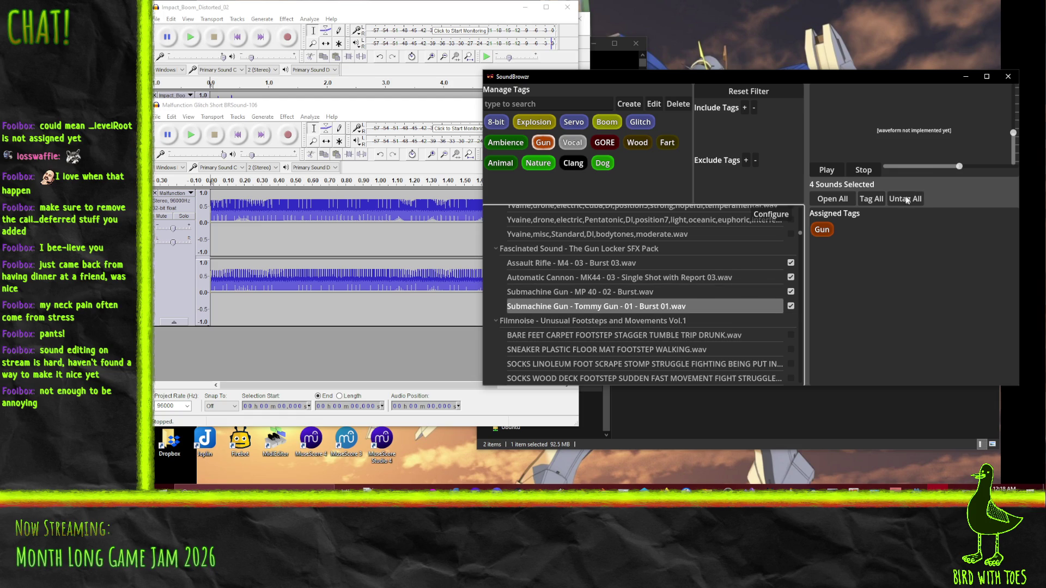
{"action": "left_click", "coordinate": [790, 306]}
{"action": "left_click", "coordinate": [790, 292]}
{"action": "left_click", "coordinate": [790, 277]}
{"action": "left_click", "coordinate": [790, 262]}
Step: Preview each gun sound again and open Assault Rifle - M4 - 03 - Burst 03 in Audacity
{"action": "left_click", "coordinate": [599, 264]}
{"action": "left_click", "coordinate": [604, 277]}
{"action": "left_click", "coordinate": [609, 291]}
{"action": "left_click", "coordinate": [606, 306]}
{"action": "left_click", "coordinate": [708, 263]}
{"action": "left_click", "coordinate": [861, 170]}
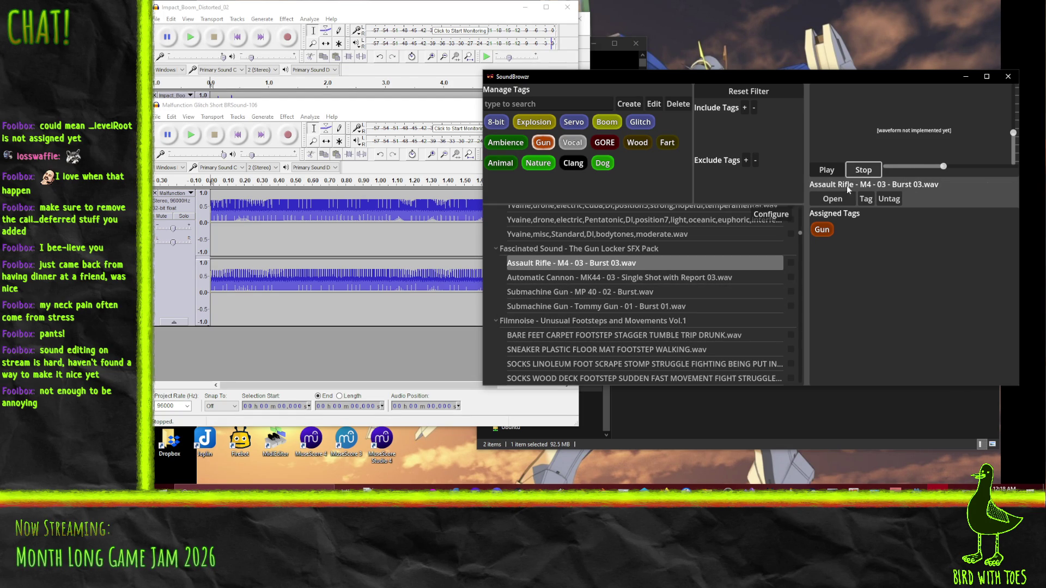
{"action": "left_click", "coordinate": [832, 198]}
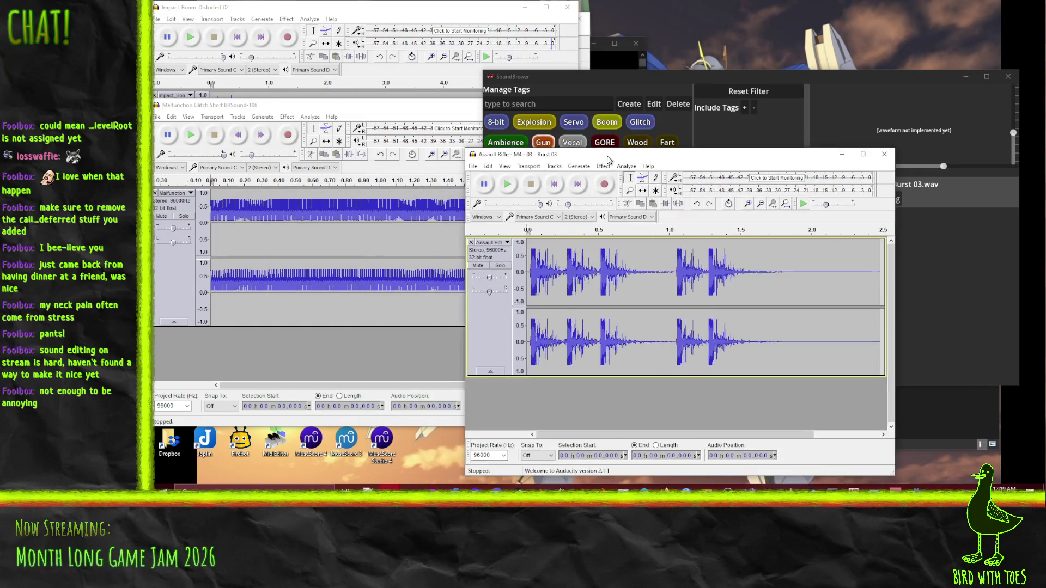
Step: Play the burst's 1.275–2.000 s section, then the Malfunction Glitch and Impact_Boom sounds
{"action": "left_click_drag", "start_coordinate": [707, 272], "coordinate": [810, 272]}
{"action": "left_click", "coordinate": [506, 188]}
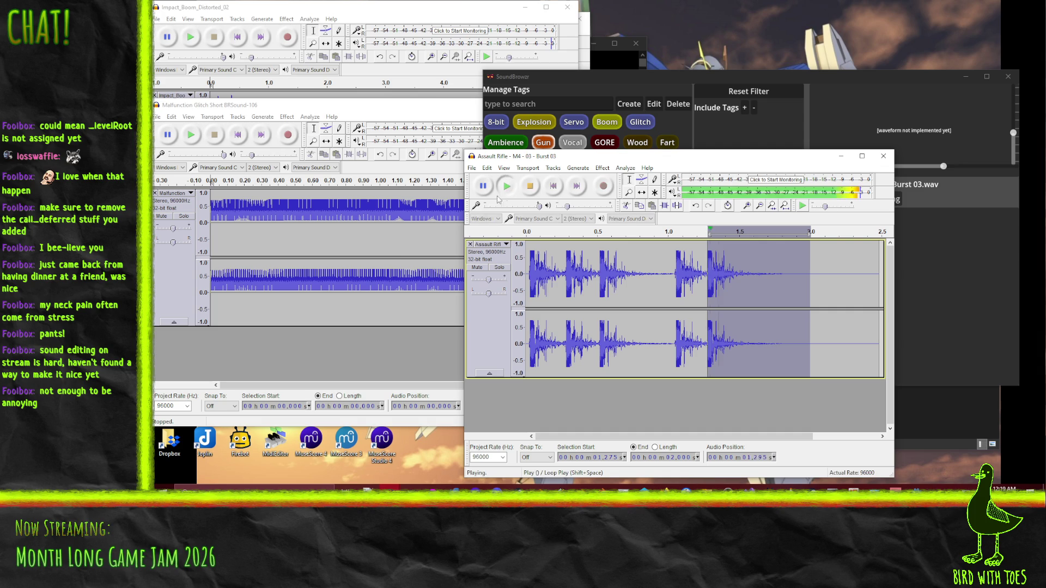
{"action": "left_click", "coordinate": [268, 355]}
{"action": "left_click", "coordinate": [200, 132]}
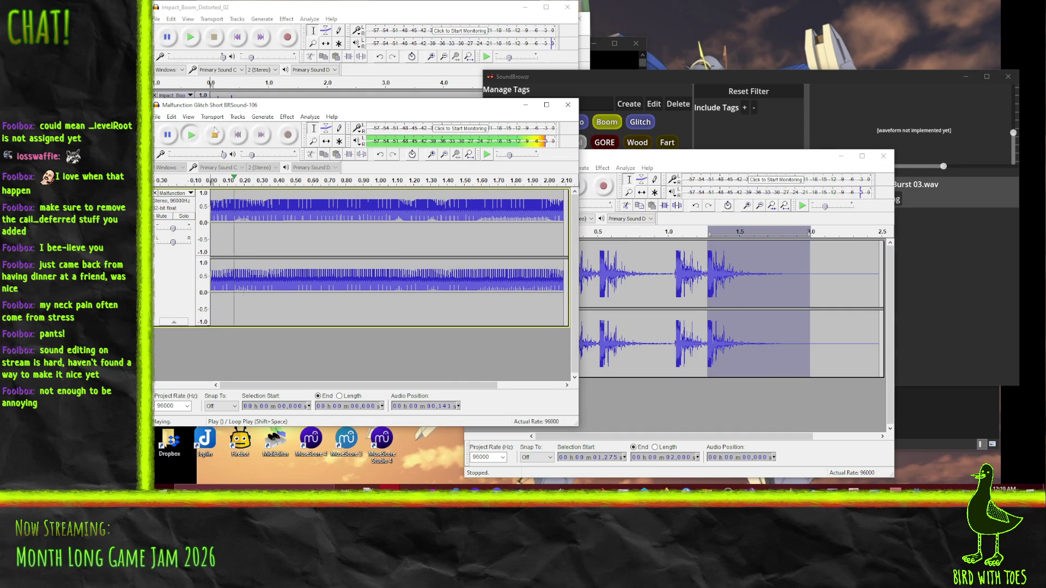
{"action": "left_click_drag", "start_coordinate": [262, 106], "coordinate": [528, 181]}
{"action": "left_click", "coordinate": [286, 12]}
{"action": "left_click", "coordinate": [191, 36]}
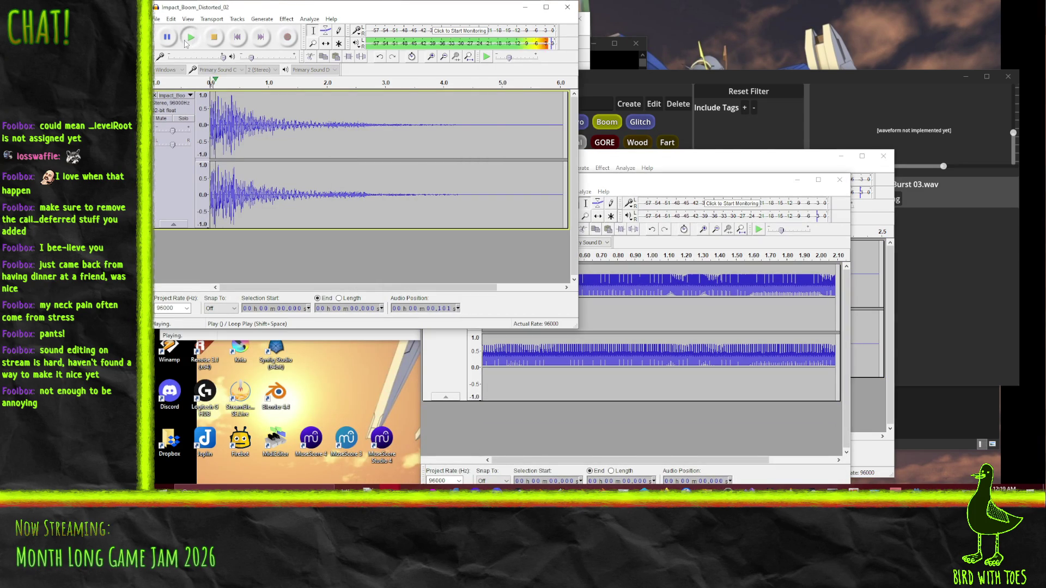
{"action": "left_click", "coordinate": [214, 39]}
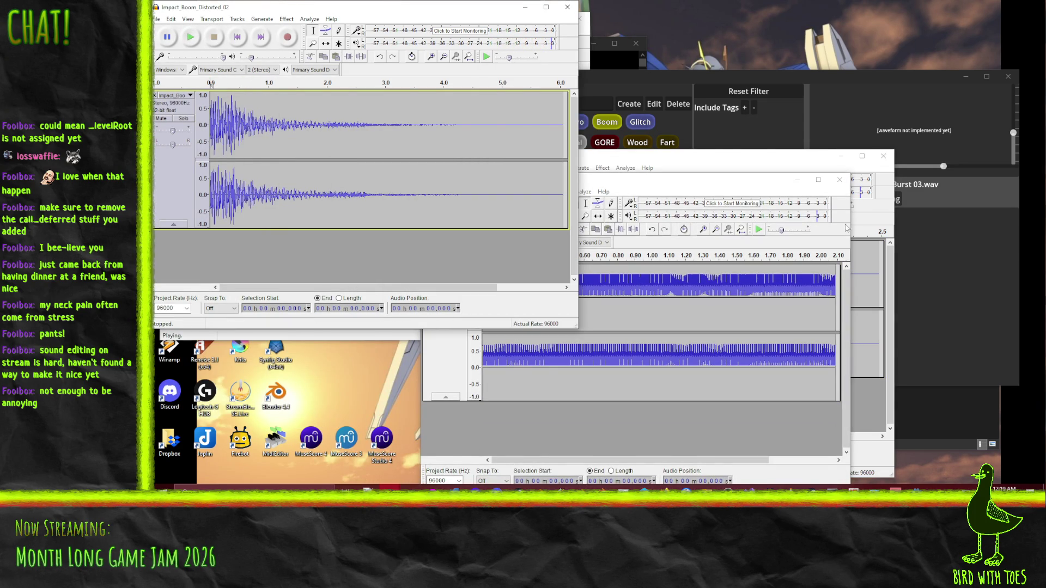
Step: Undo the audio in the Assault Rifle project and close that emptied project
{"action": "left_click", "coordinate": [741, 306]}
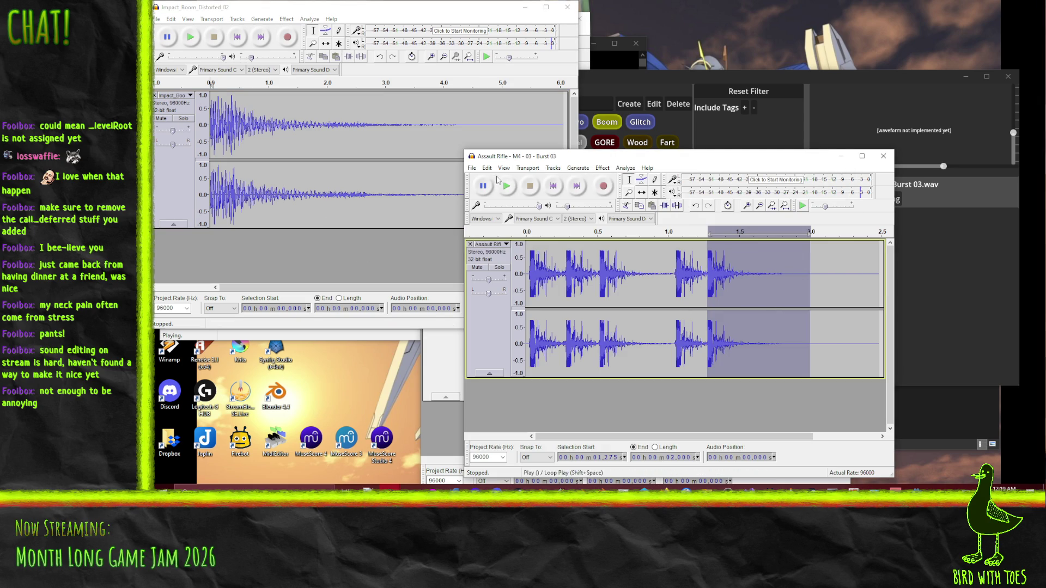
{"action": "key", "text": "ctrl+z"}
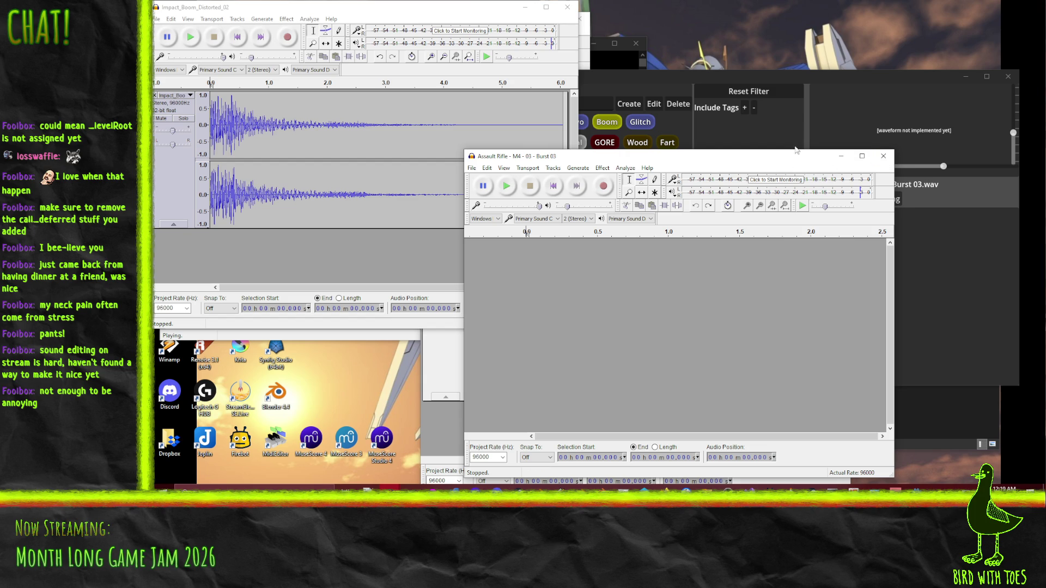
{"action": "left_click", "coordinate": [837, 89]}
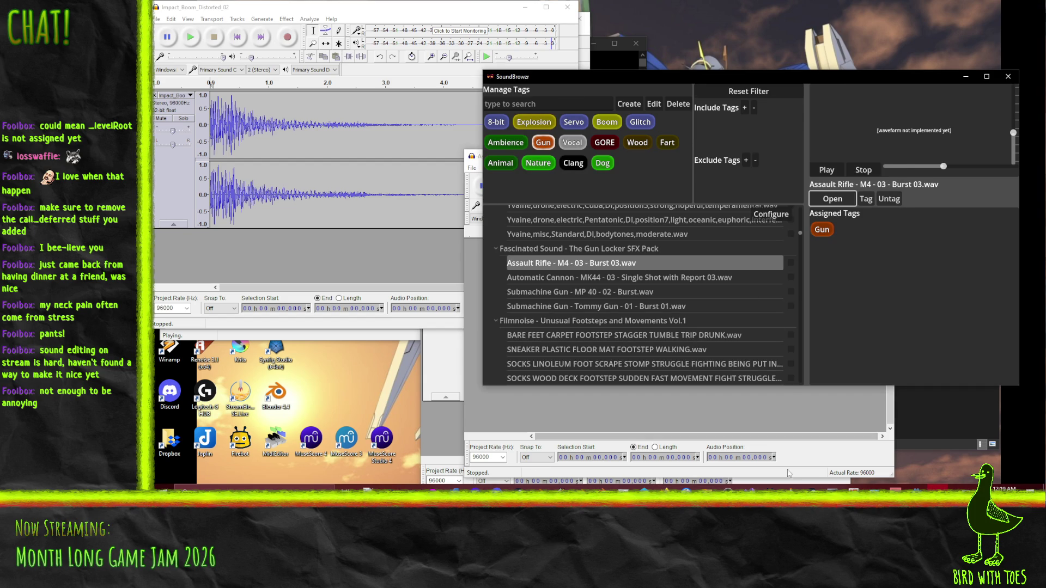
{"action": "left_click", "coordinate": [282, 273]}
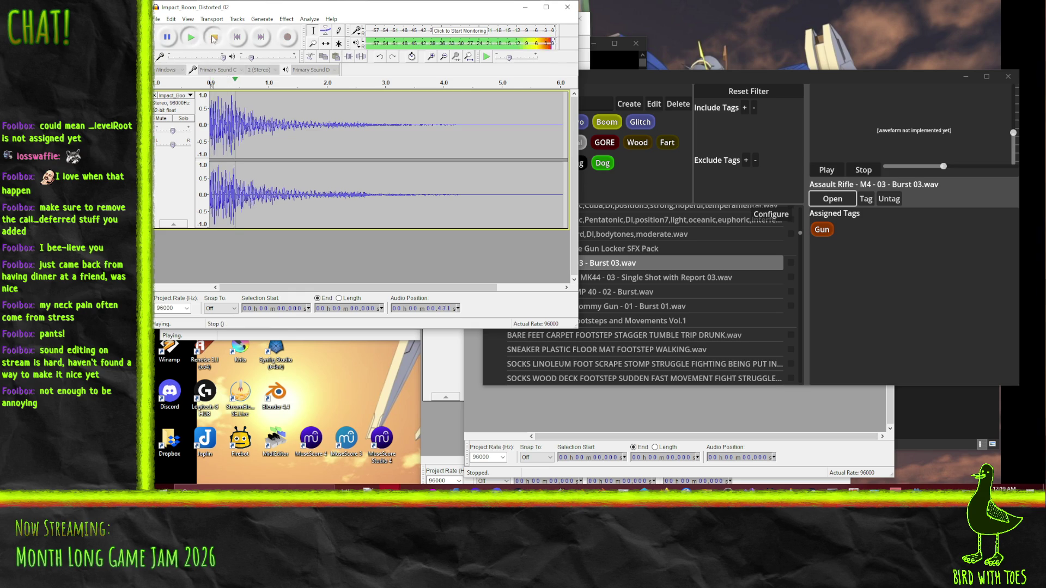
{"action": "left_click", "coordinate": [843, 428]}
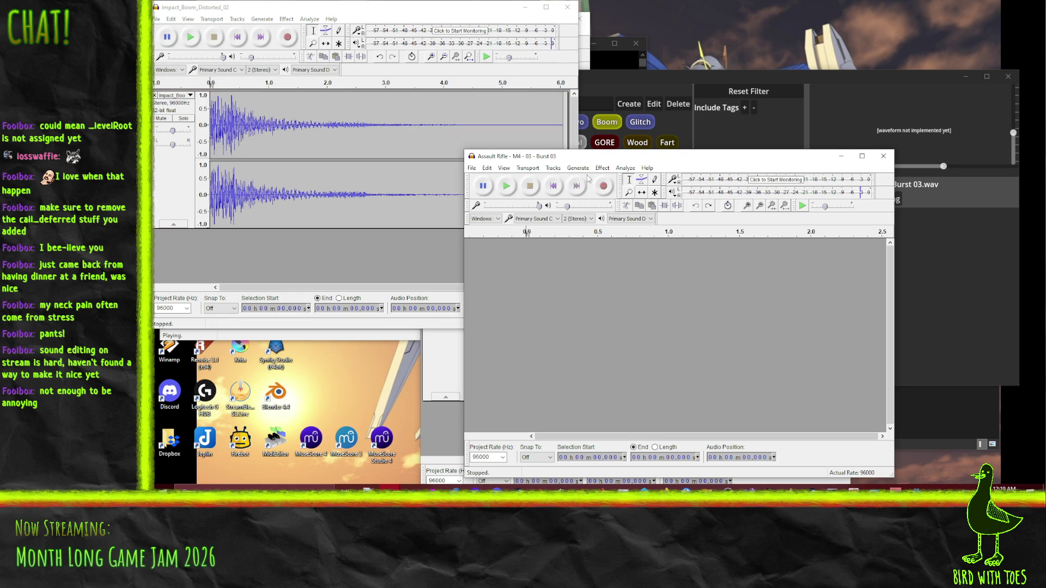
{"action": "left_click", "coordinate": [883, 157]}
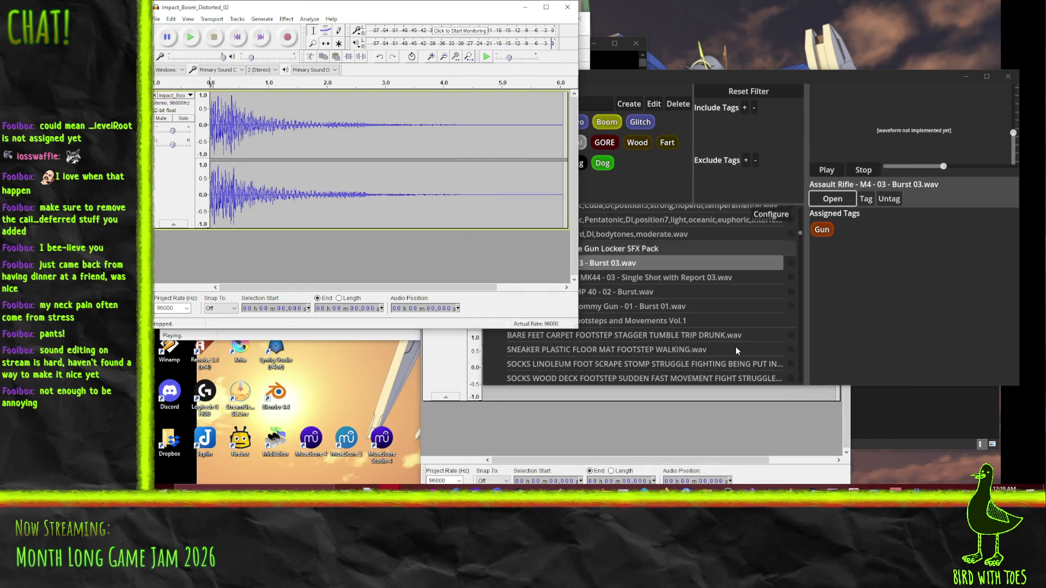
Step: Reopen the Assault Rifle sound, select about 1.28–1.84 s, and paste it into a new project
{"action": "left_click", "coordinate": [854, 237]}
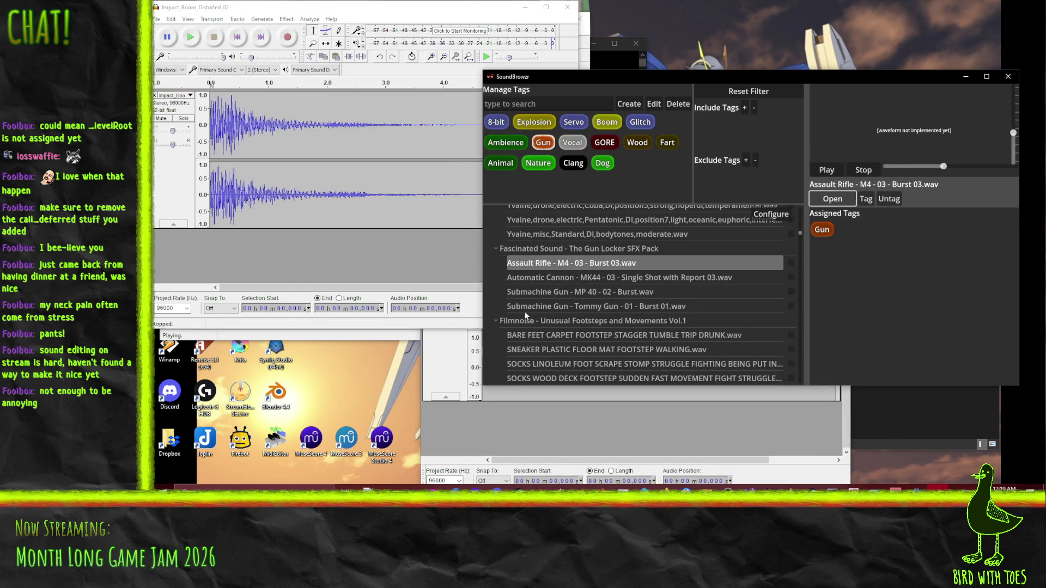
{"action": "double_click", "coordinate": [757, 336]}
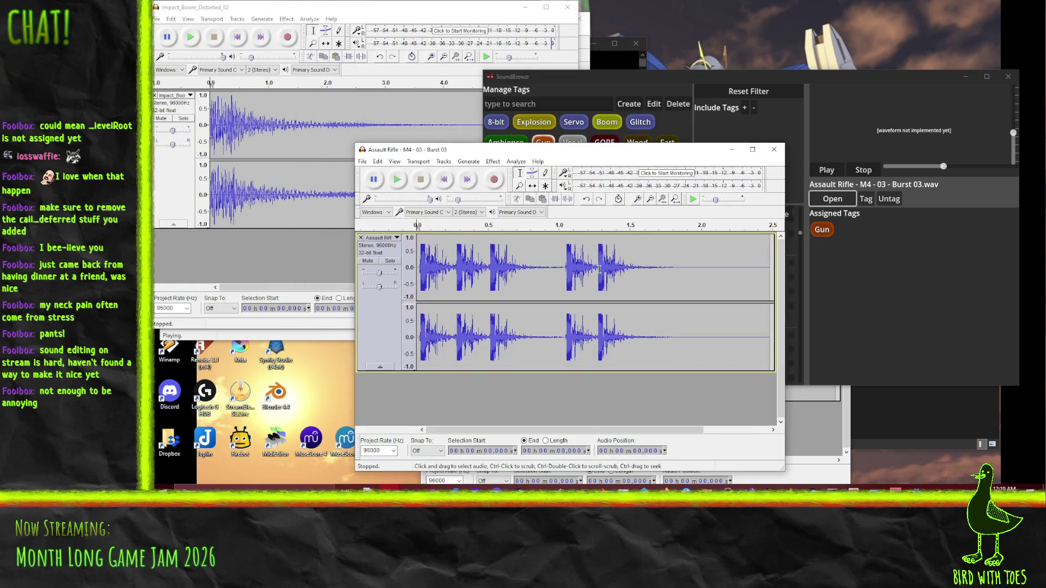
{"action": "left_click_drag", "start_coordinate": [598, 269], "coordinate": [678, 272]}
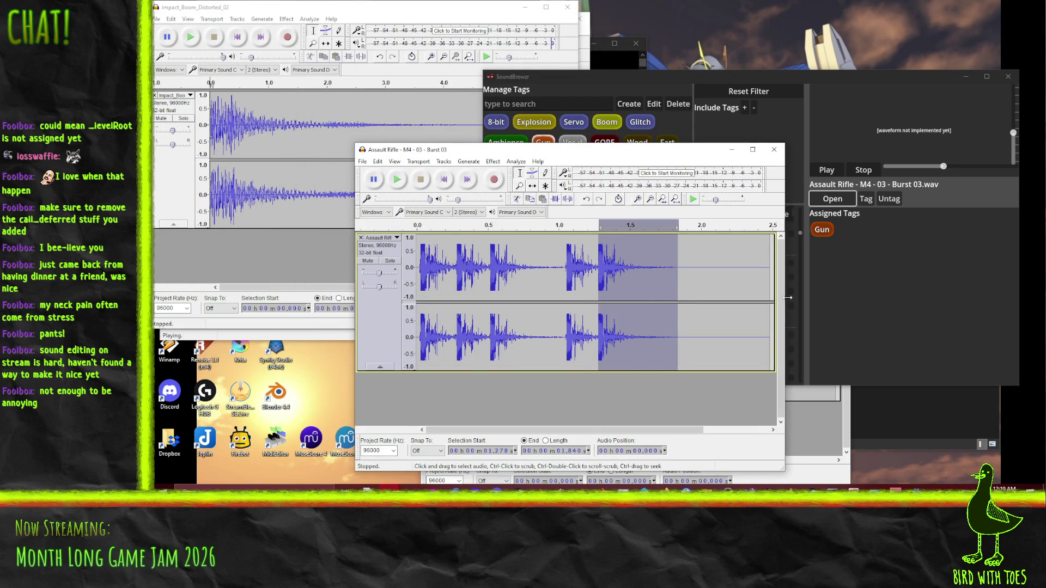
{"action": "key", "text": "ctrl+n"}
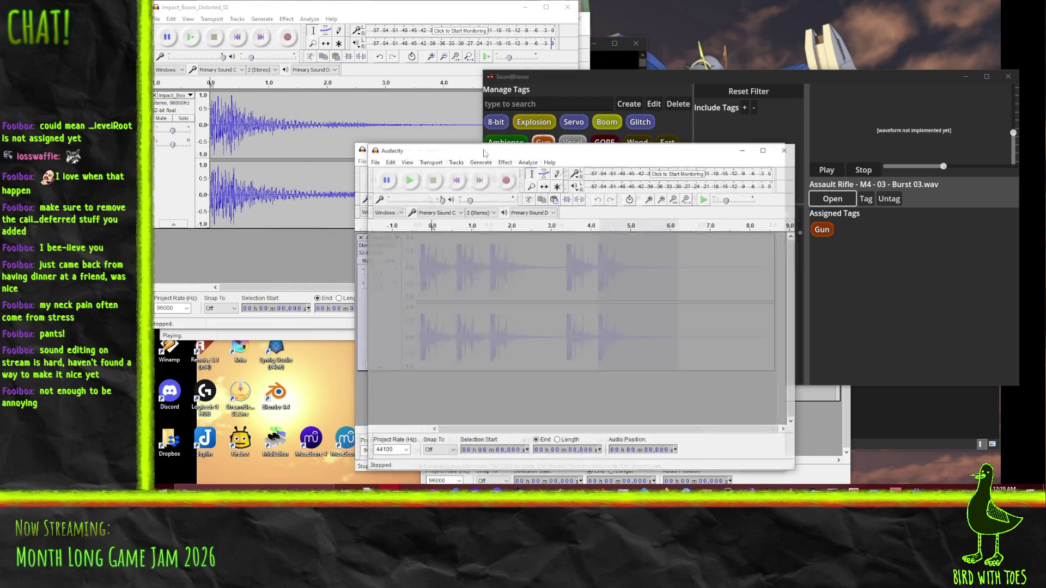
{"action": "mouse_move", "coordinate": [447, 156]}
{"action": "left_mouse_down"}
{"action": "mouse_move", "coordinate": [611, 153]}
{"action": "mouse_move", "coordinate": [600, 149]}
{"action": "left_mouse_up"}
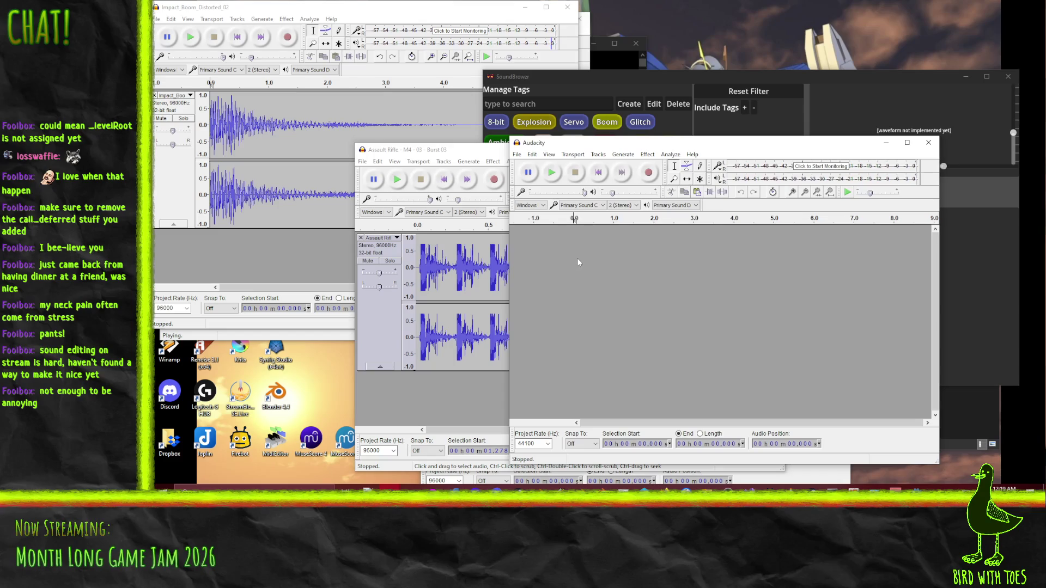
{"action": "key", "text": "ctrl+v"}
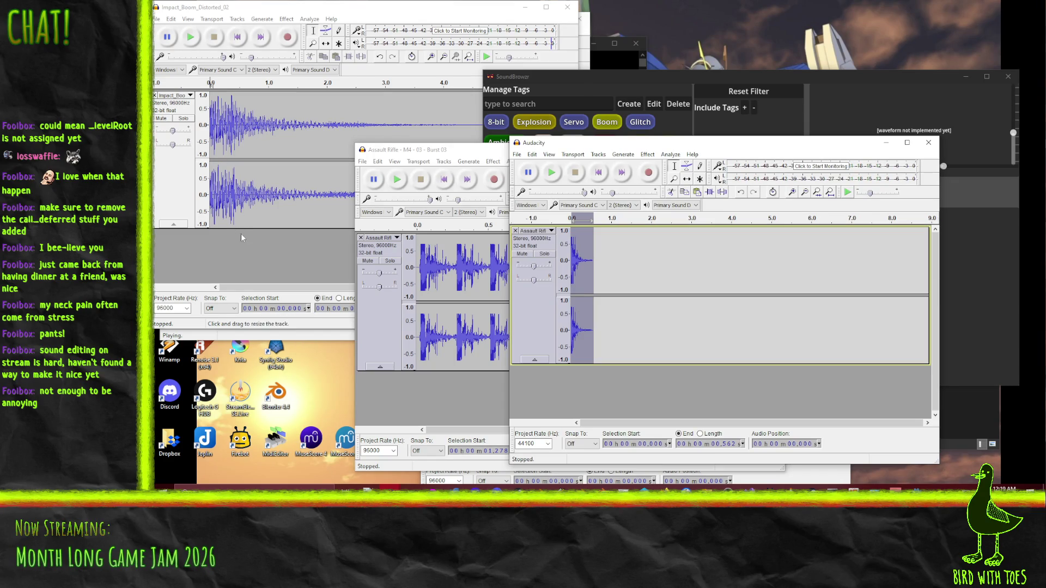
Step: Play the Impact_Boom sound and the pasted gunshot to compare them
{"action": "left_click", "coordinate": [473, 112]}
{"action": "key", "text": "ctrl+a"}
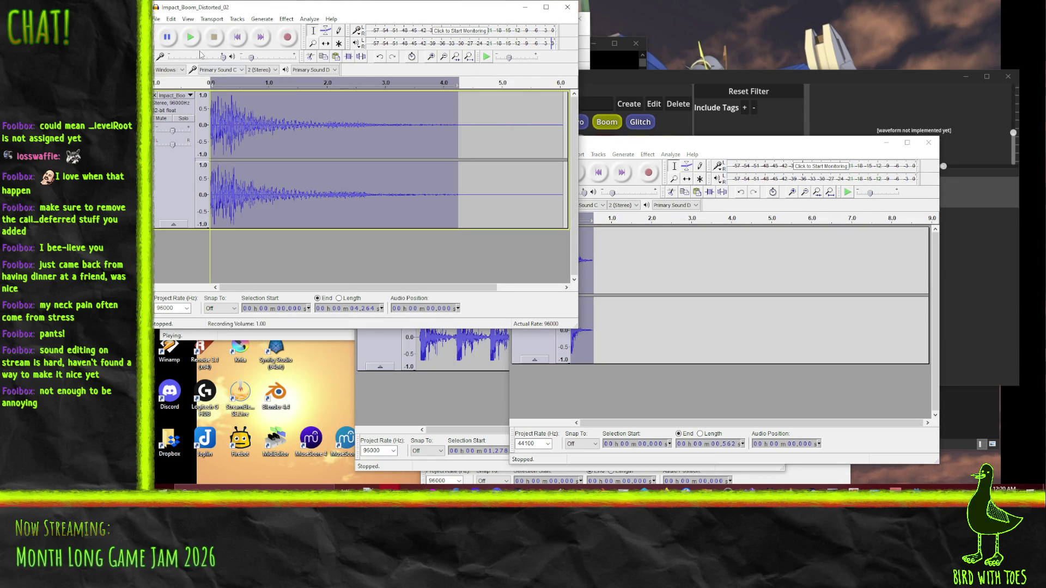
{"action": "left_click", "coordinate": [190, 37]}
{"action": "left_click", "coordinate": [215, 38]}
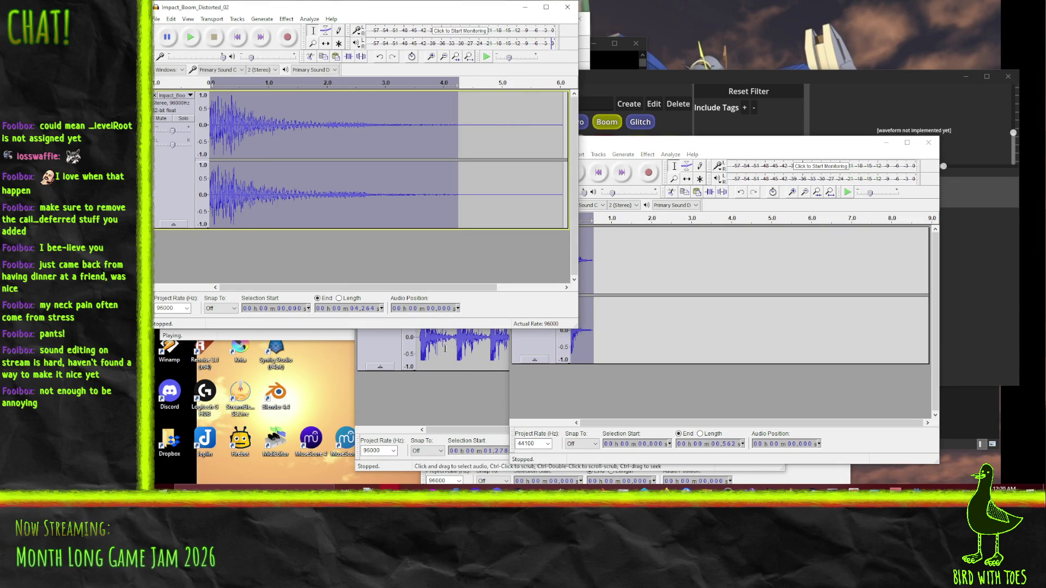
{"action": "left_click", "coordinate": [581, 402]}
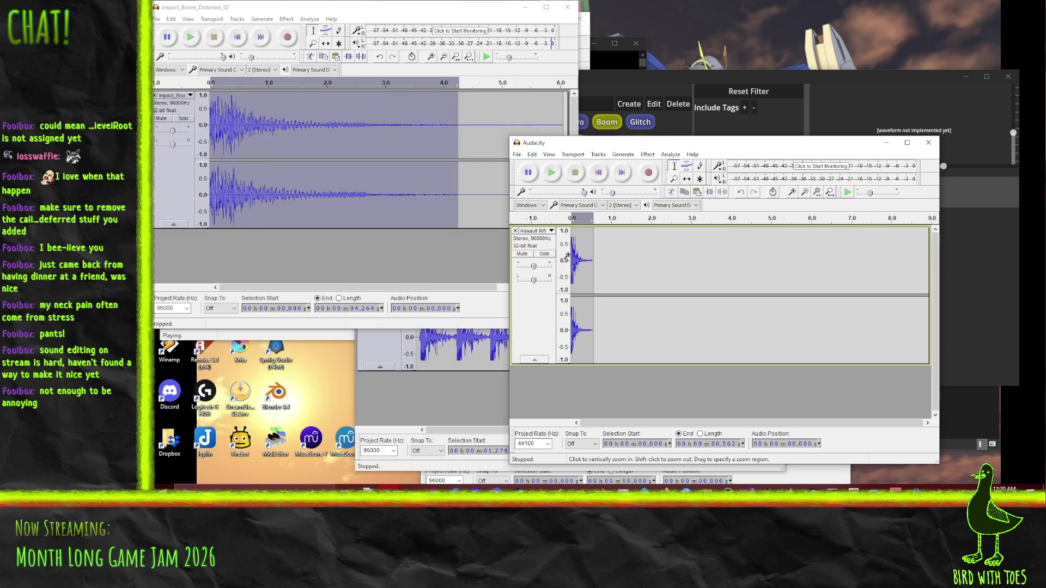
{"action": "left_click", "coordinate": [552, 173]}
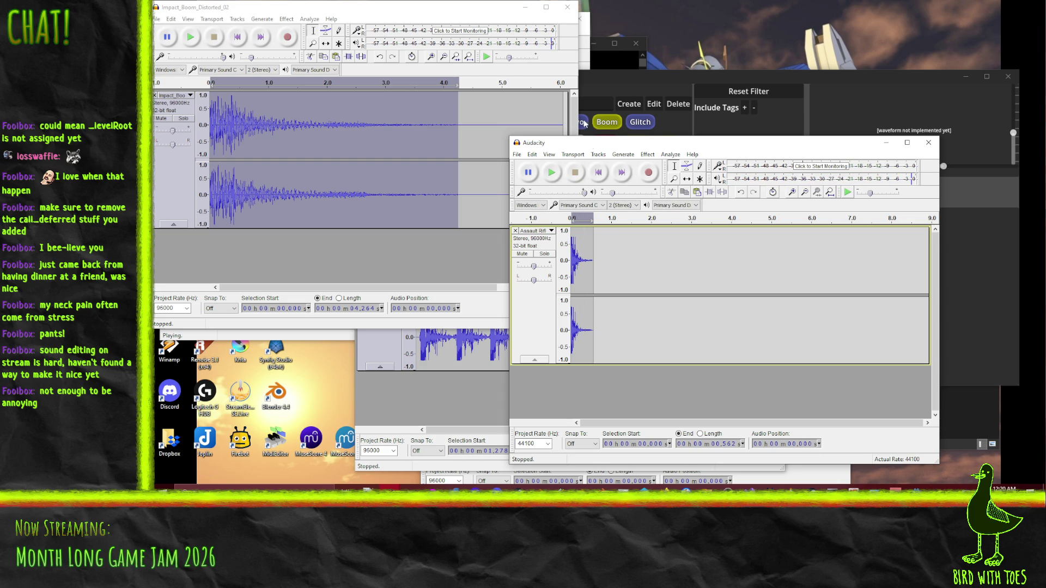
{"action": "left_click", "coordinate": [598, 154]}
Step: Add a new stereo track and paste the impact sound near its start, redoing the paste once
{"action": "mouse_move", "coordinate": [643, 168]}
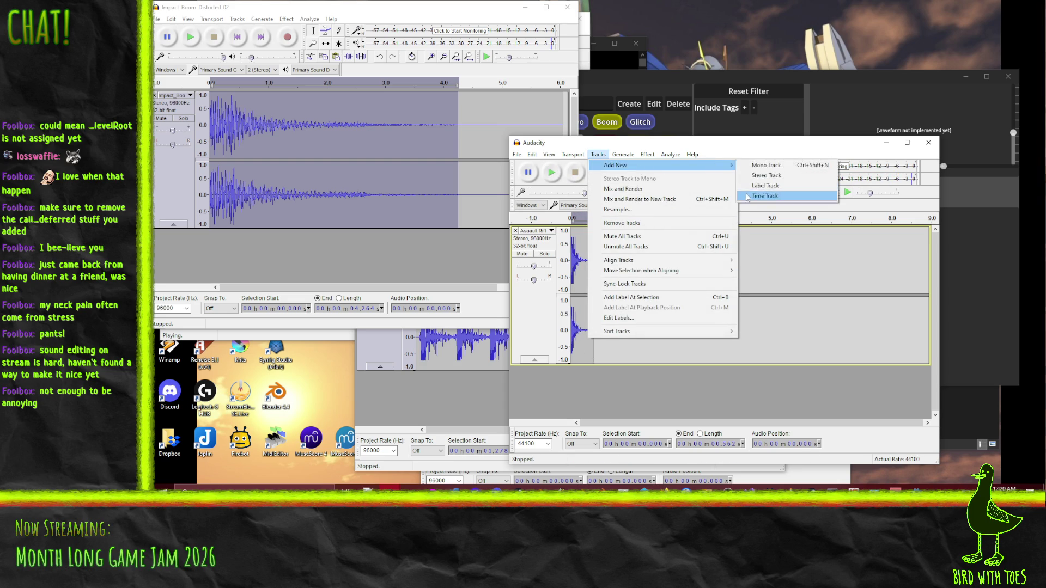
{"action": "left_click", "coordinate": [764, 177]}
{"action": "left_click", "coordinate": [580, 292]}
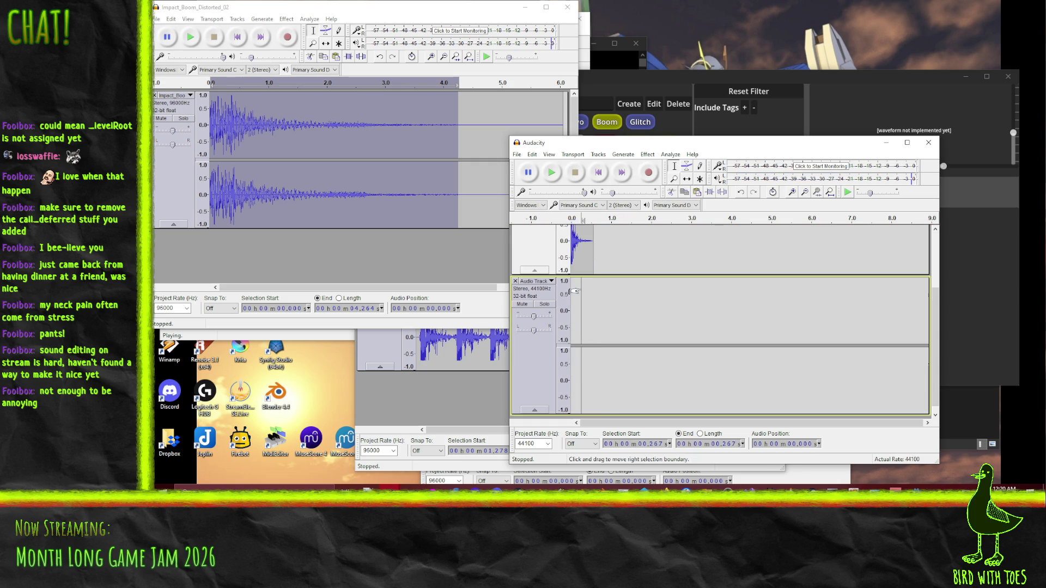
{"action": "key", "text": "ctrl+v"}
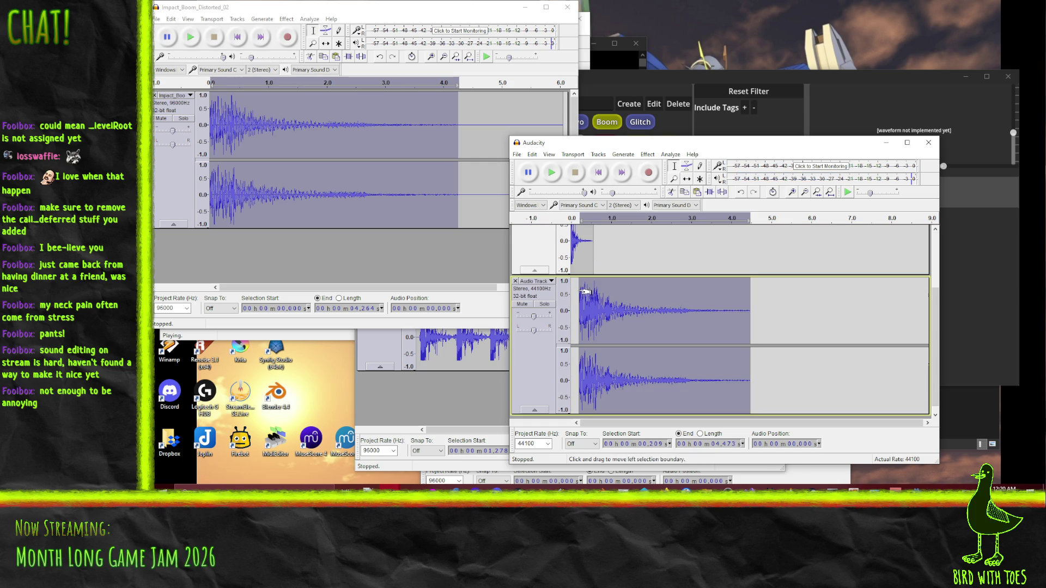
{"action": "left_click", "coordinate": [573, 286]}
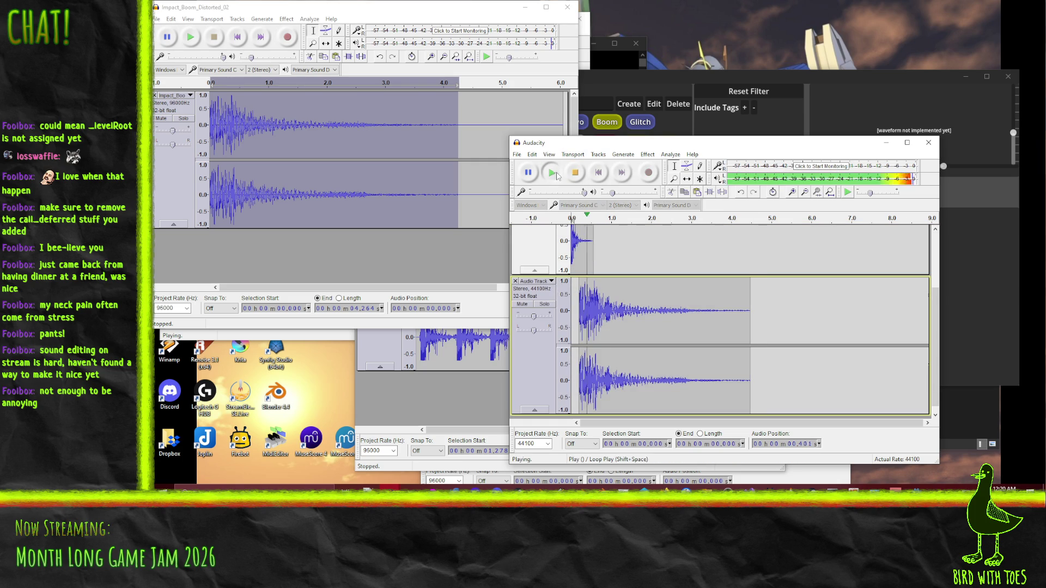
{"action": "key", "text": "ctrl+z"}
{"action": "left_click", "coordinate": [577, 287]}
{"action": "key", "text": "ctrl+v"}
Step: Reset the track's vertical zoom and play the layered sound from 0 s
{"action": "left_click", "coordinate": [571, 294]}
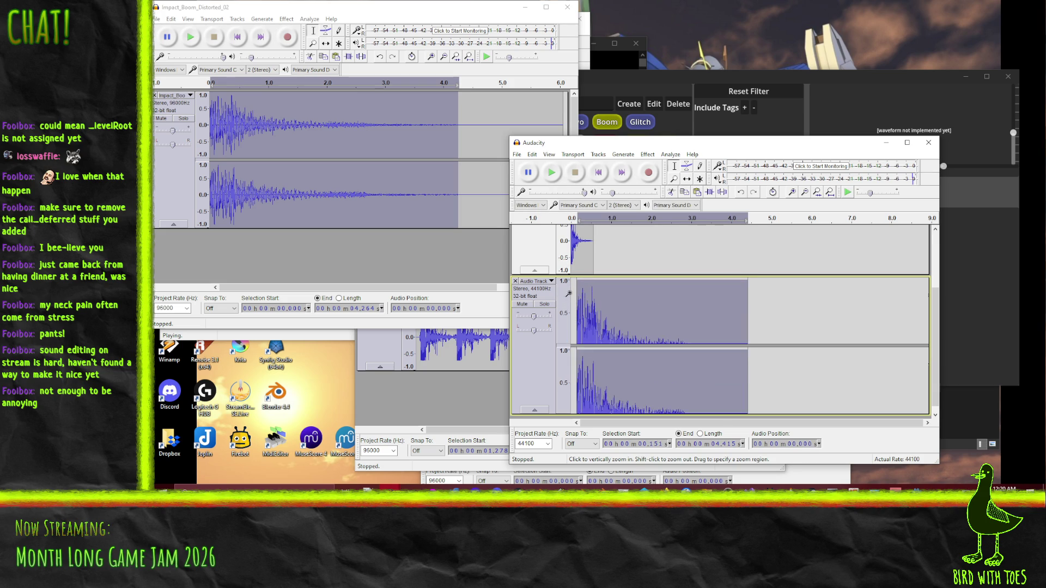
{"action": "left_click", "coordinate": [558, 293], "text": "shift"}
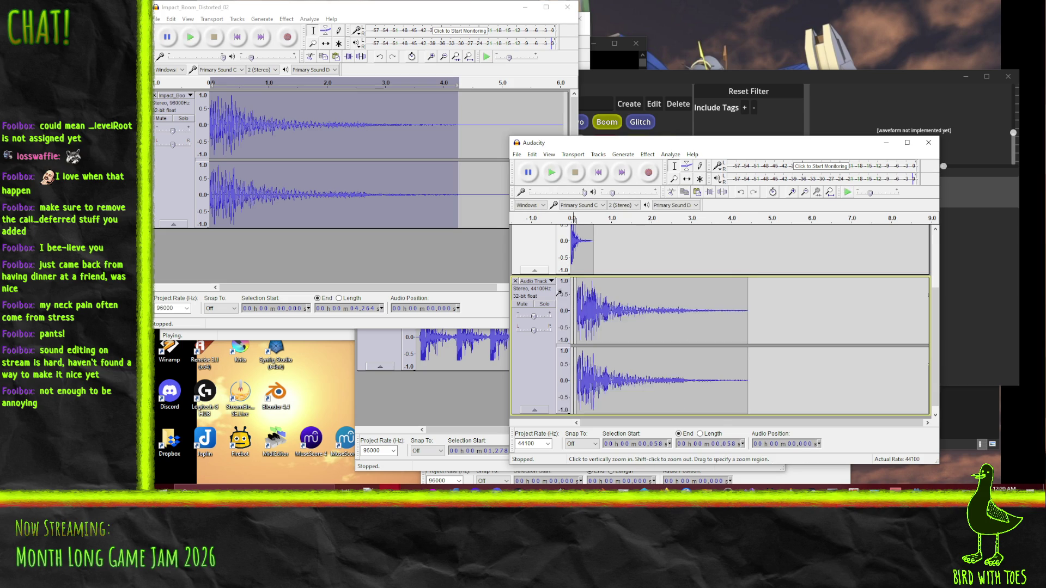
{"action": "left_click", "coordinate": [572, 310]}
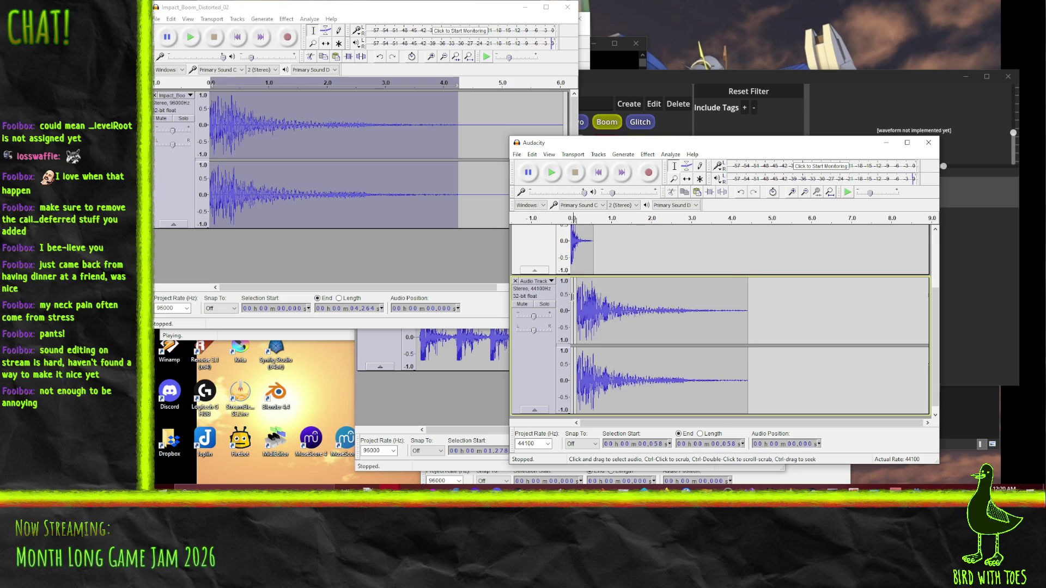
{"action": "left_click", "coordinate": [552, 174]}
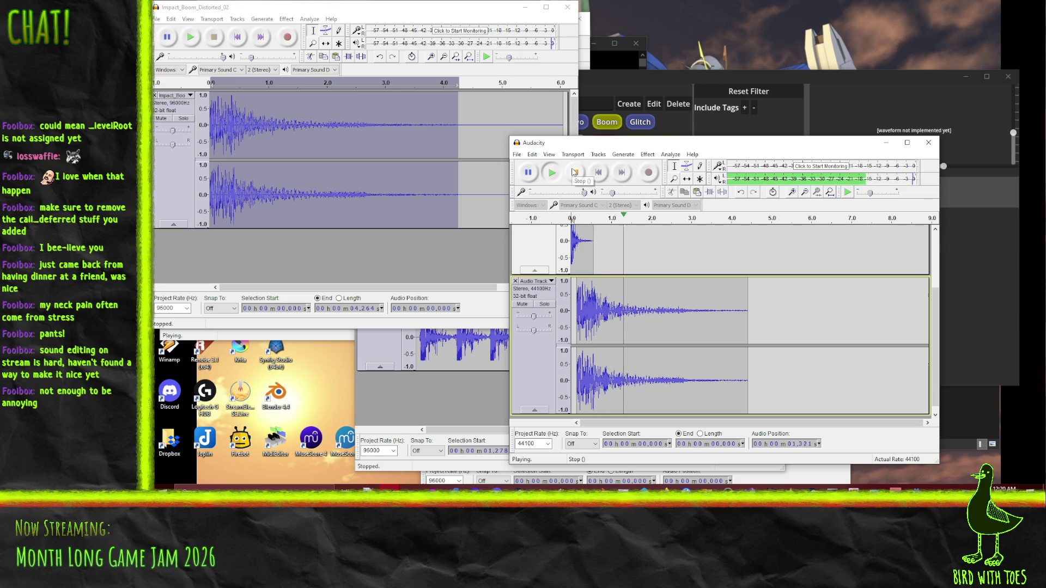
{"action": "left_click", "coordinate": [574, 172]}
{"action": "key", "text": "space"}
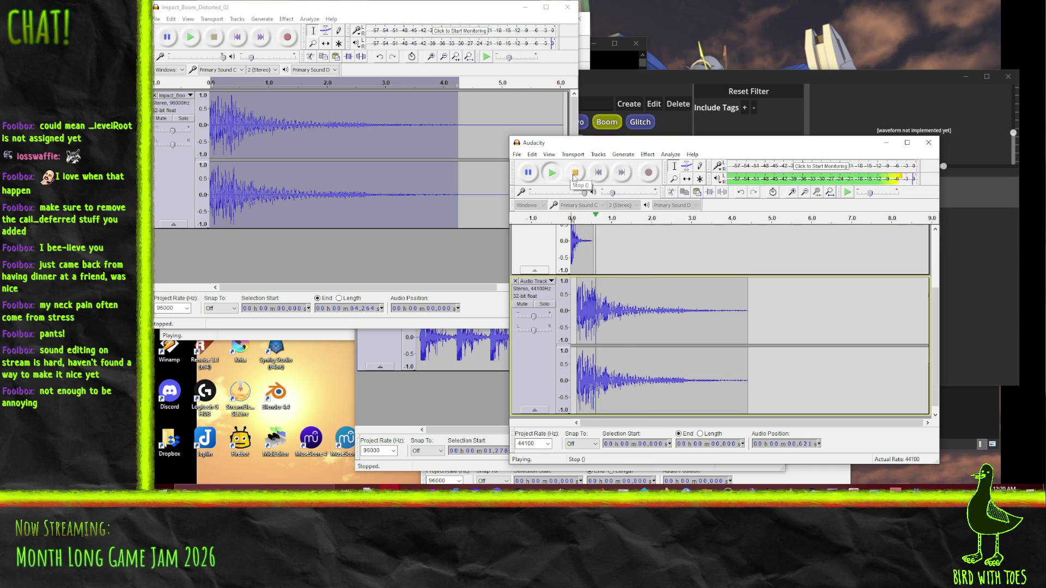
{"action": "left_click", "coordinate": [574, 174]}
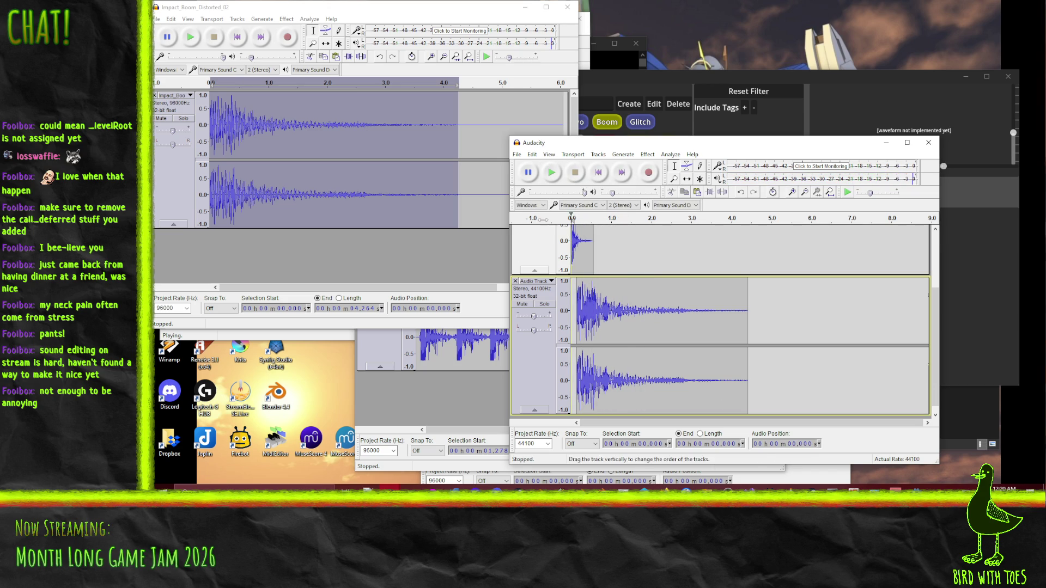
Step: Close the assault rifle recording, set the boom window aside and play the whoosh recording
{"action": "left_click", "coordinate": [441, 427]}
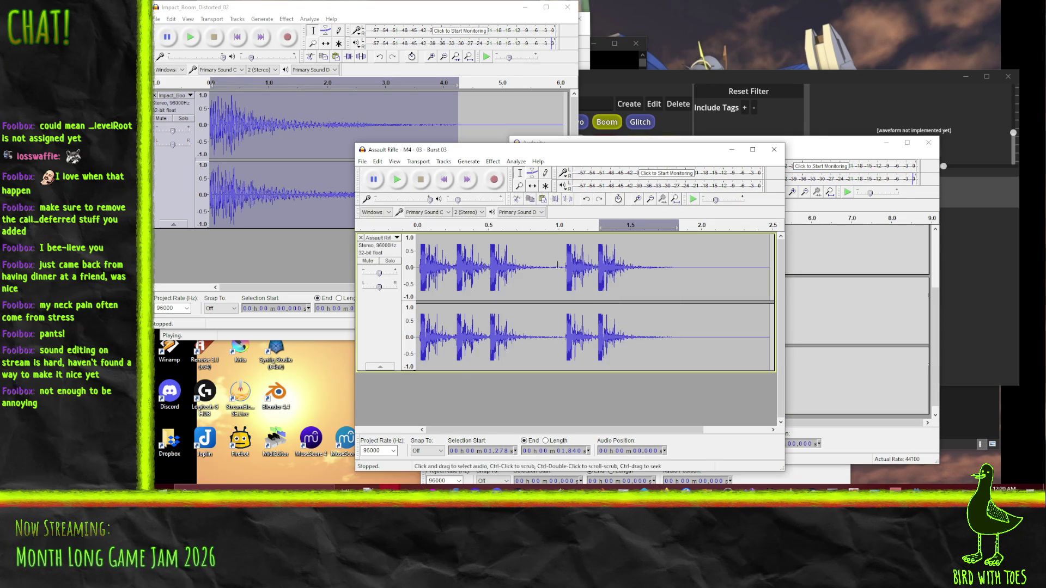
{"action": "left_click", "coordinate": [774, 149]}
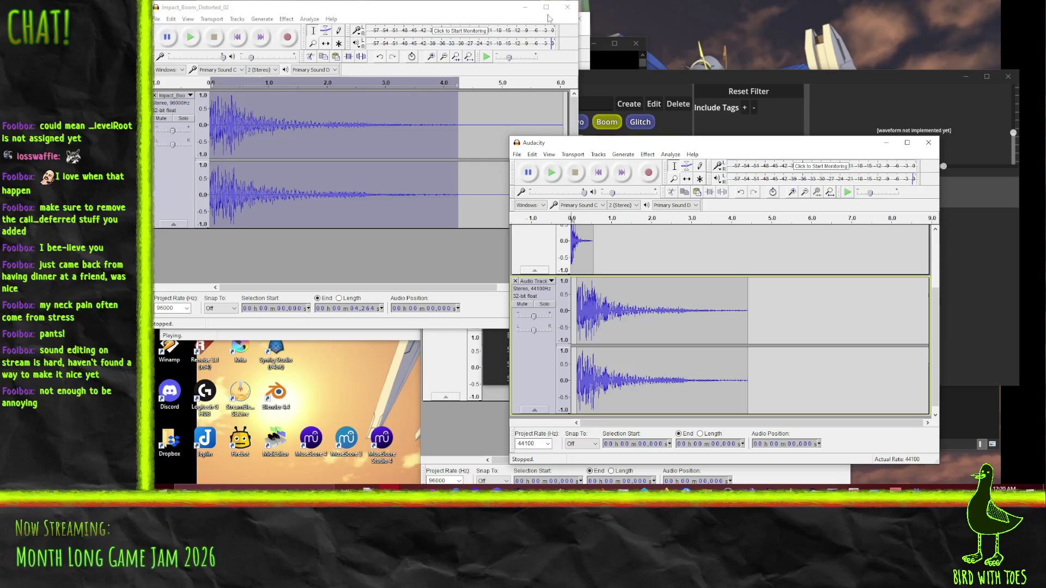
{"action": "left_click", "coordinate": [524, 7]}
{"action": "left_click", "coordinate": [361, 47]}
{"action": "left_click", "coordinate": [202, 49]}
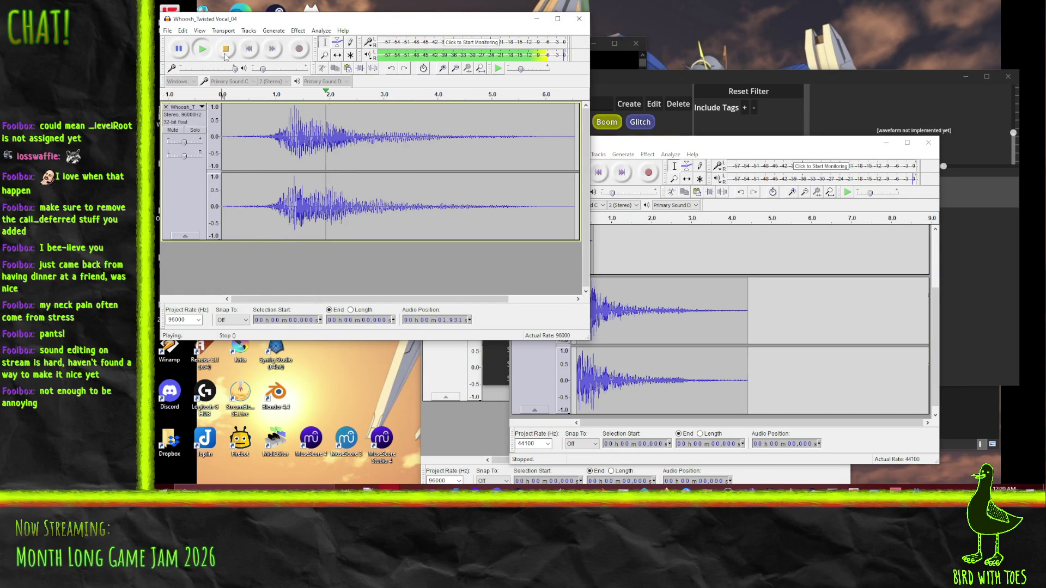
Step: Select the whoosh from 0.852 s to 5.998 s and preview that part
{"action": "key", "text": "space"}
{"action": "left_click_drag", "start_coordinate": [267, 139], "coordinate": [545, 141]}
{"action": "left_click", "coordinate": [203, 49]}
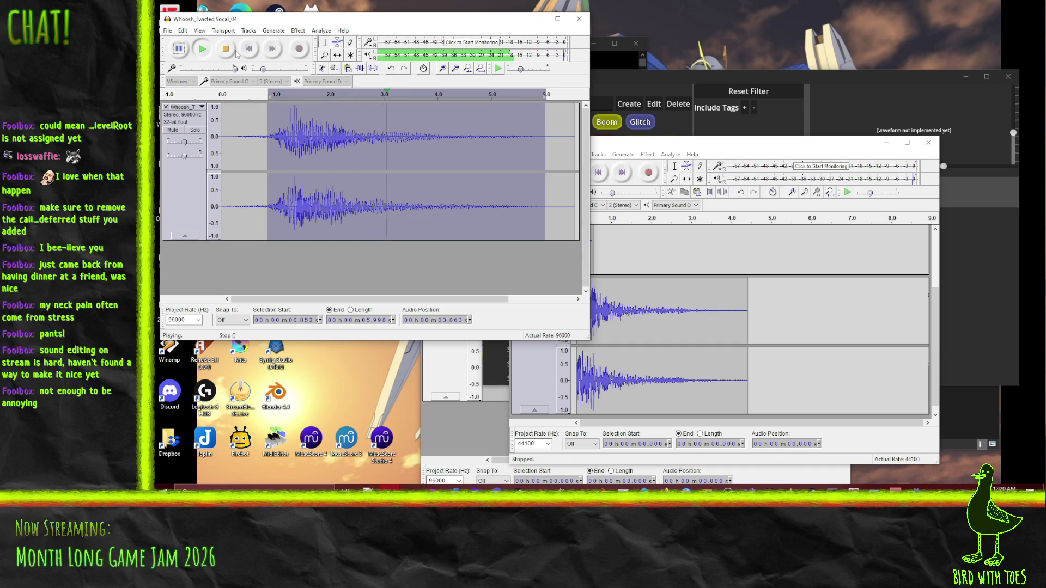
{"action": "left_click", "coordinate": [225, 49]}
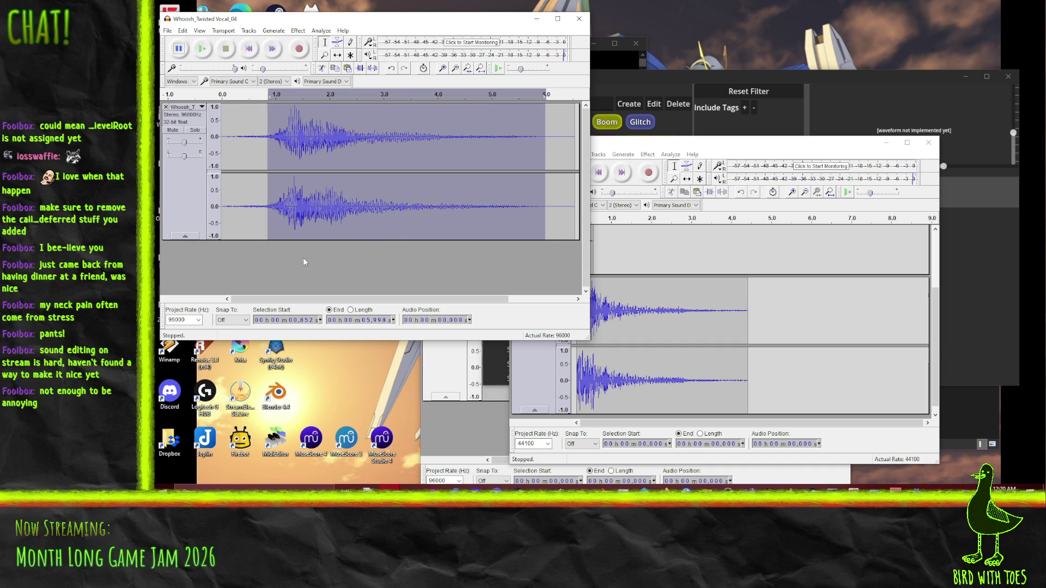
Step: Add a new stereo track in the mix project and paste the whoosh at 0.093 s
{"action": "left_click", "coordinate": [657, 144]}
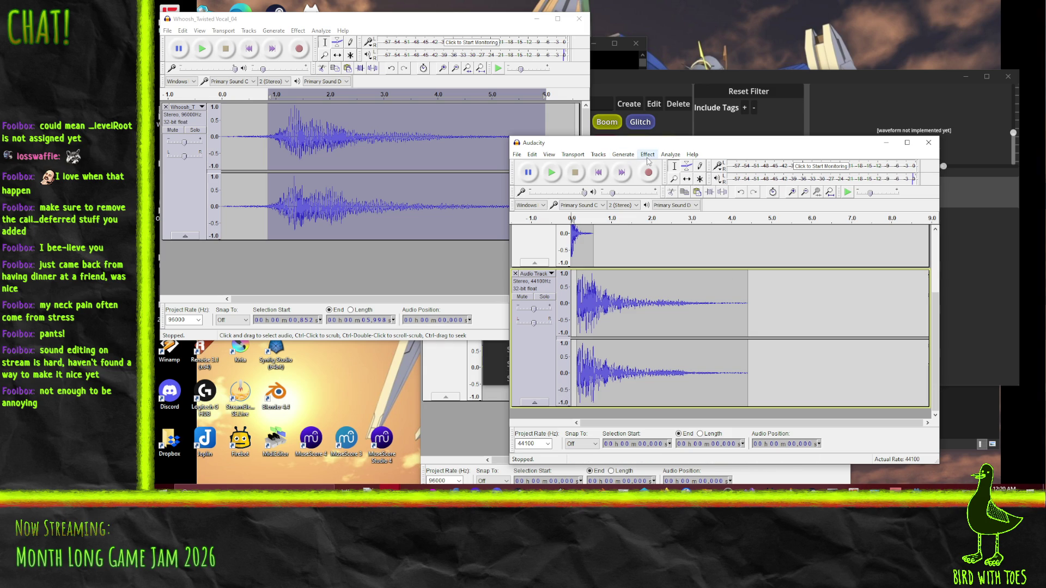
{"action": "left_click", "coordinate": [598, 154]}
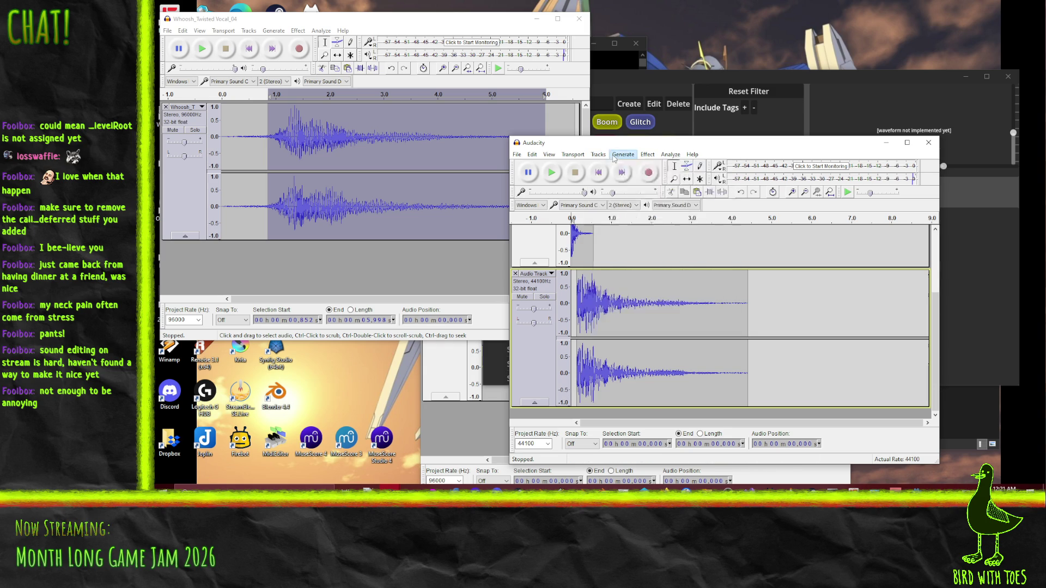
{"action": "mouse_move", "coordinate": [611, 167]}
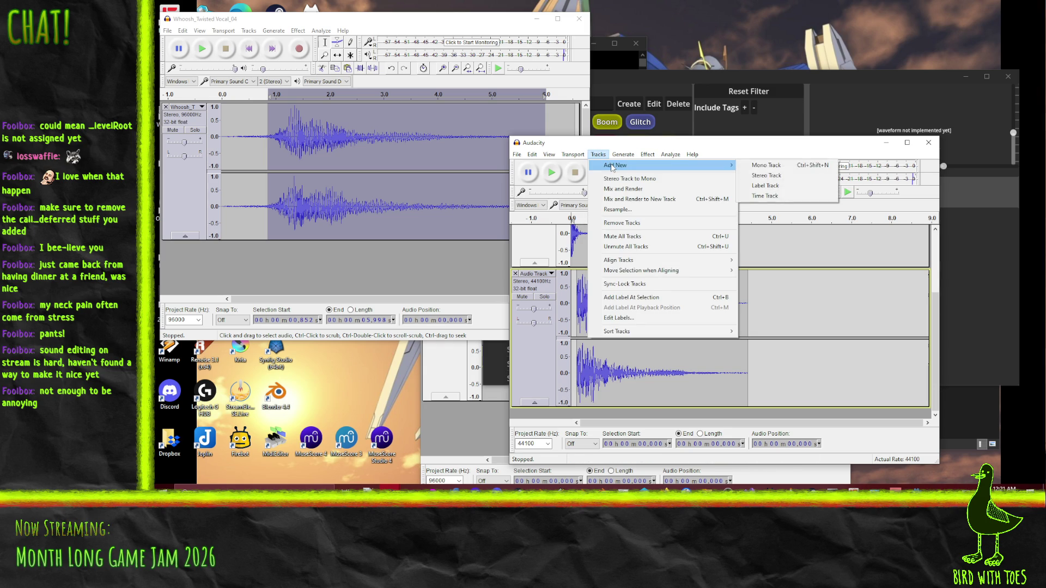
{"action": "left_click", "coordinate": [776, 179]}
{"action": "scroll", "coordinate": [597, 331], "scroll_direction": "down", "scroll_amount": 1}
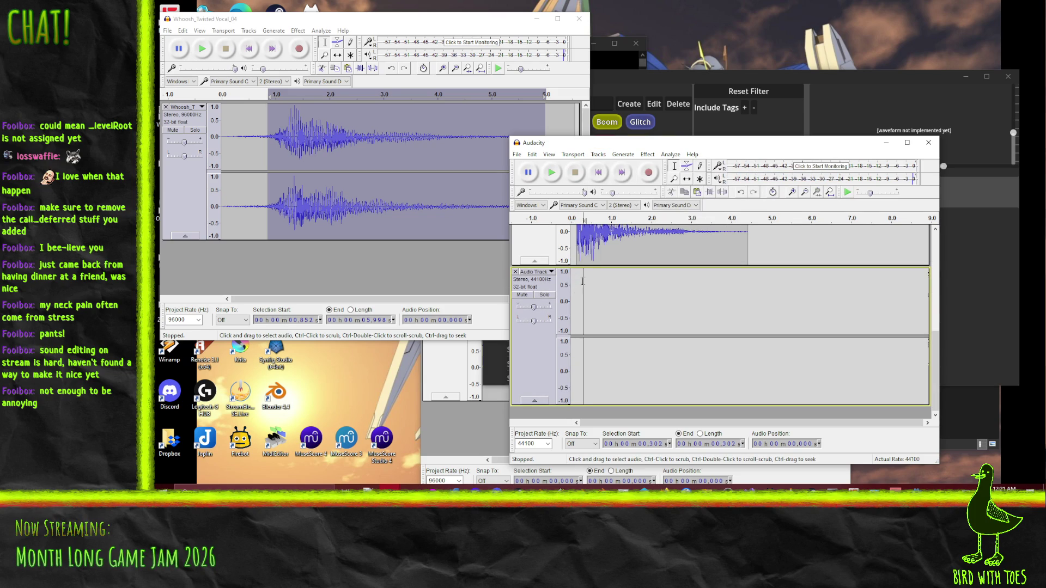
{"action": "left_click", "coordinate": [576, 281]}
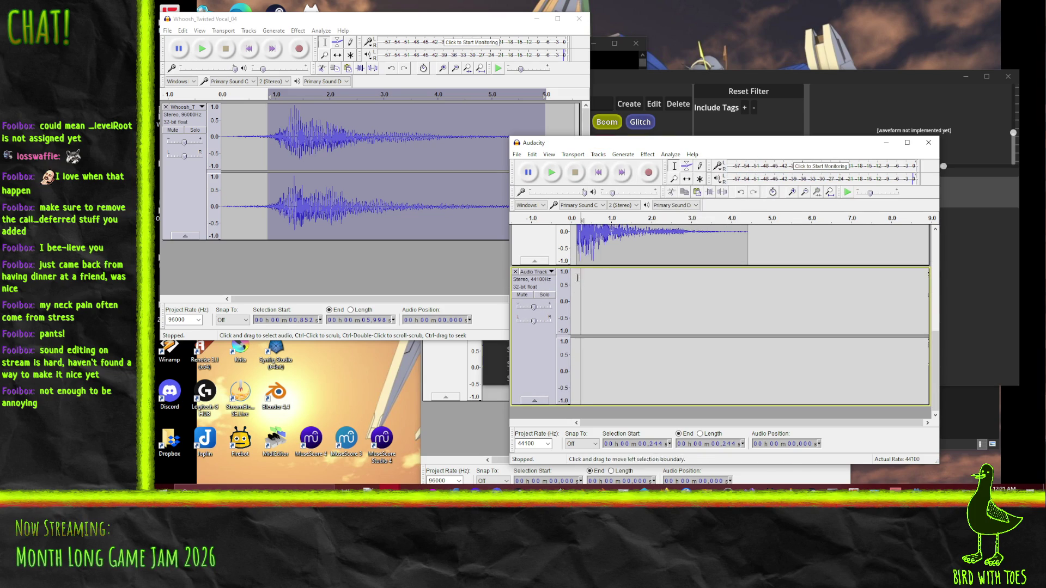
{"action": "key", "text": "ctrl+v"}
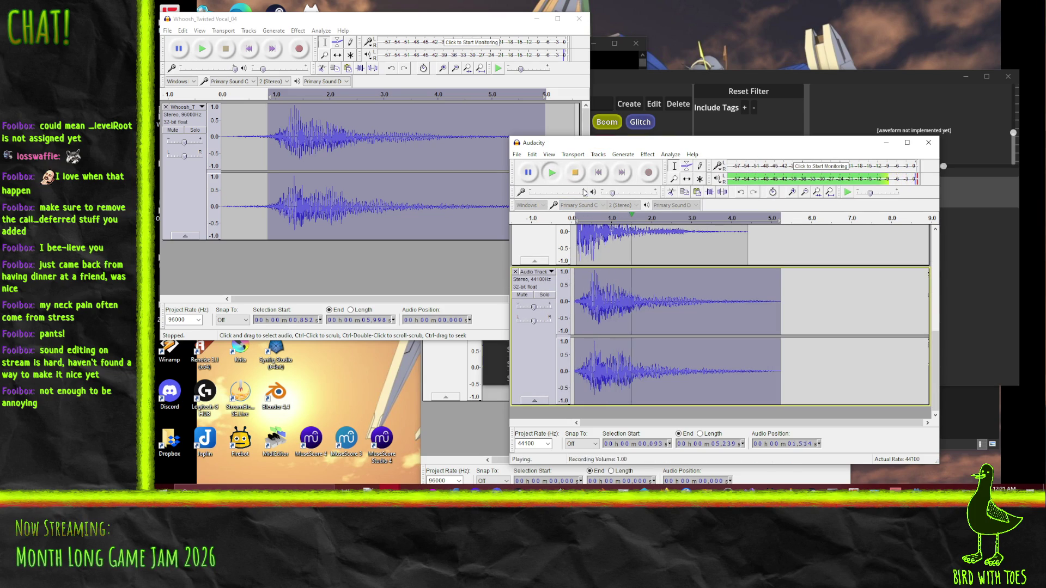
Step: Undo and redo the whoosh paste, then play the mix to hear it
{"action": "left_click", "coordinate": [576, 173]}
{"action": "key", "text": "ctrl+z"}
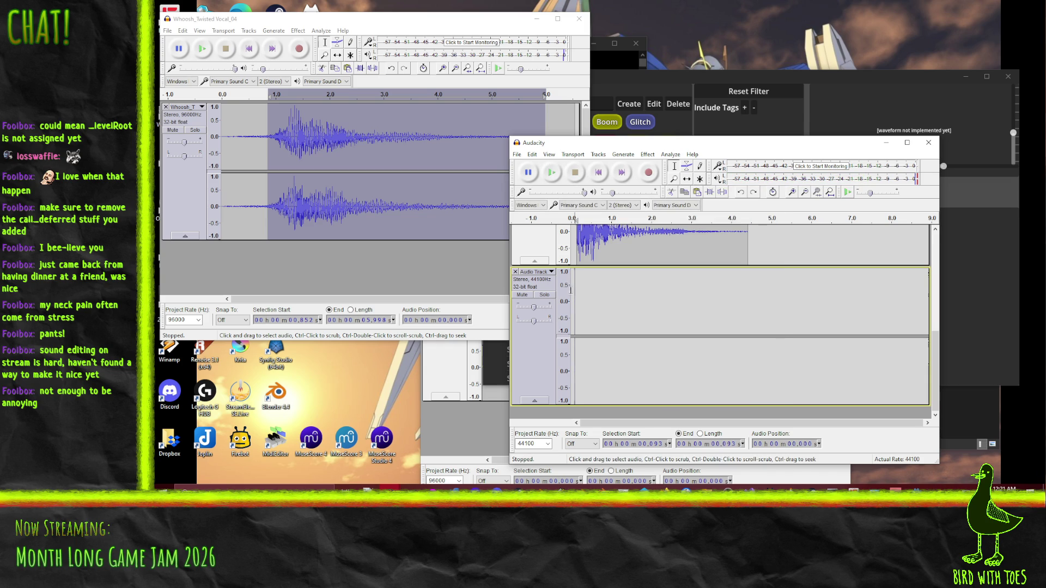
{"action": "key", "text": "ctrl+y"}
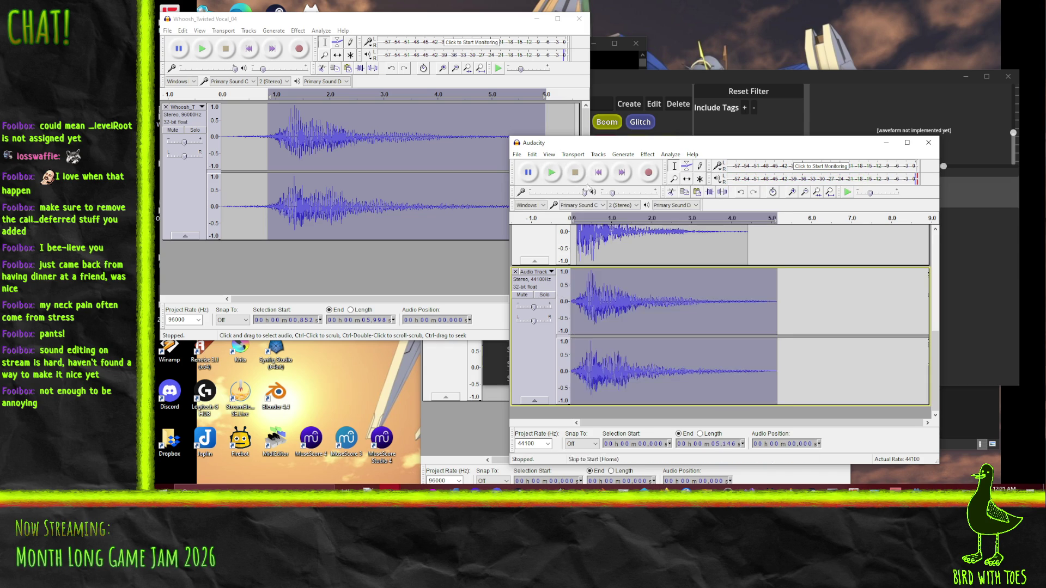
{"action": "left_click", "coordinate": [551, 174]}
{"action": "left_click", "coordinate": [575, 173]}
Step: Select the first 0.562 s of the whoosh and browse the available effects
{"action": "left_click_drag", "start_coordinate": [593, 304], "coordinate": [570, 305]}
{"action": "left_click", "coordinate": [647, 155]}
{"action": "left_click", "coordinate": [699, 157]}
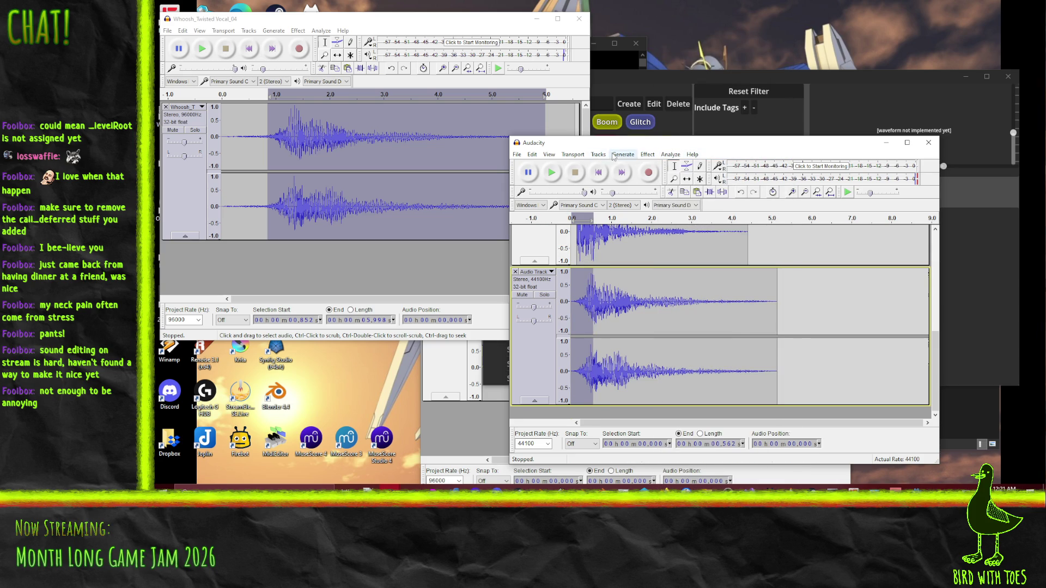
{"action": "left_click", "coordinate": [598, 155]}
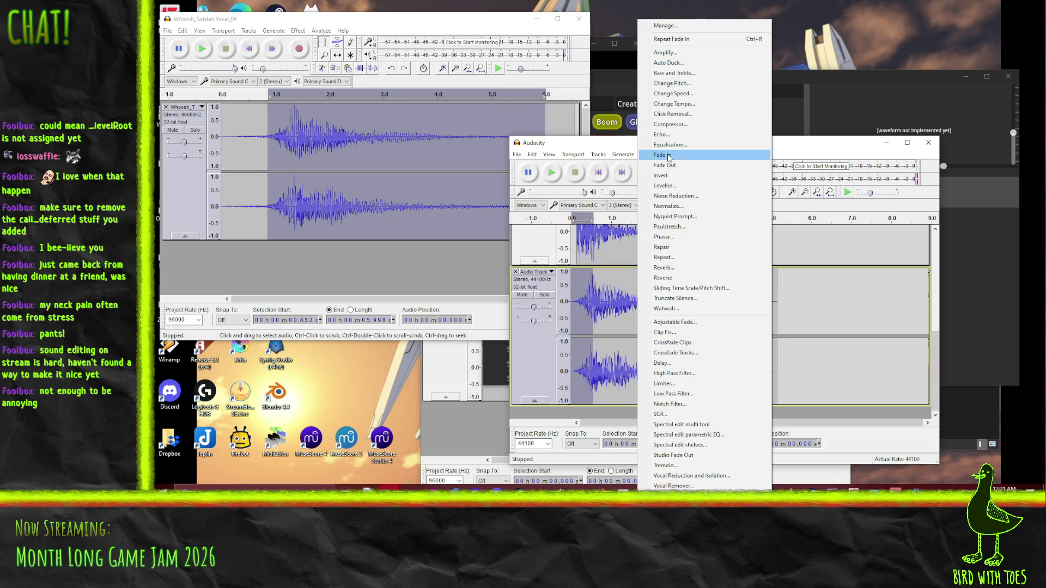
Step: Fade in the whoosh's first 0.562 s and play it back from 0.058 s
{"action": "left_click", "coordinate": [662, 155]}
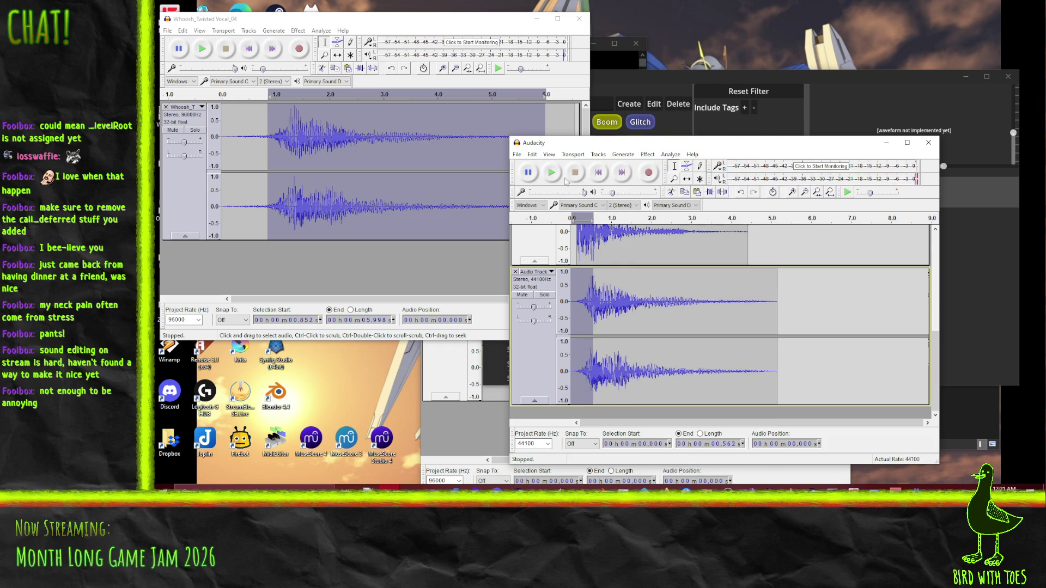
{"action": "left_click", "coordinate": [575, 292]}
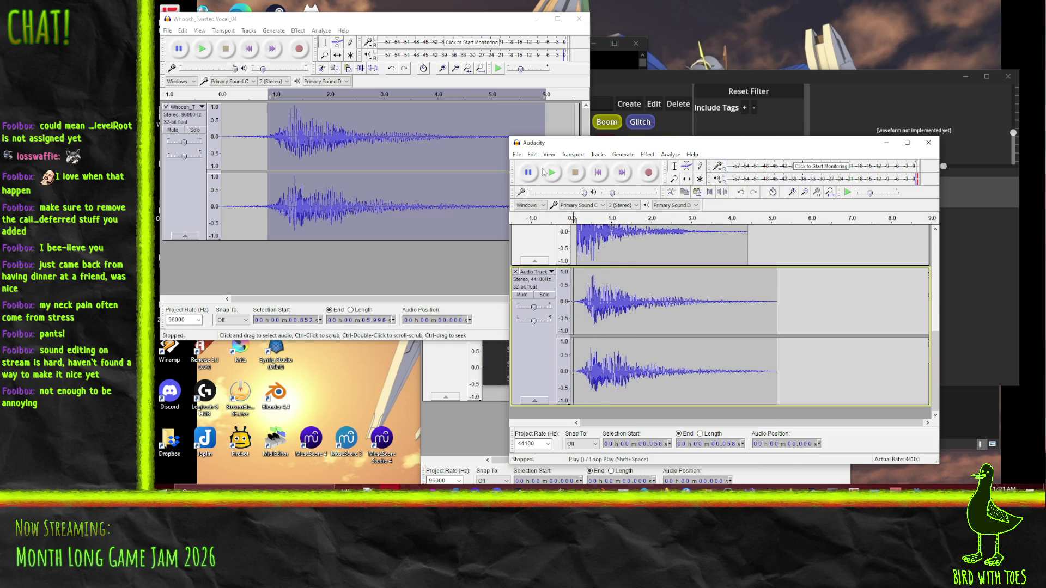
{"action": "key", "text": "space"}
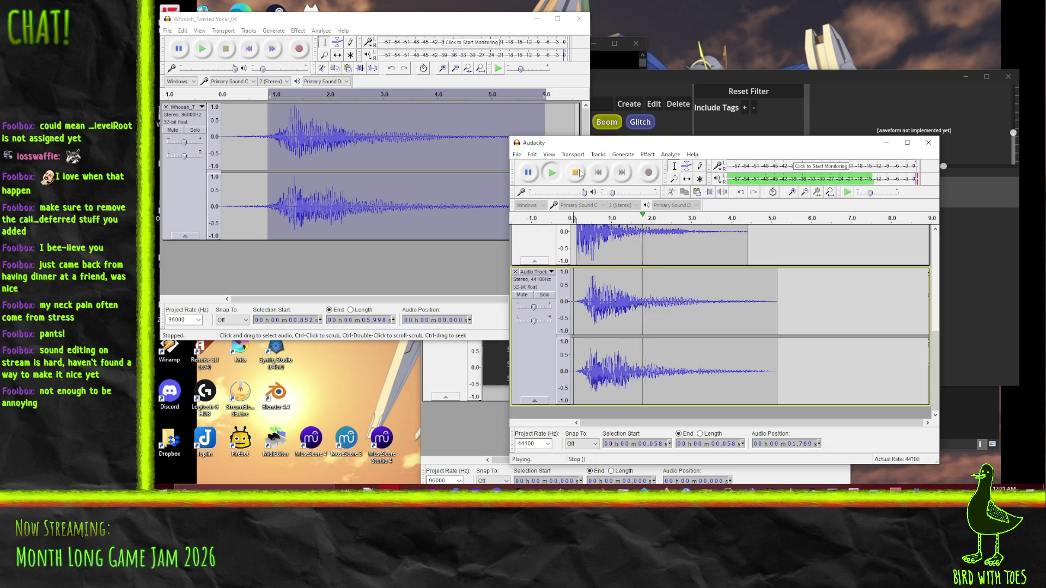
{"action": "scroll", "coordinate": [612, 231], "scroll_direction": "up", "scroll_amount": 3}
{"action": "scroll", "coordinate": [613, 230], "scroll_direction": "up", "scroll_amount": 1}
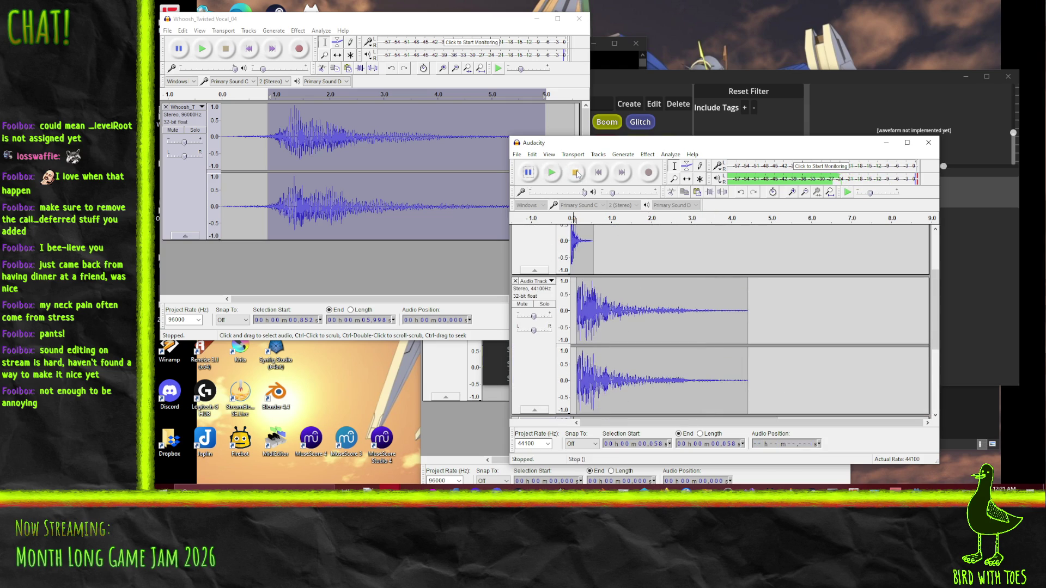
{"action": "left_click", "coordinate": [593, 297]}
Step: Fade out the boom from 0.562 s to 4.415 s, repeating the fade for a steeper drop
{"action": "left_click_drag", "start_coordinate": [594, 297], "coordinate": [747, 348]}
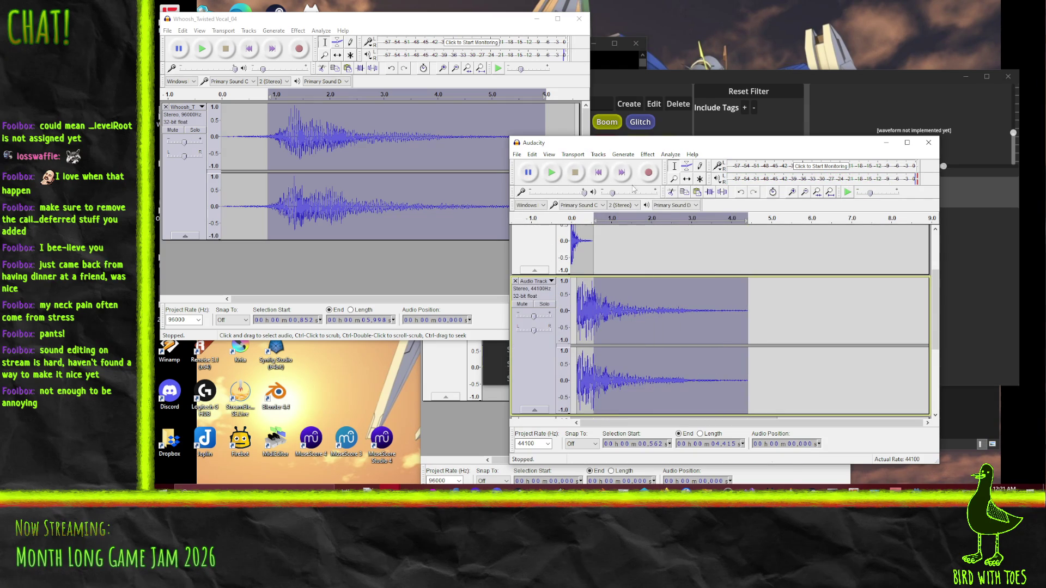
{"action": "left_click", "coordinate": [647, 154]}
{"action": "left_click", "coordinate": [696, 164]}
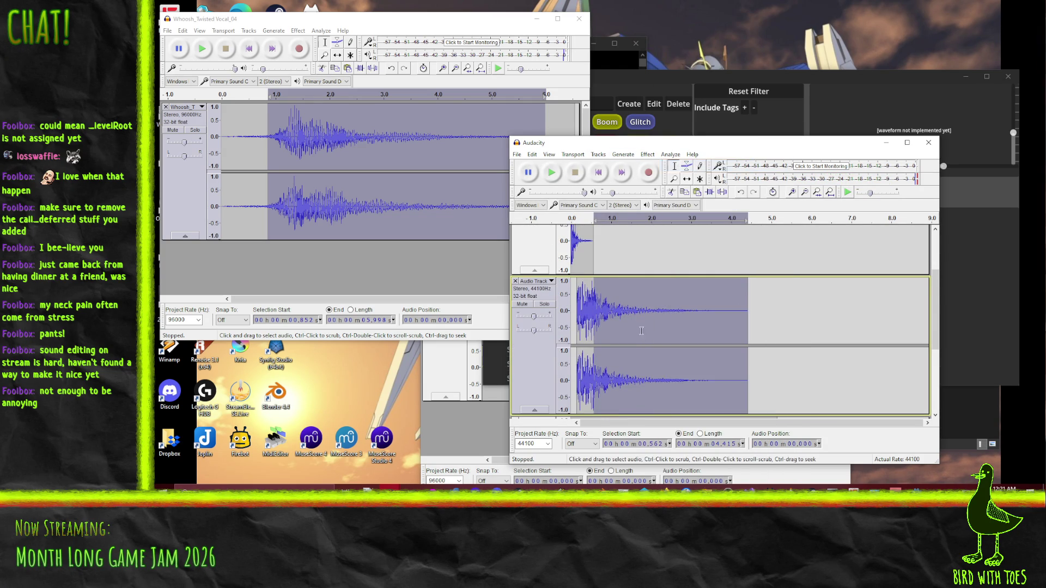
{"action": "scroll", "coordinate": [629, 260], "scroll_direction": "down", "scroll_amount": 1}
{"action": "left_click_drag", "start_coordinate": [714, 255], "coordinate": [588, 255]}
{"action": "scroll", "coordinate": [588, 255], "scroll_direction": "up", "scroll_amount": 1}
{"action": "left_click", "coordinate": [648, 154]}
{"action": "left_click", "coordinate": [711, 49]}
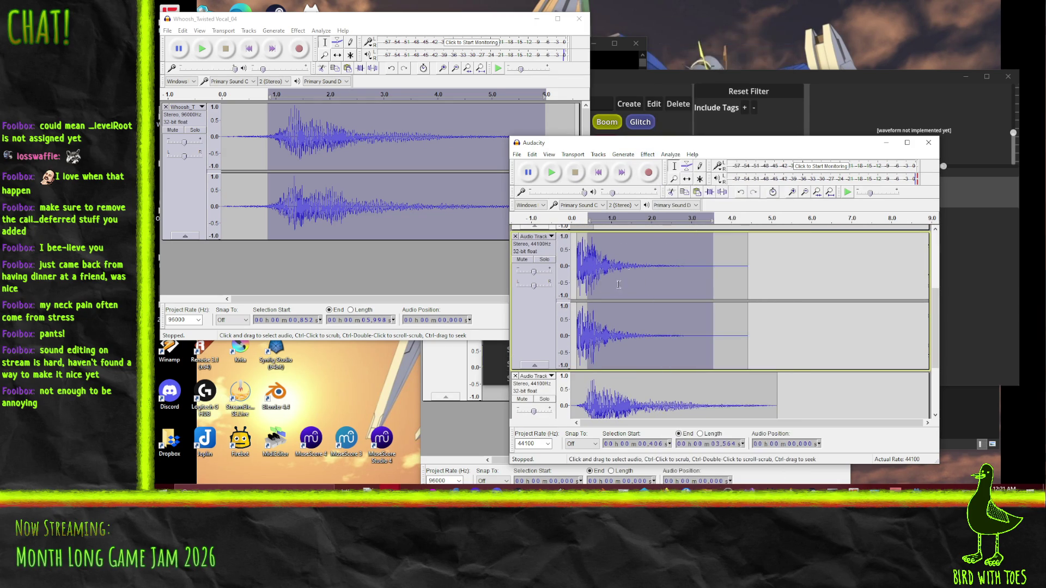
Step: Audition the layered project from the start, then bring the Malfunction Glitch window forward
{"action": "left_click", "coordinate": [578, 247]}
{"action": "left_click", "coordinate": [555, 173]}
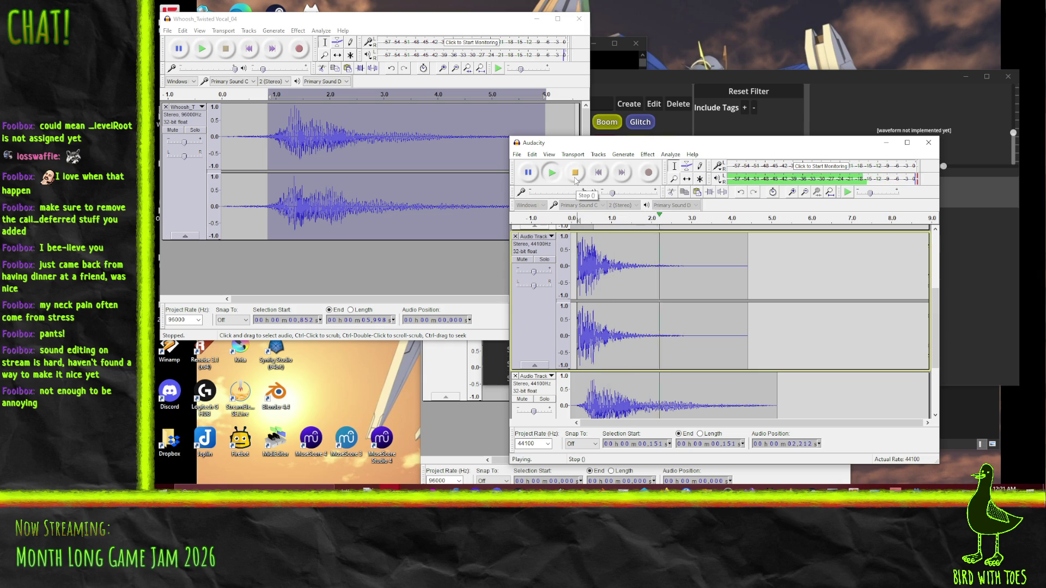
{"action": "left_click", "coordinate": [566, 180]}
{"action": "left_click", "coordinate": [558, 180]}
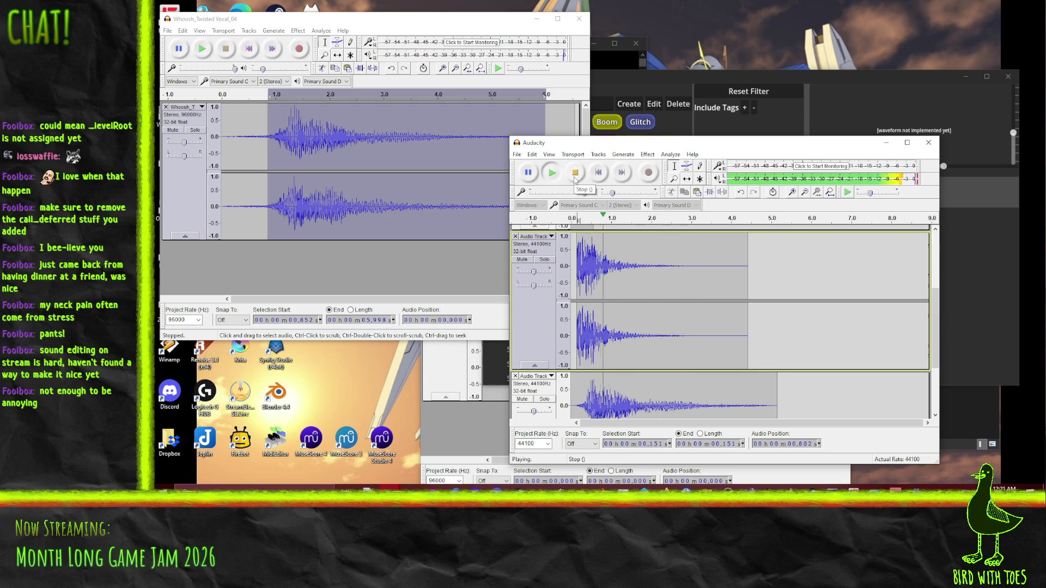
{"action": "left_click", "coordinate": [575, 180]}
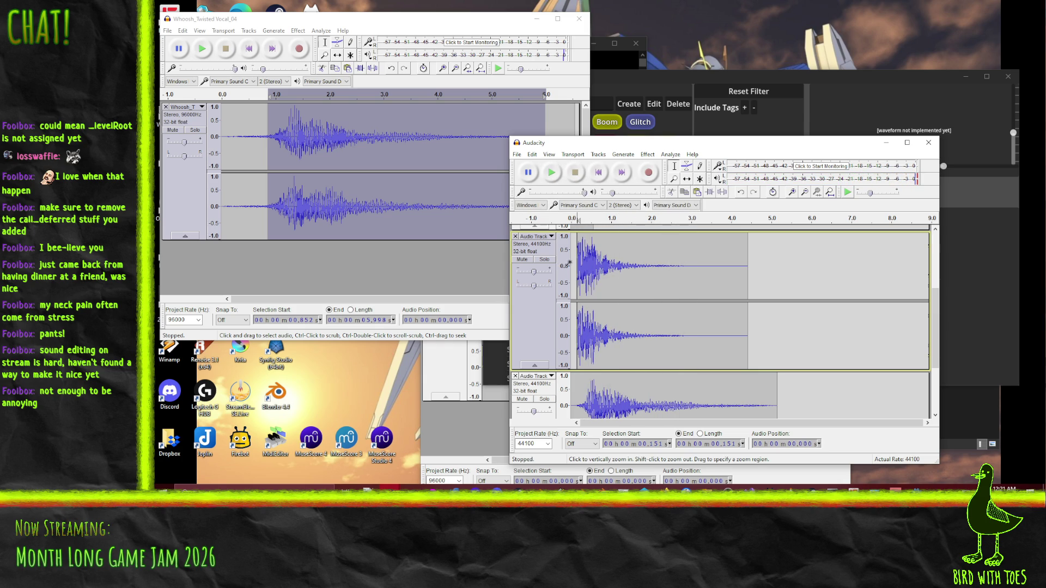
{"action": "left_click", "coordinate": [572, 263]}
{"action": "left_click", "coordinate": [555, 177]}
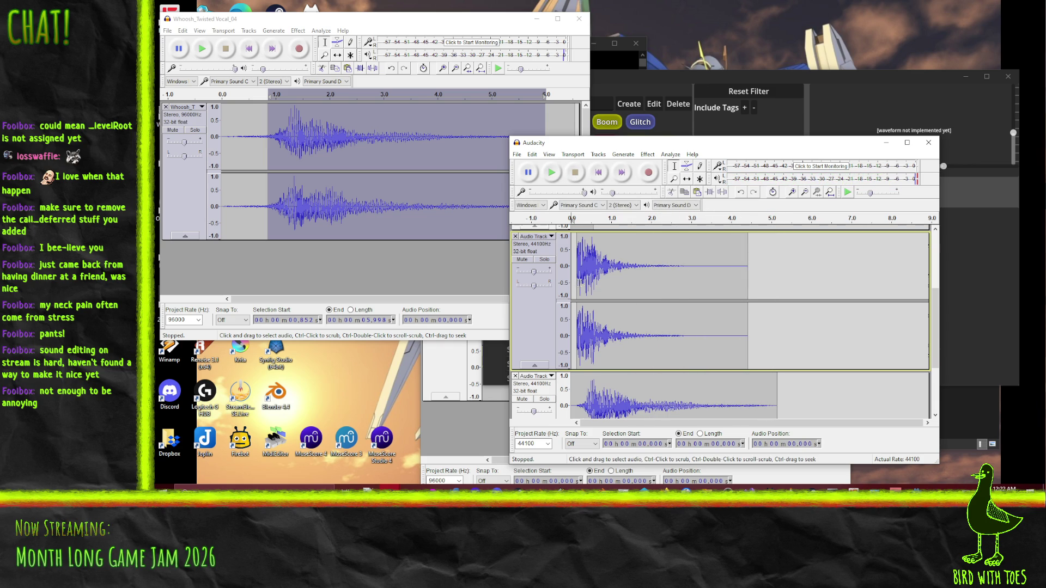
{"action": "scroll", "coordinate": [719, 294], "scroll_direction": "down", "scroll_amount": 3}
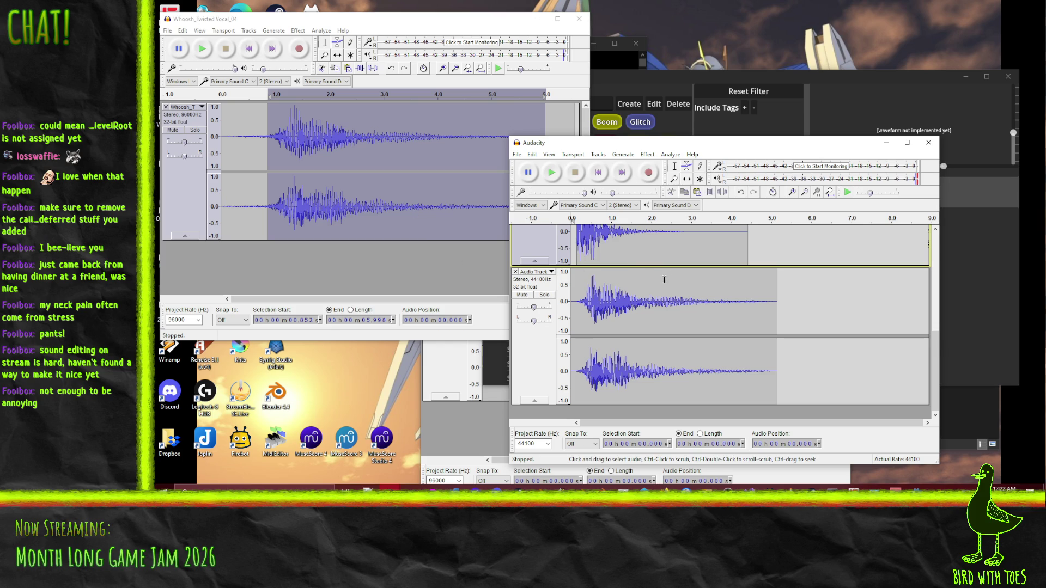
{"action": "scroll", "coordinate": [663, 310], "scroll_direction": "up", "scroll_amount": 1}
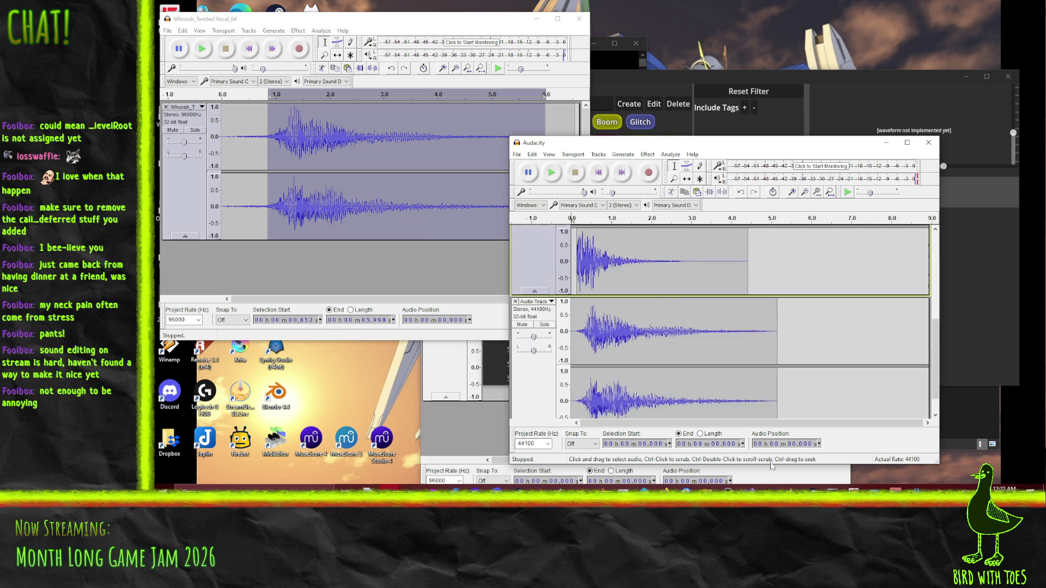
{"action": "left_click", "coordinate": [842, 475]}
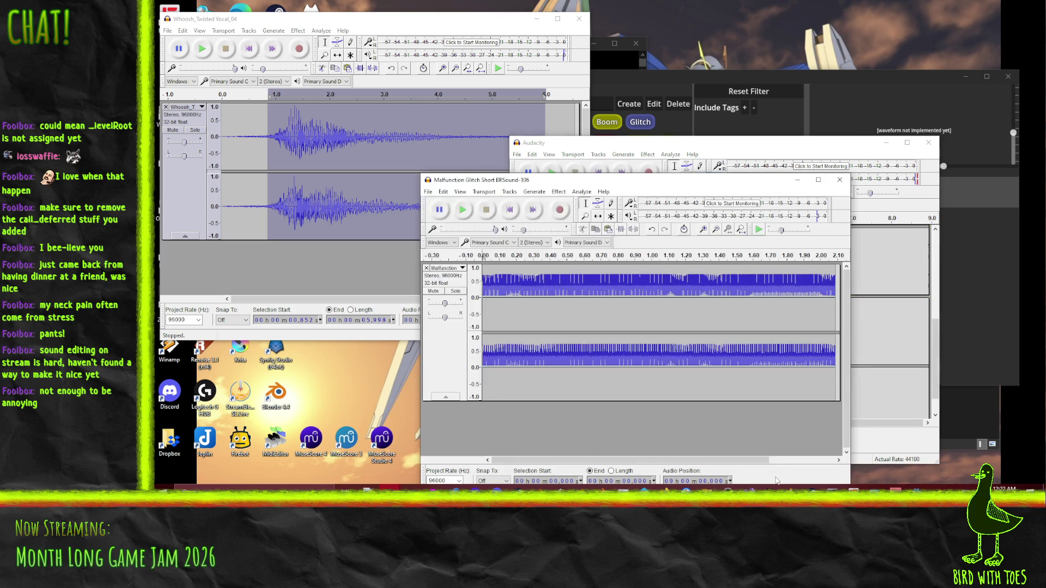
Step: Play and select the whole Malfunction Glitch clip, then switch back to the mix project
{"action": "left_click", "coordinate": [460, 210]}
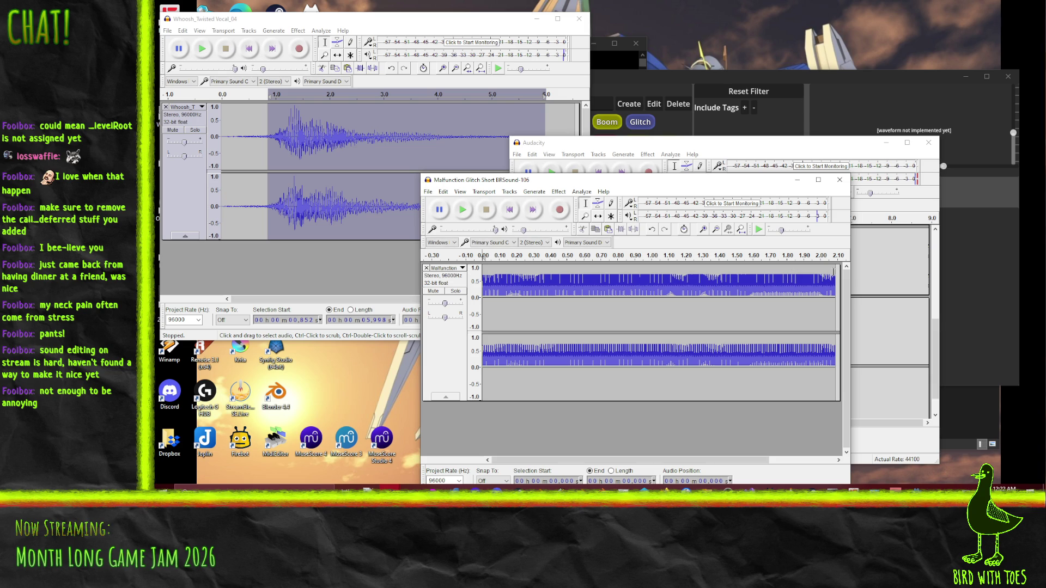
{"action": "key", "text": "ctrl+a"}
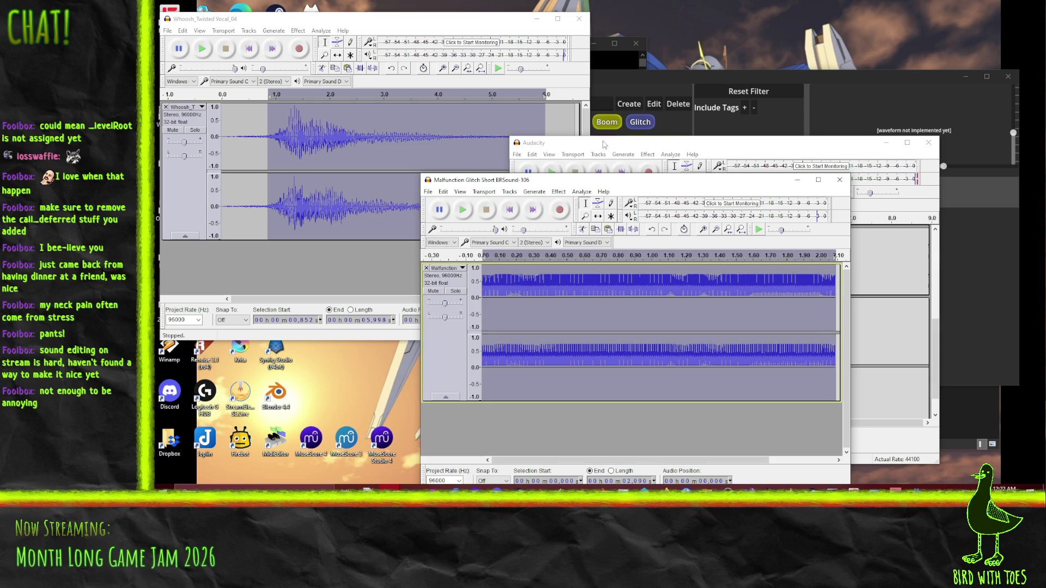
{"action": "left_click", "coordinate": [603, 143]}
{"action": "scroll", "coordinate": [724, 321], "scroll_direction": "down", "scroll_amount": 1}
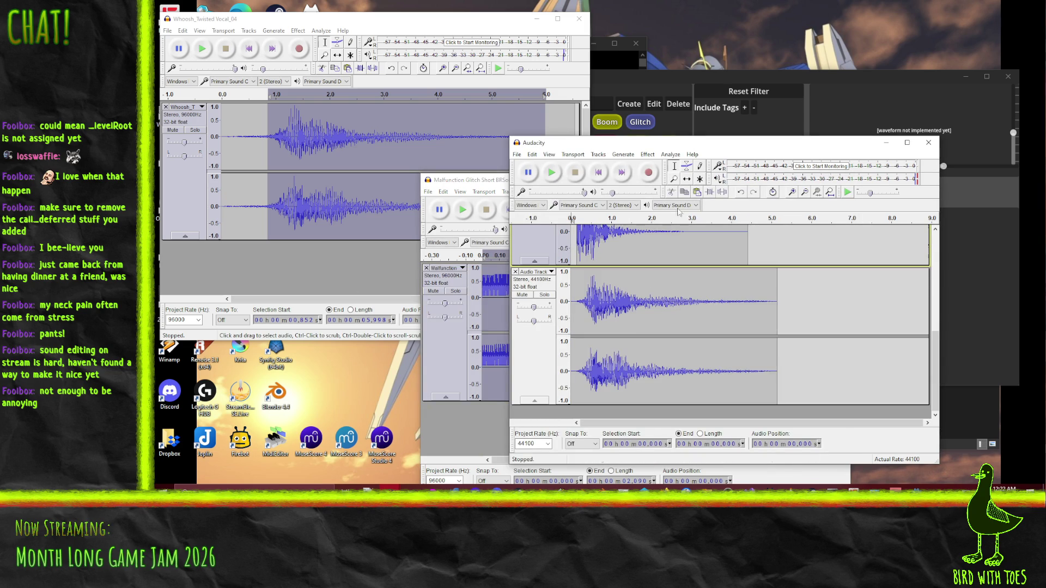
{"action": "left_click", "coordinate": [572, 154]}
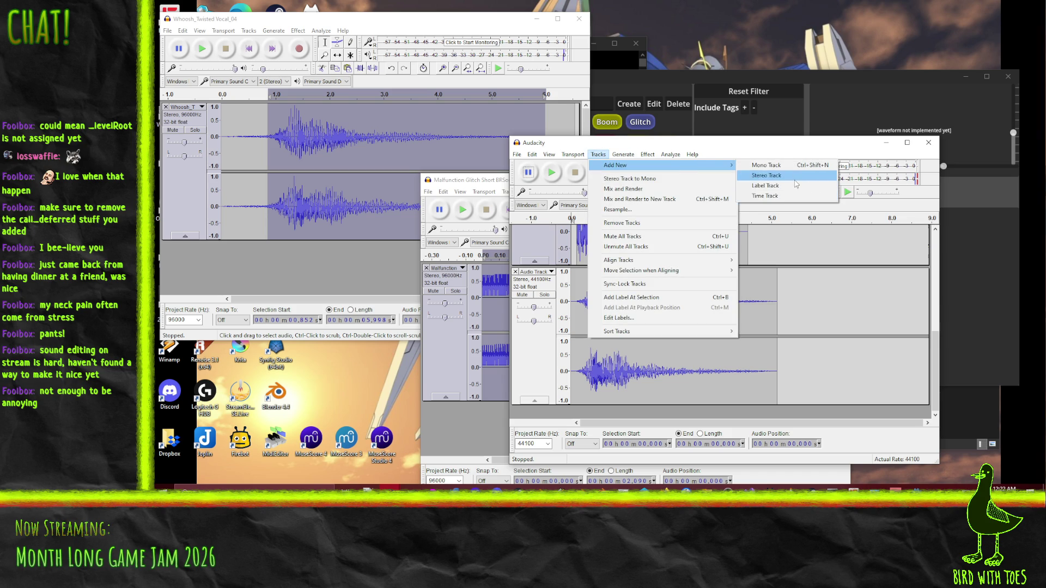
Step: Add a new stereo track holding three back-to-back pastes of the glitch clip
{"action": "left_click", "coordinate": [762, 175]}
{"action": "key", "text": "ctrl+v"}
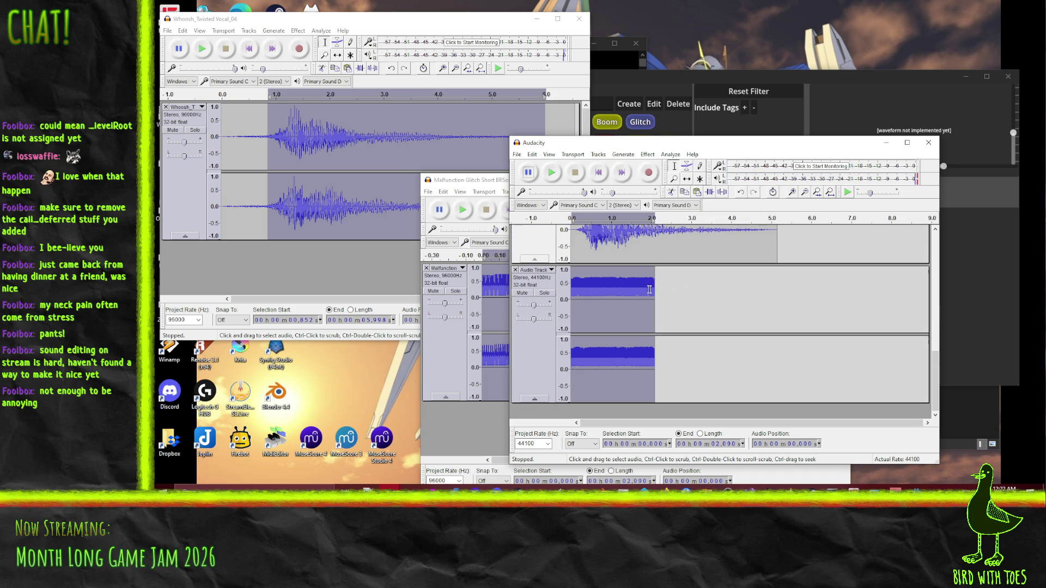
{"action": "left_click", "coordinate": [648, 296]}
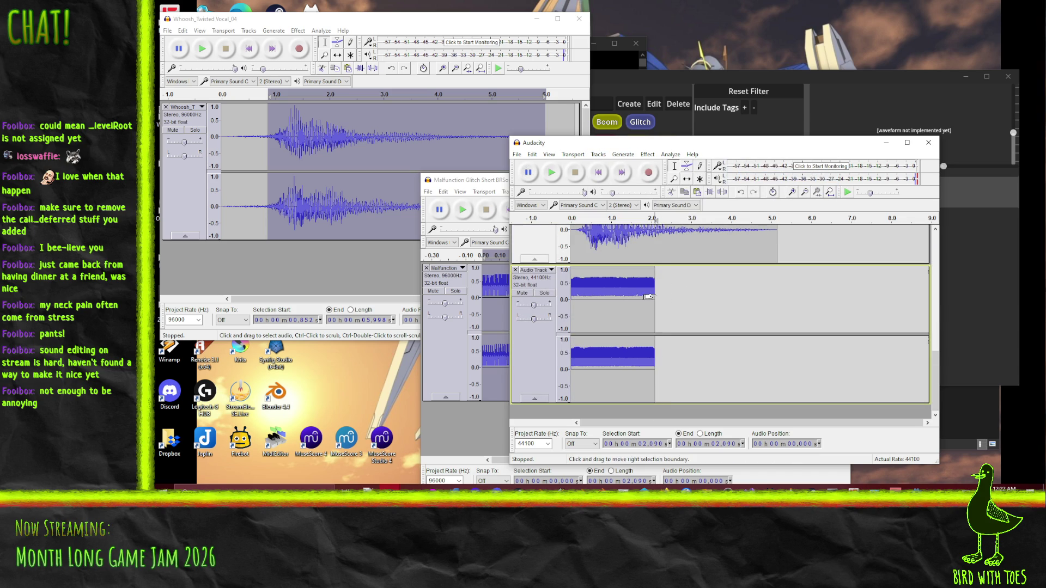
{"action": "key", "text": "ctrl+v"}
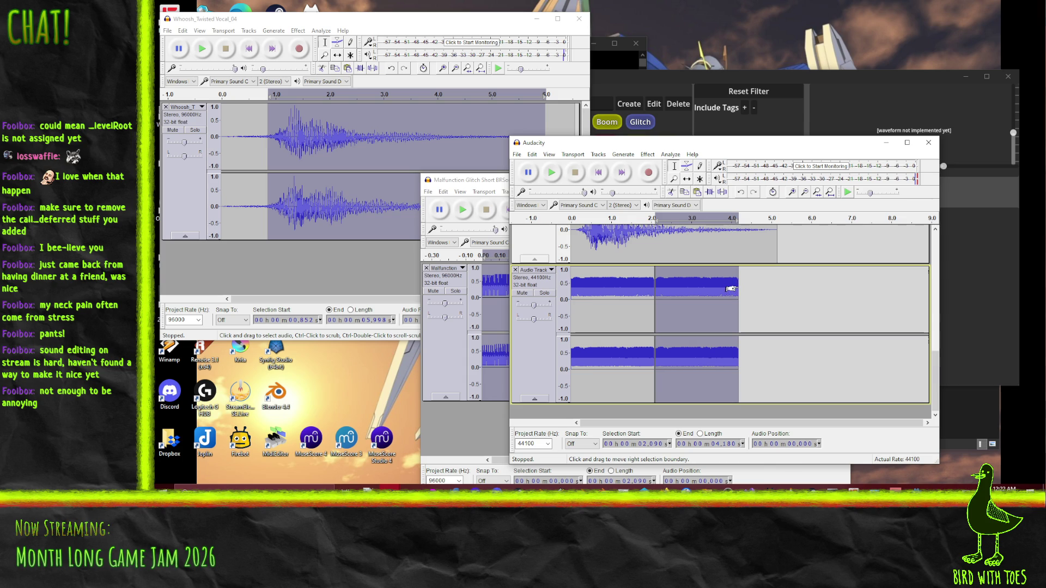
{"action": "left_click", "coordinate": [738, 287]}
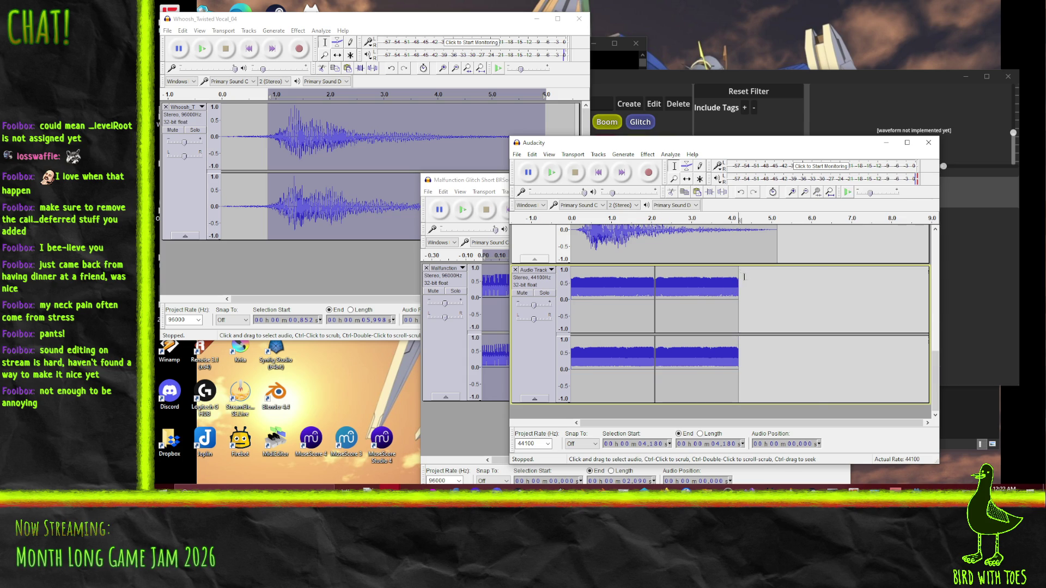
{"action": "key", "text": "ctrl+v"}
Step: Play the layered result from the beginning, then stop
{"action": "left_click", "coordinate": [572, 280]}
{"action": "key", "text": "space"}
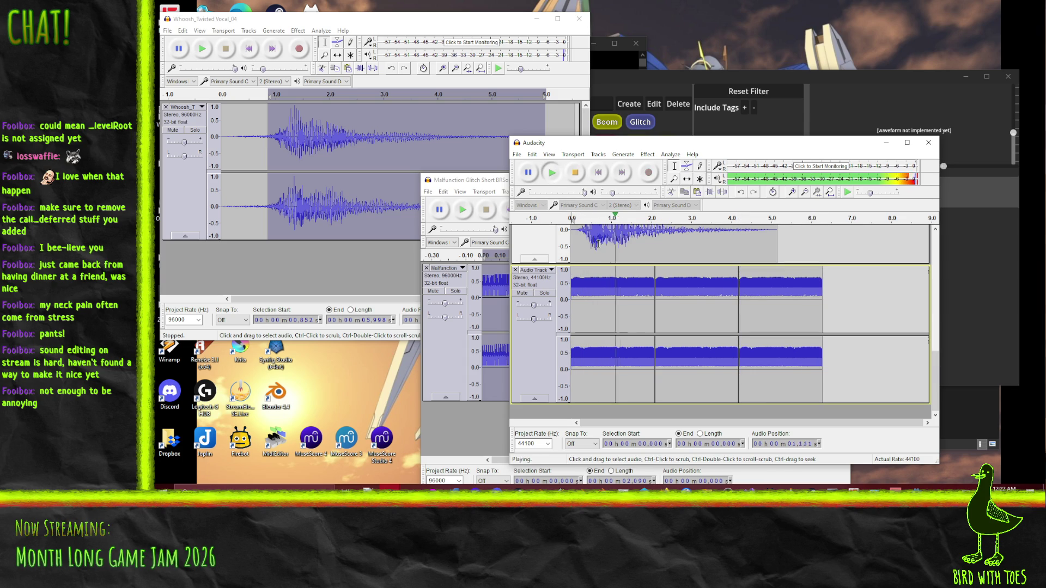
{"action": "left_click", "coordinate": [598, 171]}
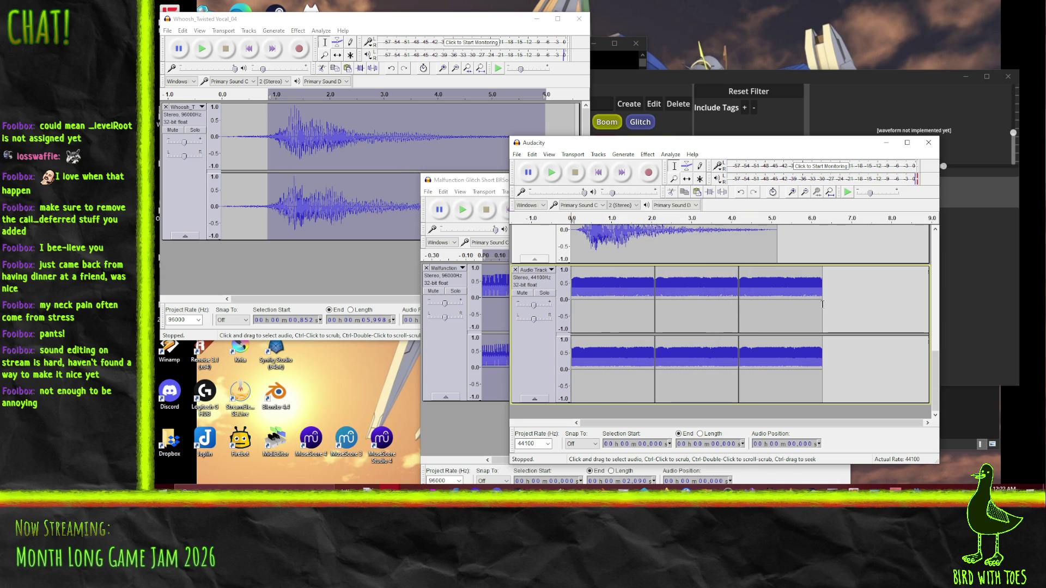
Step: Delete short spans at both glitch joins, replay, and select the glitch track from about 1 s onward
{"action": "left_click_drag", "start_coordinate": [743, 286], "coordinate": [649, 289]}
{"action": "key", "text": "Delete"}
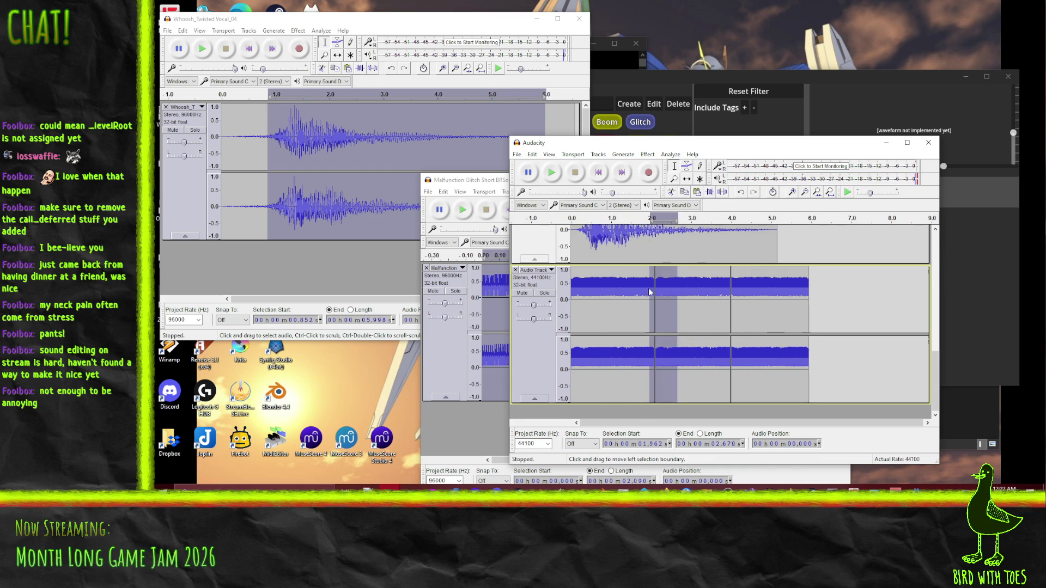
{"action": "key", "text": "Delete"}
{"action": "left_click", "coordinate": [571, 296]}
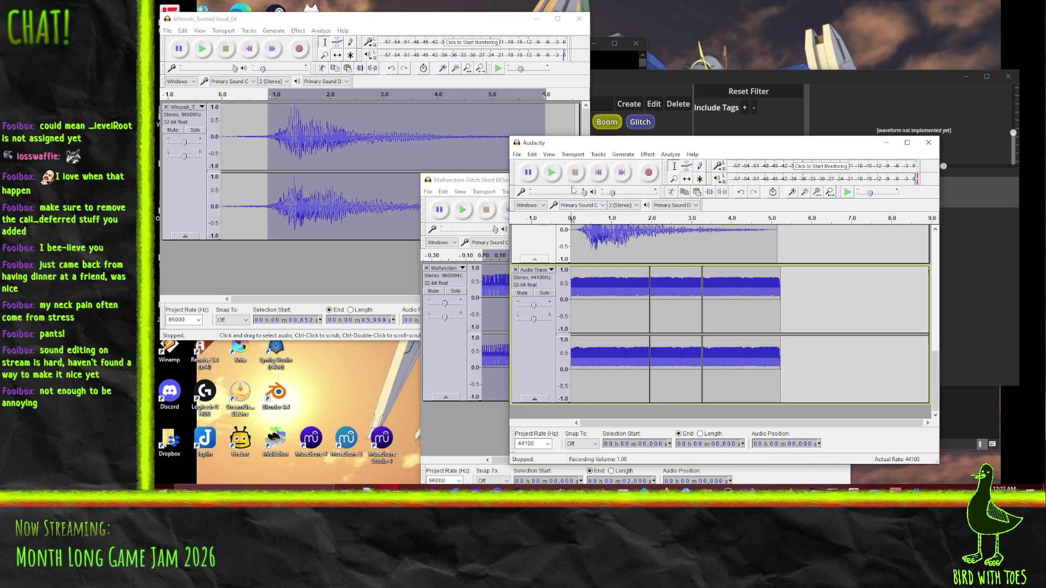
{"action": "left_click", "coordinate": [558, 176]}
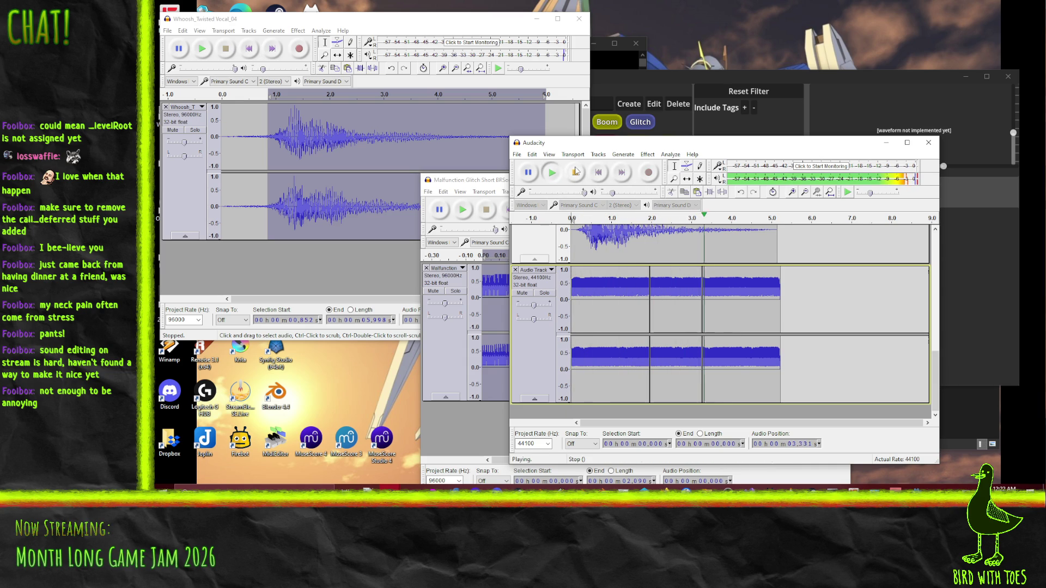
{"action": "left_click", "coordinate": [575, 172]}
{"action": "scroll", "coordinate": [779, 351], "scroll_direction": "up", "scroll_amount": 3}
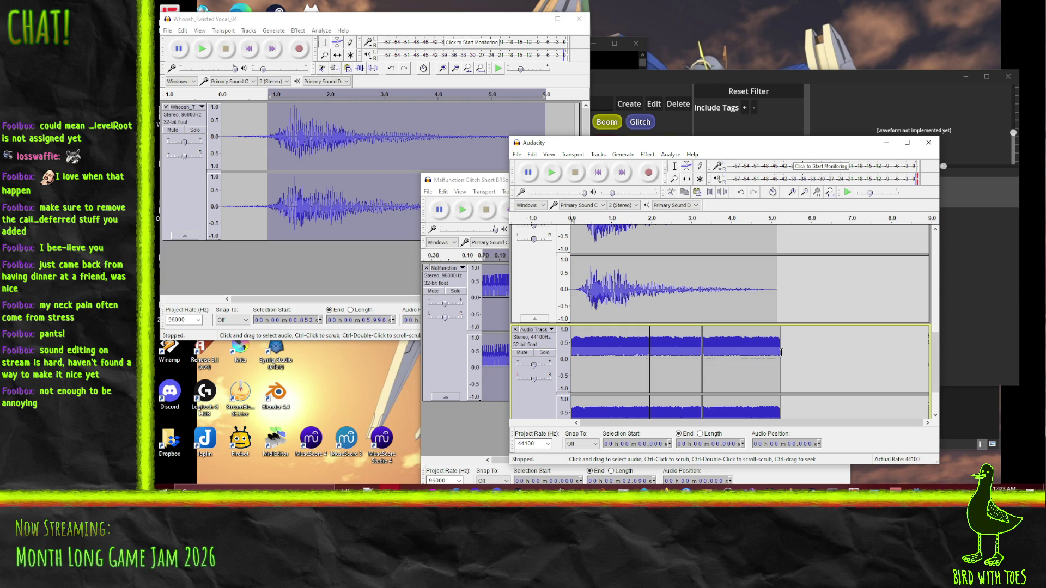
{"action": "mouse_move", "coordinate": [677, 345]}
{"action": "left_mouse_down"}
{"action": "mouse_move", "coordinate": [591, 347]}
{"action": "mouse_move", "coordinate": [613, 349]}
{"action": "left_mouse_up"}
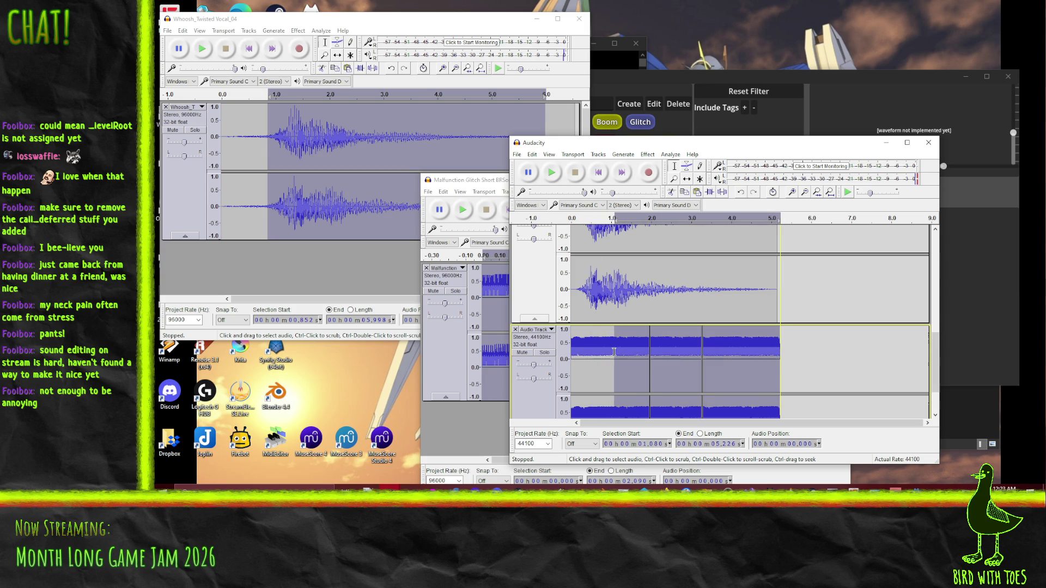
Step: Fade the glitch track out to silence from about 1 s to its end
{"action": "scroll", "coordinate": [614, 351], "scroll_direction": "down", "scroll_amount": 2}
{"action": "left_click", "coordinate": [647, 154]}
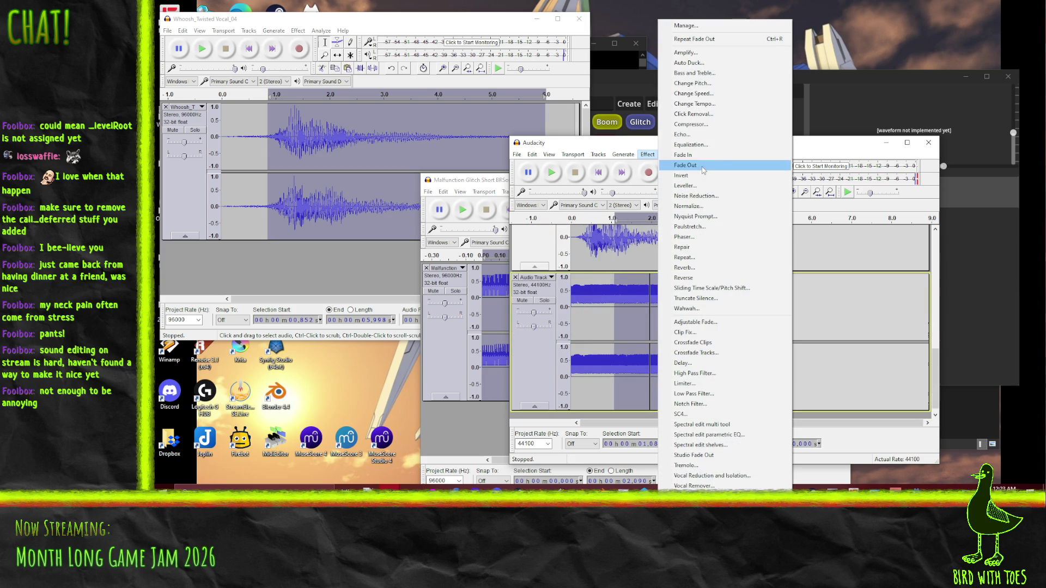
{"action": "left_click", "coordinate": [703, 169]}
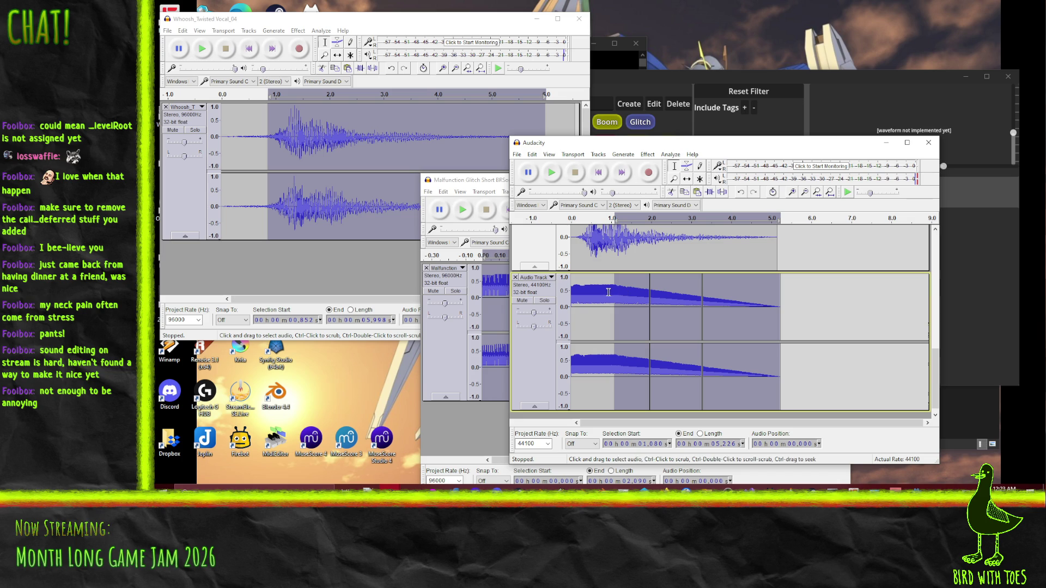
Step: Fade in the glitch audio between 0.51 and 1.09 s, then play the layered sound from the start
{"action": "left_click_drag", "start_coordinate": [614, 305], "coordinate": [515, 286]}
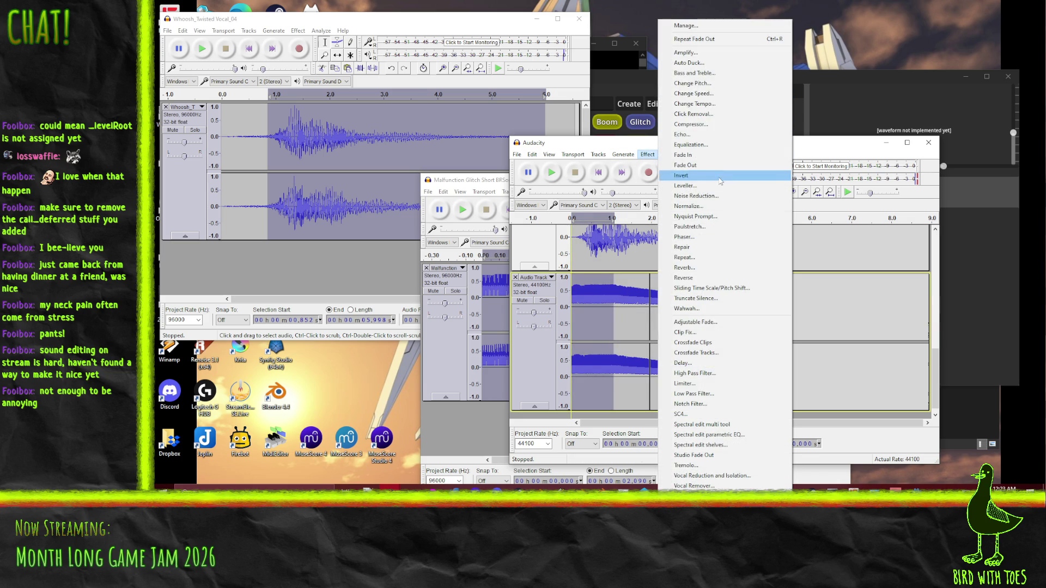
{"action": "left_click", "coordinate": [614, 291]}
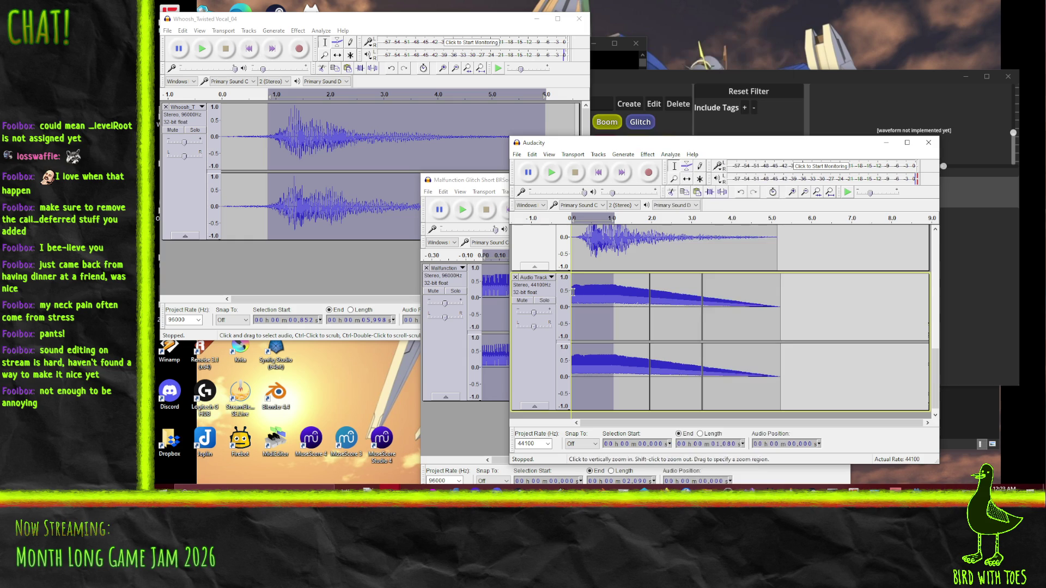
{"action": "left_click", "coordinate": [615, 291]}
{"action": "mouse_move", "coordinate": [615, 291]}
{"action": "left_mouse_down"}
{"action": "mouse_move", "coordinate": [581, 295]}
{"action": "mouse_move", "coordinate": [592, 295]}
{"action": "left_mouse_up"}
{"action": "left_click", "coordinate": [647, 155]}
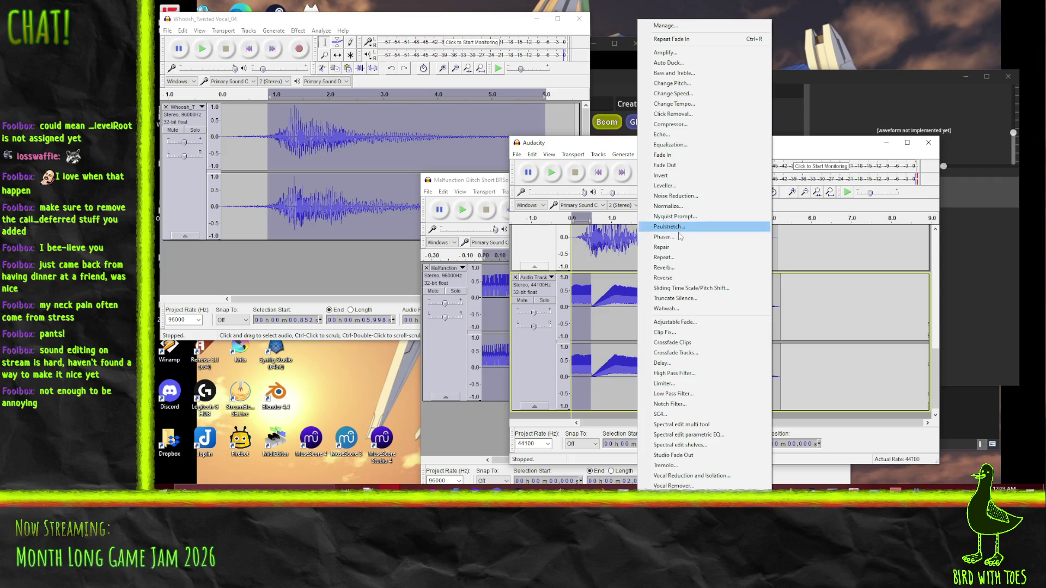
{"action": "left_click", "coordinate": [670, 54]}
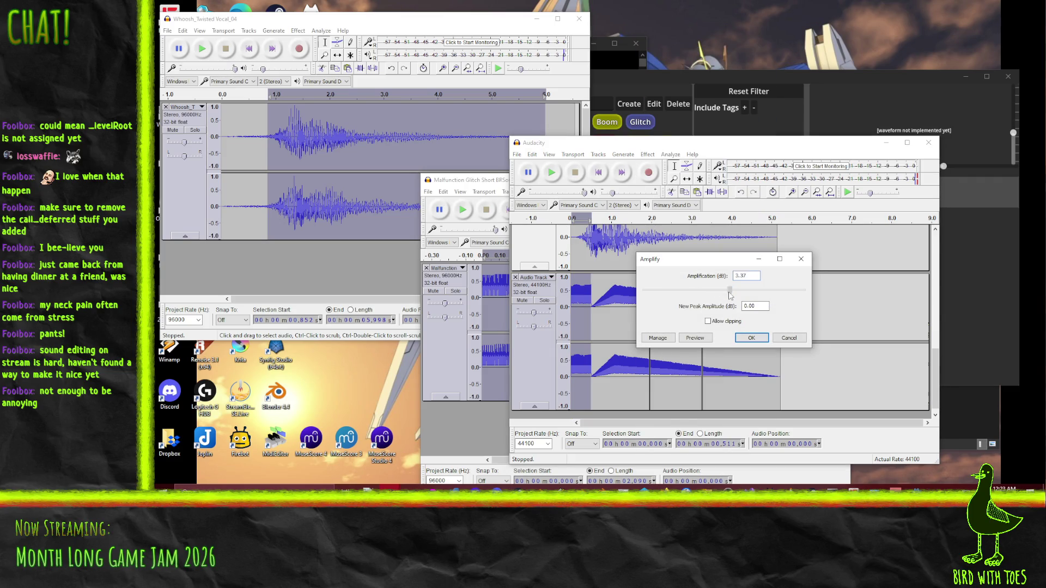
{"action": "left_click", "coordinate": [748, 338]}
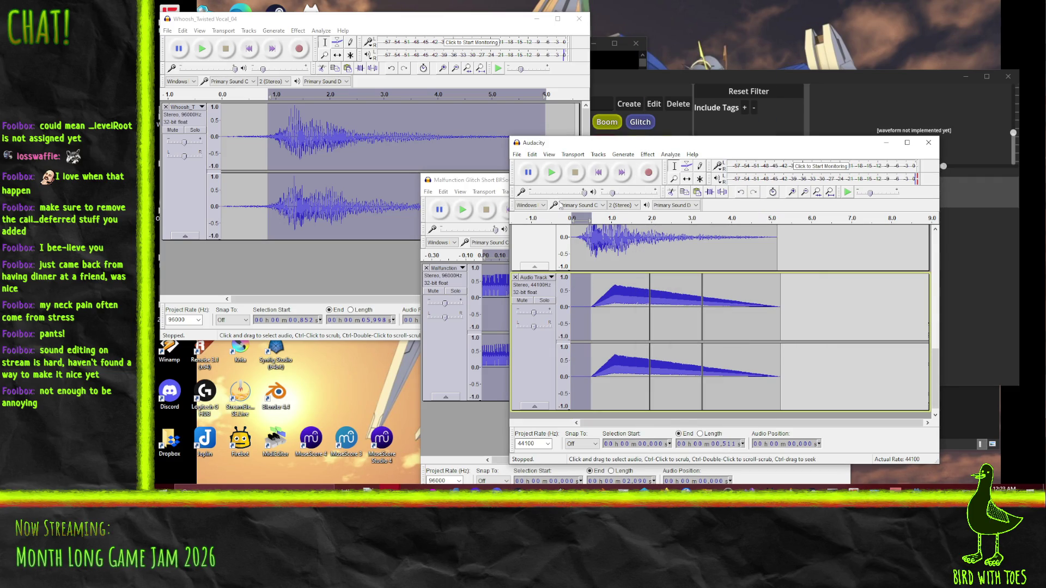
{"action": "left_click", "coordinate": [577, 306]}
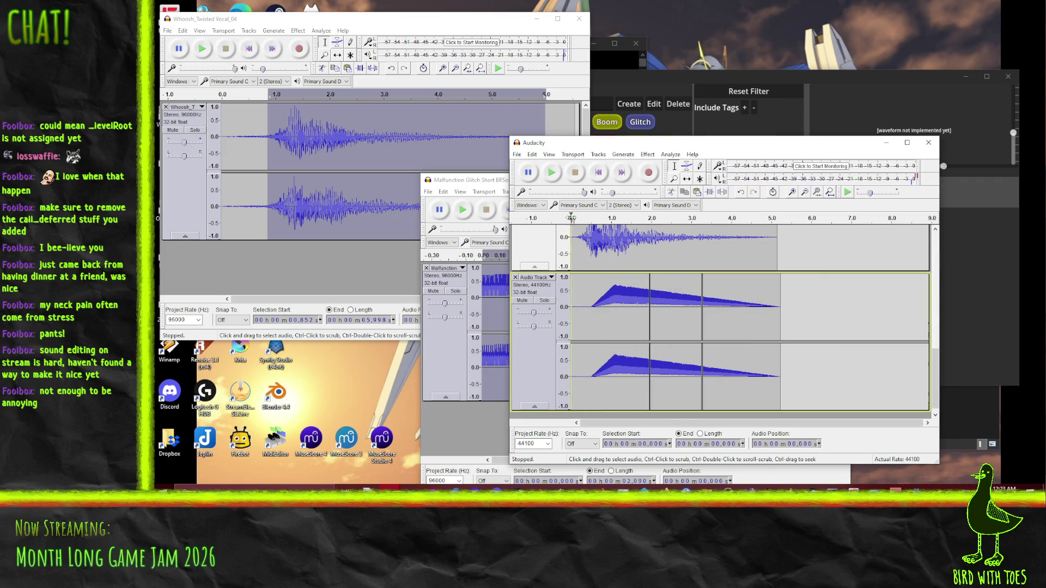
{"action": "left_click", "coordinate": [553, 173]}
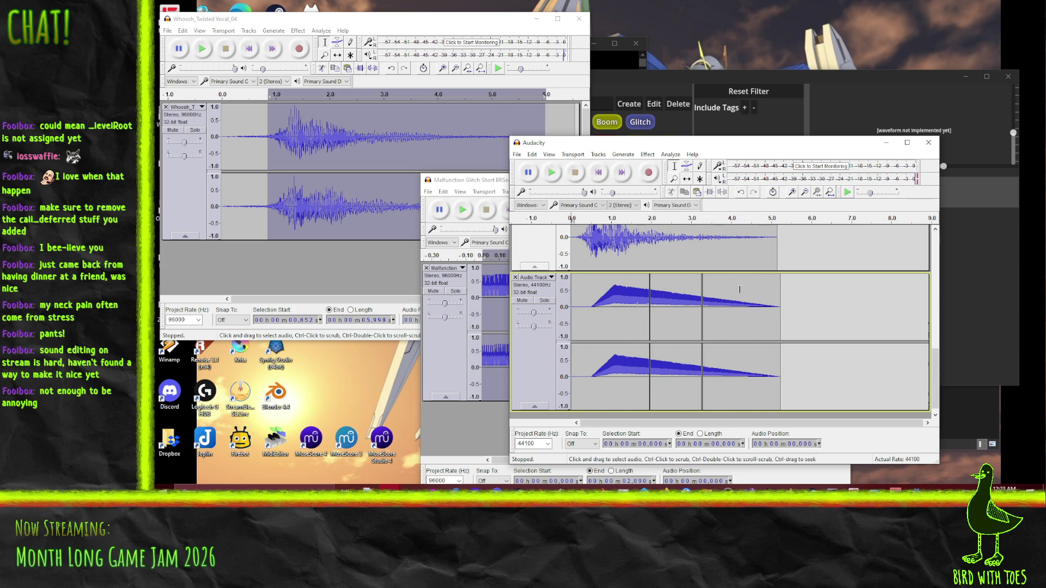
{"action": "scroll", "coordinate": [765, 282], "scroll_direction": "up", "scroll_amount": 3}
{"action": "scroll", "coordinate": [755, 280], "scroll_direction": "down", "scroll_amount": 1}
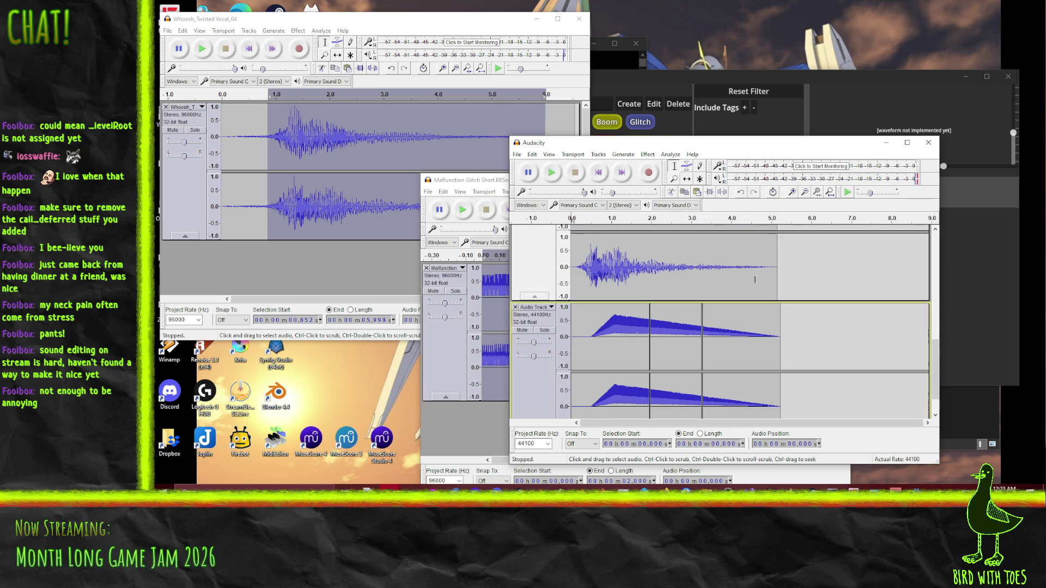
{"action": "left_click", "coordinate": [551, 172]}
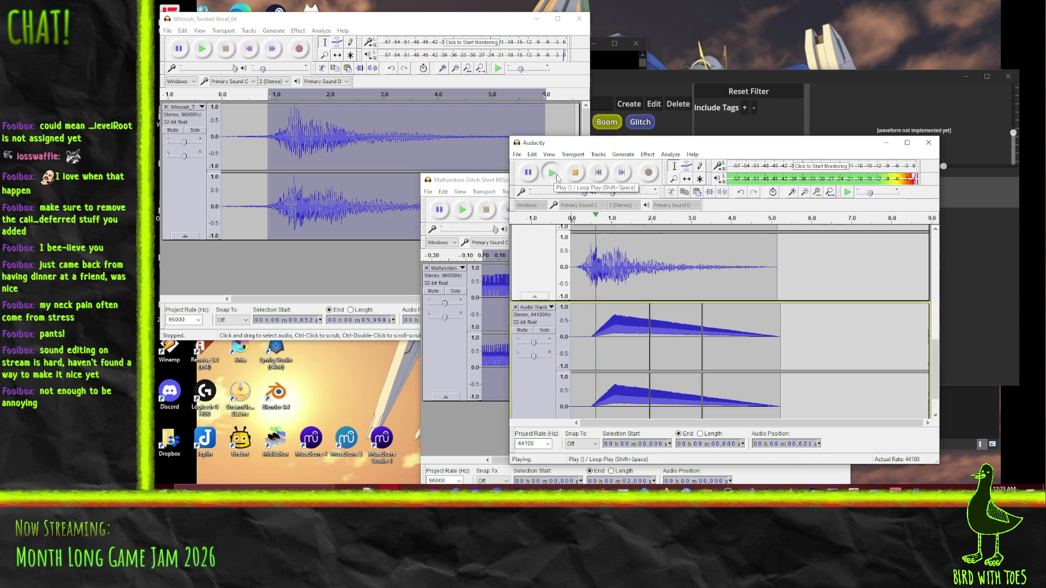
{"action": "left_click", "coordinate": [575, 174]}
{"action": "scroll", "coordinate": [582, 283], "scroll_direction": "up", "scroll_amount": 3}
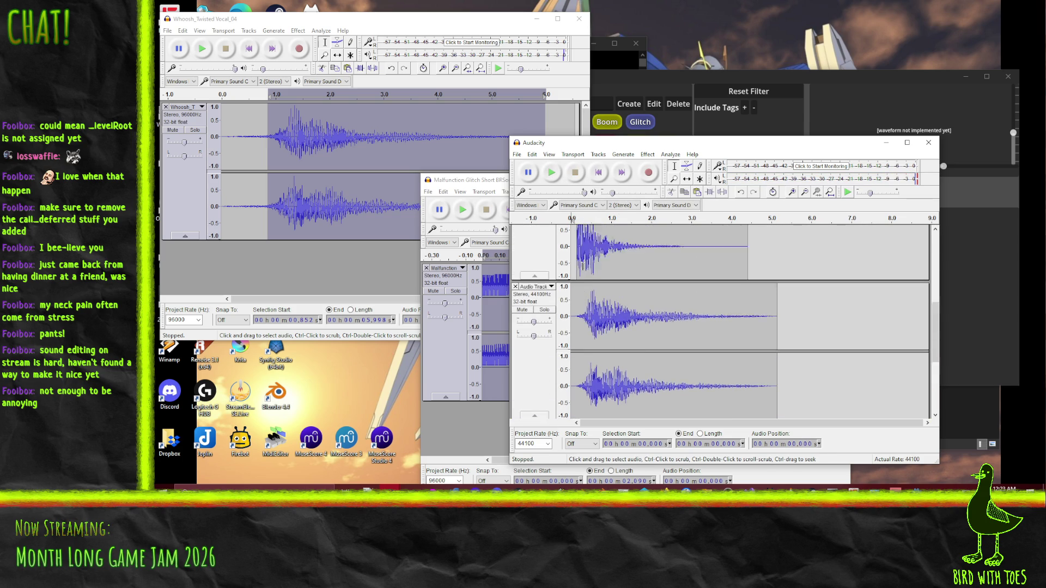
Step: Zoom in near the tracks' start and place the edit point at 0.078 s
{"action": "scroll", "coordinate": [584, 258], "scroll_direction": "up", "scroll_amount": 2}
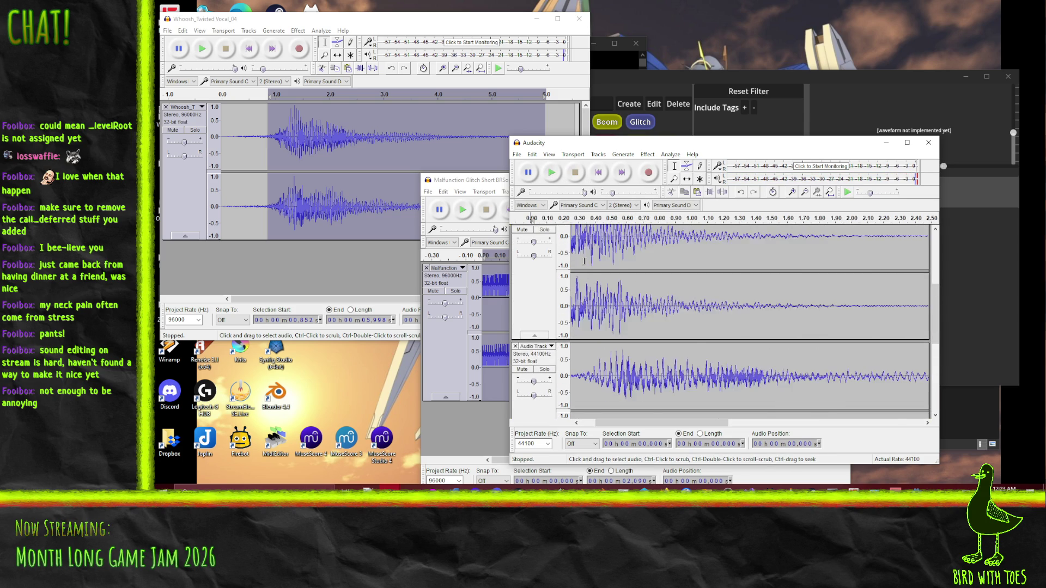
{"action": "left_click_drag", "start_coordinate": [624, 425], "coordinate": [610, 425]}
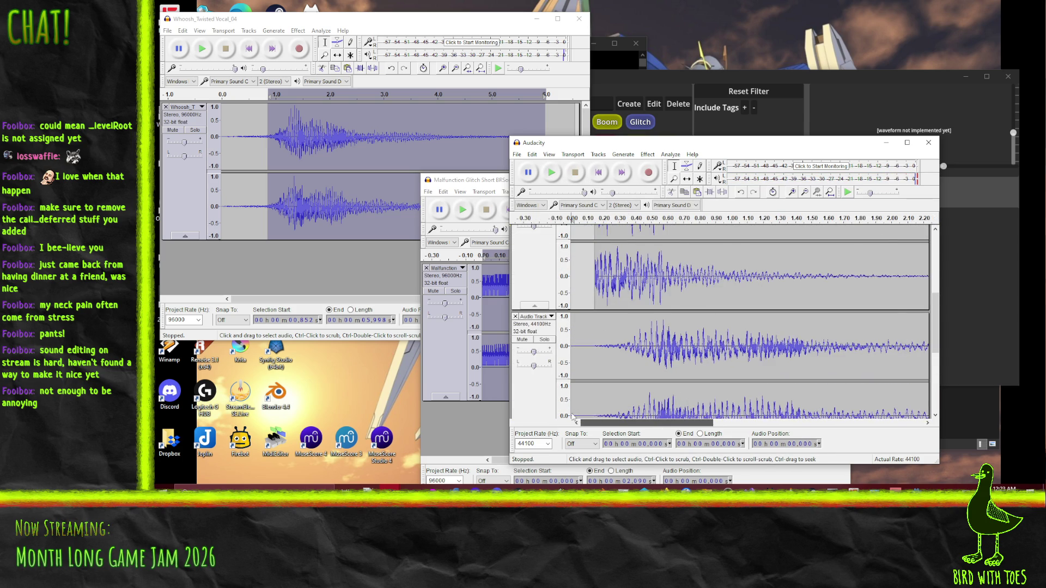
{"action": "scroll", "coordinate": [601, 315], "scroll_direction": "up", "scroll_amount": 1}
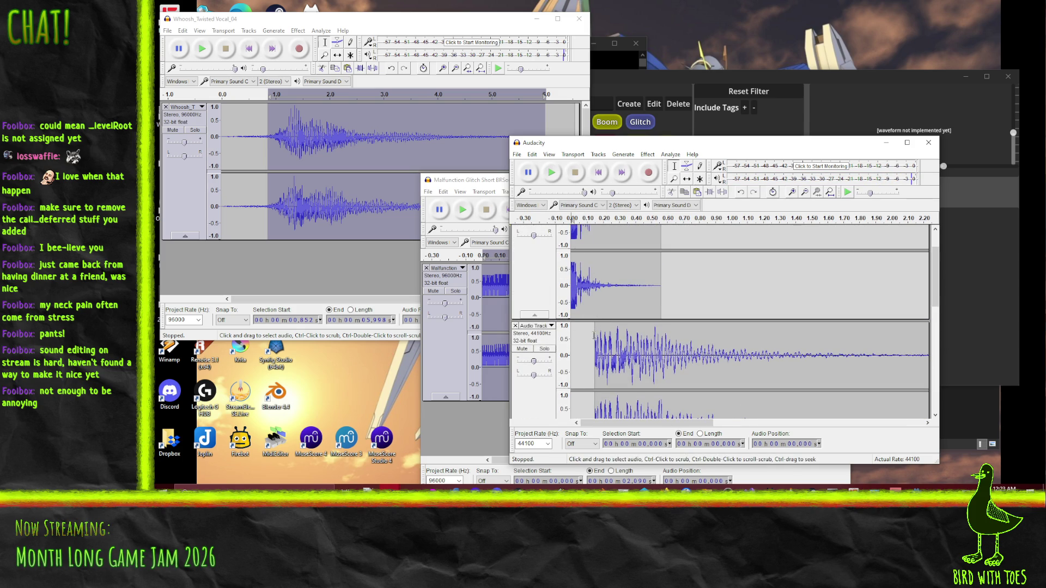
{"action": "left_click", "coordinate": [595, 333]}
{"action": "left_click_drag", "start_coordinate": [581, 354], "coordinate": [592, 354]}
{"action": "scroll", "coordinate": [612, 339], "scroll_direction": "down", "scroll_amount": 3}
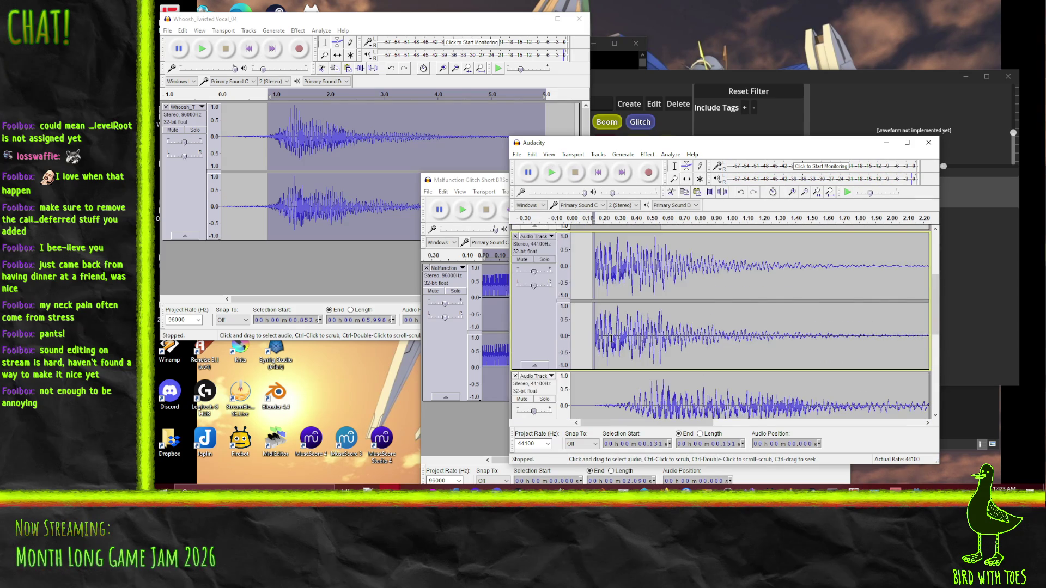
{"action": "scroll", "coordinate": [611, 339], "scroll_direction": "down", "scroll_amount": 1}
{"action": "left_click", "coordinate": [589, 278]}
{"action": "scroll", "coordinate": [583, 279], "scroll_direction": "up", "scroll_amount": 2}
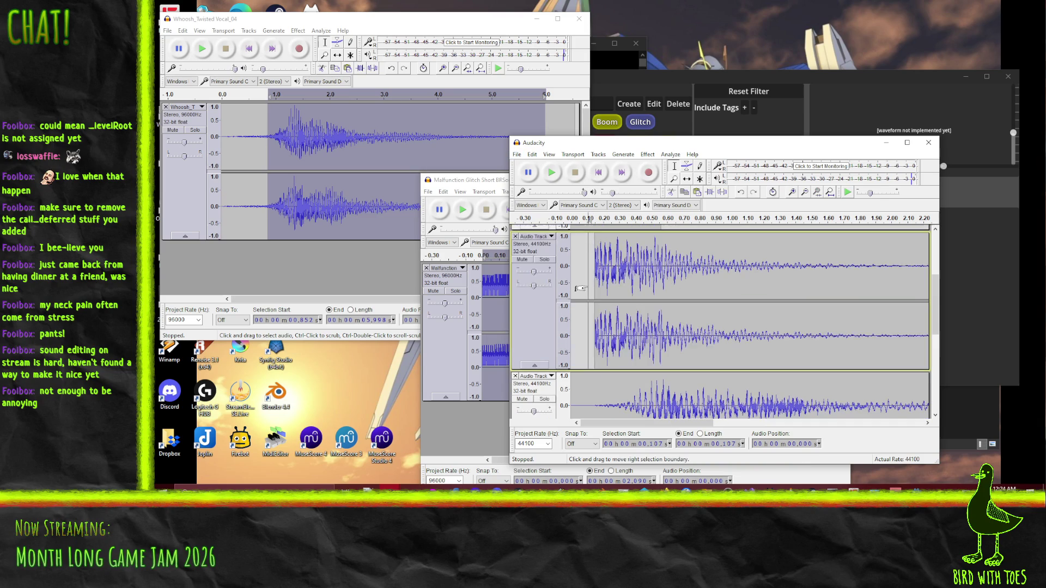
{"action": "left_click", "coordinate": [585, 283]}
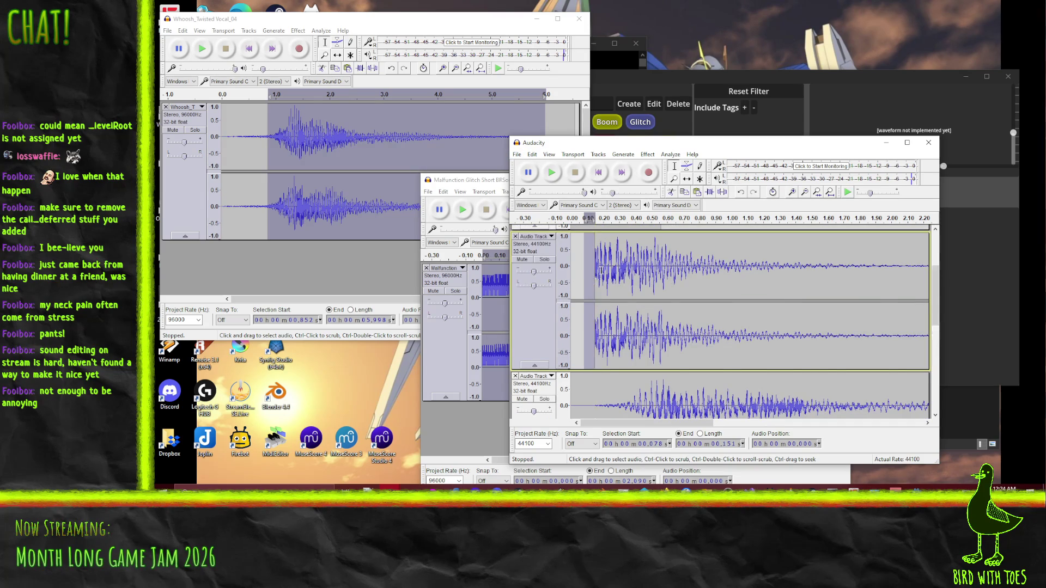
{"action": "scroll", "coordinate": [583, 294], "scroll_direction": "up", "scroll_amount": 4}
Step: Play the tracks from the beginning a few times to audition the timing
{"action": "left_click", "coordinate": [551, 172]}
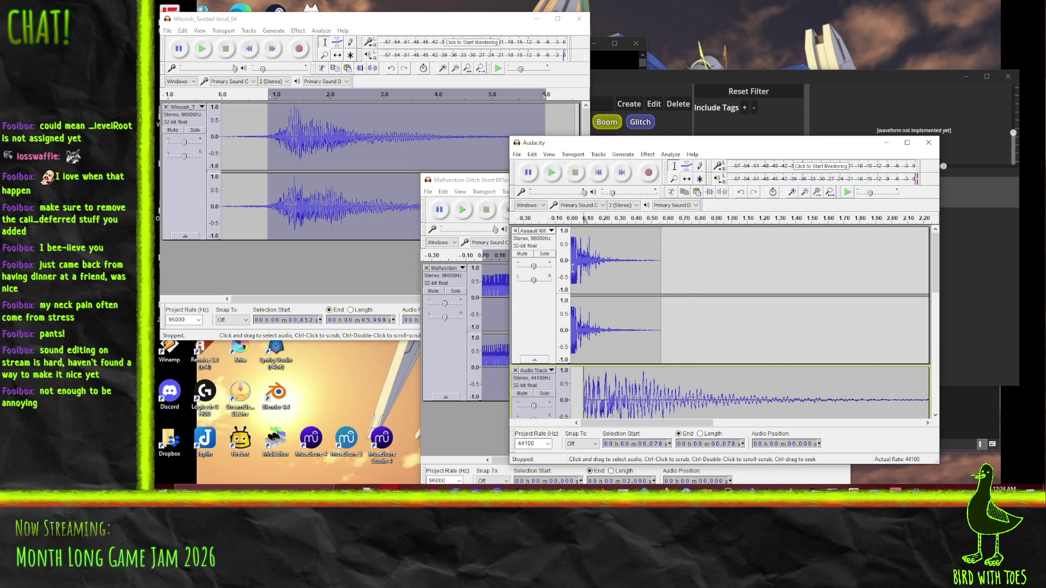
{"action": "left_click", "coordinate": [552, 172]}
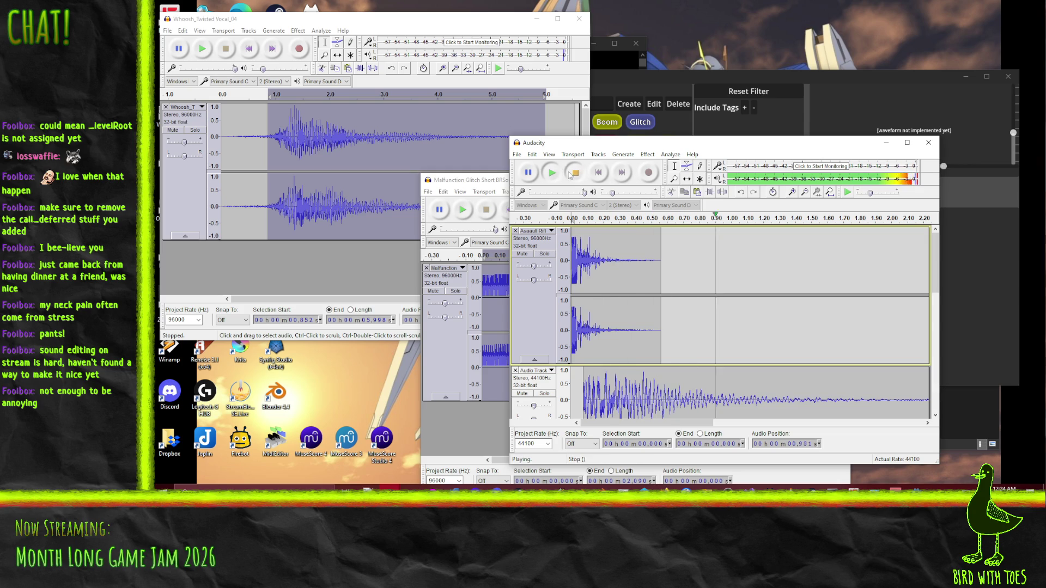
{"action": "scroll", "coordinate": [538, 354], "scroll_direction": "down", "scroll_amount": 1}
{"action": "scroll", "coordinate": [548, 374], "scroll_direction": "down", "scroll_amount": 1}
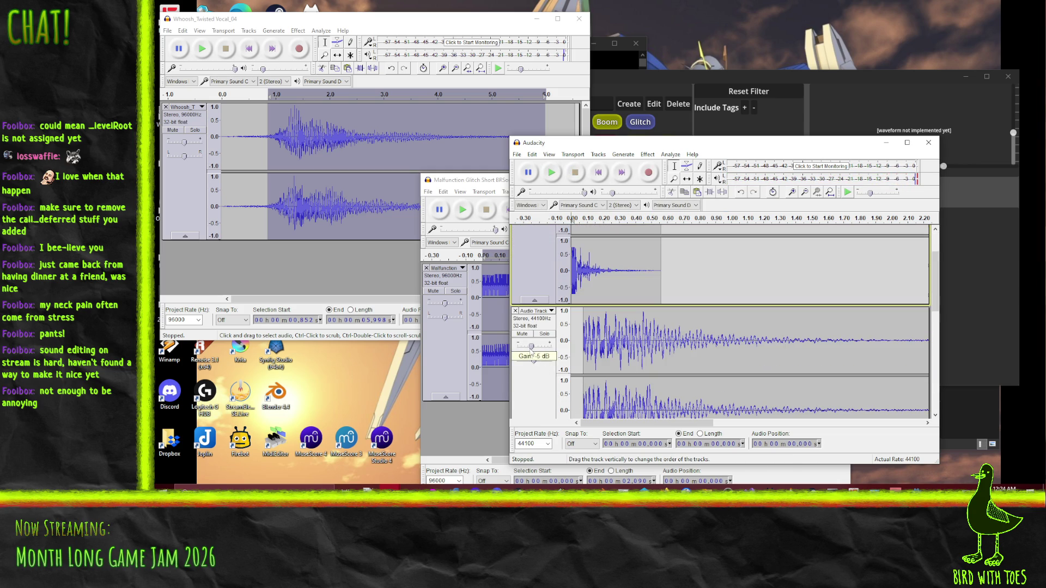
{"action": "left_click", "coordinate": [552, 172]}
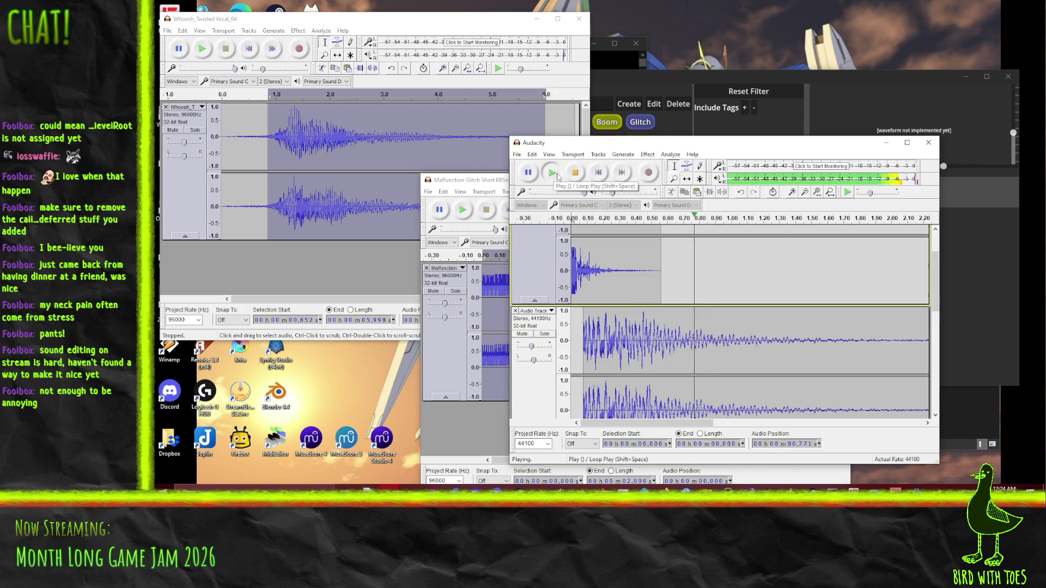
{"action": "scroll", "coordinate": [618, 276], "scroll_direction": "down", "scroll_amount": 1}
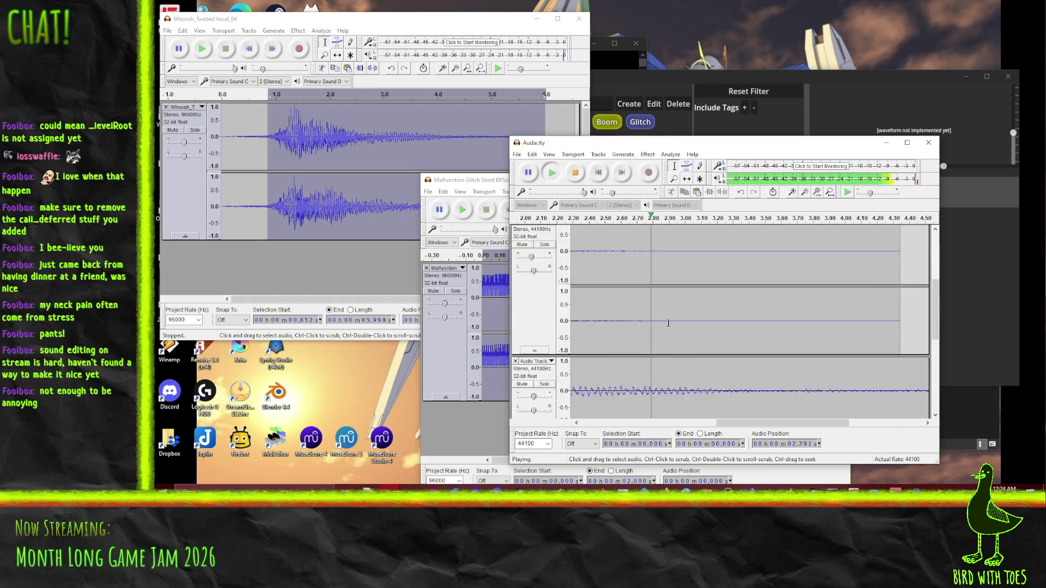
{"action": "scroll", "coordinate": [619, 277], "scroll_direction": "up", "scroll_amount": 1}
{"action": "scroll", "coordinate": [618, 276], "scroll_direction": "down", "scroll_amount": 2}
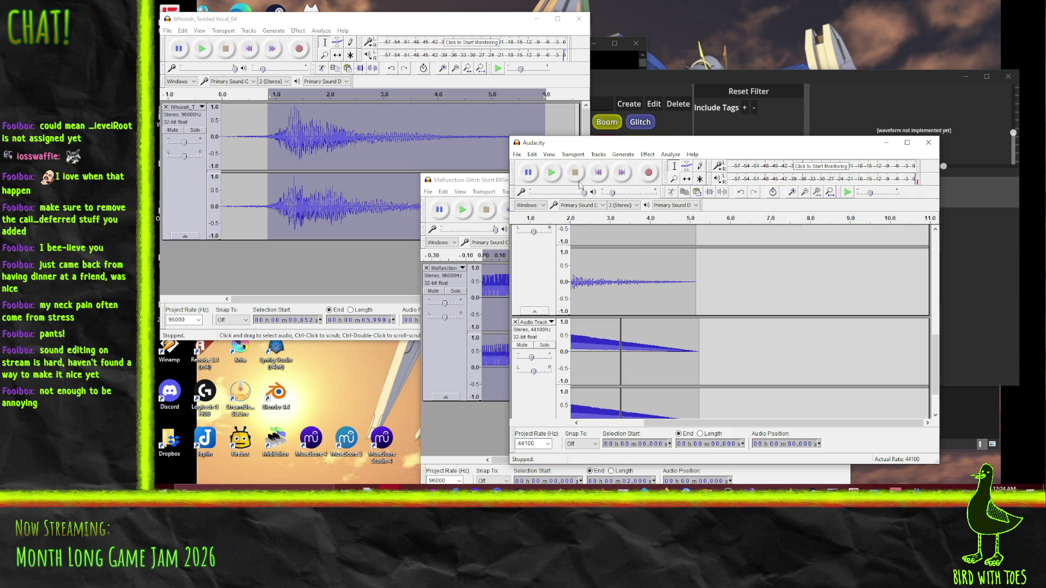
Step: Play the 2–3 s section, then the whole layered mix again
{"action": "left_click_drag", "start_coordinate": [614, 218], "coordinate": [570, 218]}
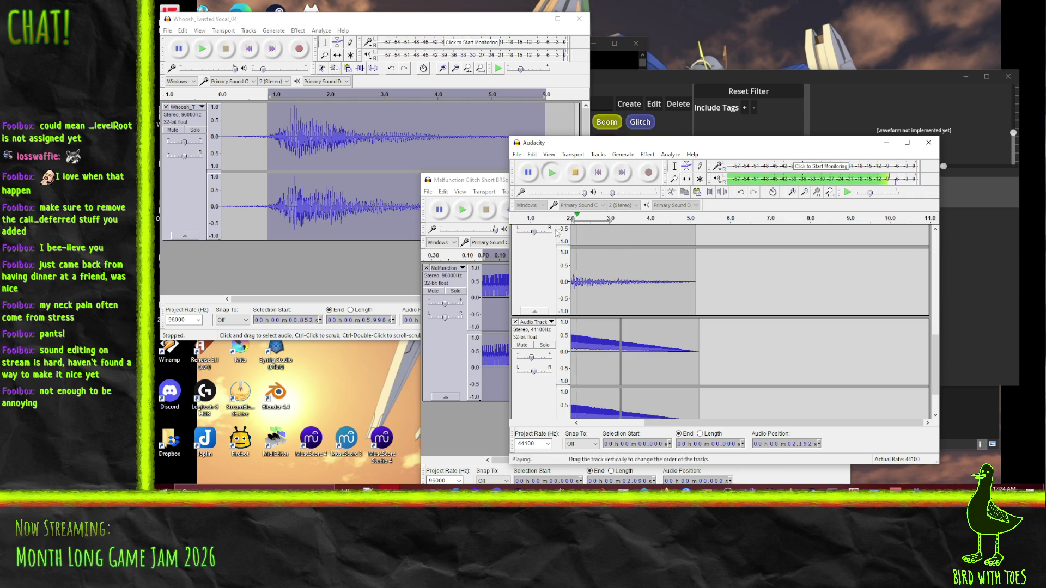
{"action": "scroll", "coordinate": [627, 283], "scroll_direction": "up", "scroll_amount": 3}
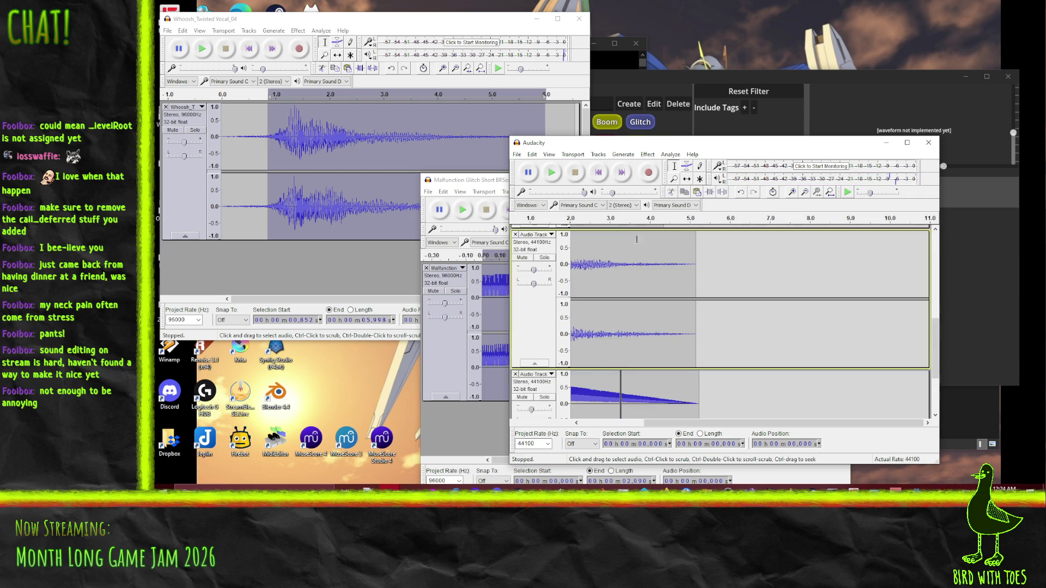
{"action": "left_click_drag", "start_coordinate": [695, 421], "coordinate": [572, 424]}
{"action": "scroll", "coordinate": [572, 235], "scroll_direction": "up", "scroll_amount": 4}
{"action": "left_click", "coordinate": [552, 174]}
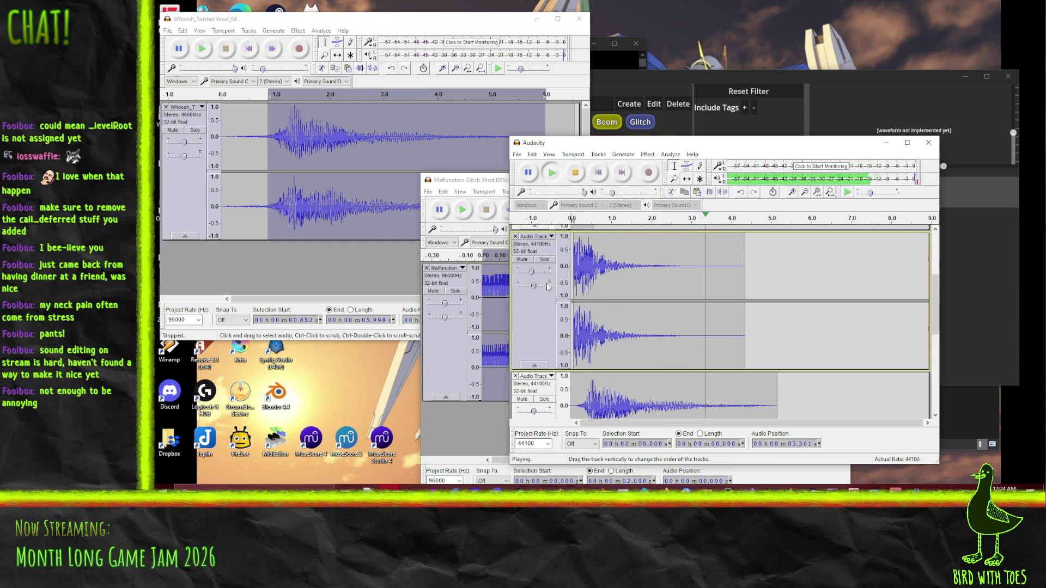
{"action": "mouse_move", "coordinate": [534, 276]}
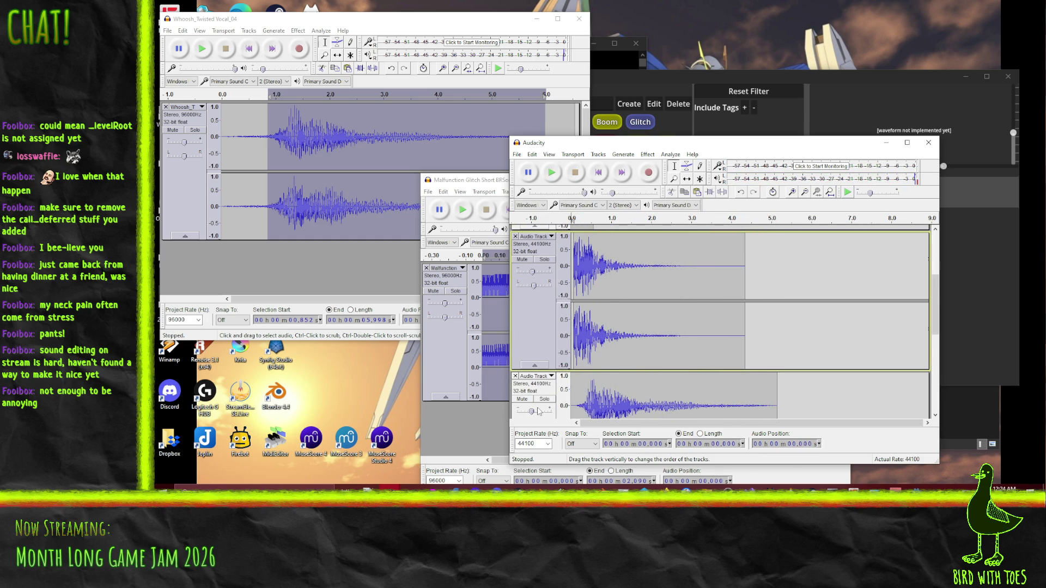
{"action": "scroll", "coordinate": [537, 411], "scroll_direction": "down", "scroll_amount": 1}
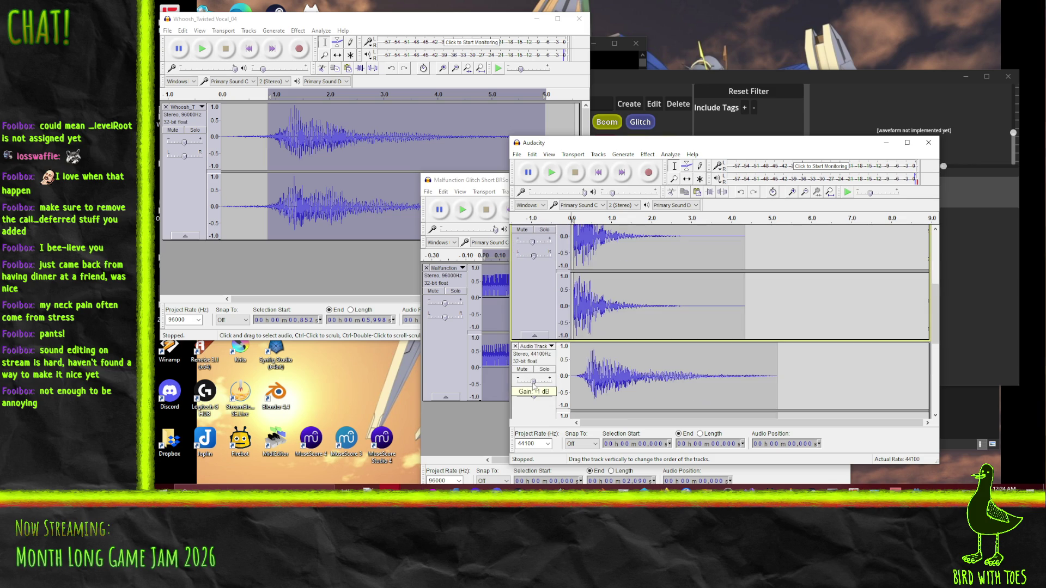
{"action": "key", "text": "space"}
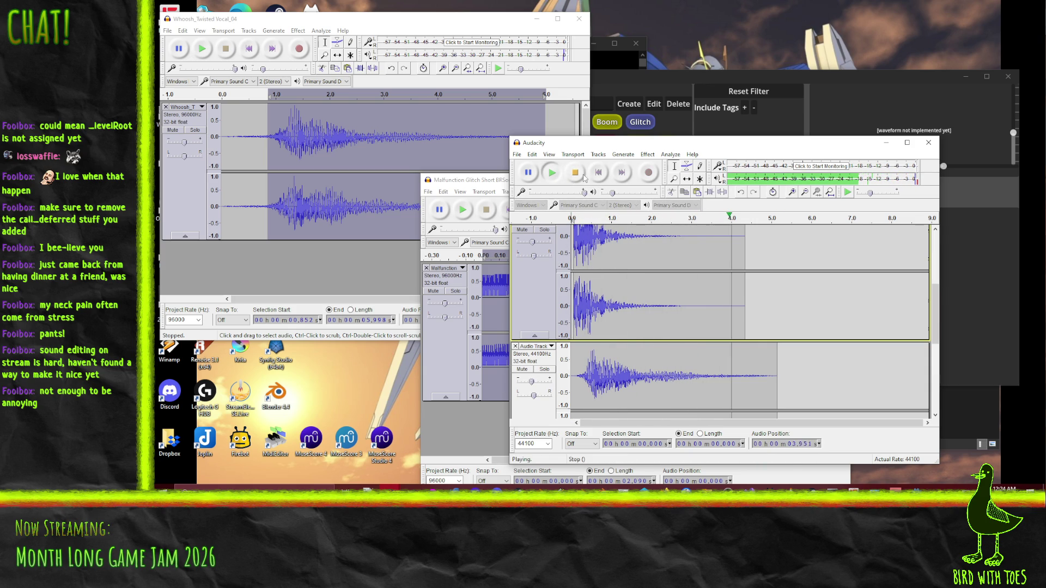
{"action": "left_click", "coordinate": [575, 173]}
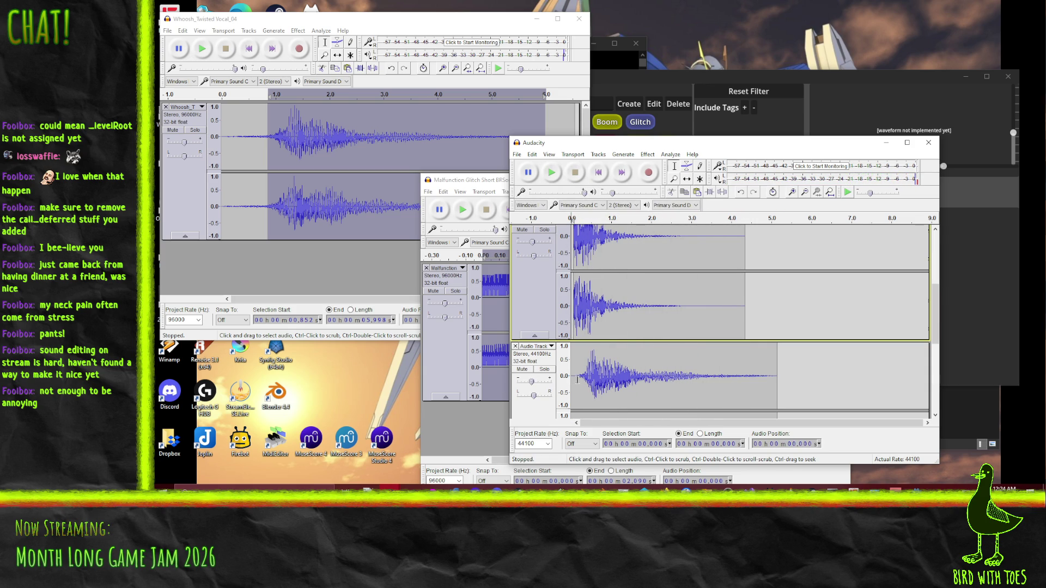
Step: Delete the bottom track's first 0.139 s, replay the result, and open the export window
{"action": "left_click", "coordinate": [576, 379]}
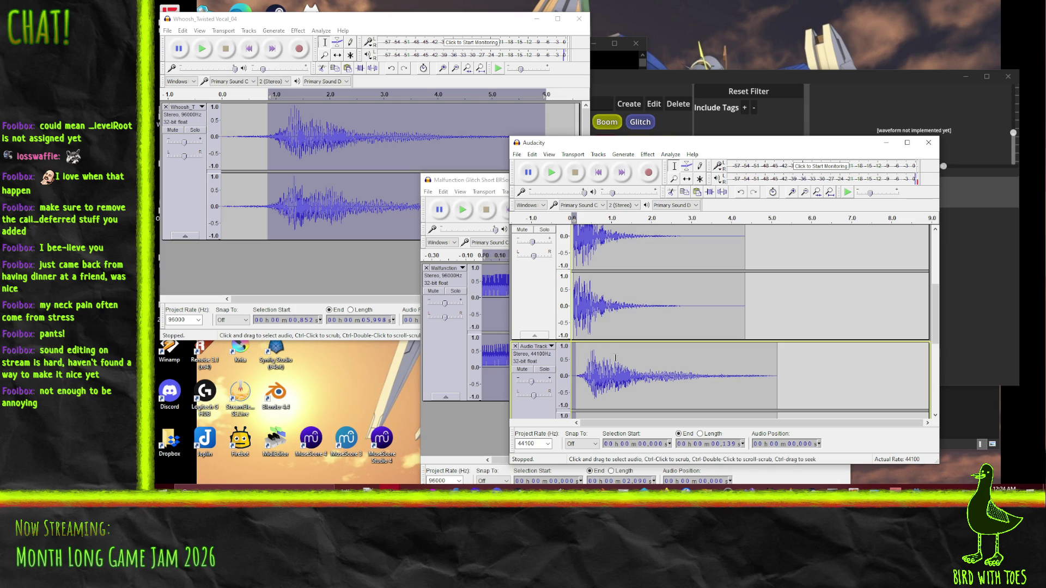
{"action": "key", "text": "Delete"}
{"action": "left_click", "coordinate": [552, 173]}
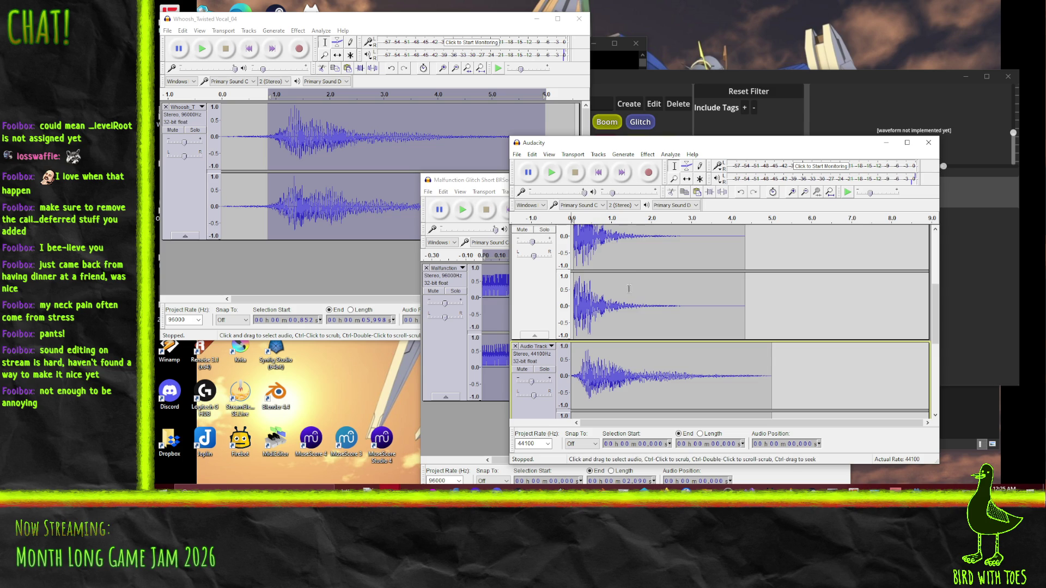
{"action": "left_click", "coordinate": [516, 154]}
{"action": "left_click", "coordinate": [564, 282]}
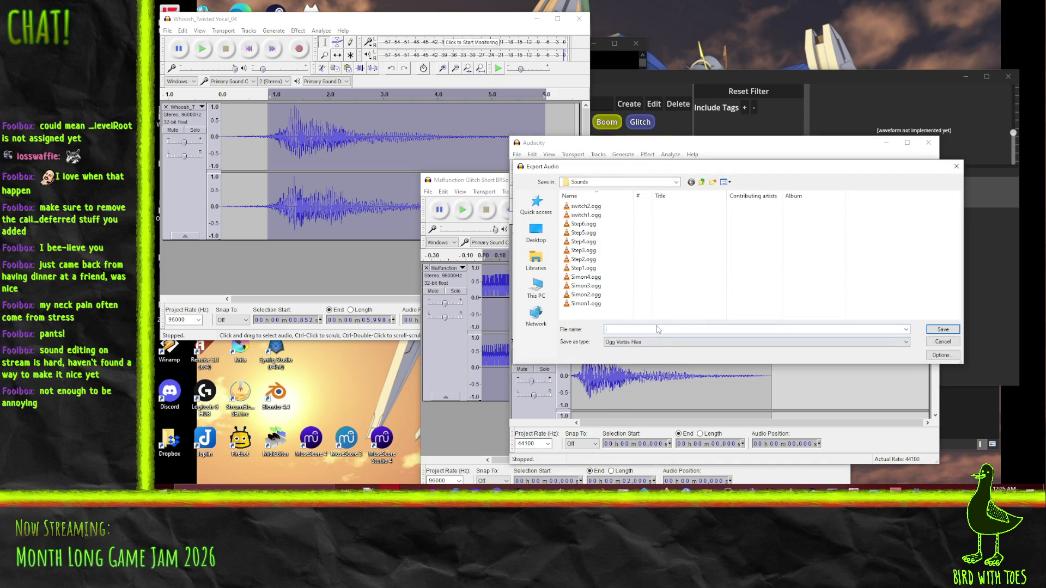
Step: Export the mix as 'SimonKill' in Ogg format, accepting the warning and metadata
{"action": "type", "text": "SimonKill"}
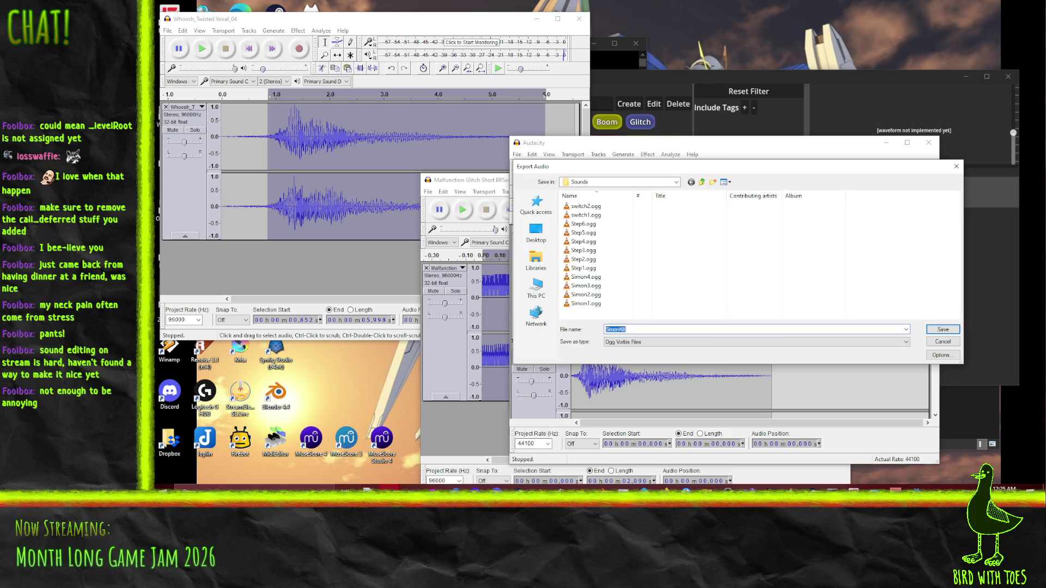
{"action": "key", "text": "Return"}
{"action": "left_click", "coordinate": [759, 321]}
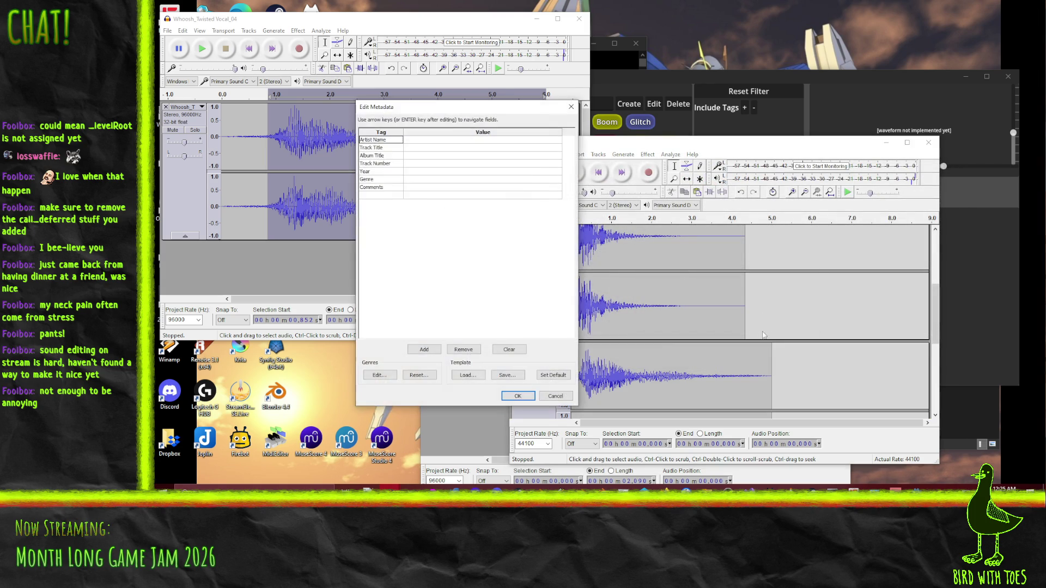
{"action": "left_click", "coordinate": [515, 396]}
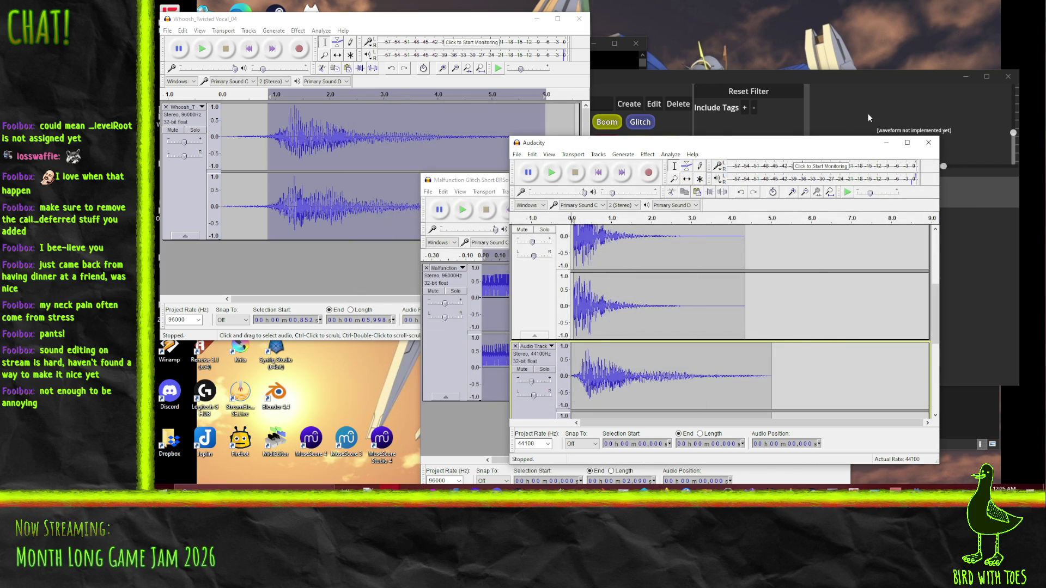
Step: Close the untitled, Malfunction glitch and Whoosh vocal projects without saving changes
{"action": "left_click", "coordinate": [923, 144]}
{"action": "left_click", "coordinate": [615, 281]}
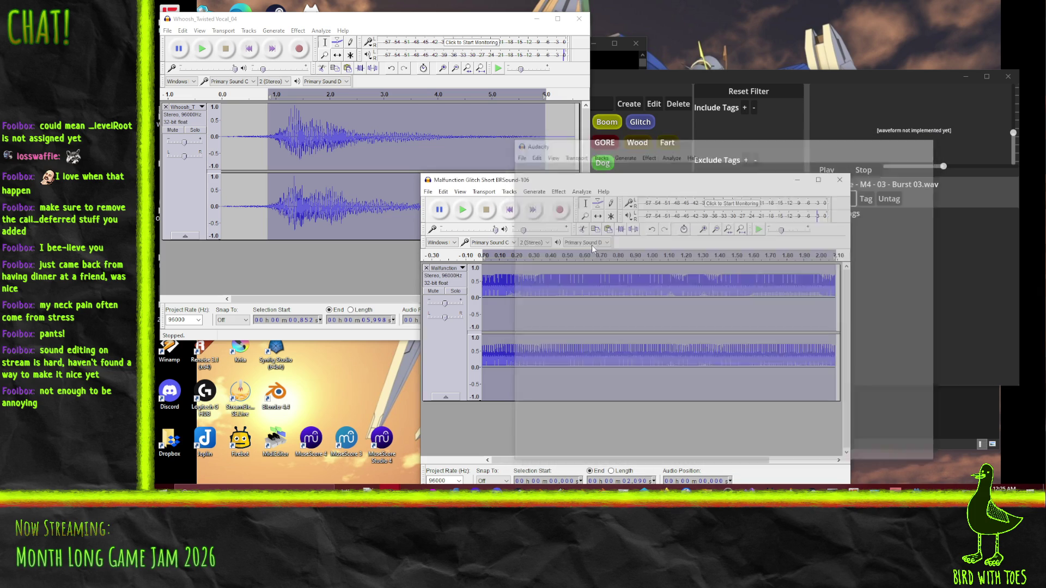
{"action": "left_click", "coordinate": [839, 180]}
{"action": "left_click", "coordinate": [603, 279]}
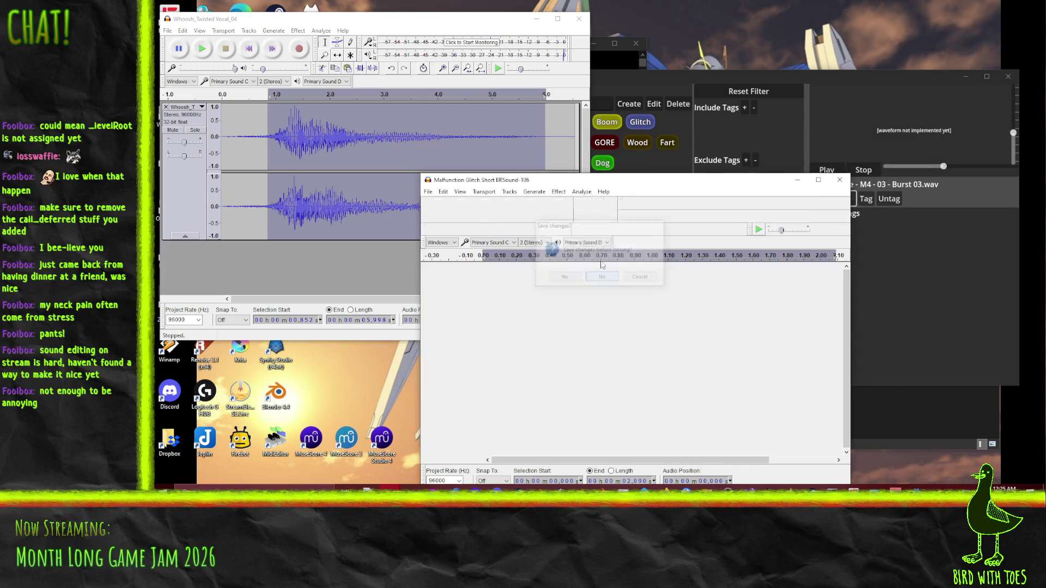
{"action": "left_click", "coordinate": [579, 18]}
{"action": "left_click", "coordinate": [605, 281]}
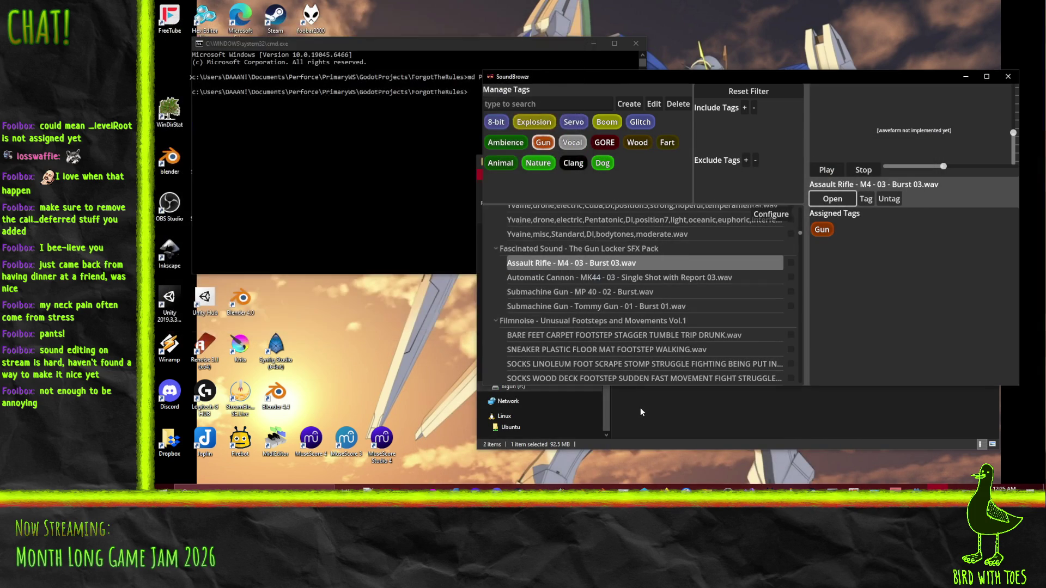
Step: Preview the Automatic Cannon and Submachine Gun - MP 40 sounds
{"action": "left_click", "coordinate": [646, 278]}
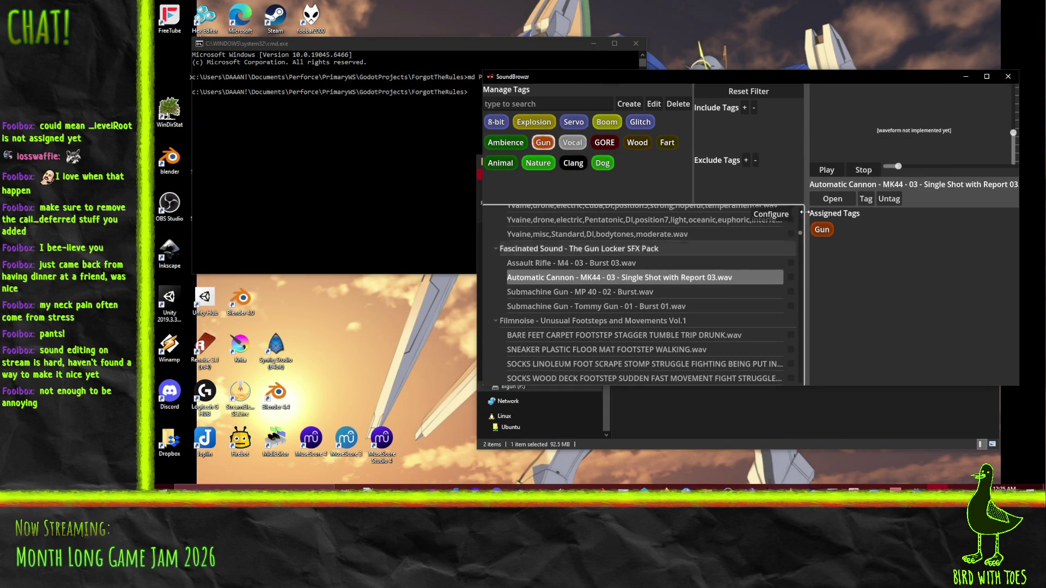
{"action": "left_click", "coordinate": [623, 292]}
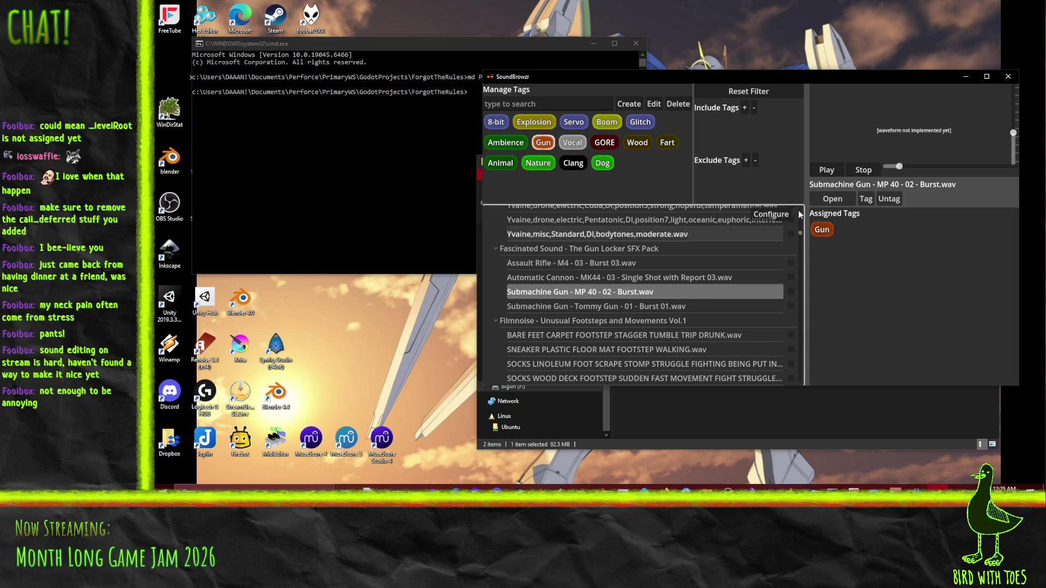
{"action": "left_click", "coordinate": [845, 171]}
{"action": "scroll", "coordinate": [678, 261], "scroll_direction": "down", "scroll_amount": 5}
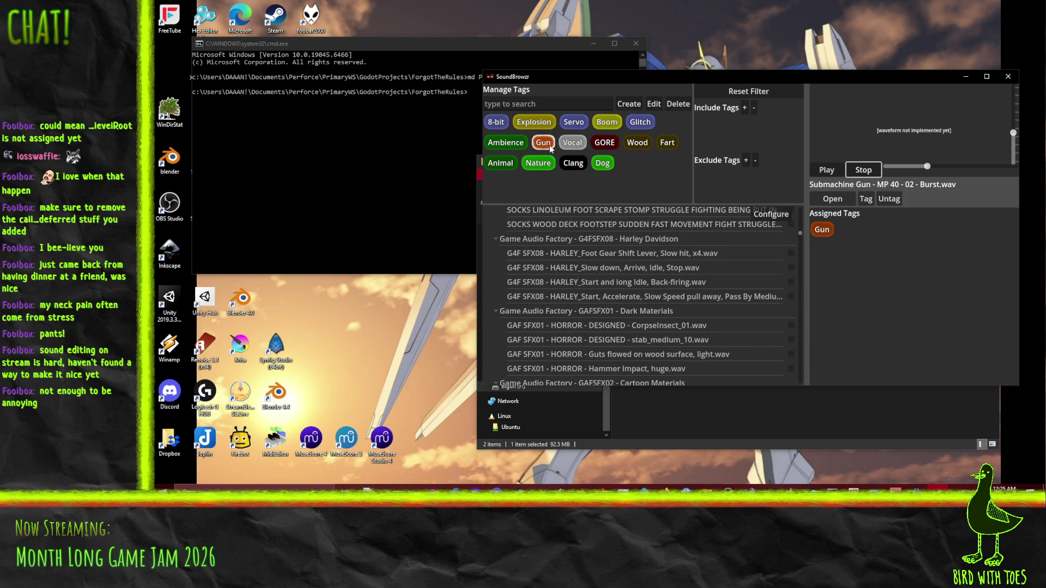
{"action": "scroll", "coordinate": [638, 329], "scroll_direction": "up", "scroll_amount": 1}
Step: Select and check CorpseInsect_01, stab_medium_10, Guts flowed on wood surface and Hammer Impact, huge
{"action": "left_click", "coordinate": [650, 282]}
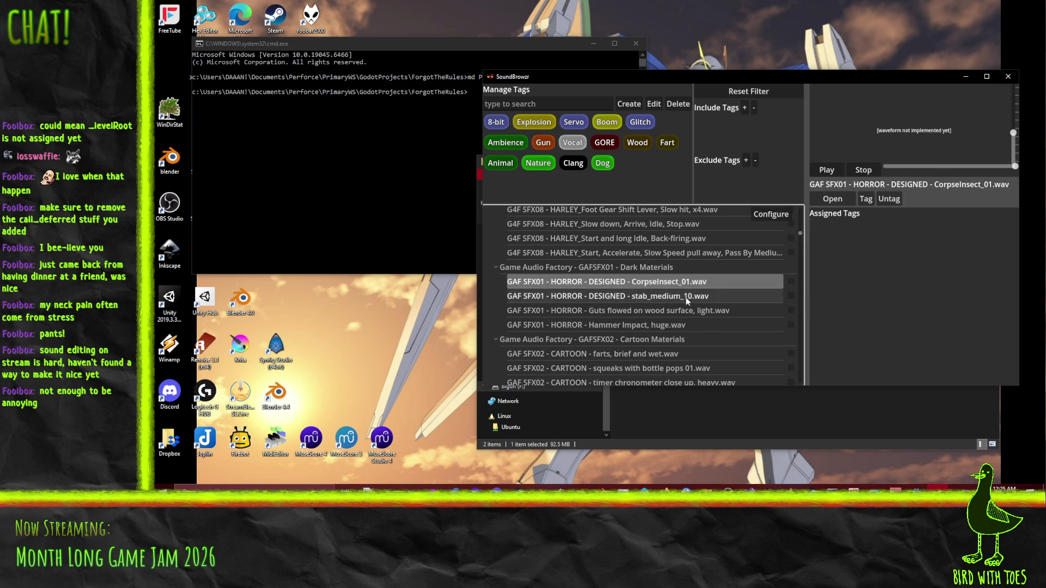
{"action": "left_click", "coordinate": [685, 298]}
{"action": "left_click", "coordinate": [682, 311]}
{"action": "left_click", "coordinate": [680, 326]}
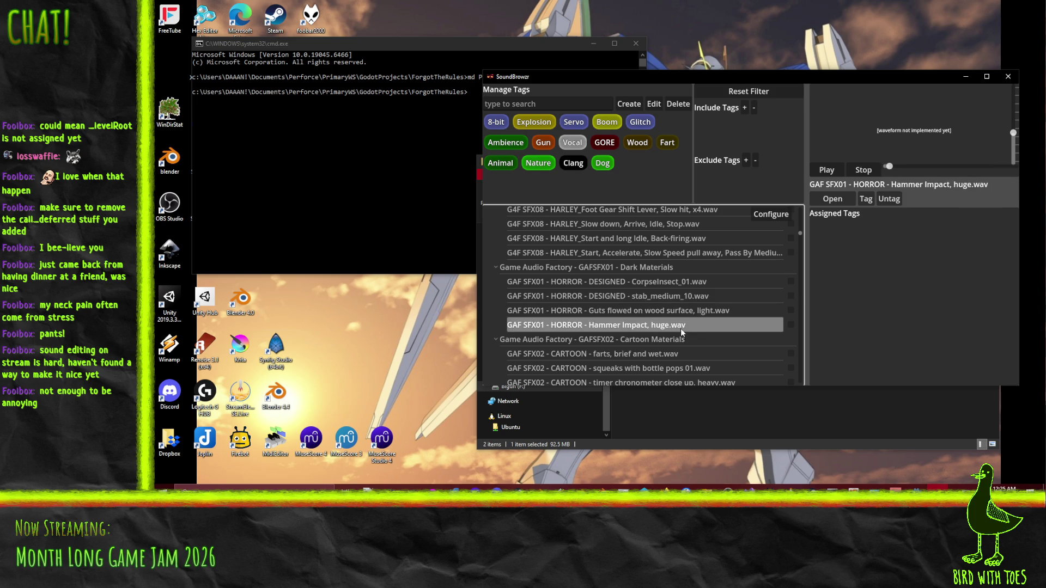
{"action": "left_click", "coordinate": [791, 324]}
{"action": "left_click", "coordinate": [790, 310]}
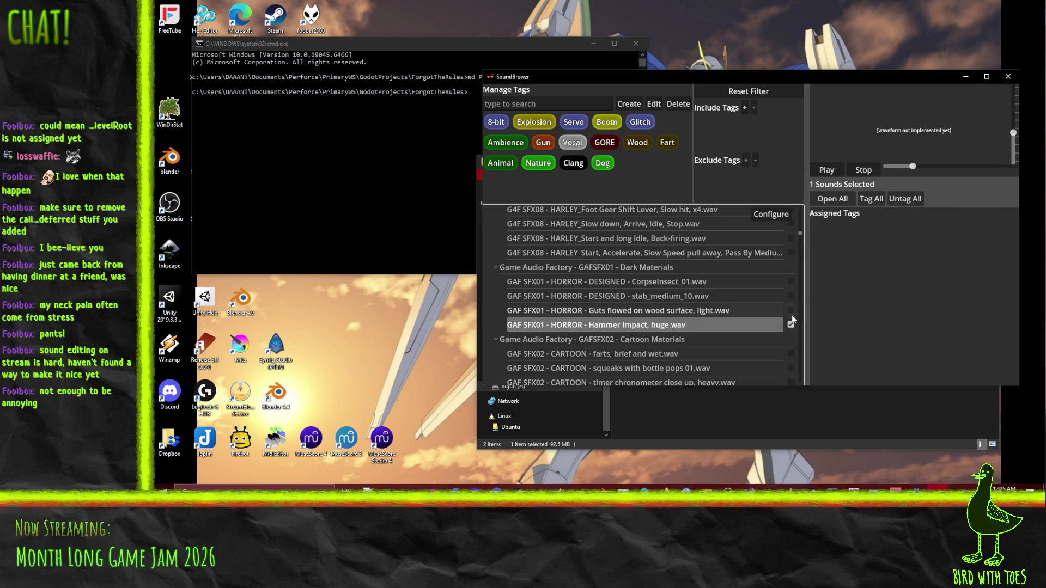
{"action": "left_click", "coordinate": [791, 296]}
{"action": "left_click", "coordinate": [791, 281]}
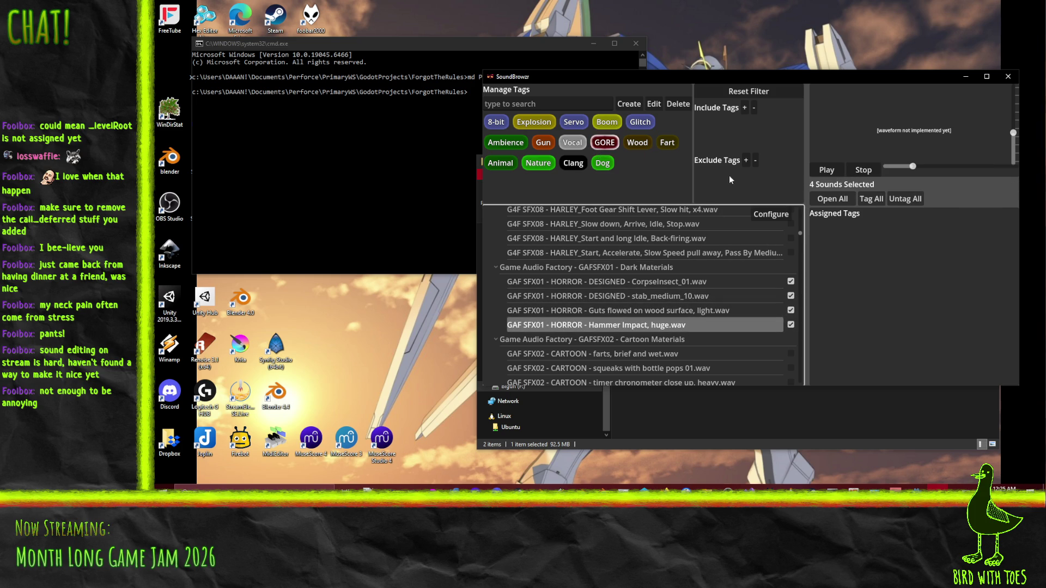
Step: Tag all four checked sounds GORE, clear the checkboxes, and select the farts, brief and wet sound
{"action": "left_click", "coordinate": [867, 199]}
{"action": "left_click", "coordinate": [790, 325]}
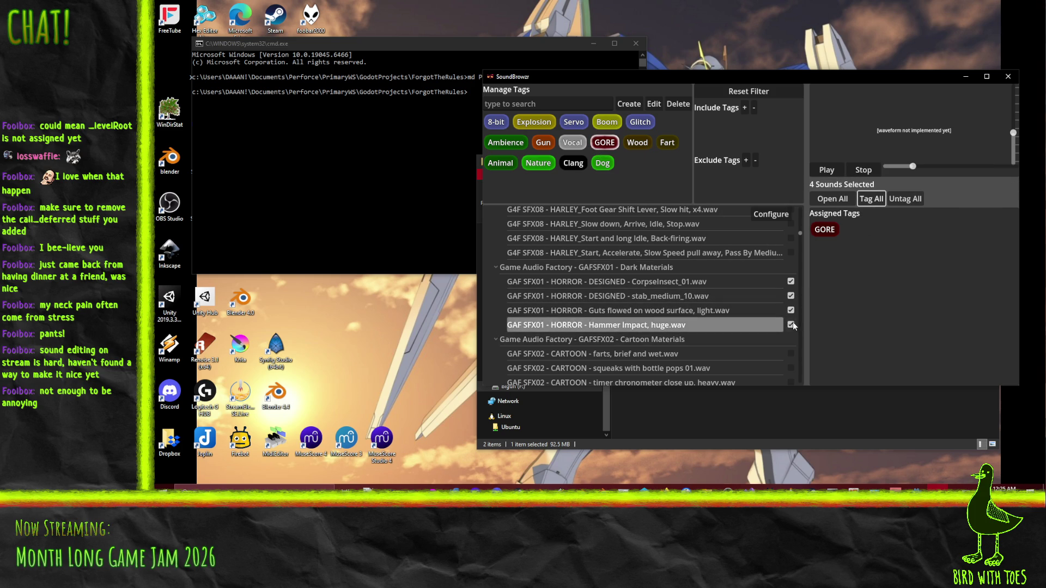
{"action": "left_click", "coordinate": [642, 325]}
{"action": "scroll", "coordinate": [720, 319], "scroll_direction": "down", "scroll_amount": 2}
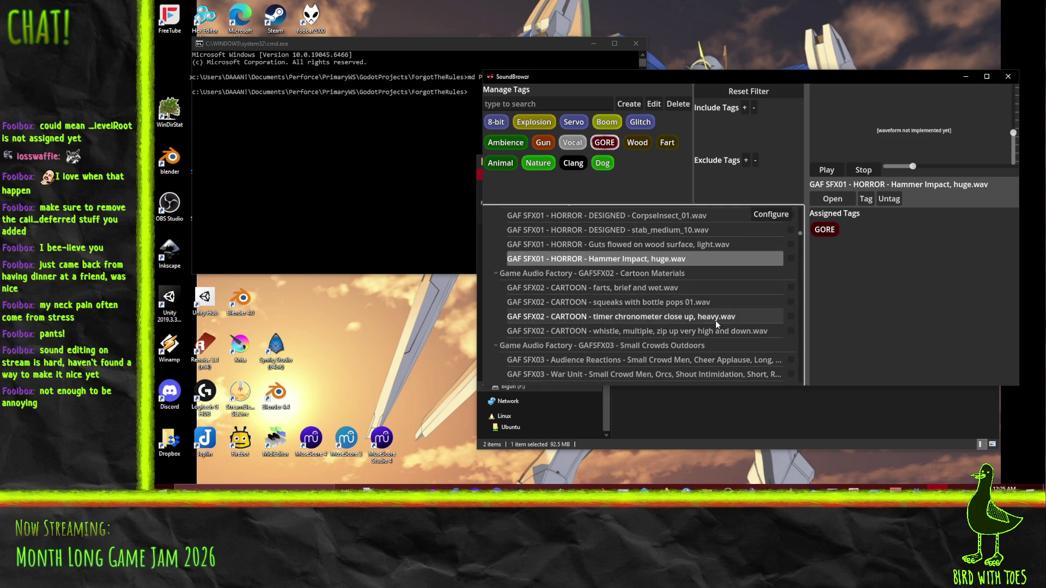
{"action": "left_click", "coordinate": [617, 288]}
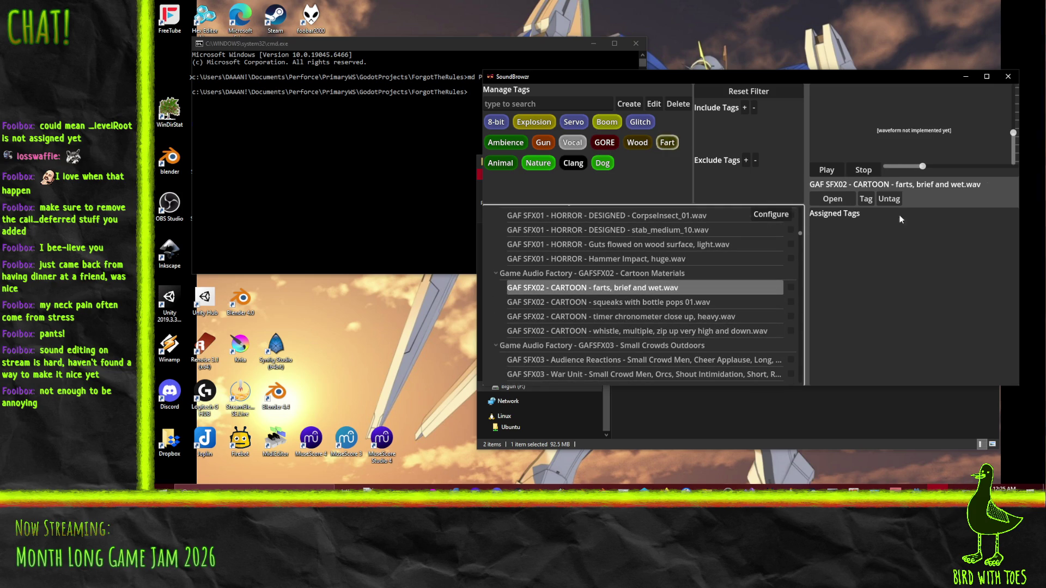
Step: Tag the brief wet farts sound with Fart
{"action": "left_click", "coordinate": [826, 169]}
{"action": "left_click", "coordinate": [866, 199]}
{"action": "left_click", "coordinate": [864, 169]}
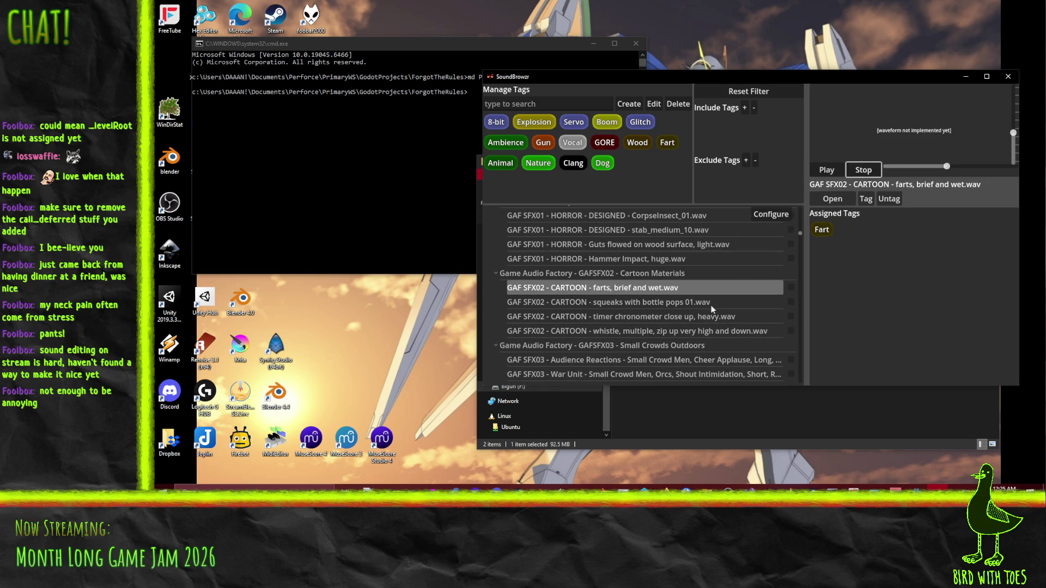
Step: Preview the squeaks, timer, whistle, Audience Reactions and war unit sounds
{"action": "left_click", "coordinate": [631, 303]}
{"action": "left_click", "coordinate": [655, 317]}
{"action": "left_click", "coordinate": [659, 331]}
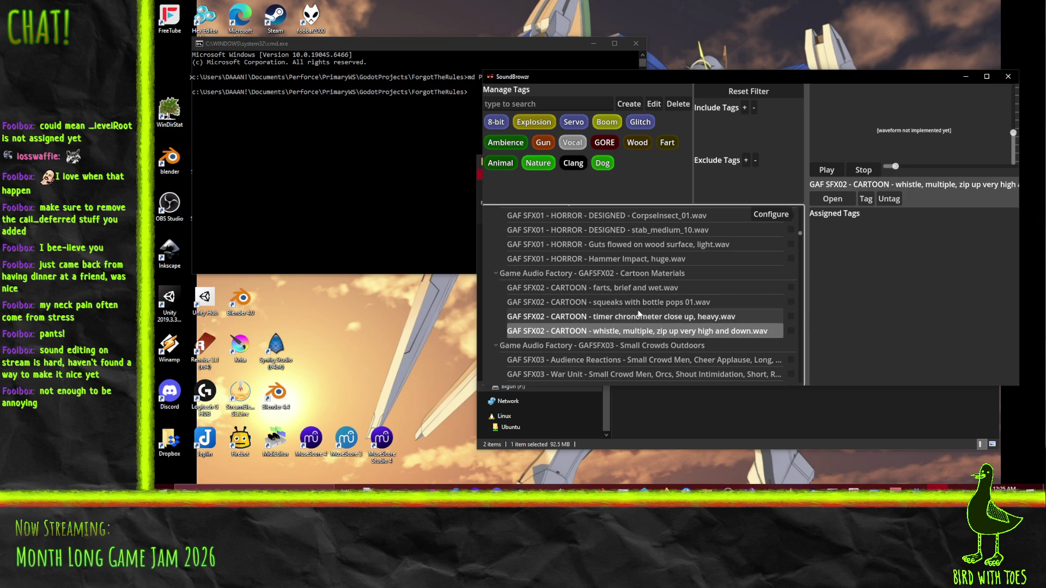
{"action": "left_click", "coordinate": [863, 170]}
{"action": "scroll", "coordinate": [677, 290], "scroll_direction": "down", "scroll_amount": 3}
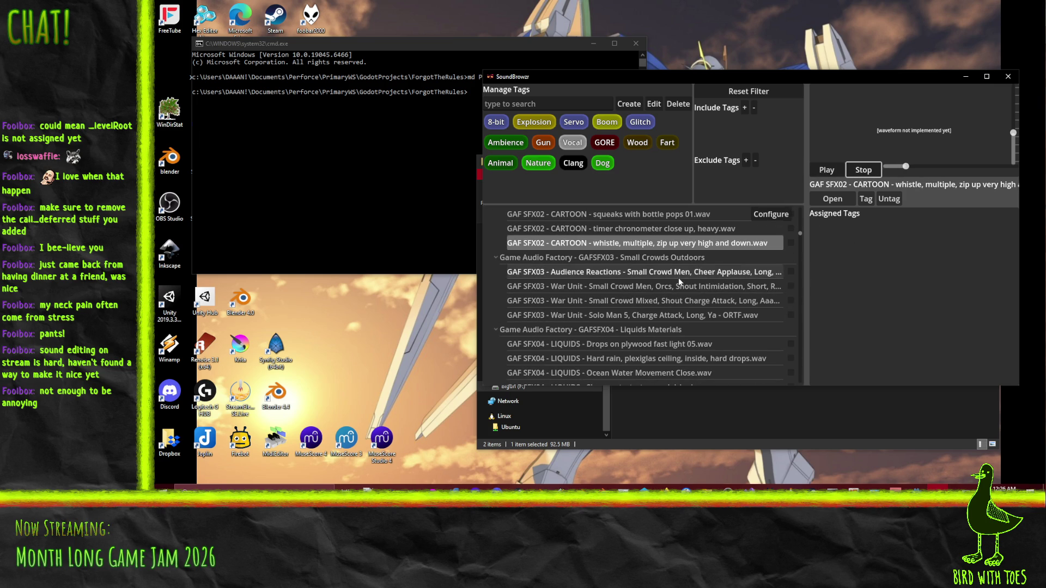
{"action": "left_click", "coordinate": [678, 277]}
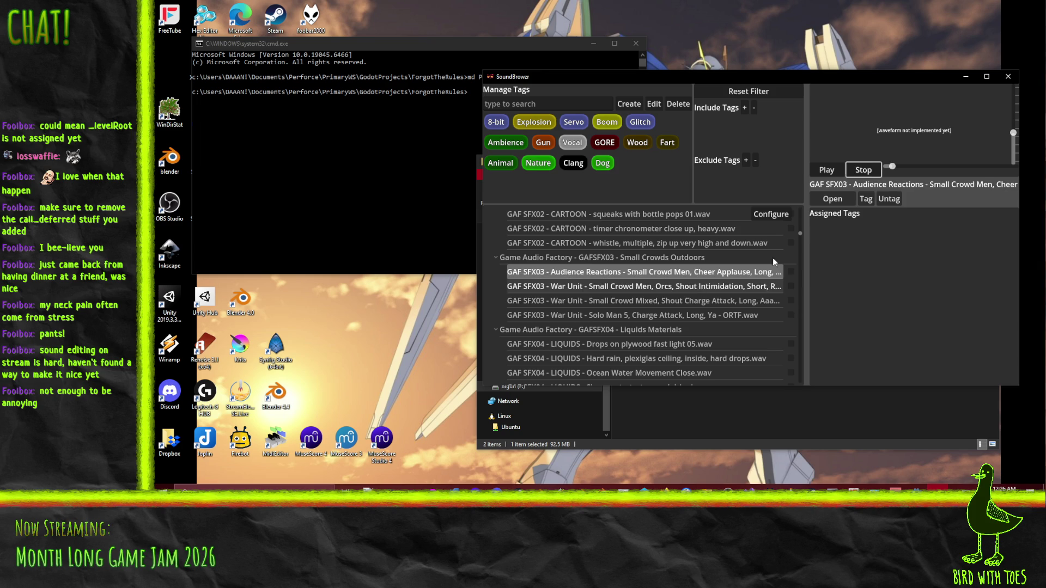
{"action": "key", "text": "Down"}
{"action": "left_click", "coordinate": [859, 169]}
{"action": "key", "text": "Down"}
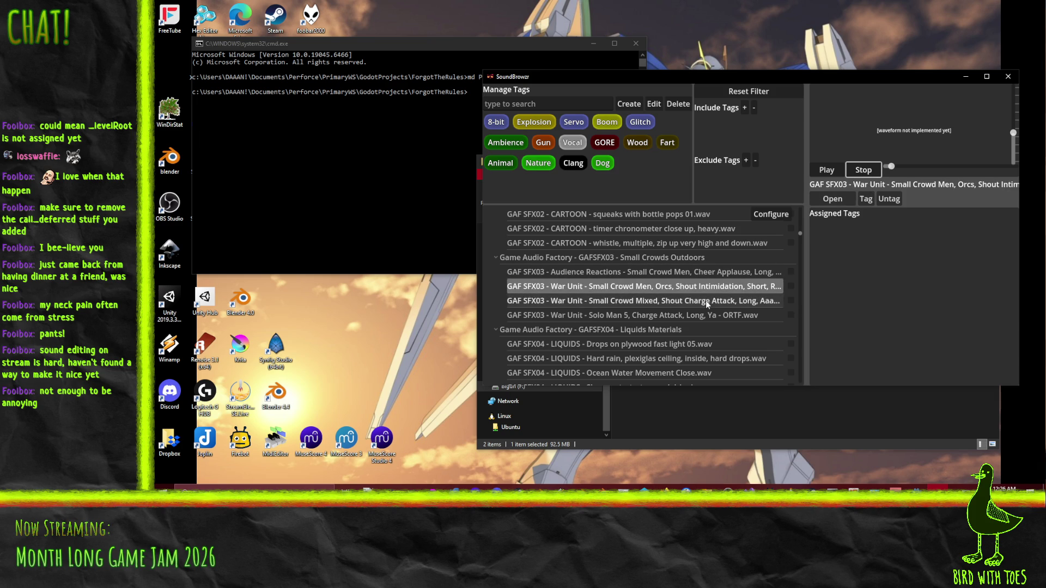
Step: Batch-tag the four Small Crowds Outdoors sounds as Vocal, then return to Godot
{"action": "left_click", "coordinate": [791, 315]}
{"action": "left_click", "coordinate": [791, 301]}
{"action": "left_click", "coordinate": [791, 286]}
{"action": "left_click", "coordinate": [790, 272]}
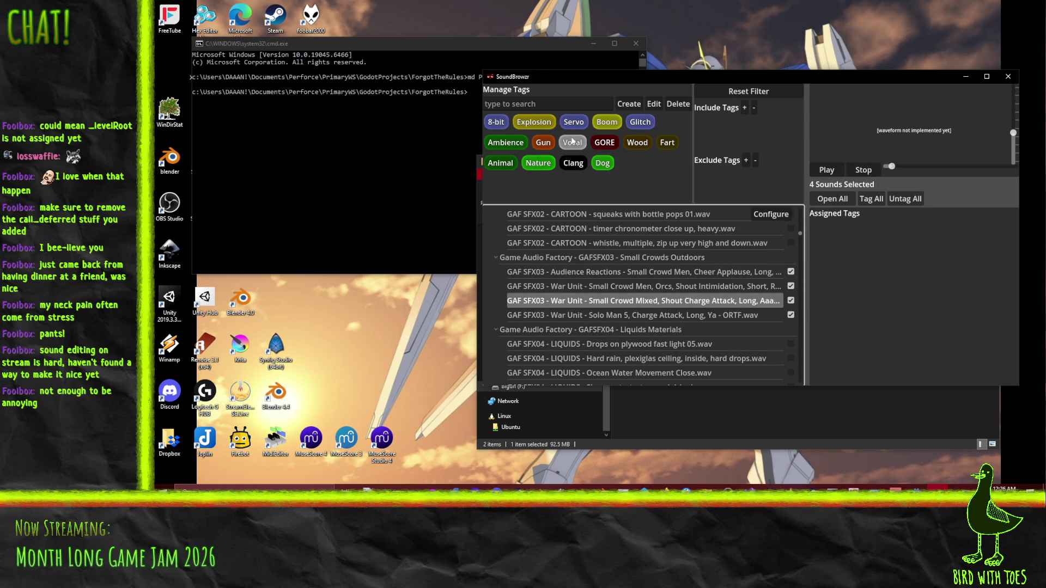
{"action": "left_click", "coordinate": [871, 198]}
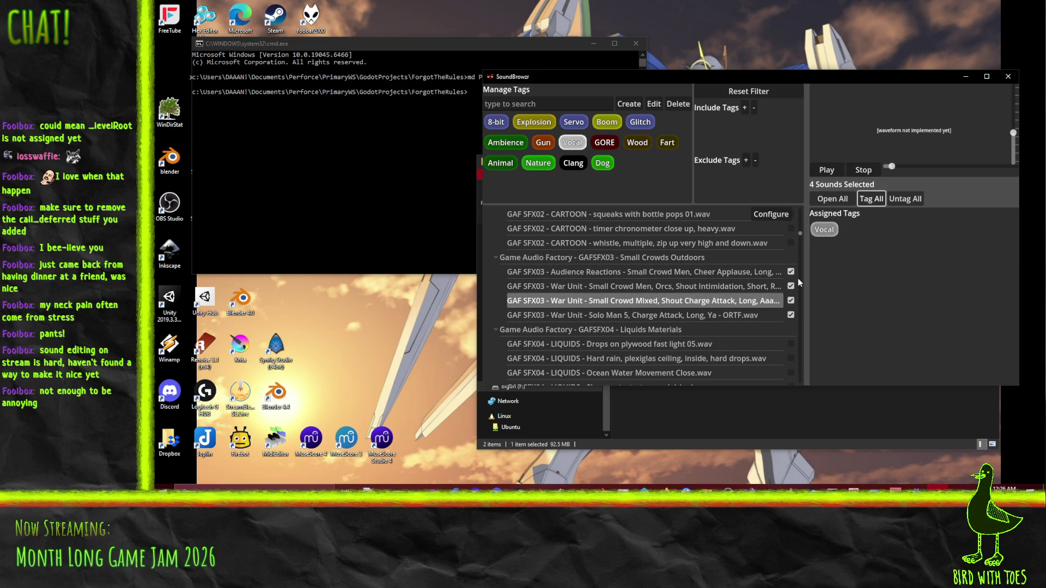
{"action": "left_click", "coordinate": [736, 301]}
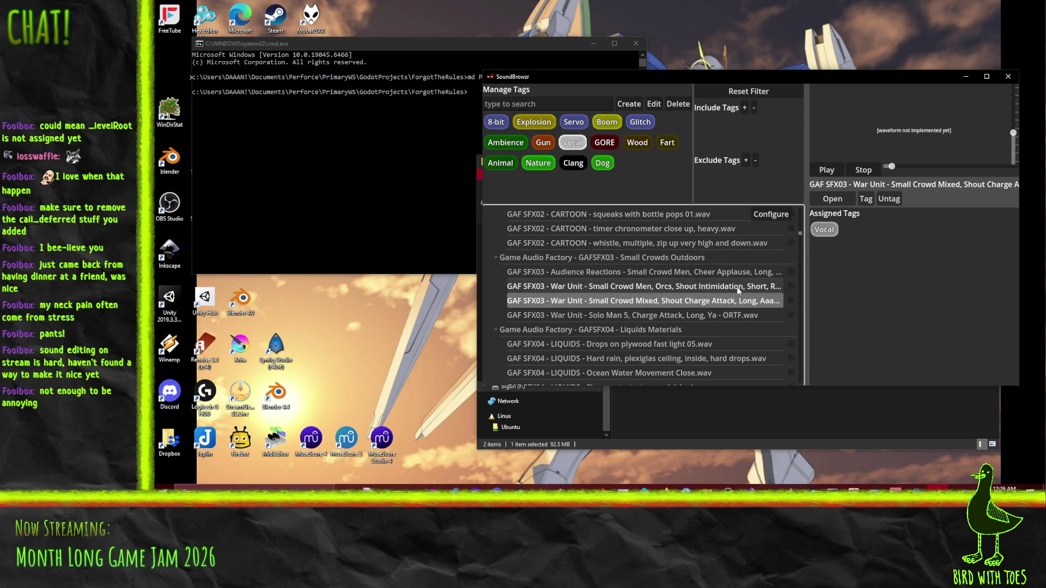
{"action": "left_click", "coordinate": [910, 486]}
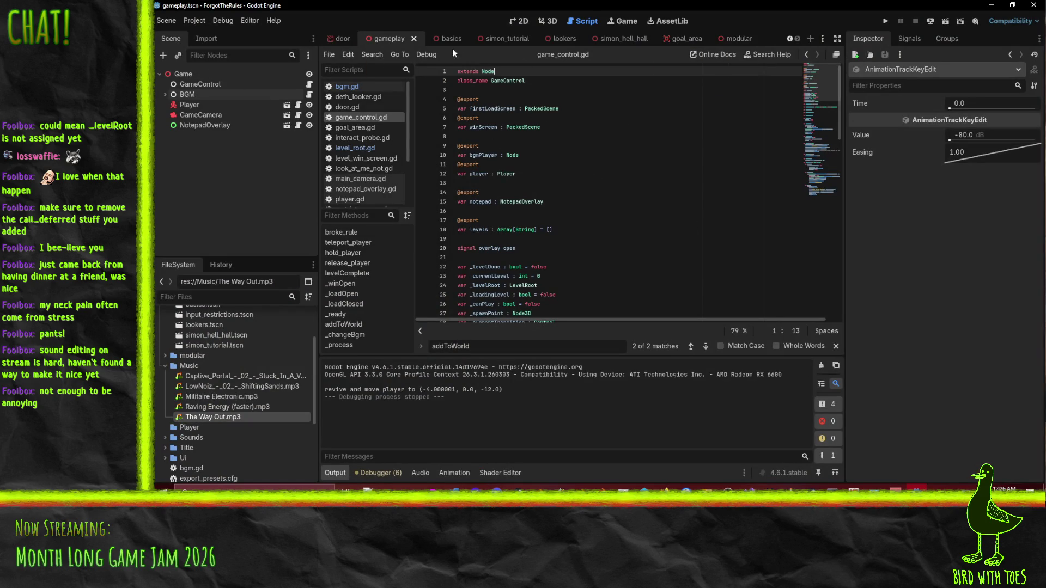
Step: Open player.gd in Godot's script editor, place the caret in left_step, and return to the top
{"action": "left_click", "coordinate": [354, 200]}
{"action": "scroll", "coordinate": [512, 281], "scroll_direction": "down", "scroll_amount": 5}
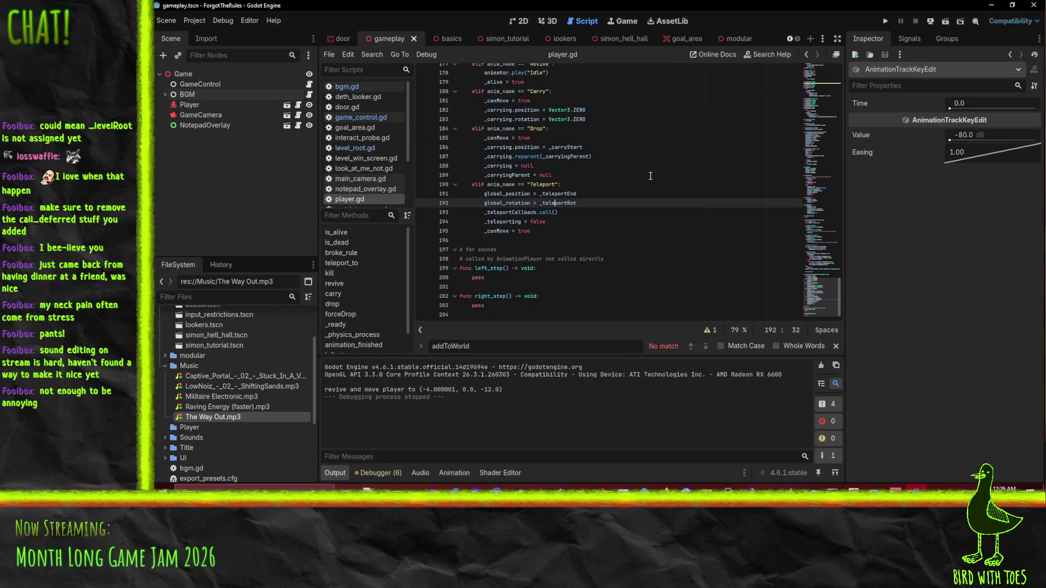
{"action": "left_click", "coordinate": [494, 283]}
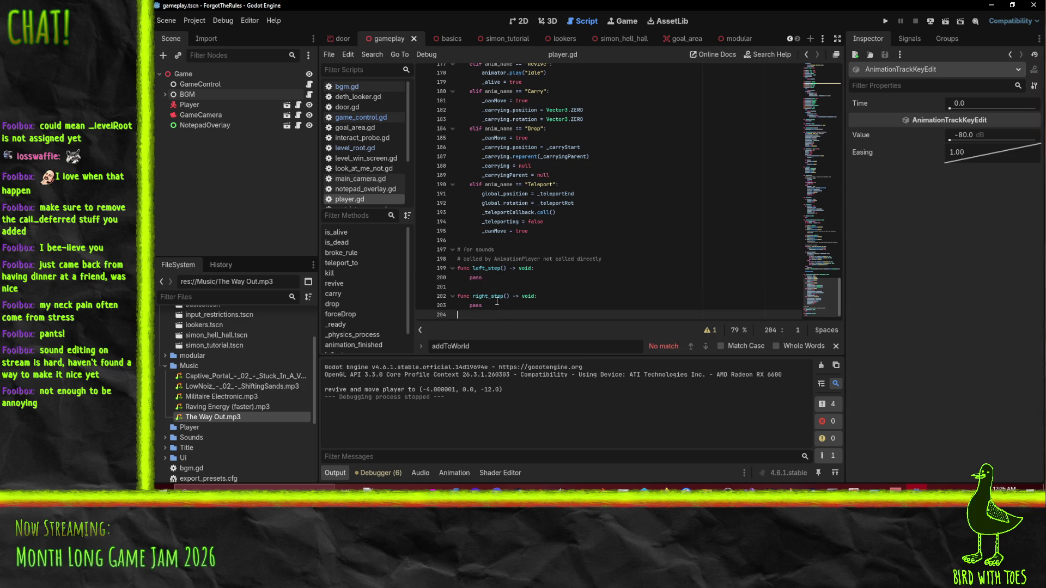
{"action": "scroll", "coordinate": [616, 189], "scroll_direction": "up", "scroll_amount": 20}
{"action": "scroll", "coordinate": [615, 189], "scroll_direction": "up", "scroll_amount": 20}
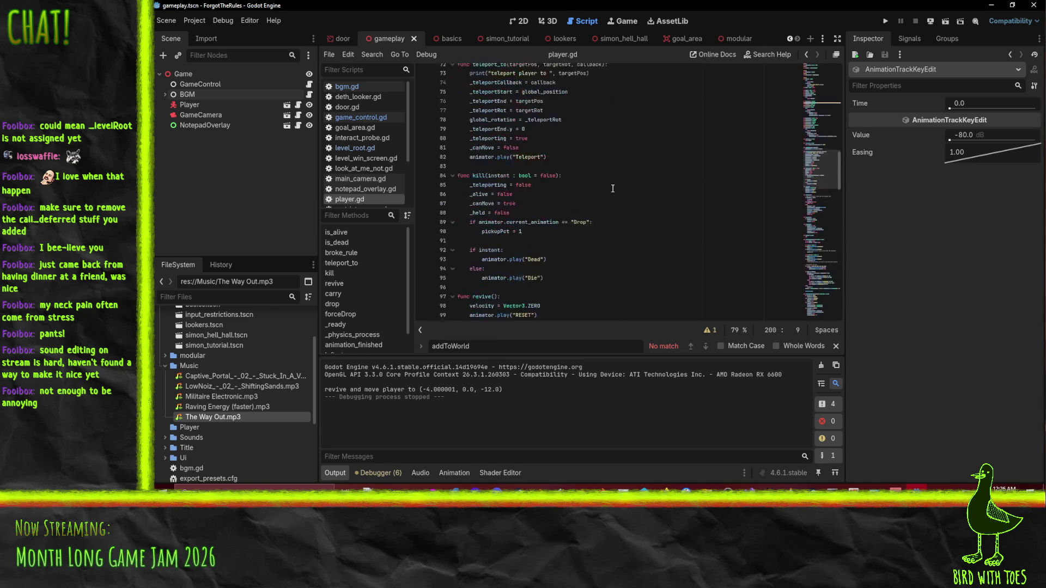
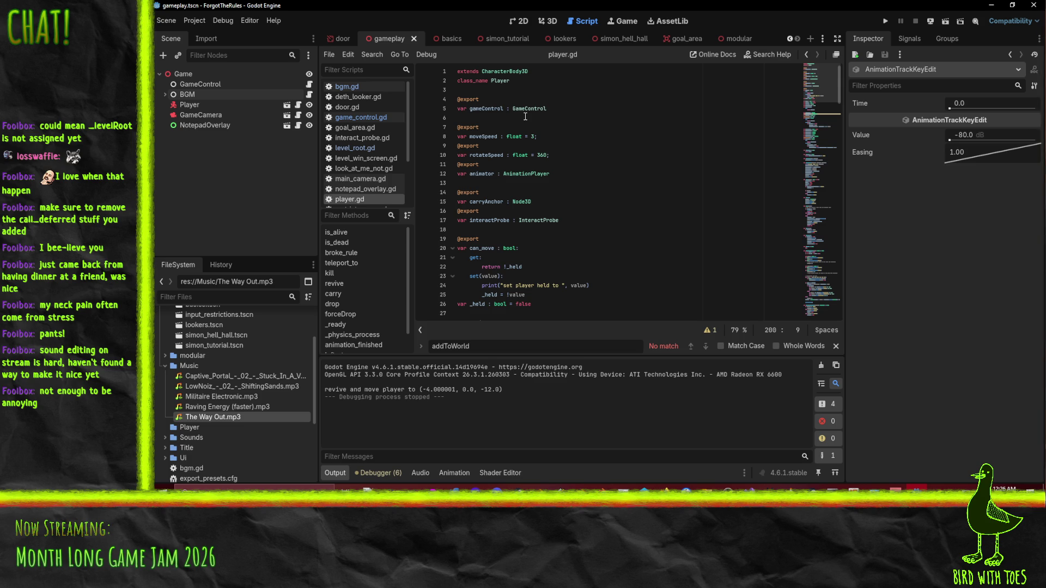
{"action": "left_click", "coordinate": [554, 110]}
{"action": "key", "text": "Down"}
{"action": "key", "text": "Down"}
{"action": "key", "text": "Down"}
{"action": "key", "text": "Return"}
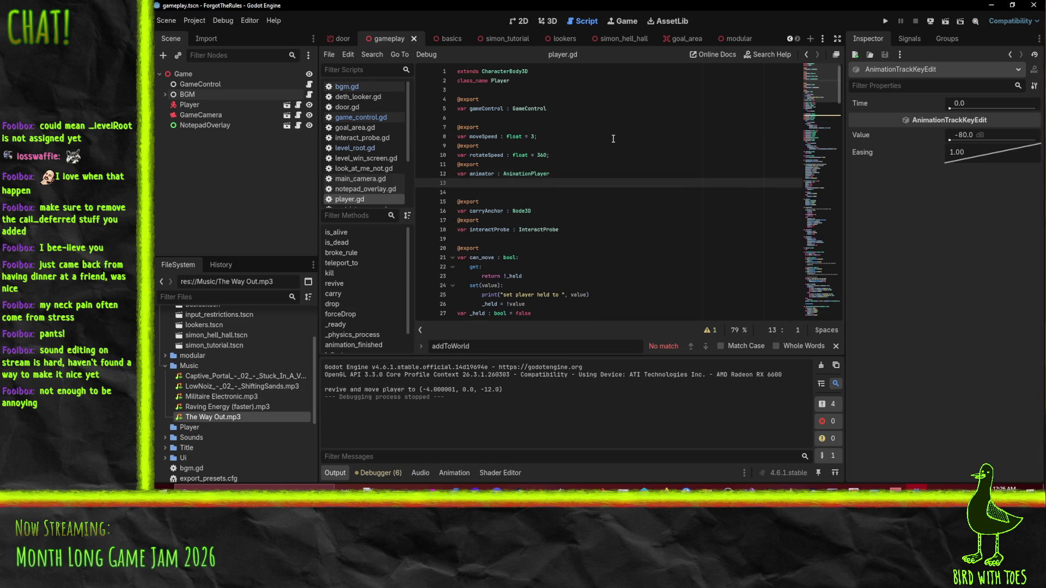
{"action": "type", "text": "@export"}
{"action": "key", "text": "Return"}
{"action": "type", "text": "var stepSound : "}
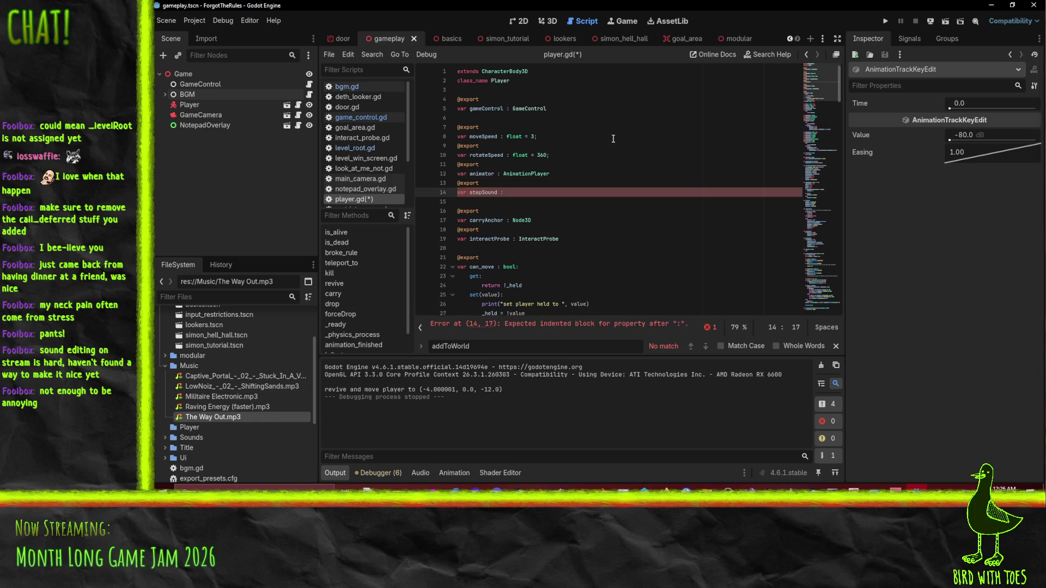
{"action": "type", "text": "AudioStreamPL"}
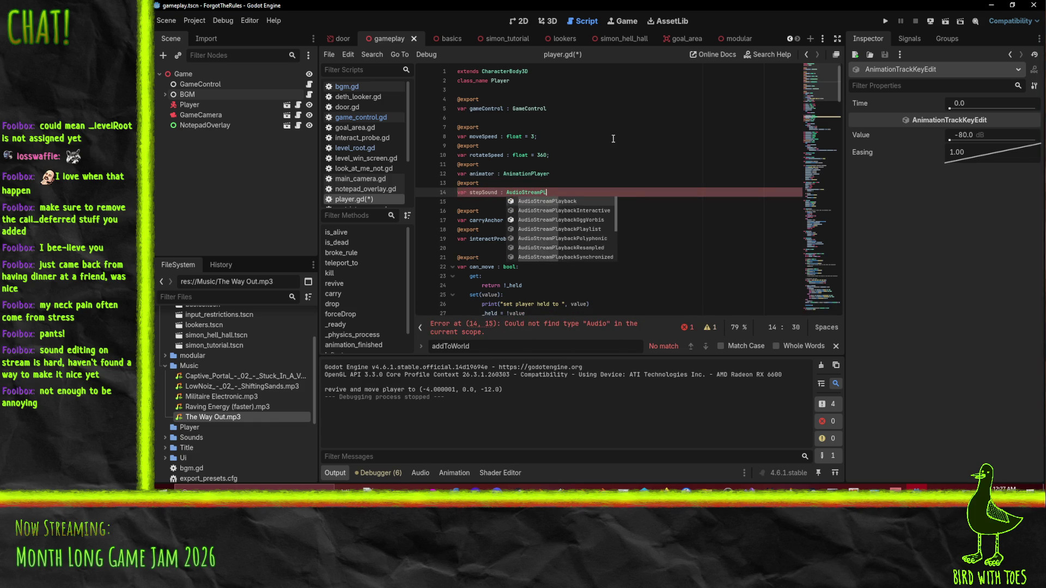
{"action": "type", "text": "ayer"}
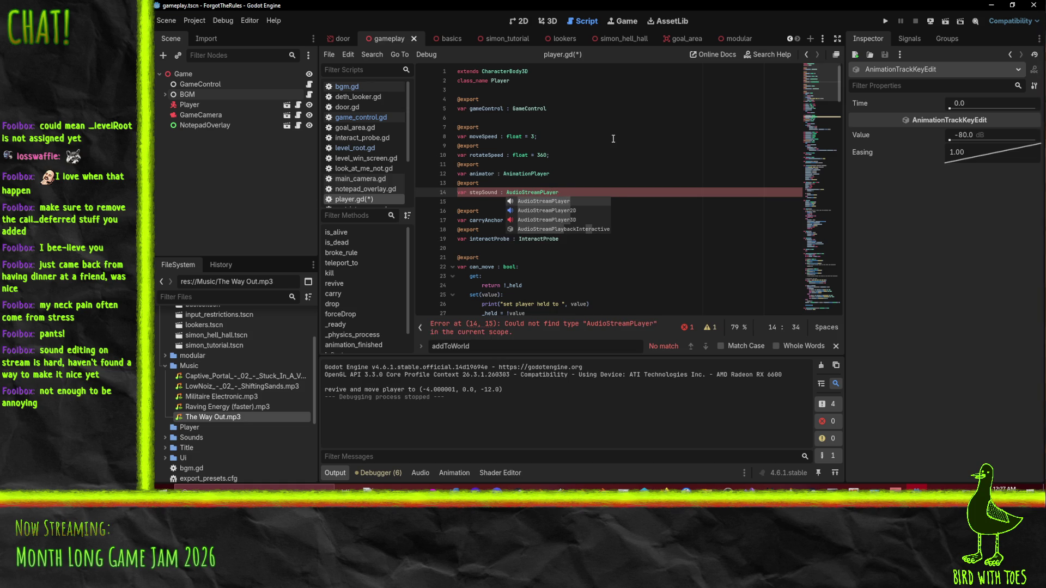
{"action": "key", "text": "Return"}
{"action": "key", "text": "Home"}
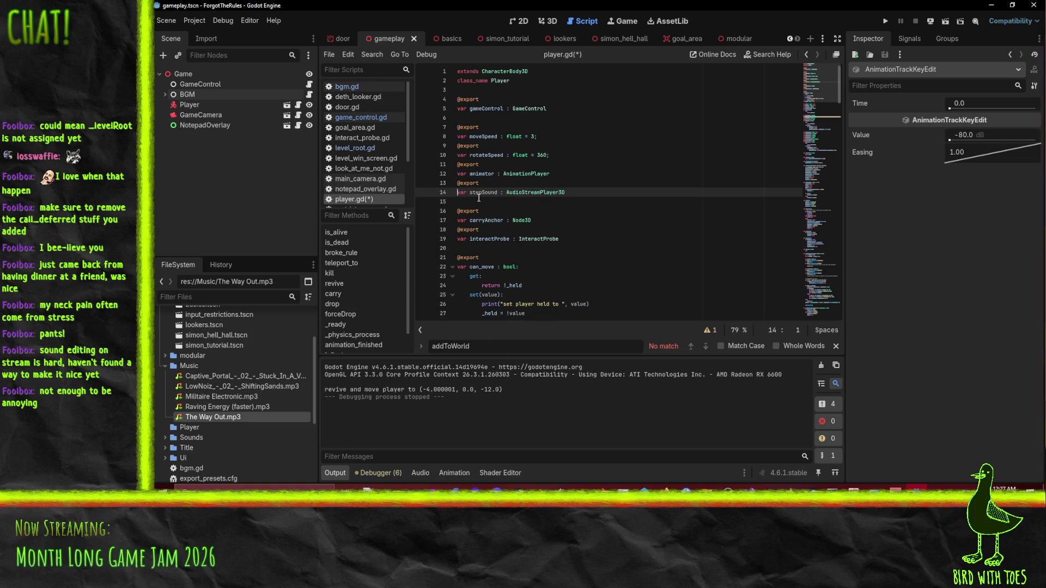
{"action": "double_click", "coordinate": [482, 191]}
Step: Call stepSound.play() in both left_step and right_step, replacing the pass line
{"action": "scroll", "coordinate": [504, 245], "scroll_direction": "down", "scroll_amount": 10}
{"action": "scroll", "coordinate": [506, 253], "scroll_direction": "down", "scroll_amount": 20}
{"action": "left_click", "coordinate": [561, 280]}
{"action": "type", "text": "play"}
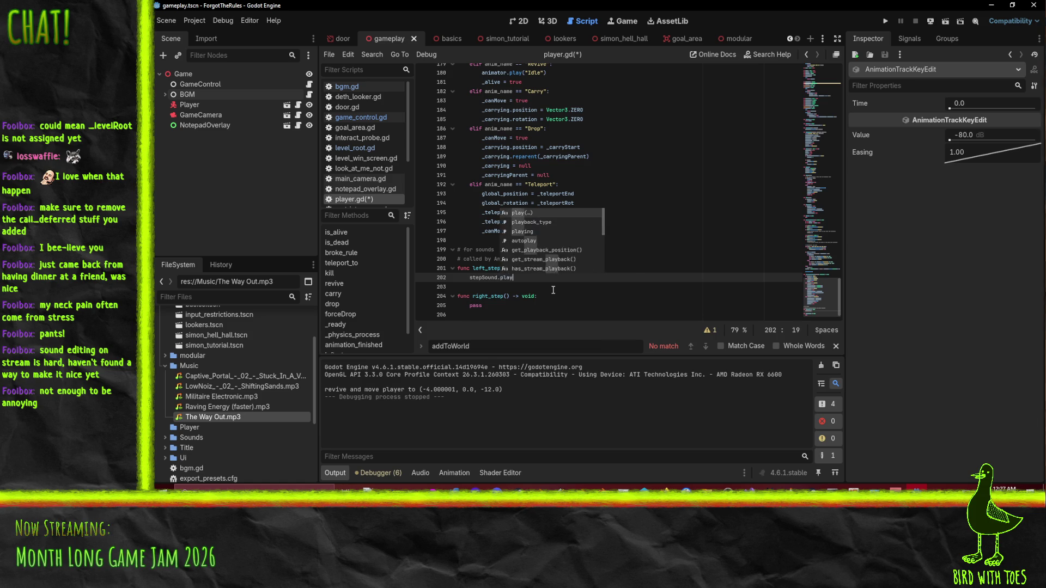
{"action": "key", "text": "Return"}
{"action": "key", "text": "ctrl+c"}
{"action": "key", "text": "Down"}
{"action": "key", "text": "Down"}
{"action": "key", "text": "Down"}
{"action": "key", "text": "ctrl+shift+k"}
{"action": "key", "text": "ctrl+v"}
Step: Save the script, dismiss the Load Errors message, and switch to Perforce P4V
{"action": "key", "text": "ctrl+s"}
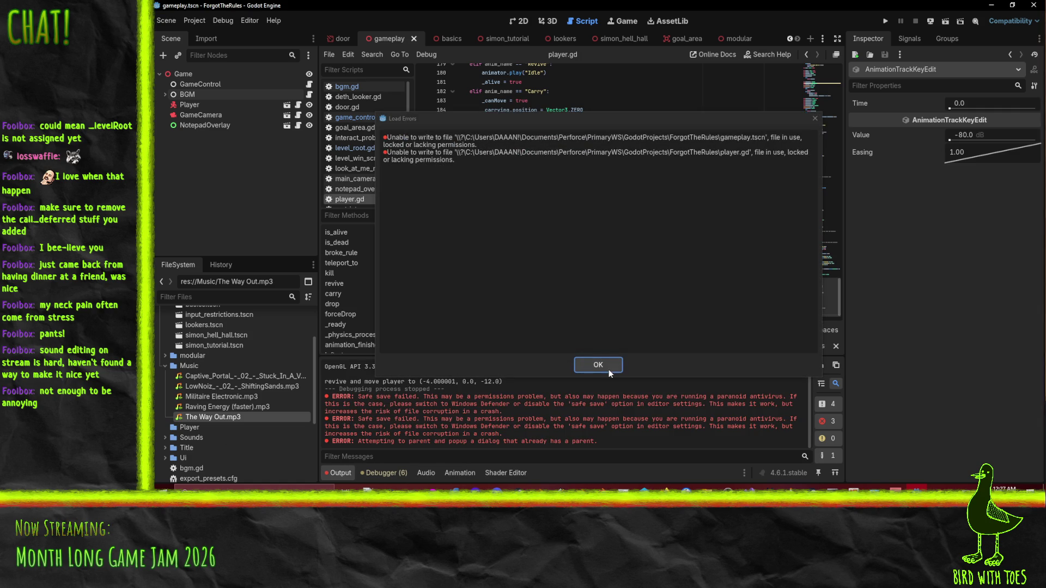
{"action": "left_click", "coordinate": [606, 367]}
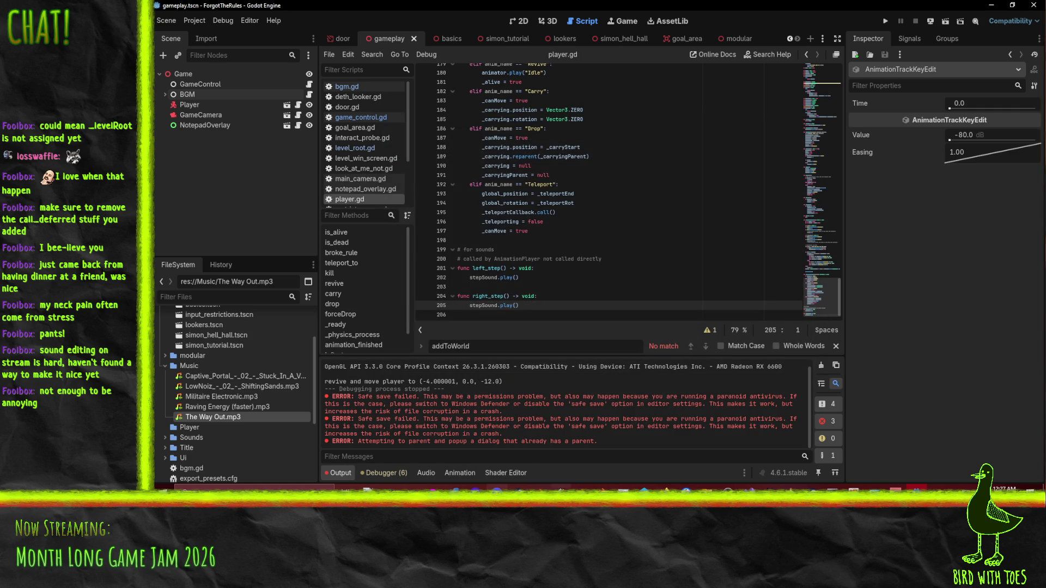
{"action": "key", "text": "alt+Tab"}
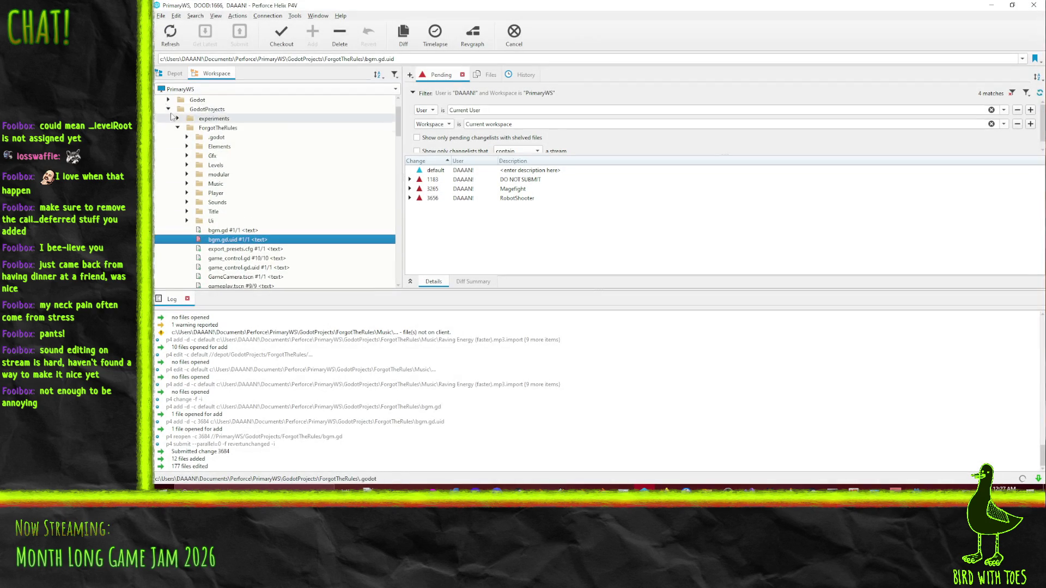
Step: From the Depot tab, drag the ForgotTheRules folder into the pending changelist to check out its 189 files
{"action": "left_click", "coordinate": [175, 74]}
{"action": "scroll", "coordinate": [302, 166], "scroll_direction": "up", "scroll_amount": 10}
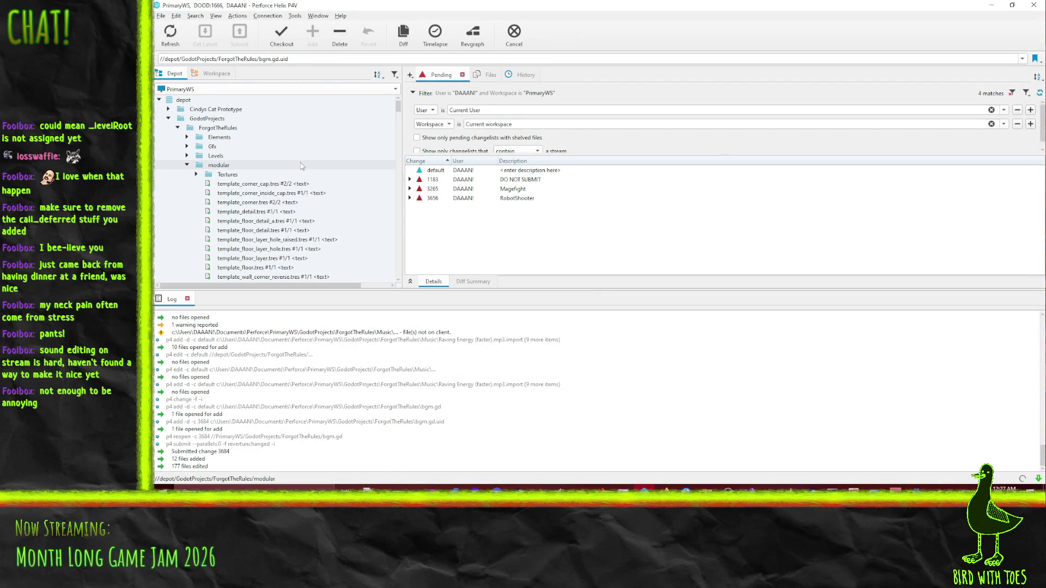
{"action": "left_click", "coordinate": [215, 119]}
{"action": "left_click", "coordinate": [221, 137]}
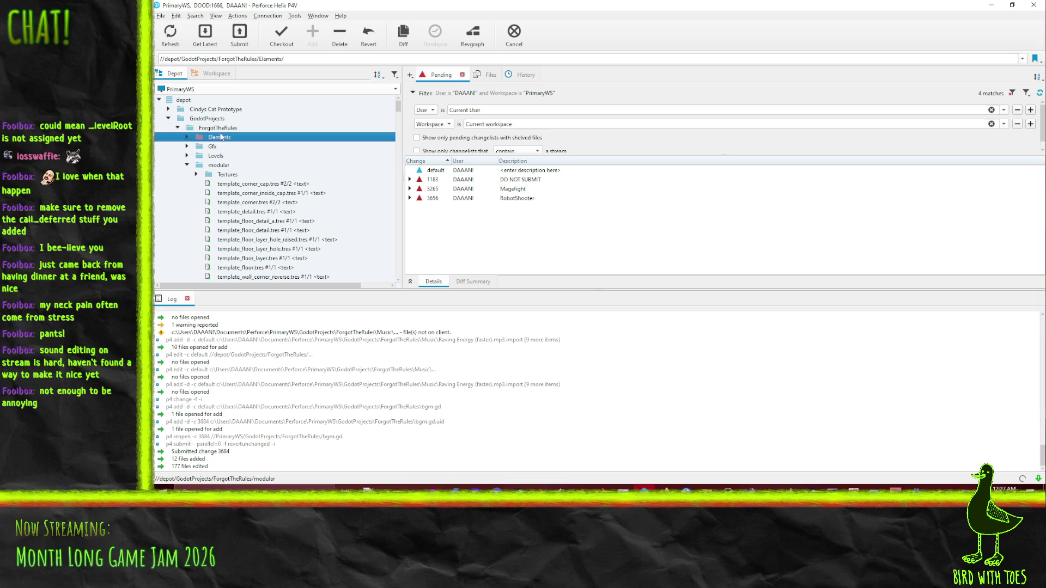
{"action": "left_click_drag", "start_coordinate": [218, 128], "coordinate": [448, 171]}
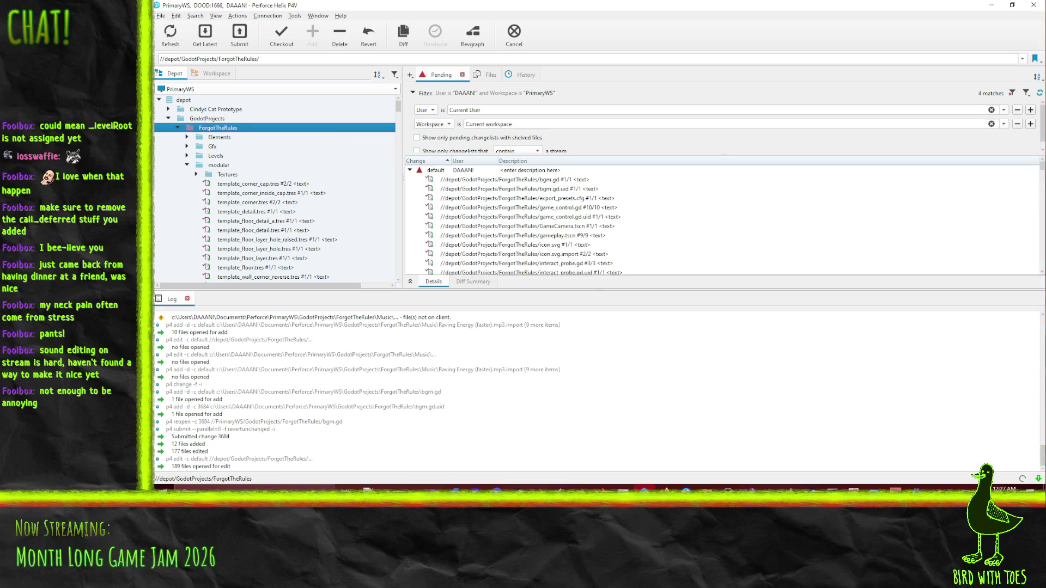
{"action": "key", "text": "alt+Tab"}
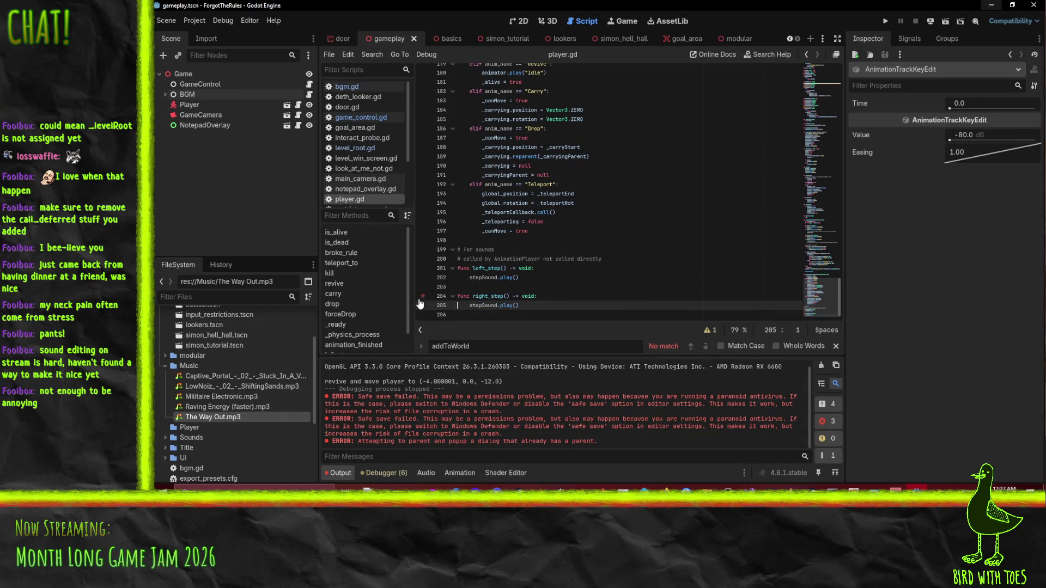
Step: Create an AudioStreamRandomizer resource named Steps.tres in the Sounds folder and open it in the Inspector
{"action": "scroll", "coordinate": [191, 398], "scroll_direction": "down", "scroll_amount": 1}
{"action": "double_click", "coordinate": [253, 417]}
{"action": "scroll", "coordinate": [164, 381], "scroll_direction": "down", "scroll_amount": 2}
{"action": "right_click", "coordinate": [185, 375]}
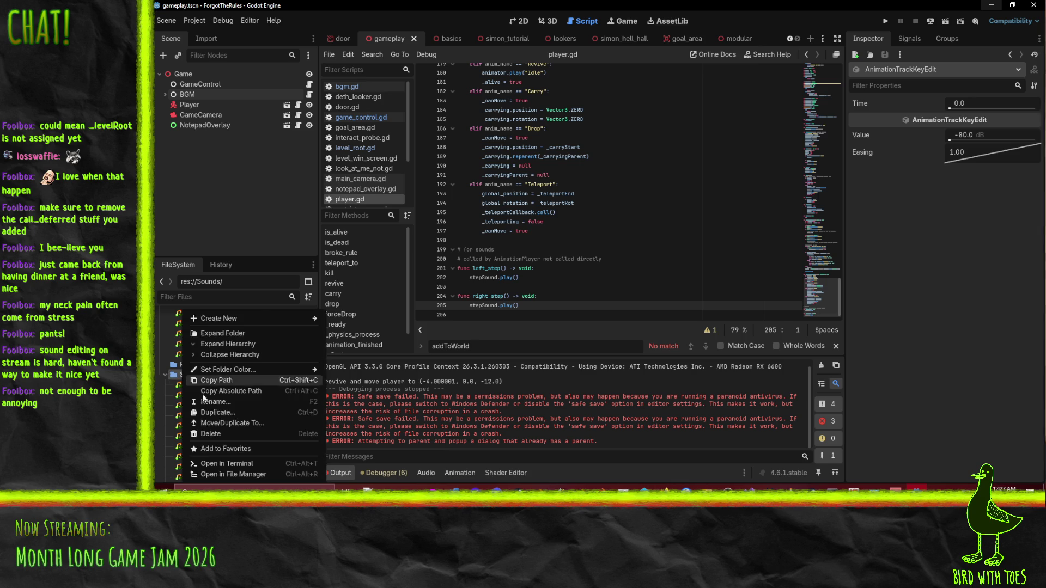
{"action": "mouse_move", "coordinate": [255, 316]}
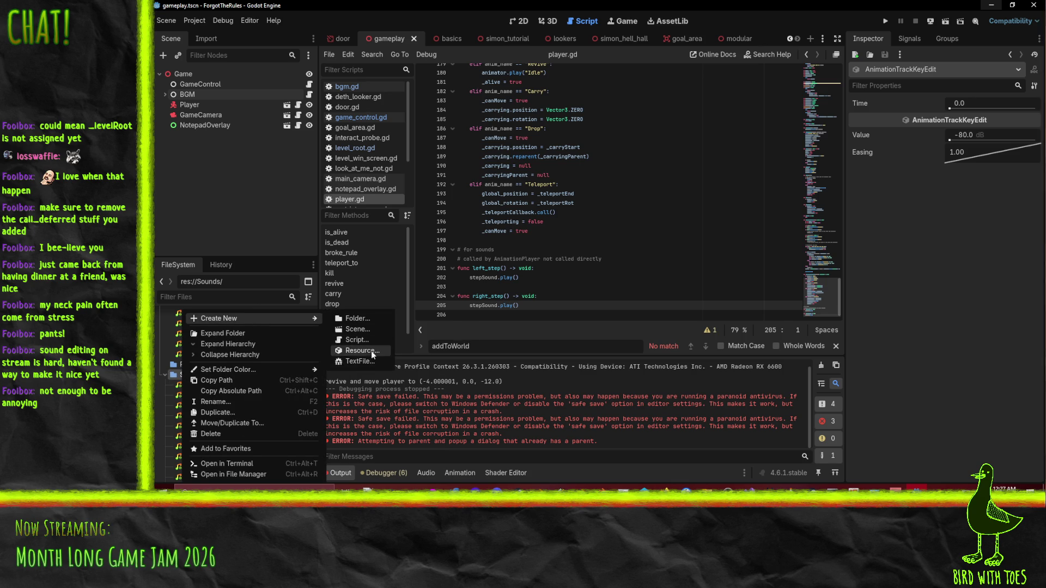
{"action": "left_click", "coordinate": [373, 352]}
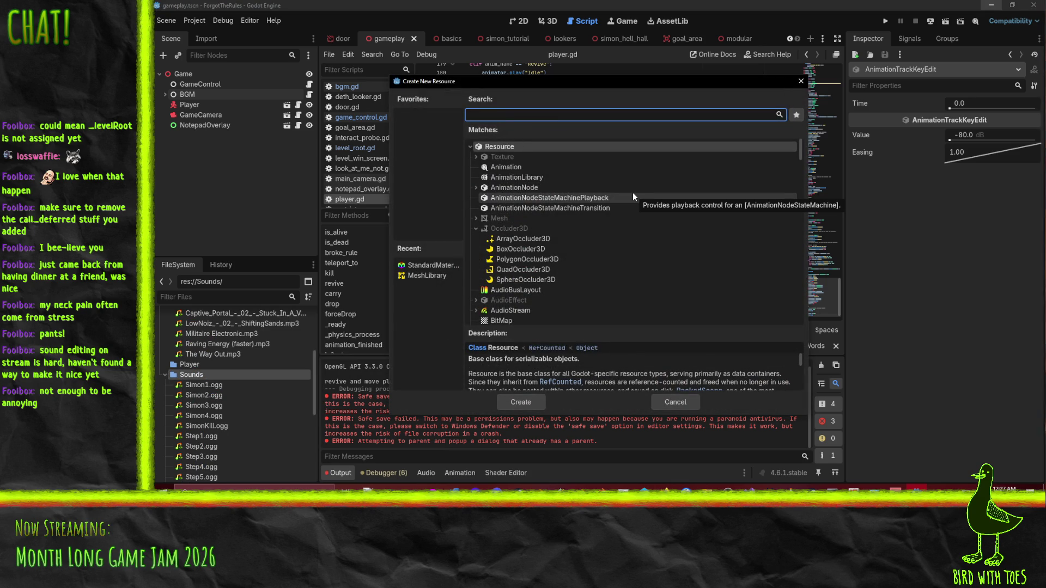
{"action": "type", "text": "stream"}
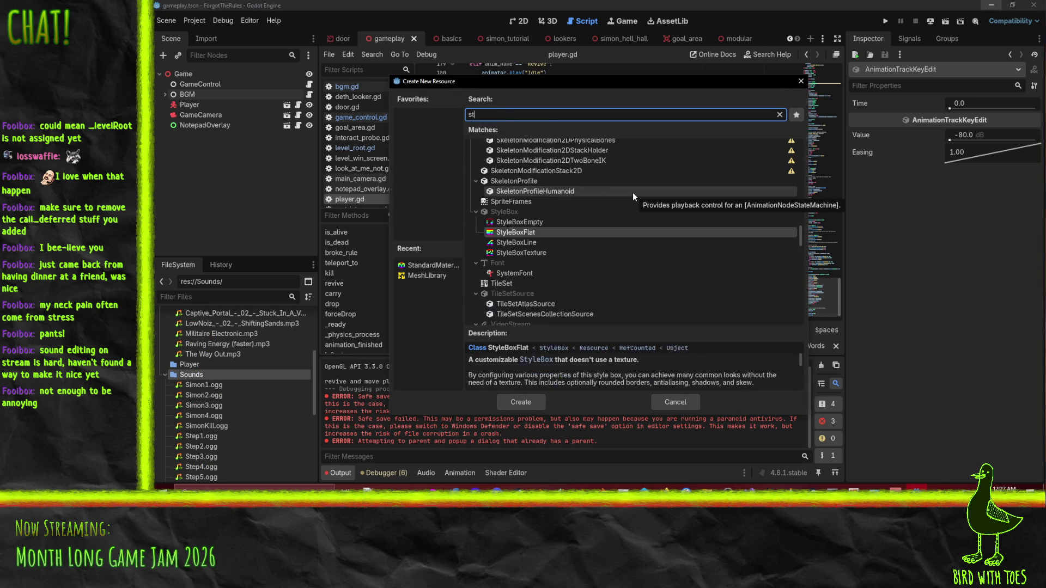
{"action": "left_click", "coordinate": [533, 238]}
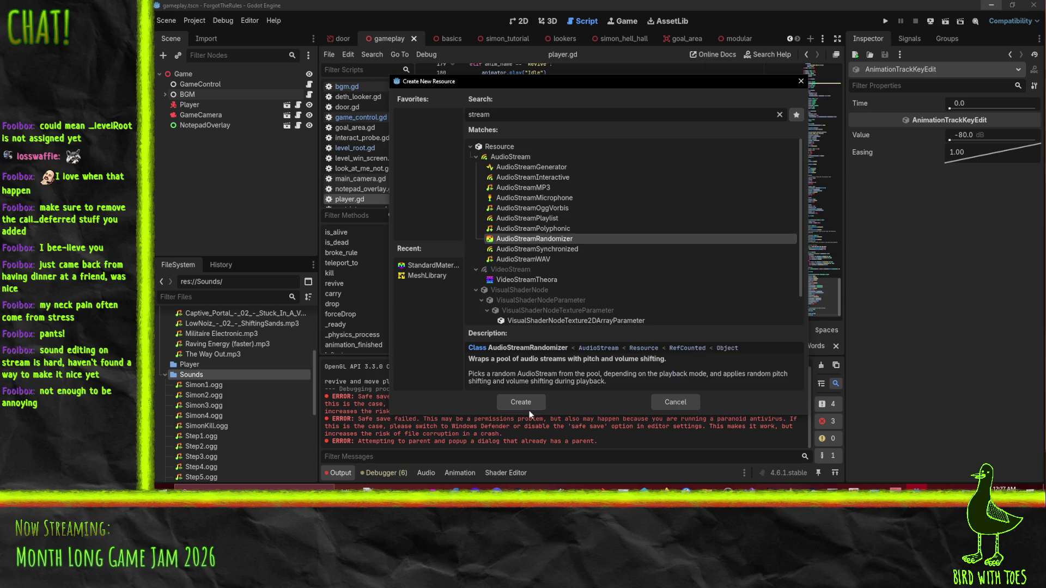
{"action": "left_click", "coordinate": [527, 407]}
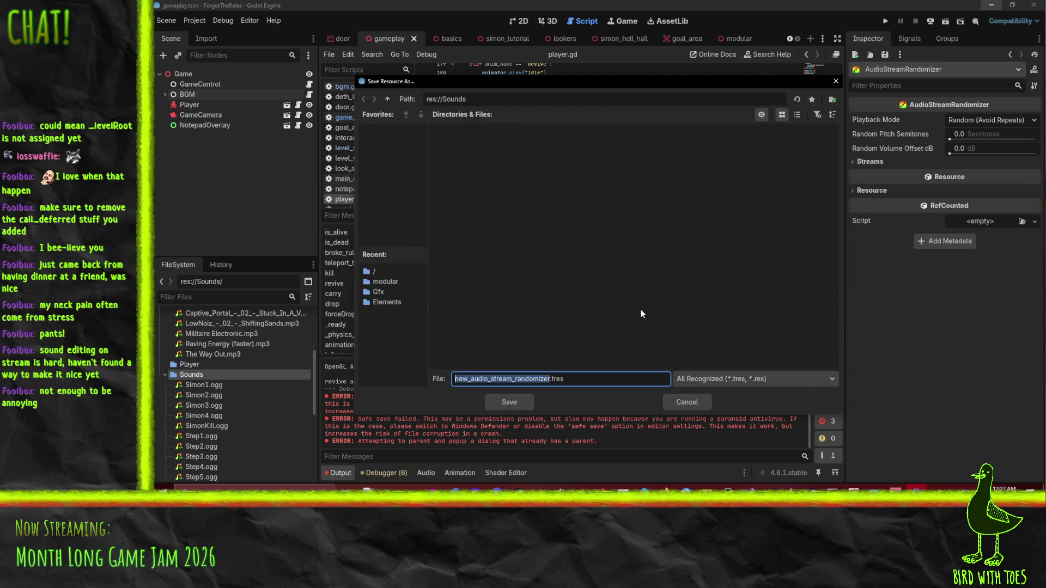
{"action": "type", "text": "Steps"}
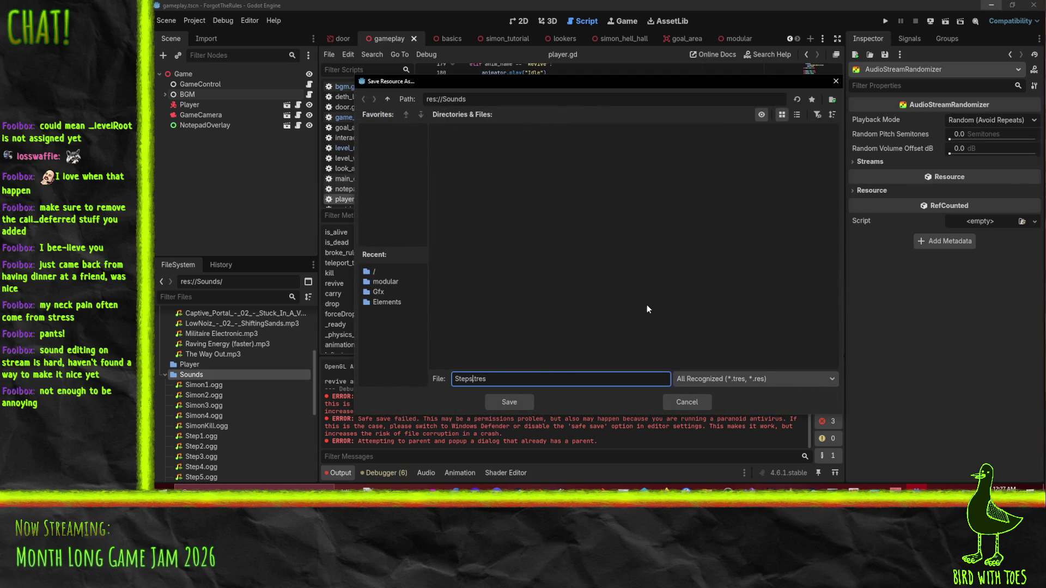
{"action": "key", "text": "Return"}
{"action": "scroll", "coordinate": [240, 406], "scroll_direction": "down", "scroll_amount": 3}
{"action": "left_click", "coordinate": [200, 393]}
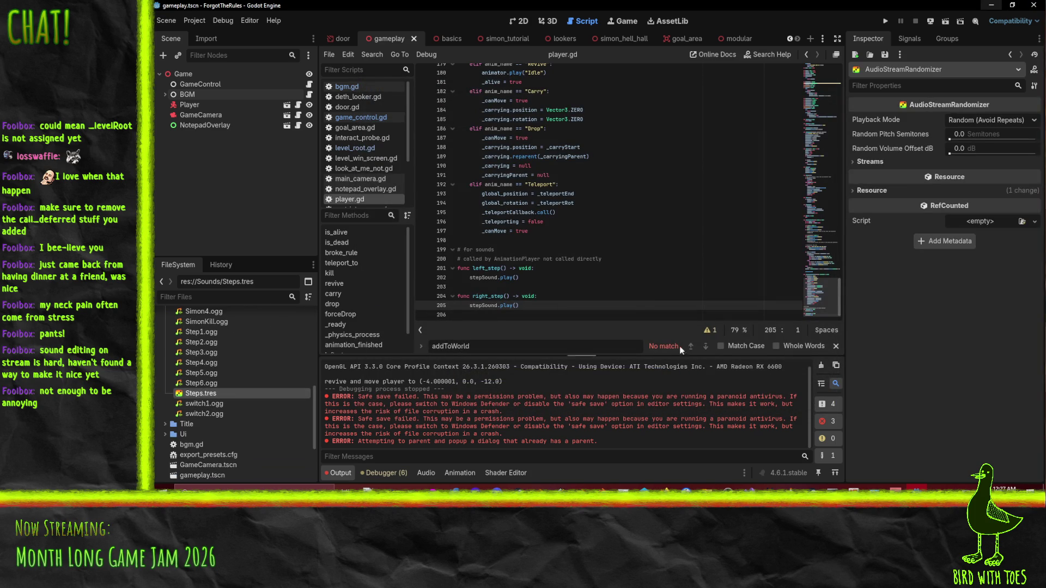
Step: Expand Streams in Steps.tres and add six empty stream entries
{"action": "left_click", "coordinate": [886, 163]}
{"action": "left_click", "coordinate": [947, 179]}
{"action": "left_click", "coordinate": [951, 211]}
{"action": "left_click", "coordinate": [953, 248]}
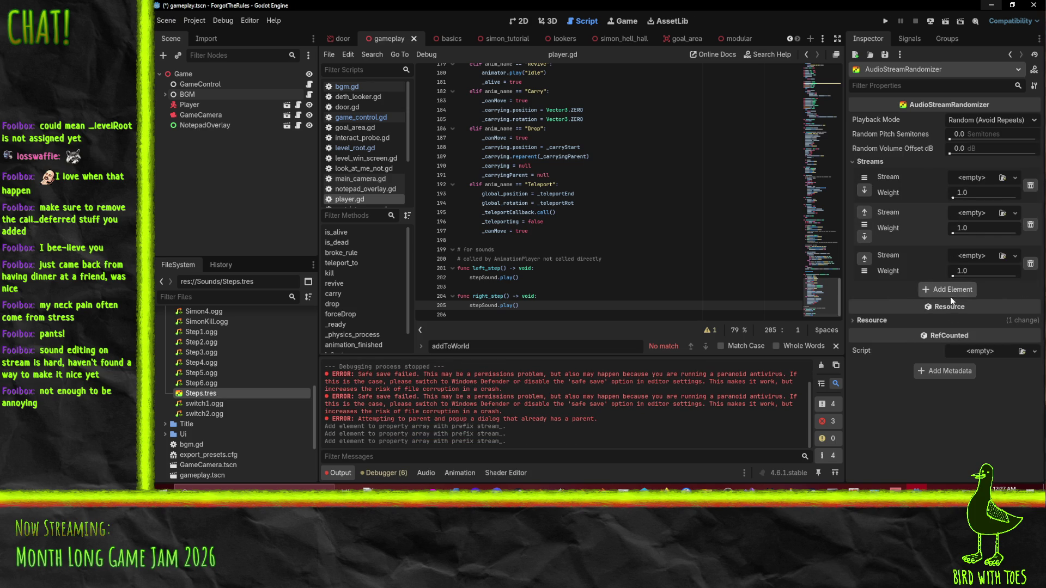
{"action": "left_click", "coordinate": [947, 289]}
{"action": "left_click", "coordinate": [950, 332]}
{"action": "left_click", "coordinate": [950, 374]}
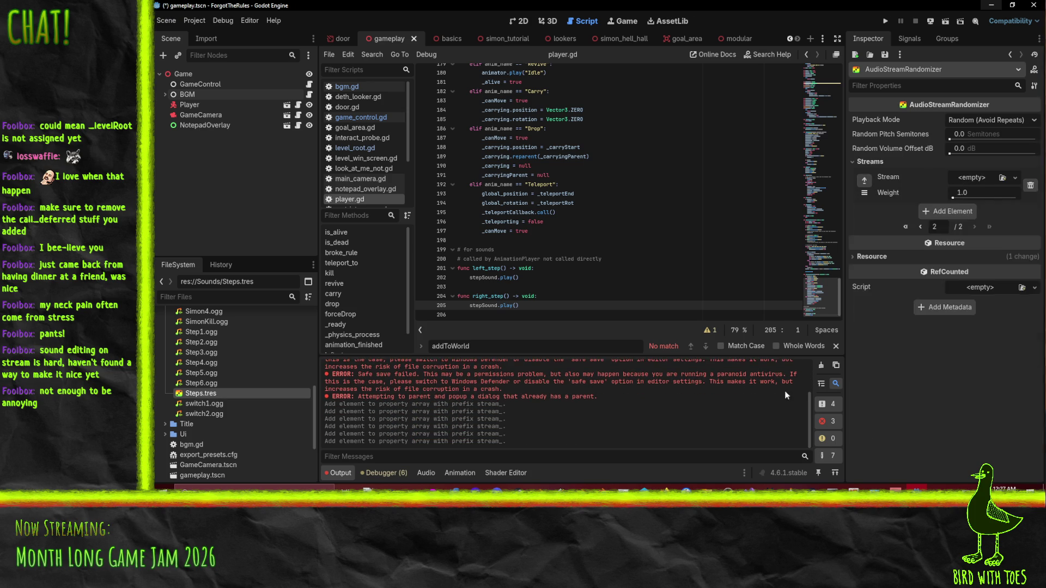
Step: Fill the six stream slots with Step1.ogg through Step6.ogg in order
{"action": "left_click_drag", "start_coordinate": [201, 333], "coordinate": [983, 181]}
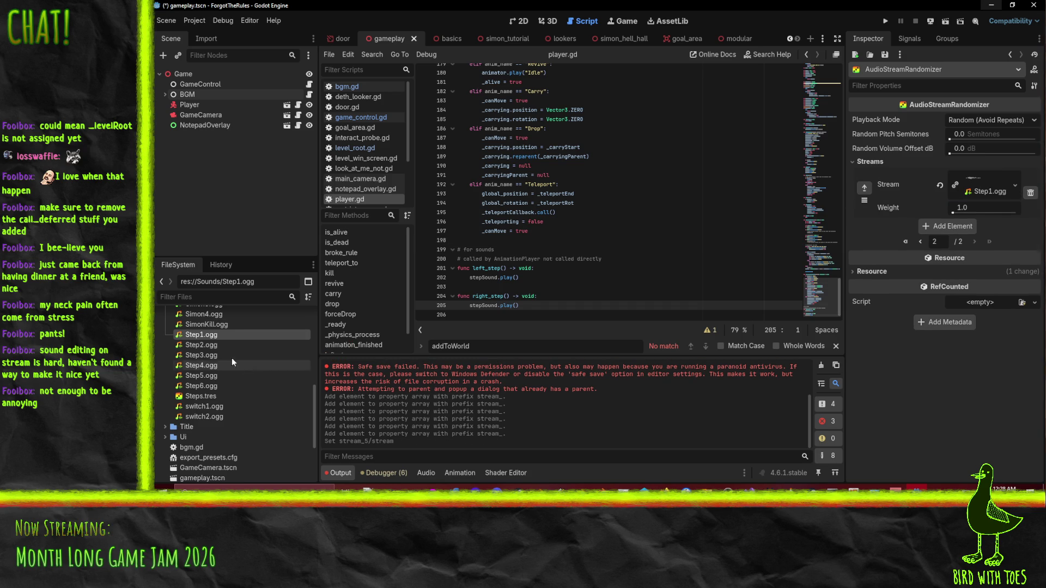
{"action": "left_click", "coordinate": [865, 188]}
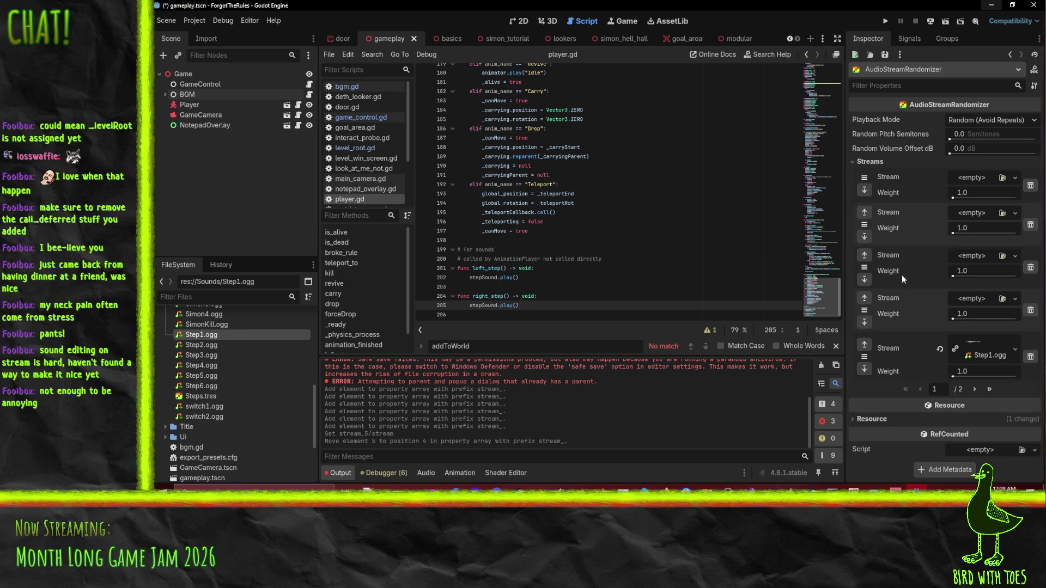
{"action": "mouse_move", "coordinate": [201, 334]}
{"action": "left_mouse_down"}
{"action": "mouse_move", "coordinate": [926, 201]}
{"action": "mouse_move", "coordinate": [974, 178]}
{"action": "left_mouse_up"}
{"action": "mouse_move", "coordinate": [201, 355]}
{"action": "left_mouse_down"}
{"action": "mouse_move", "coordinate": [165, 353]}
{"action": "mouse_move", "coordinate": [968, 233]}
{"action": "left_mouse_up"}
{"action": "left_click_drag", "start_coordinate": [201, 355], "coordinate": [975, 284]}
{"action": "mouse_move", "coordinate": [216, 365]}
{"action": "left_mouse_down"}
{"action": "mouse_move", "coordinate": [967, 329]}
{"action": "mouse_move", "coordinate": [980, 340]}
{"action": "mouse_move", "coordinate": [975, 333]}
{"action": "left_mouse_up"}
{"action": "mouse_move", "coordinate": [198, 376]}
{"action": "left_mouse_down"}
{"action": "mouse_move", "coordinate": [989, 393]}
{"action": "mouse_move", "coordinate": [978, 390]}
{"action": "left_mouse_up"}
{"action": "left_click", "coordinate": [984, 426]}
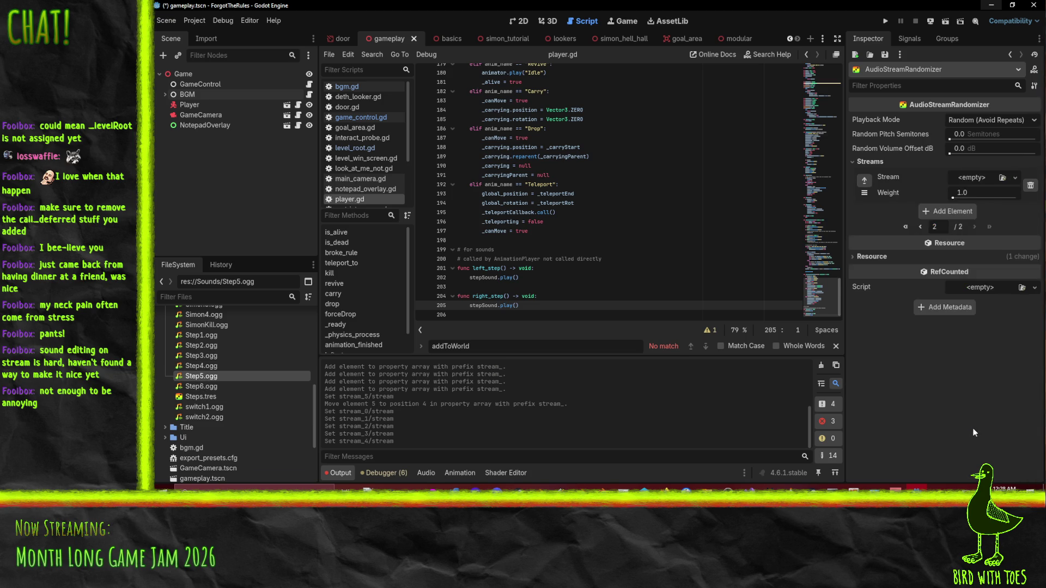
{"action": "left_click_drag", "start_coordinate": [201, 386], "coordinate": [981, 180]}
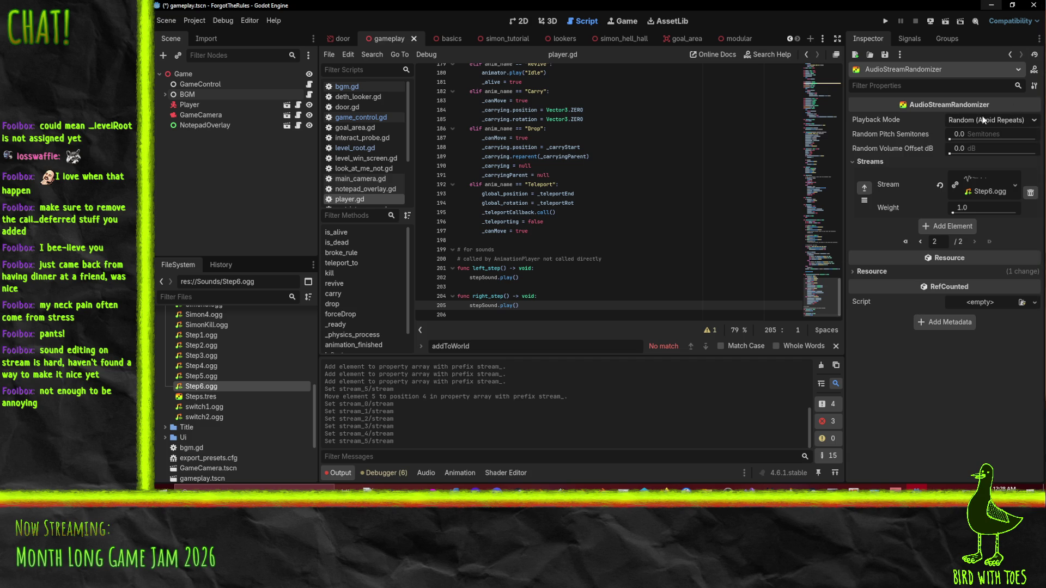
Step: Set the Steps.tres playback mode to Random and select the Player node
{"action": "left_click", "coordinate": [1030, 125]}
{"action": "left_click", "coordinate": [972, 145]}
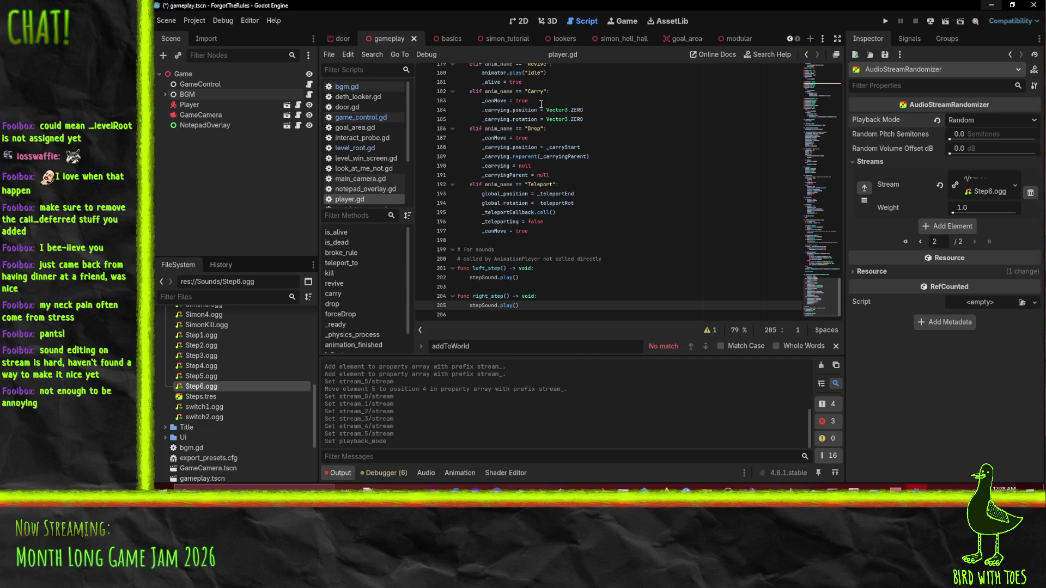
{"action": "left_click", "coordinate": [200, 114]}
{"action": "left_click", "coordinate": [189, 104]}
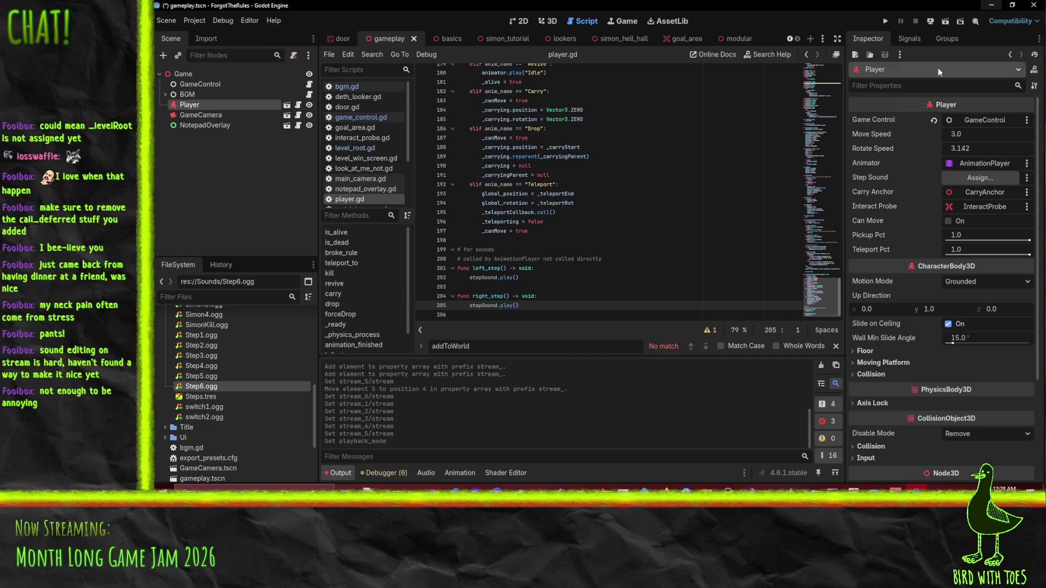
Step: Open player.tscn and add an AudioStreamPlayer3D child placed at the top under Player
{"action": "left_click", "coordinate": [287, 105]}
{"action": "left_click", "coordinate": [188, 84]}
{"action": "right_click", "coordinate": [178, 73]}
{"action": "left_click", "coordinate": [230, 83]}
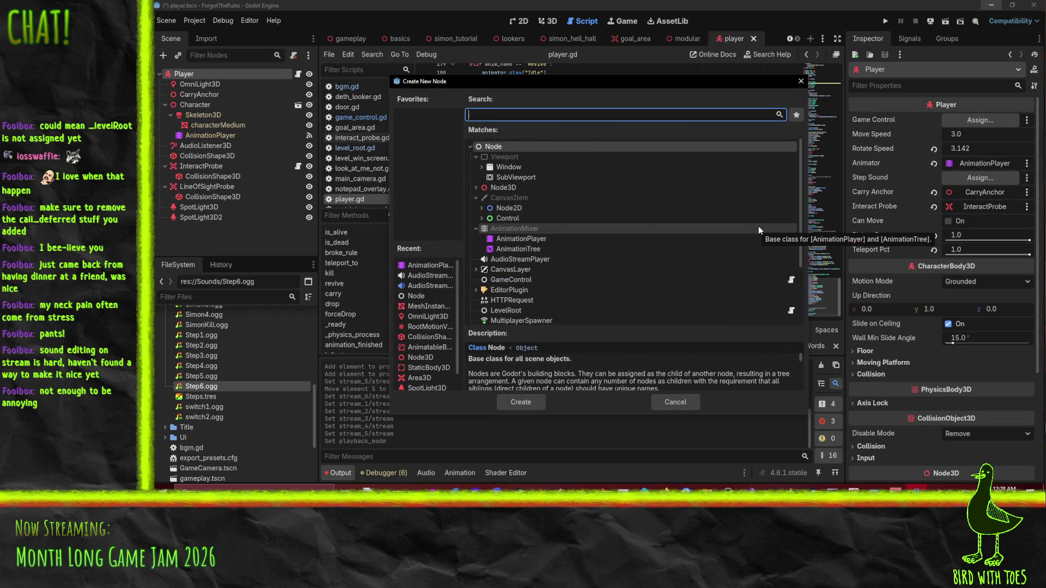
{"action": "type", "text": "audio"}
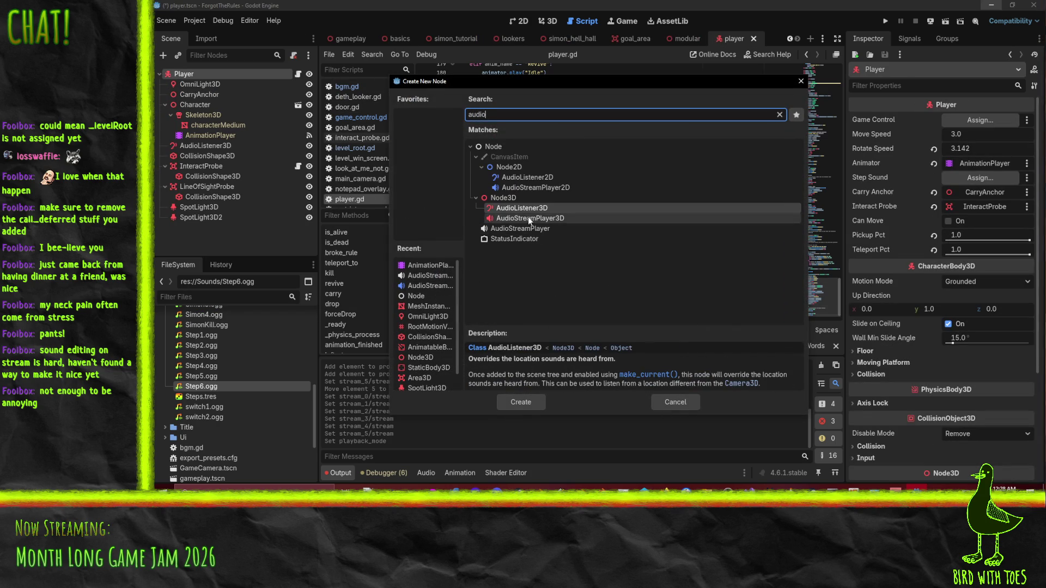
{"action": "left_click", "coordinate": [530, 218]}
{"action": "left_click", "coordinate": [517, 403]}
{"action": "mouse_move", "coordinate": [205, 228]}
{"action": "left_mouse_down"}
{"action": "mouse_move", "coordinate": [207, 88]}
{"action": "mouse_move", "coordinate": [221, 79]}
{"action": "left_mouse_up"}
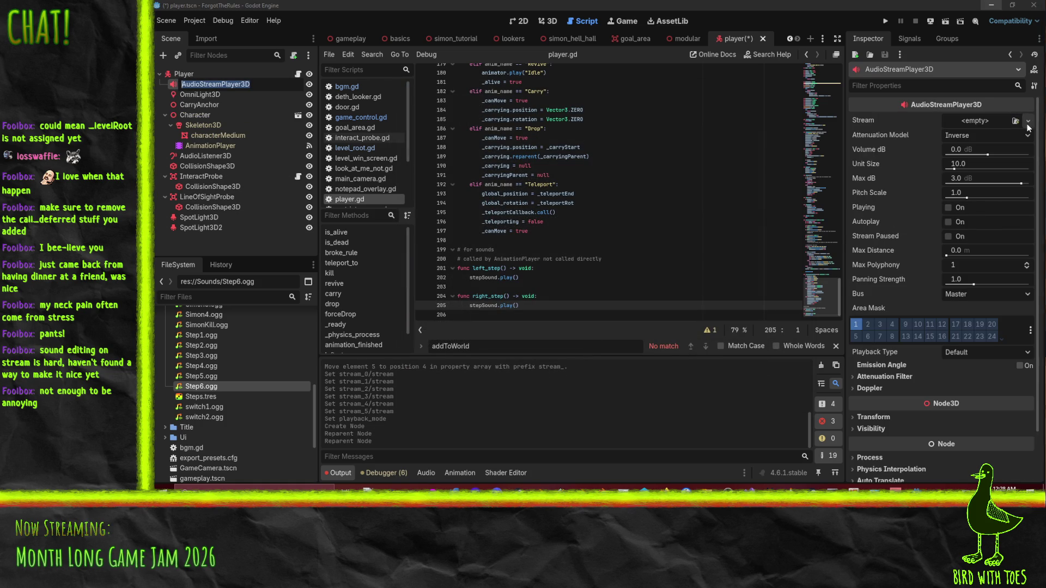
Step: Give the audio player the Steps.tres stream, assign it as Player's Step Sound, and save the scene
{"action": "mouse_move", "coordinate": [203, 396]}
{"action": "left_mouse_down"}
{"action": "mouse_move", "coordinate": [978, 119]}
{"action": "mouse_move", "coordinate": [218, 407]}
{"action": "mouse_move", "coordinate": [210, 400]}
{"action": "mouse_move", "coordinate": [844, 199]}
{"action": "mouse_move", "coordinate": [992, 122]}
{"action": "left_mouse_up"}
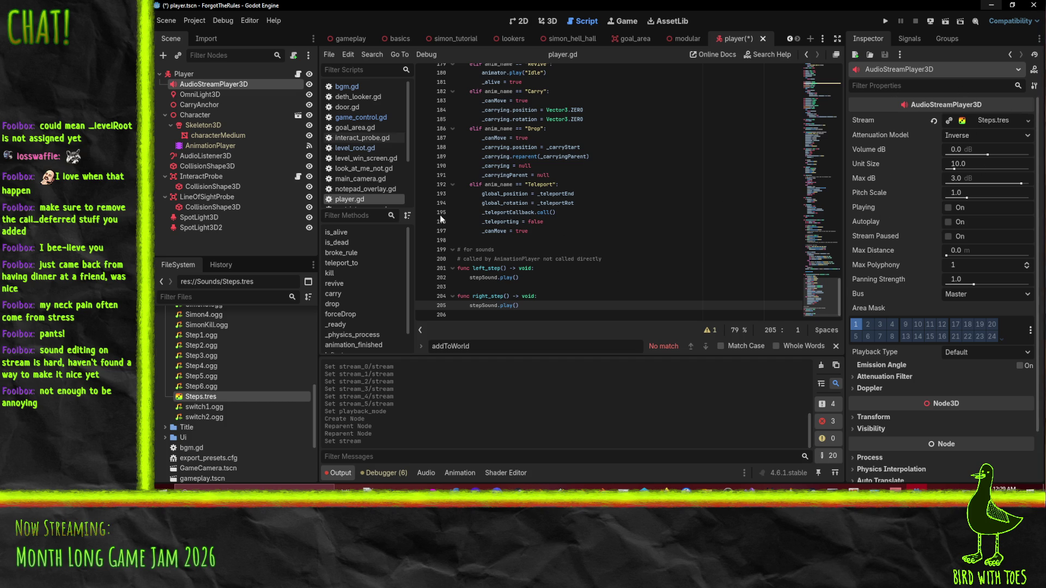
{"action": "left_click", "coordinate": [189, 73]}
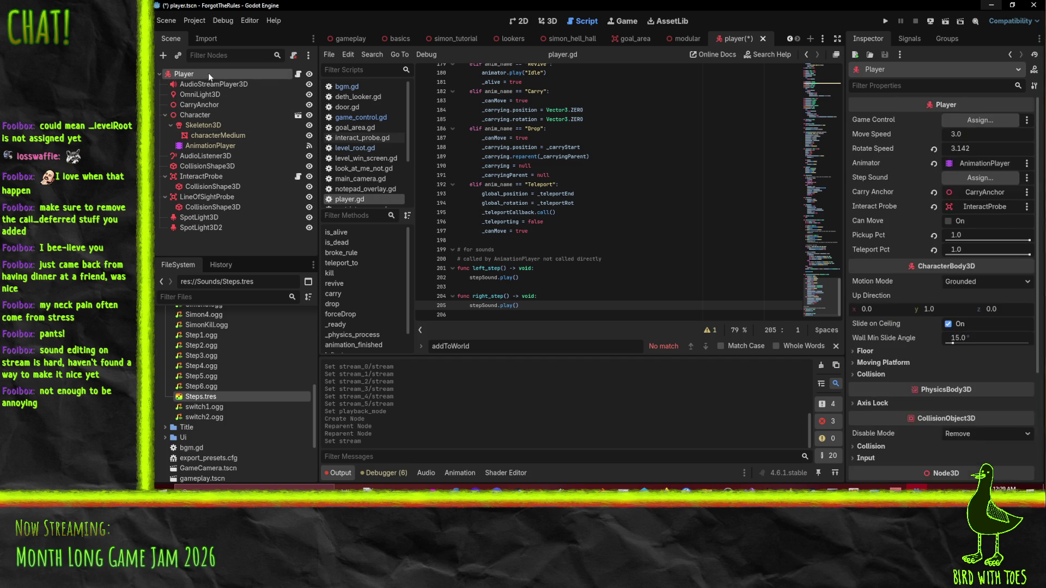
{"action": "mouse_move", "coordinate": [217, 84]}
{"action": "left_mouse_down"}
{"action": "mouse_move", "coordinate": [637, 119]}
{"action": "mouse_move", "coordinate": [975, 205]}
{"action": "mouse_move", "coordinate": [987, 177]}
{"action": "left_mouse_up"}
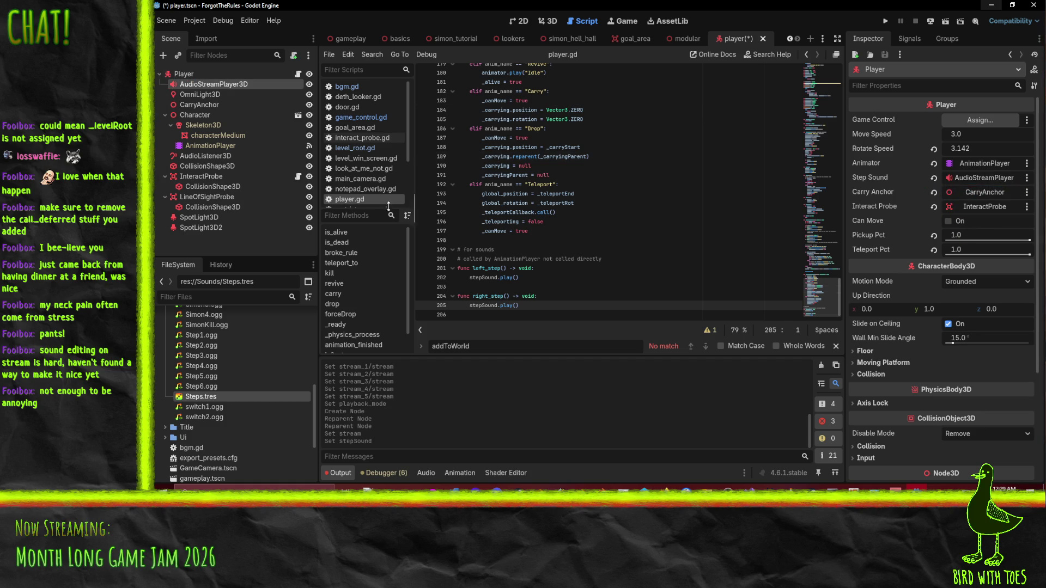
{"action": "key", "text": "ctrl+s"}
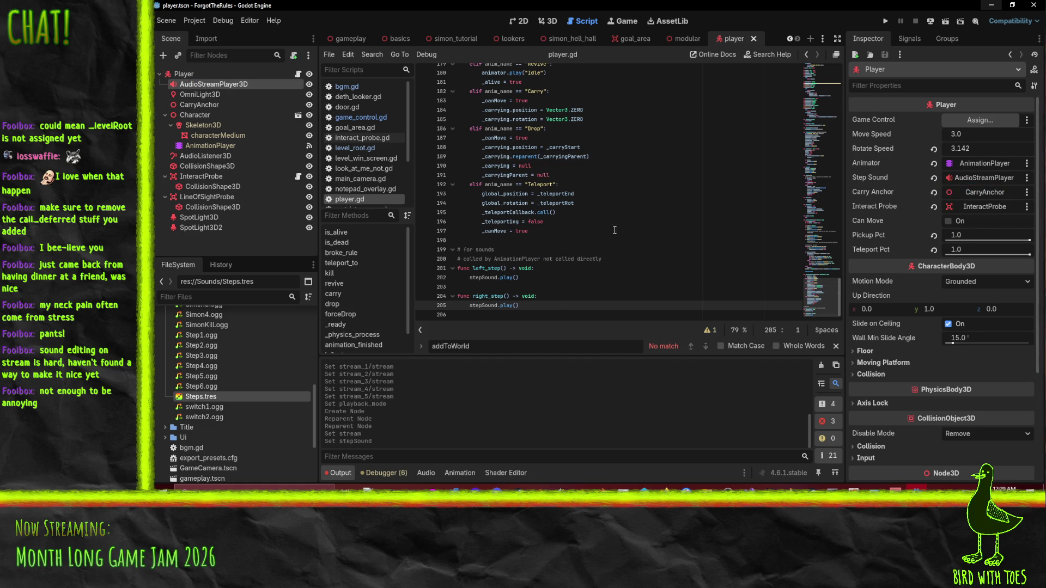
{"action": "left_click", "coordinate": [211, 146]}
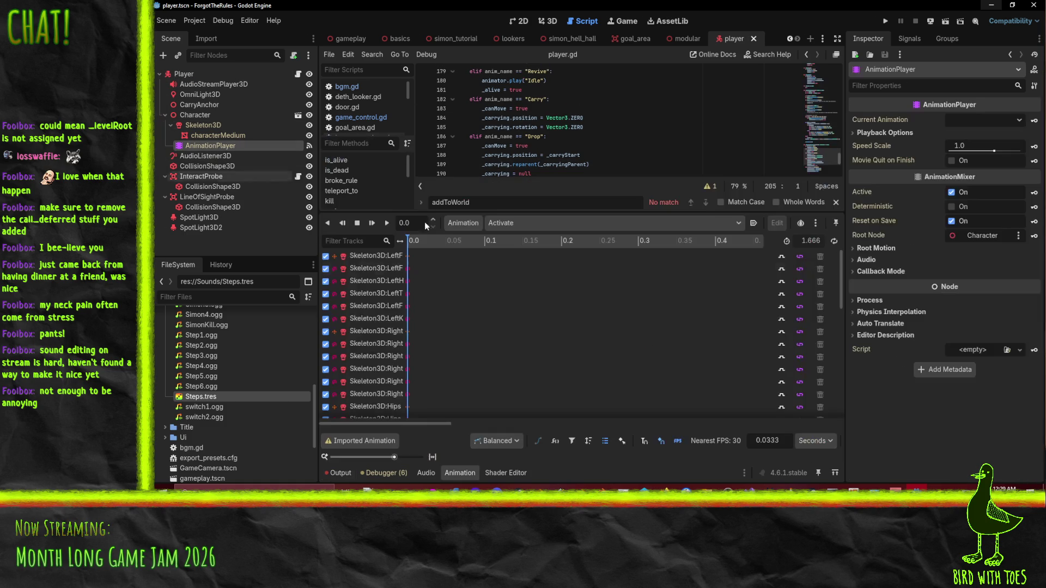
Step: Show the Walk animation's tracks and collapse the Music and Sounds folders in FileSystem
{"action": "left_click", "coordinate": [536, 222]}
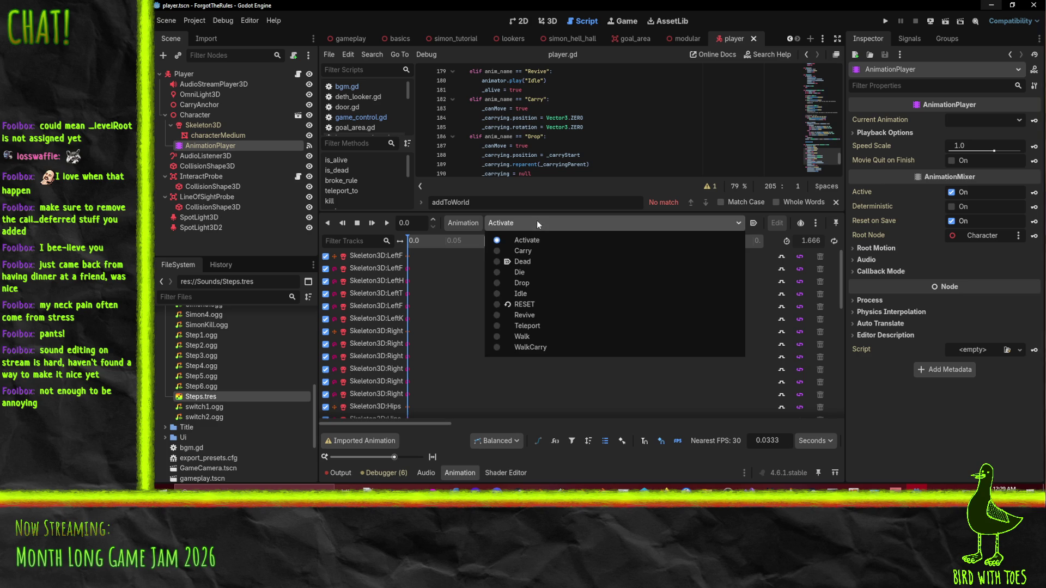
{"action": "left_click", "coordinate": [551, 335]}
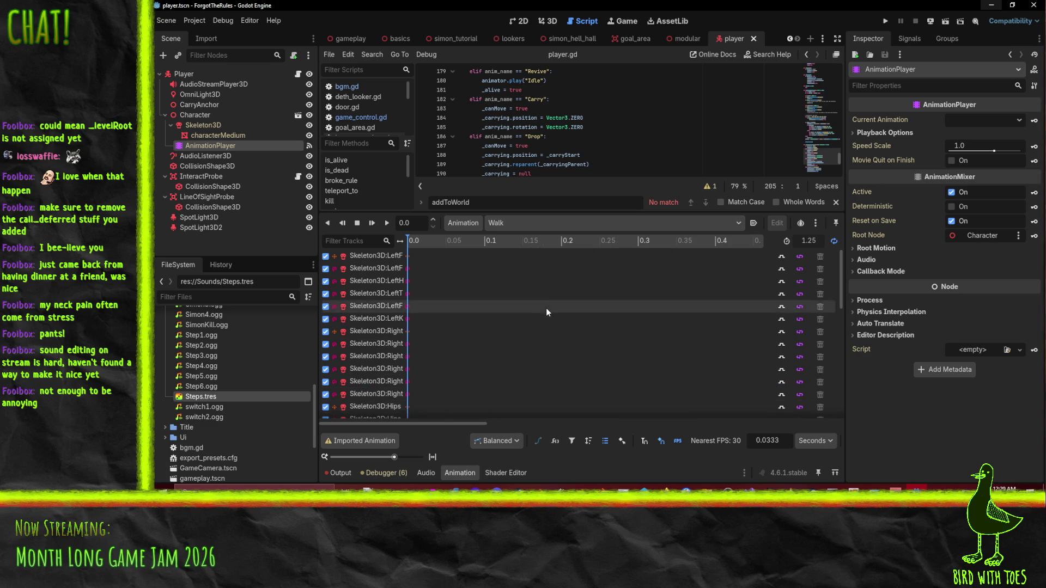
{"action": "scroll", "coordinate": [219, 386], "scroll_direction": "down", "scroll_amount": 5}
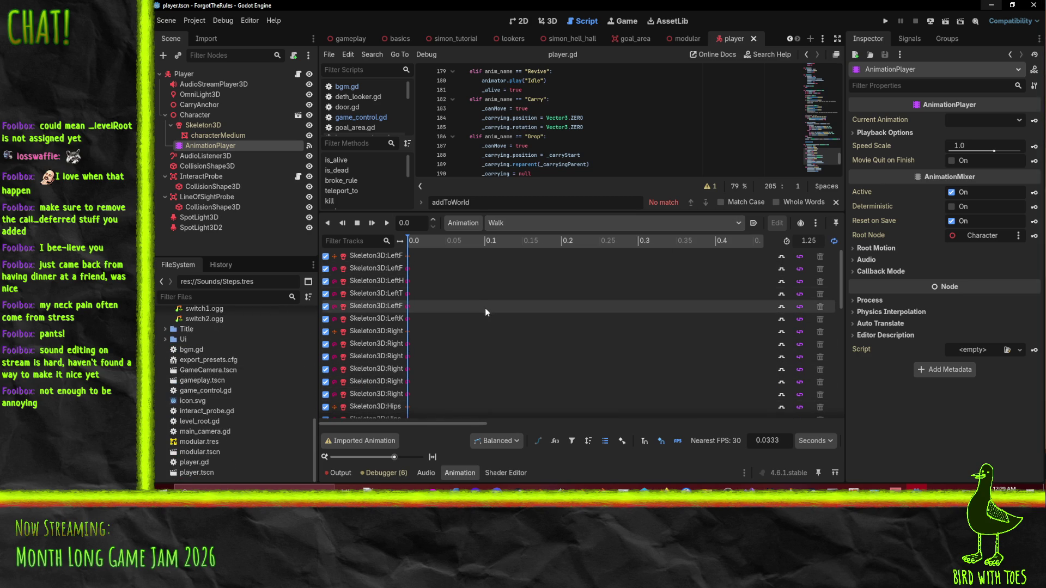
{"action": "scroll", "coordinate": [223, 411], "scroll_direction": "up", "scroll_amount": 3}
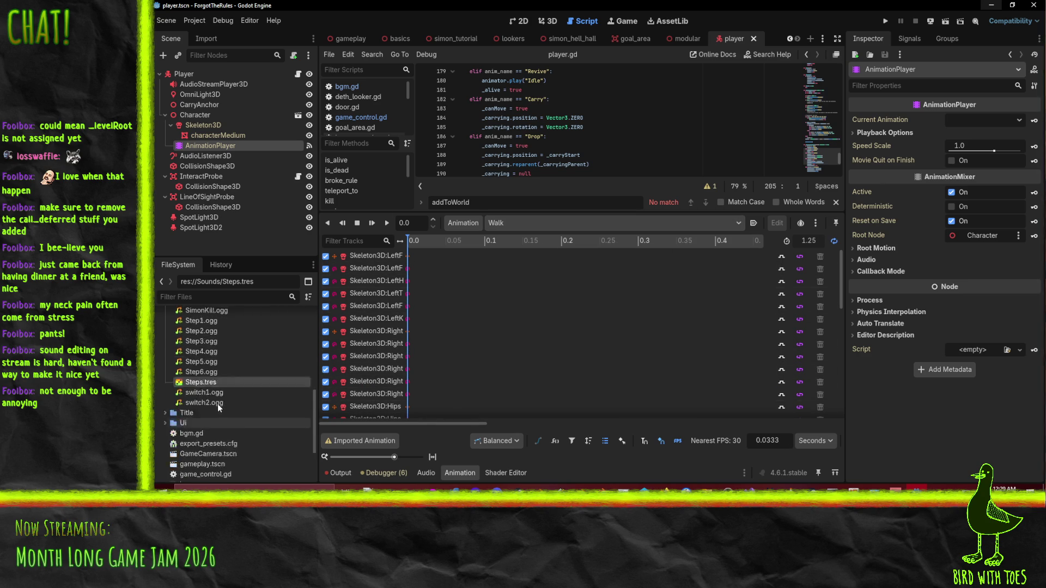
{"action": "scroll", "coordinate": [218, 404], "scroll_direction": "up", "scroll_amount": 8}
{"action": "left_click", "coordinate": [166, 396]}
{"action": "left_click", "coordinate": [163, 416]}
{"action": "scroll", "coordinate": [224, 398], "scroll_direction": "down", "scroll_amount": 3}
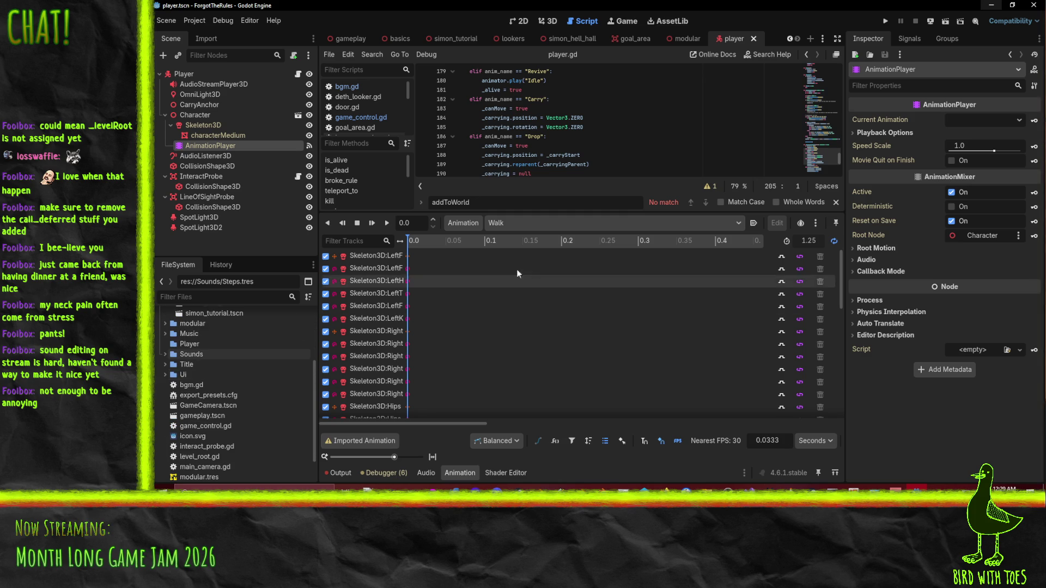
{"action": "scroll", "coordinate": [456, 345], "scroll_direction": "down", "scroll_amount": 2}
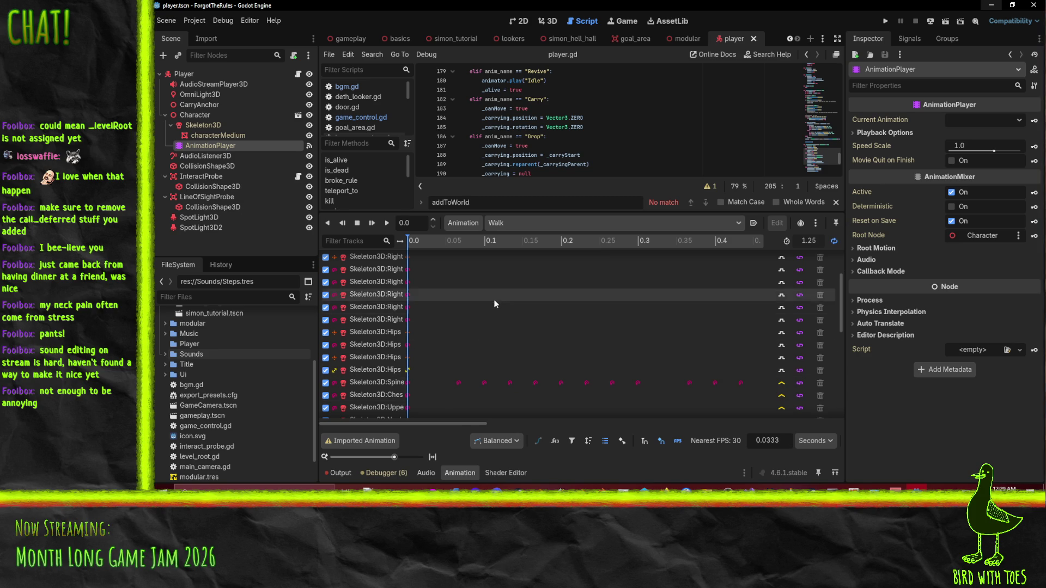
{"action": "scroll", "coordinate": [365, 272], "scroll_direction": "down", "scroll_amount": 3}
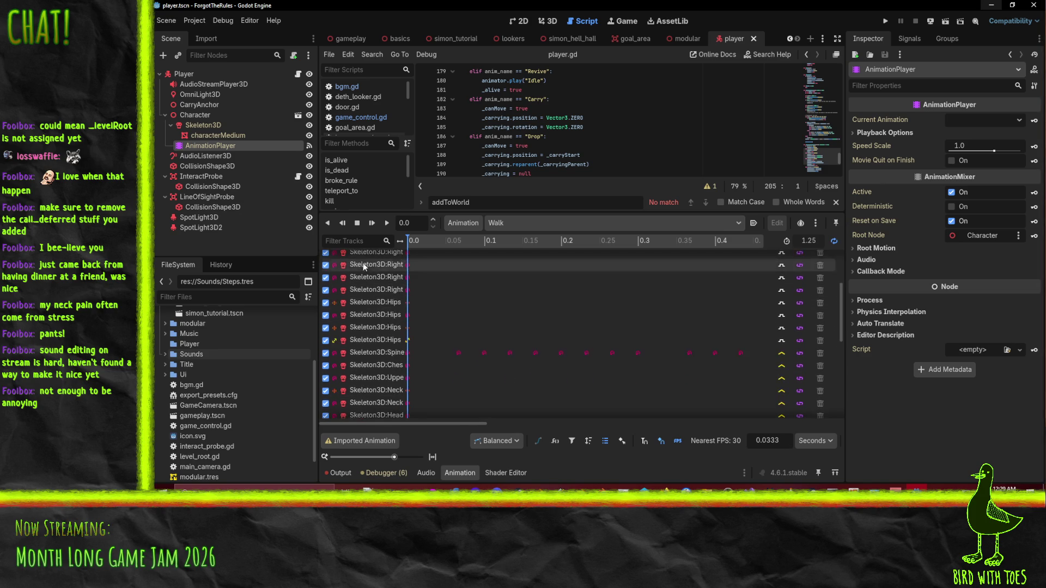
{"action": "scroll", "coordinate": [365, 302], "scroll_direction": "down", "scroll_amount": 2}
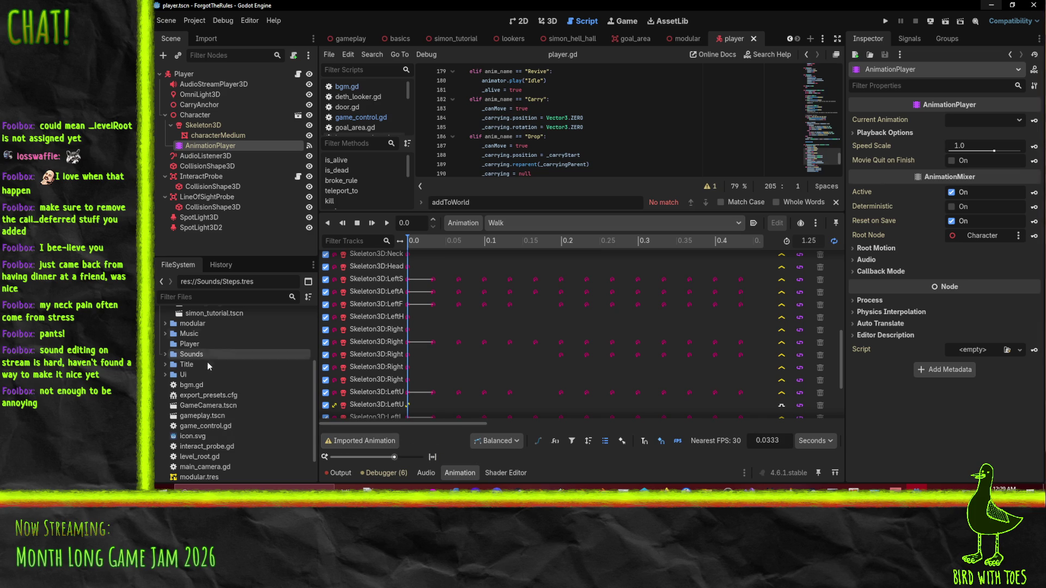
Step: Read the Imported Animation notice explaining why Walk can't be saved, then dismiss it
{"action": "left_click", "coordinate": [354, 446]}
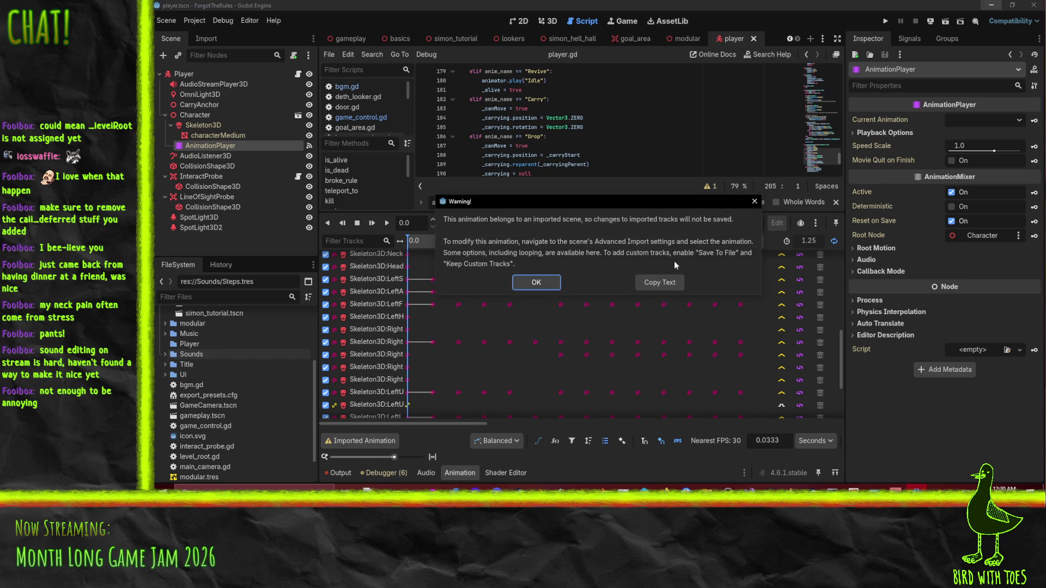
{"action": "left_click", "coordinate": [755, 201]}
{"action": "scroll", "coordinate": [237, 438], "scroll_direction": "up", "scroll_amount": 5}
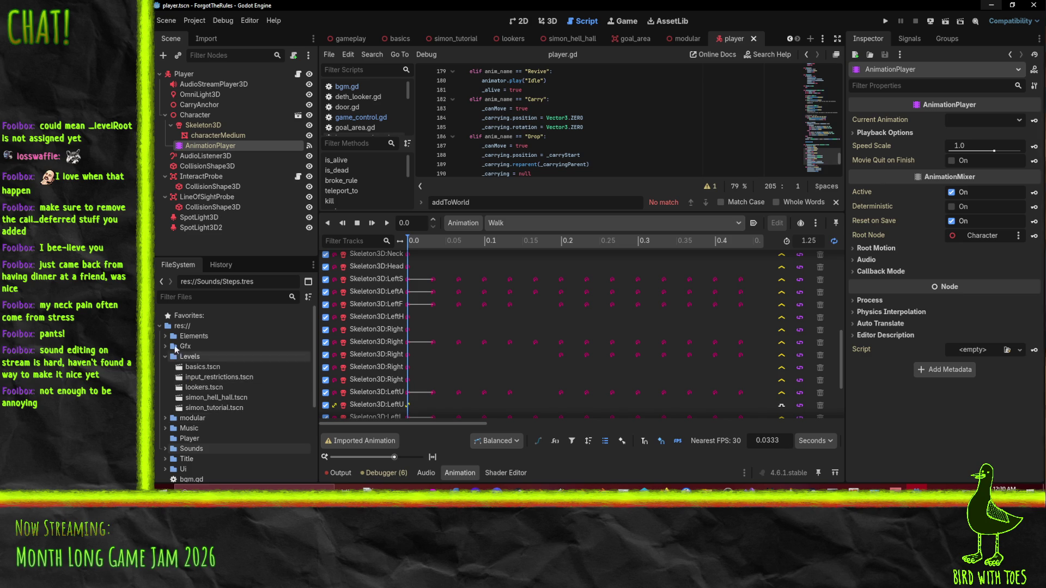
{"action": "scroll", "coordinate": [196, 354], "scroll_direction": "down", "scroll_amount": 5}
Step: Open Character.blend's import settings and save the Walk animation to CharacterWalk.tres
{"action": "left_click", "coordinate": [212, 344]}
{"action": "scroll", "coordinate": [228, 360], "scroll_direction": "up", "scroll_amount": 3}
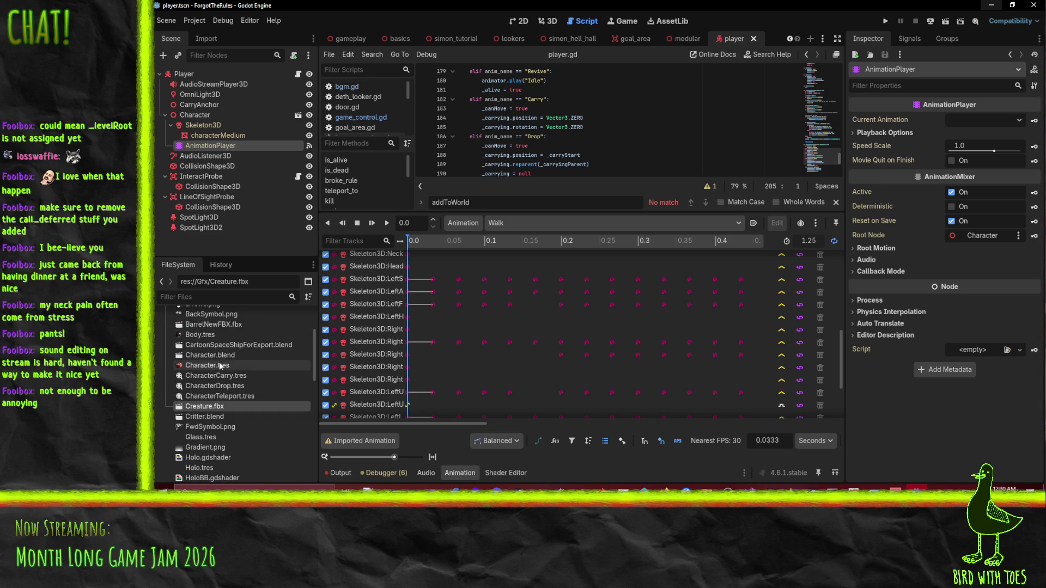
{"action": "double_click", "coordinate": [230, 355]}
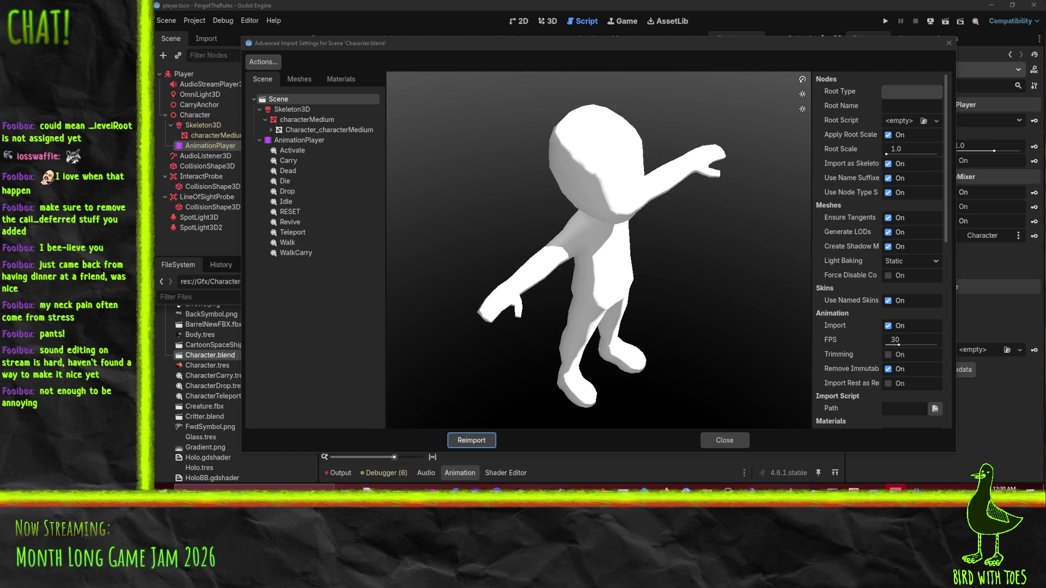
{"action": "left_click", "coordinate": [295, 243]}
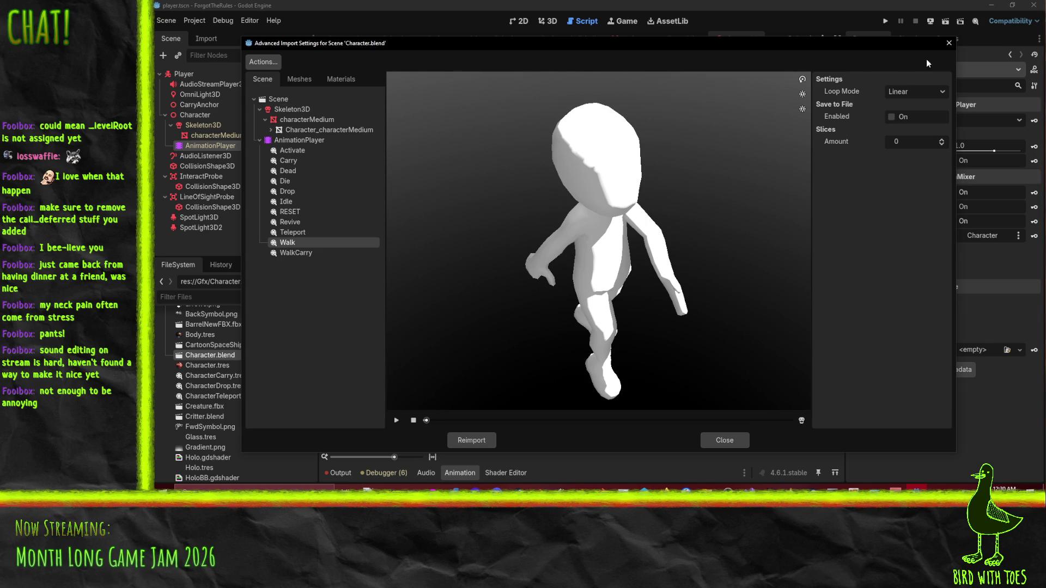
{"action": "left_click", "coordinate": [900, 118]}
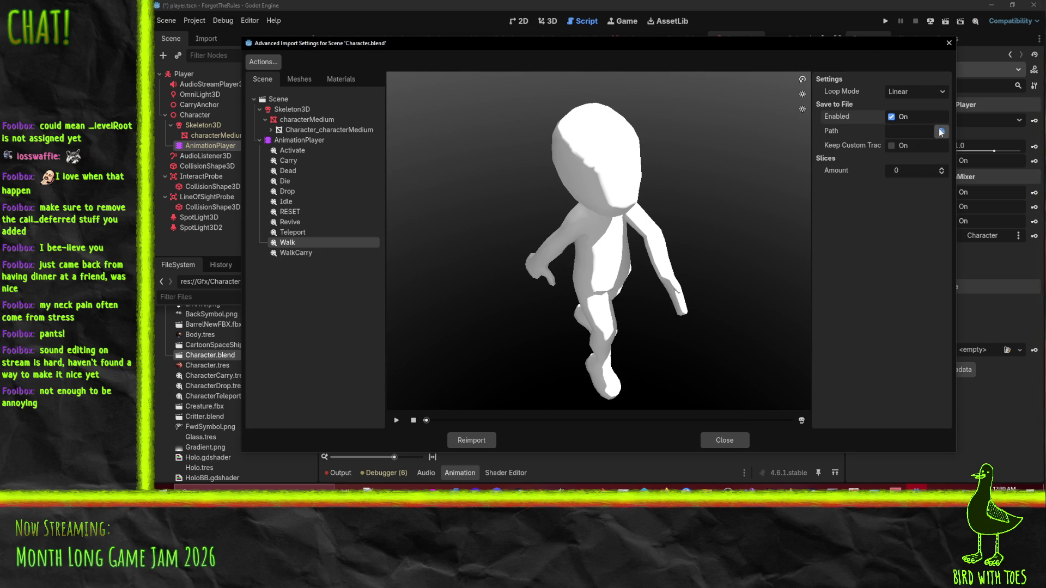
{"action": "left_click", "coordinate": [940, 131]}
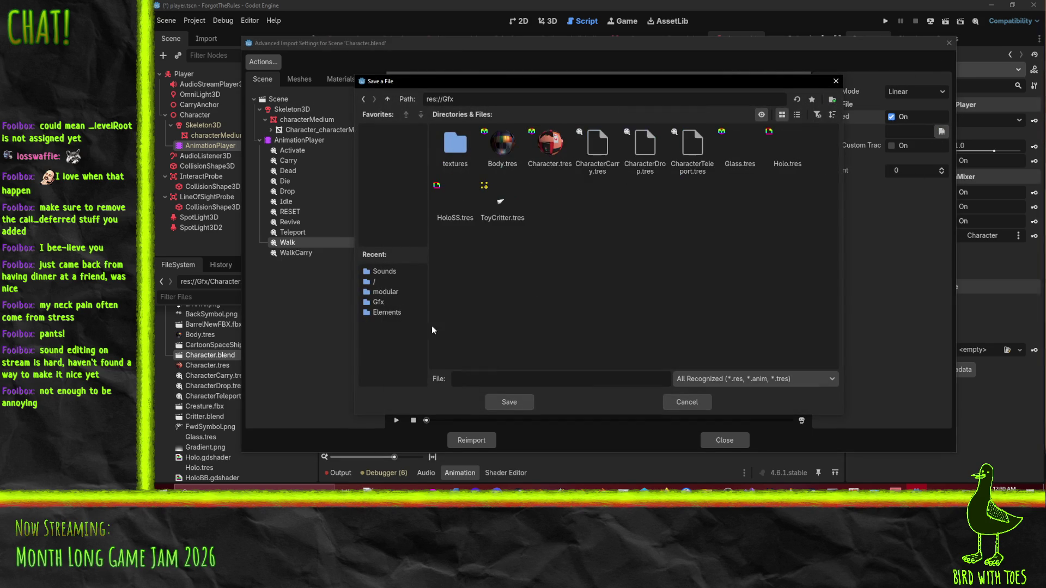
{"action": "left_click", "coordinate": [645, 149]}
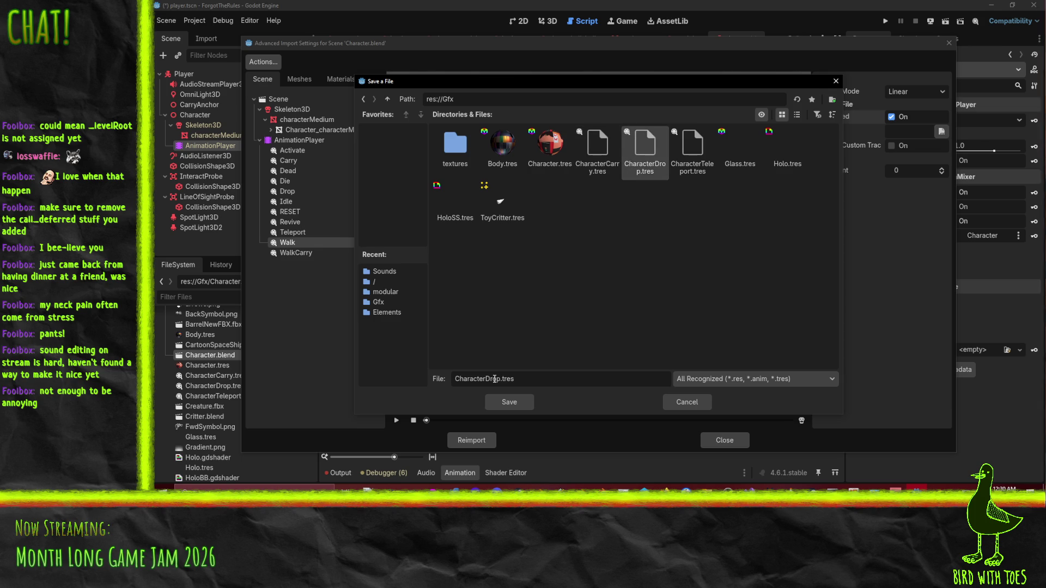
{"action": "type", "text": "Wa"}
{"action": "key", "text": "shift+Home"}
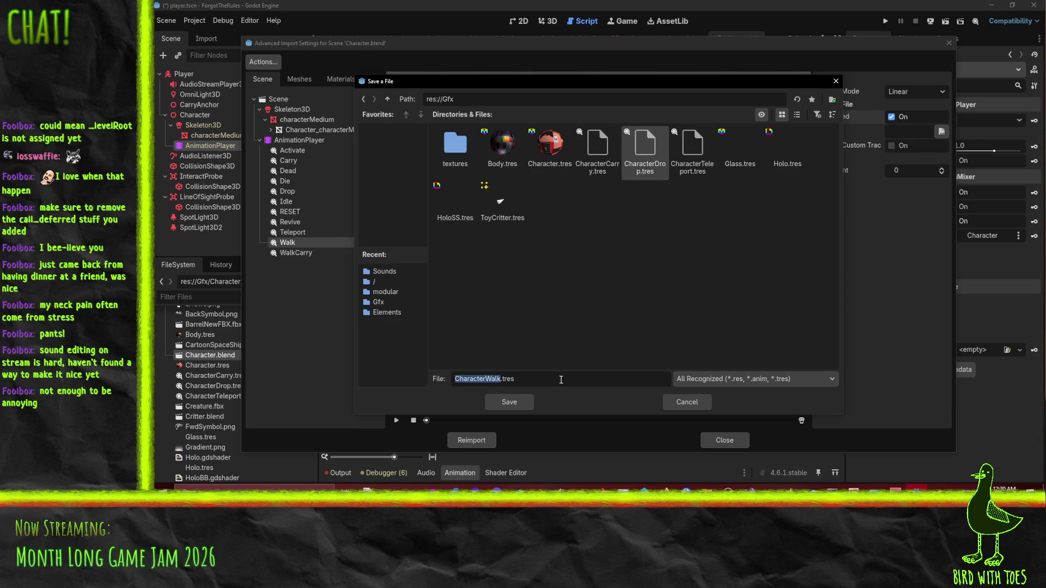
{"action": "left_click", "coordinate": [522, 401]}
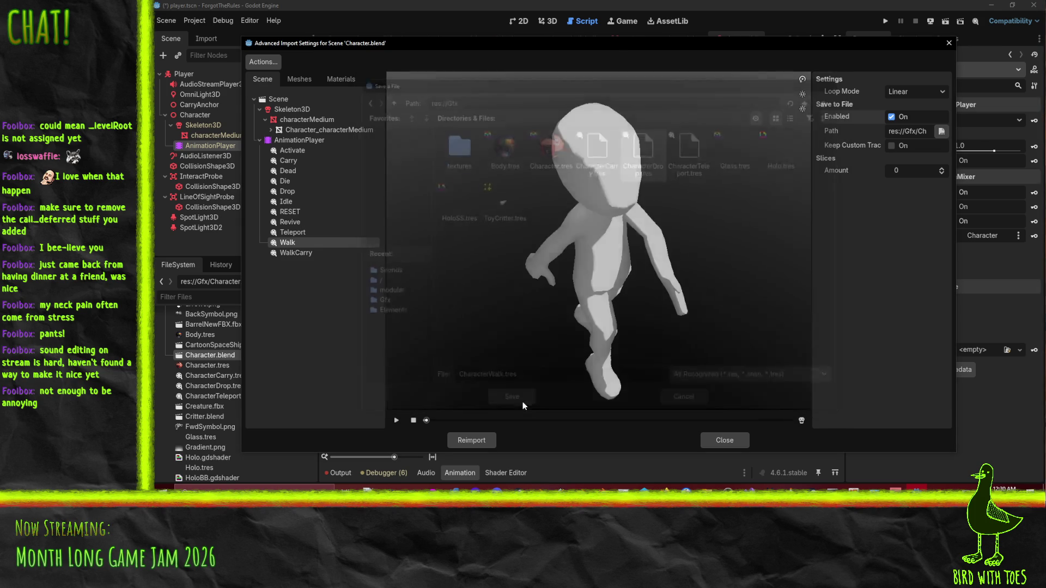
Step: Save WalkCarry to Gfx as CharacterWalkCarry.tres, reselect Walk, and reimport Character.blend
{"action": "left_click", "coordinate": [299, 254]}
{"action": "left_click", "coordinate": [890, 117]}
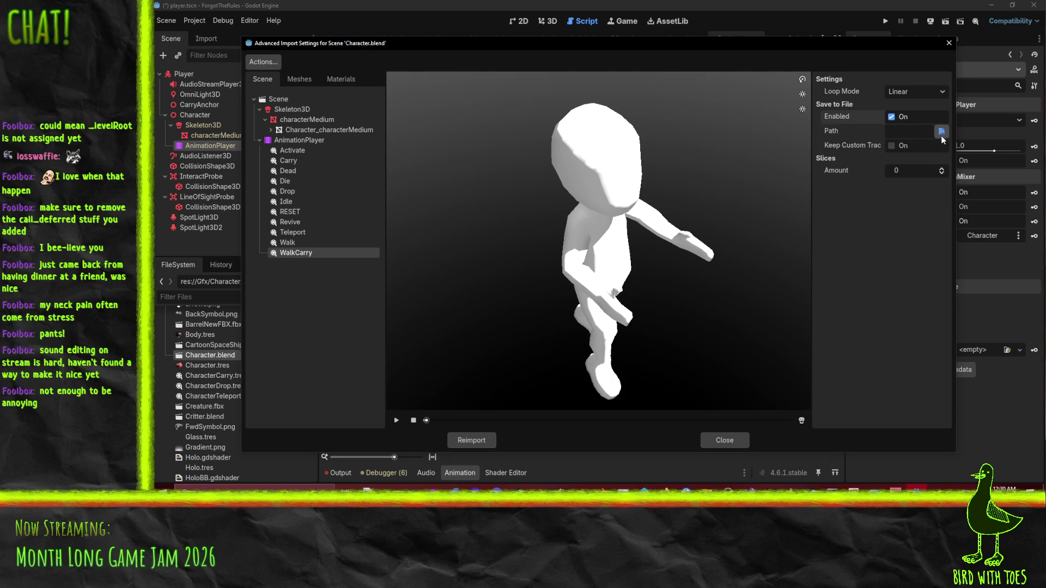
{"action": "left_click", "coordinate": [941, 131]}
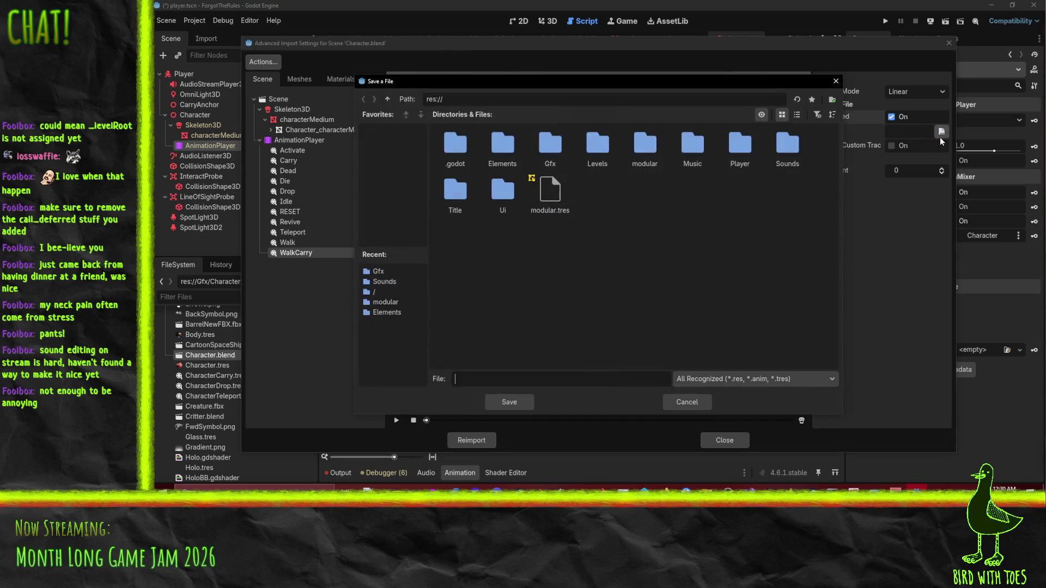
{"action": "double_click", "coordinate": [564, 155]}
{"action": "type", "text": "CharacterWalkCarry."}
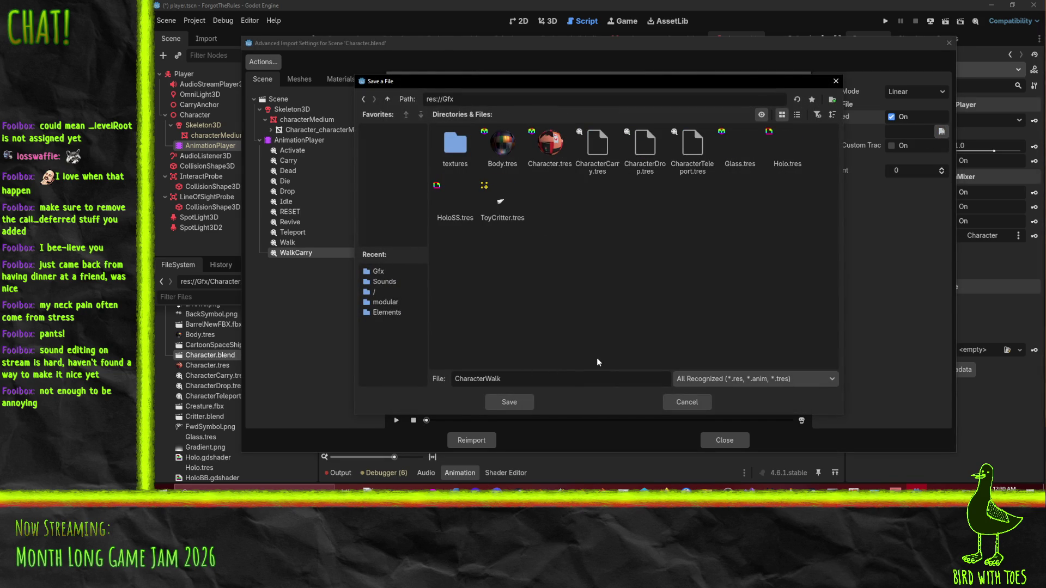
{"action": "type", "text": "tres"}
{"action": "key", "text": "Return"}
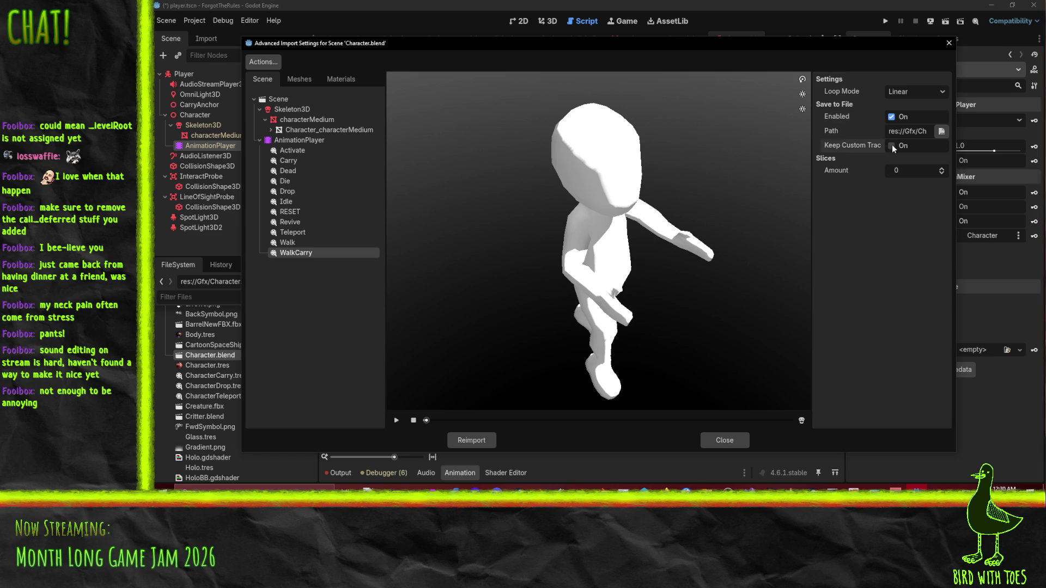
{"action": "left_click", "coordinate": [288, 243]}
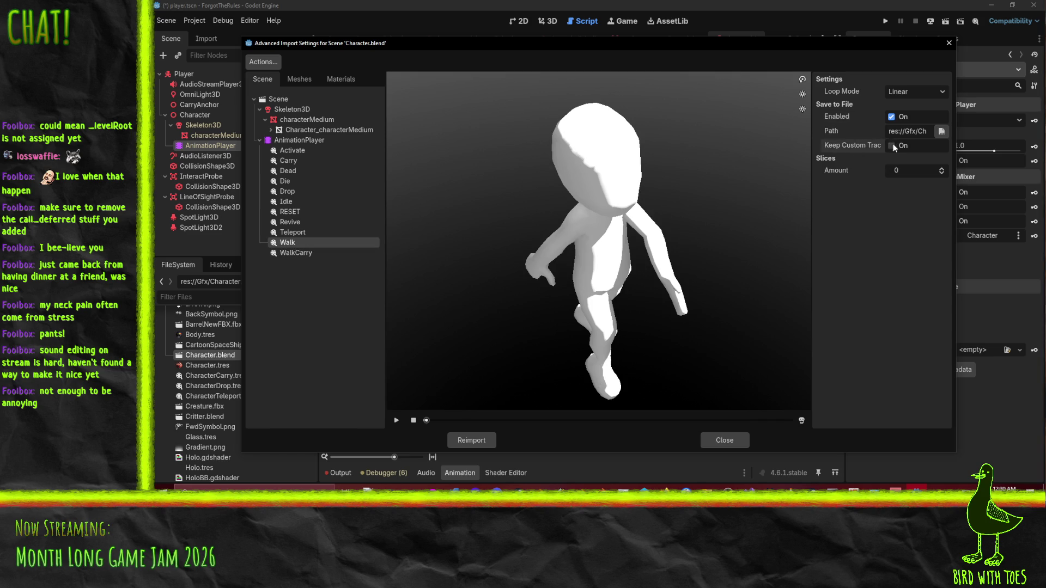
{"action": "left_click", "coordinate": [494, 443]}
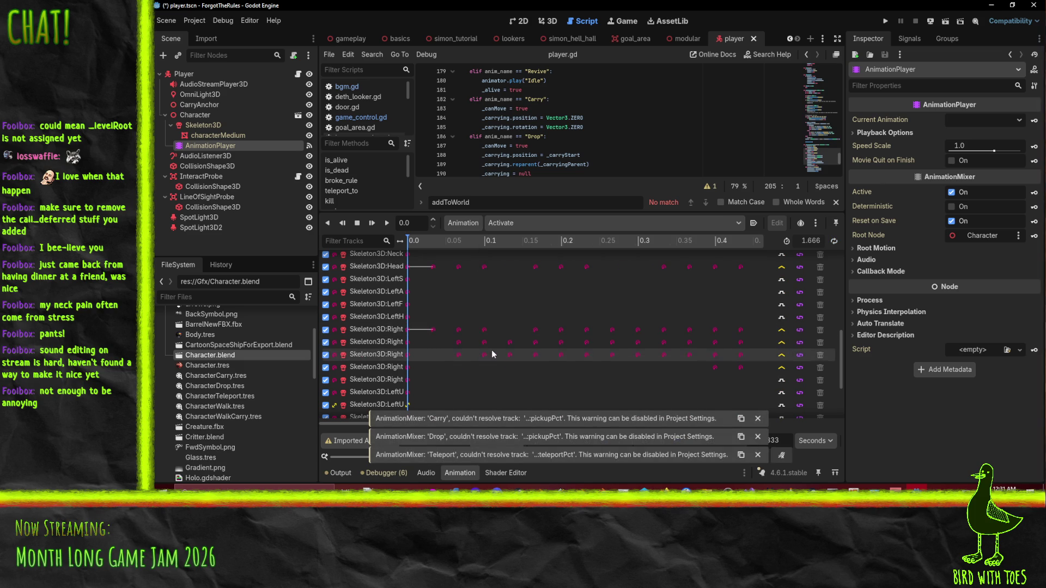
Step: Group the animation editor's tracks under their node names
{"action": "scroll", "coordinate": [487, 341], "scroll_direction": "down", "scroll_amount": 3}
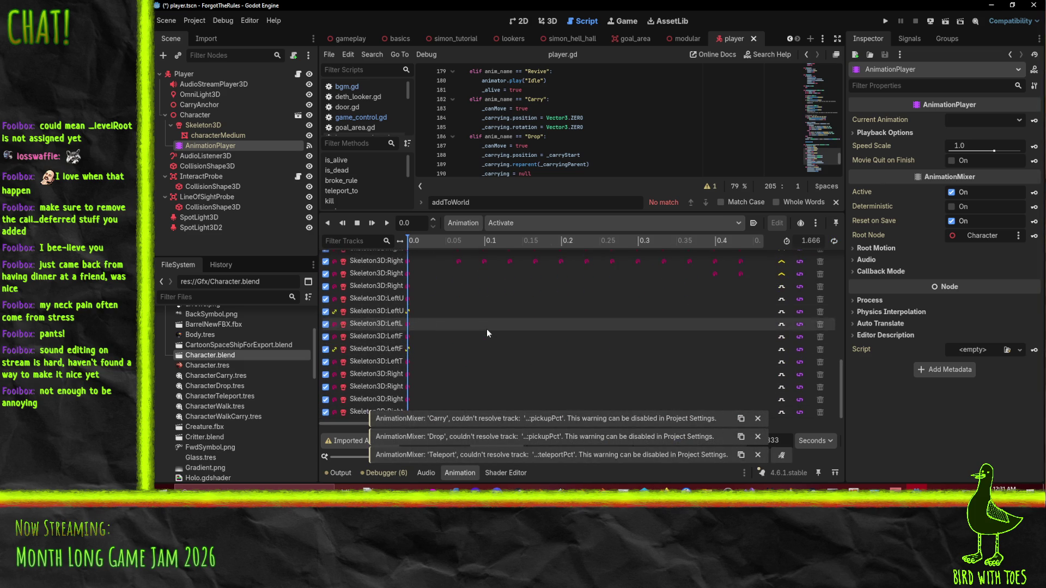
{"action": "scroll", "coordinate": [496, 346], "scroll_direction": "down", "scroll_amount": 3}
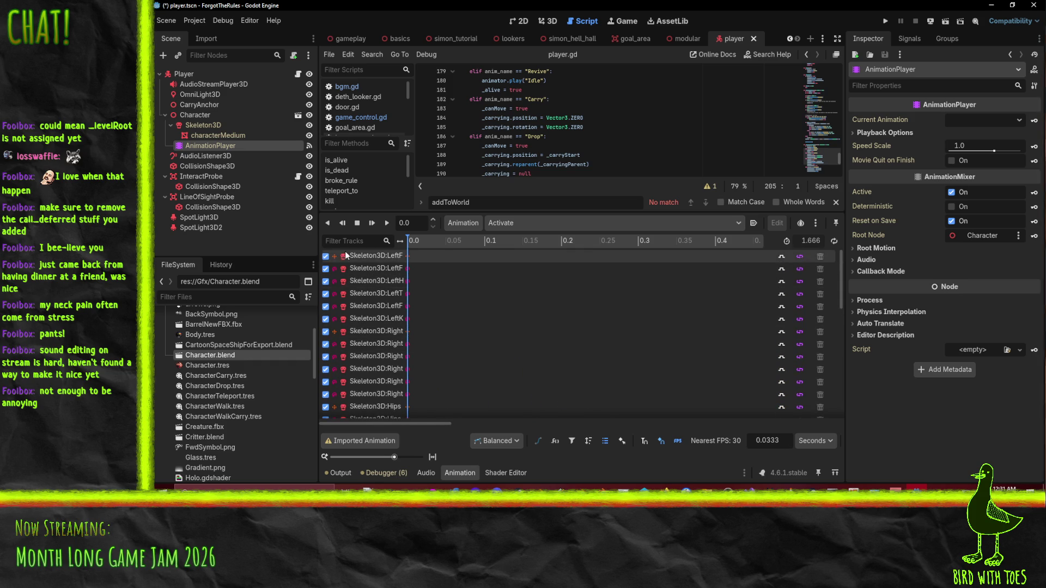
{"action": "left_click", "coordinate": [604, 442]}
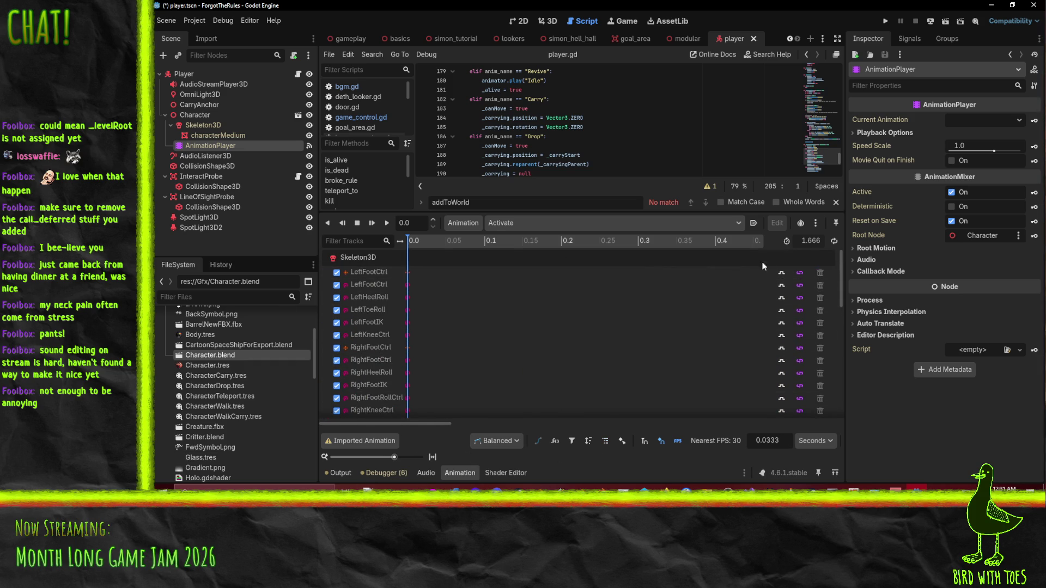
{"action": "left_click", "coordinate": [191, 130]}
{"action": "left_click", "coordinate": [208, 149]}
Step: Select the Walk animation and add a Call Method track targeting the Player node
{"action": "left_click", "coordinate": [496, 223]}
{"action": "left_click", "coordinate": [543, 337]}
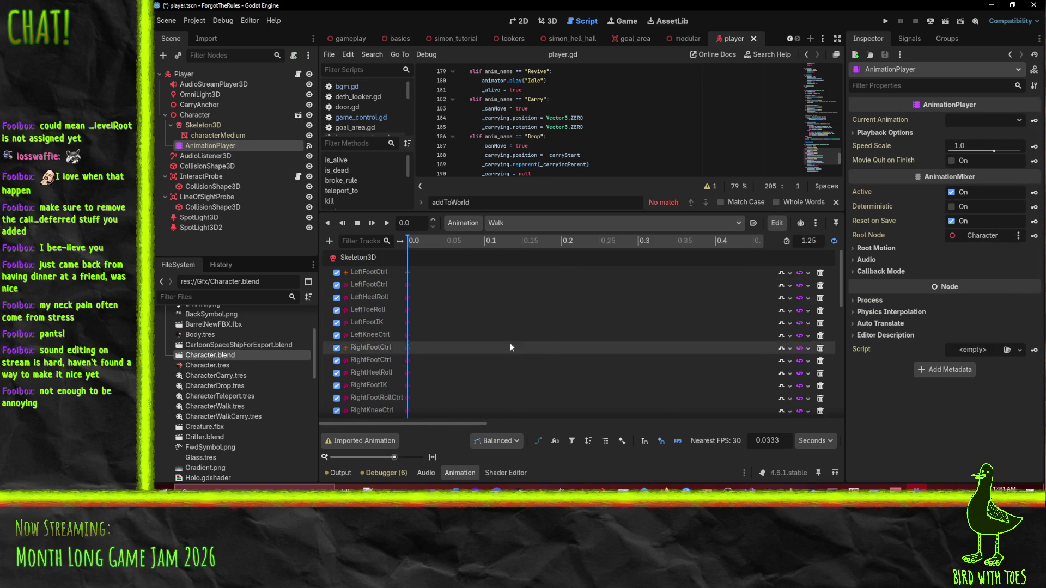
{"action": "left_click", "coordinate": [329, 240]}
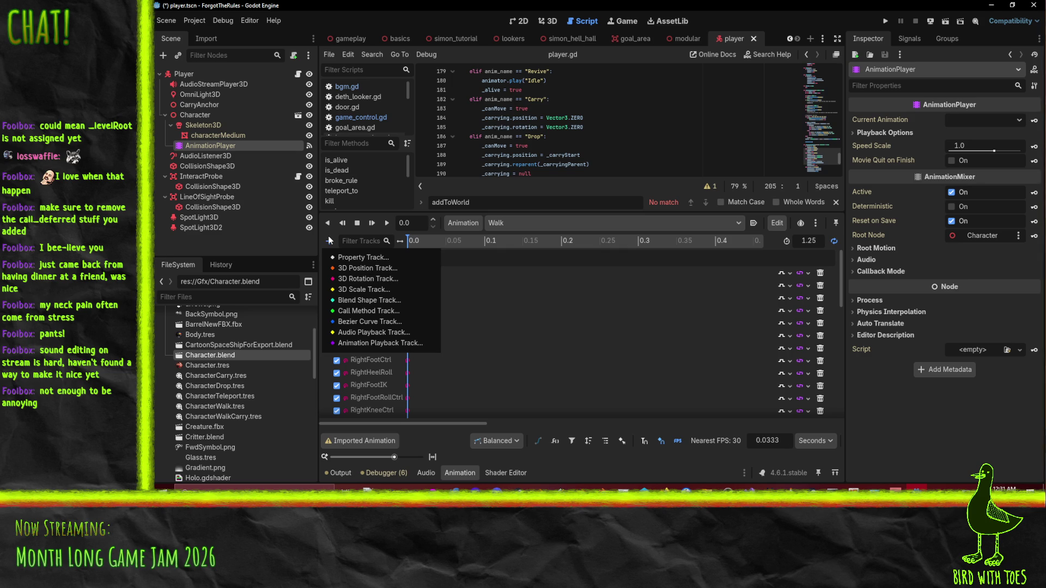
{"action": "left_click", "coordinate": [384, 310]}
{"action": "left_click", "coordinate": [586, 119]}
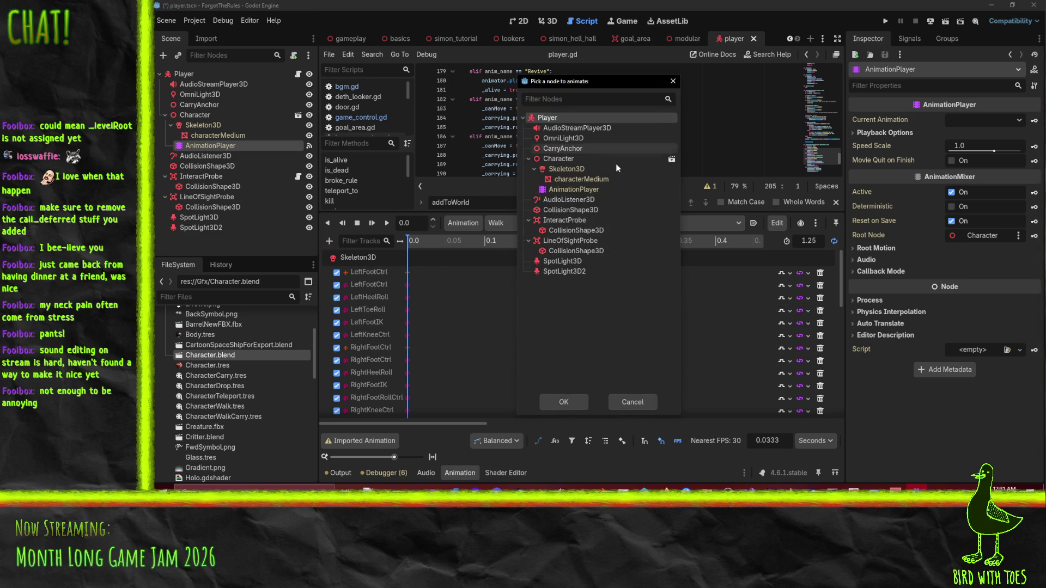
{"action": "left_click", "coordinate": [564, 401]}
{"action": "scroll", "coordinate": [499, 335], "scroll_direction": "down", "scroll_amount": 10}
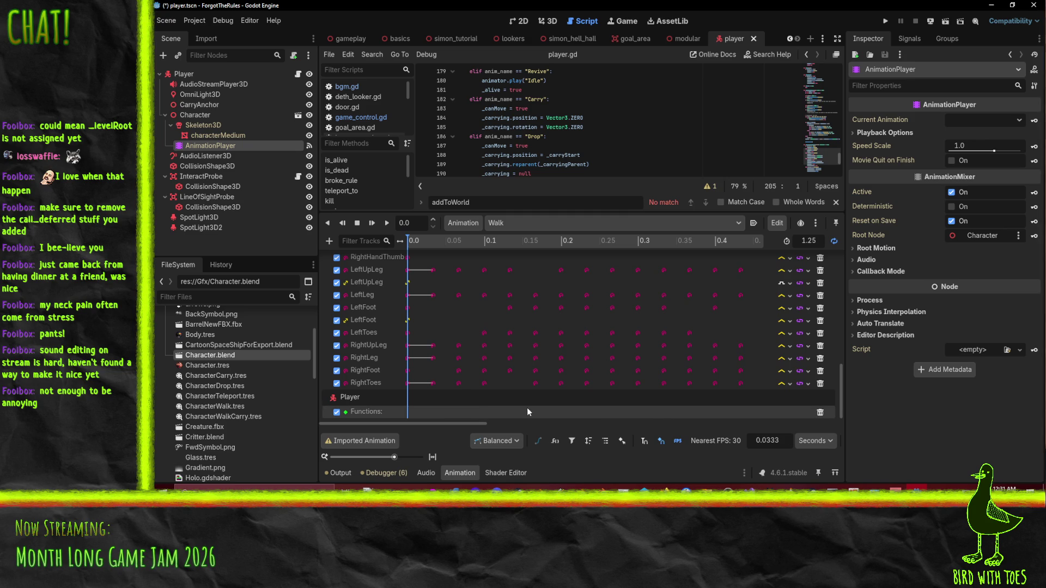
Step: Bring the character's feet into view in the 3D scene and place the playhead at the first footfall
{"action": "left_click", "coordinate": [552, 22]}
{"action": "mouse_move", "coordinate": [617, 178]}
{"action": "left_mouse_down"}
{"action": "mouse_move", "coordinate": [653, 168]}
{"action": "mouse_move", "coordinate": [634, 67]}
{"action": "mouse_move", "coordinate": [643, 403]}
{"action": "left_mouse_up"}
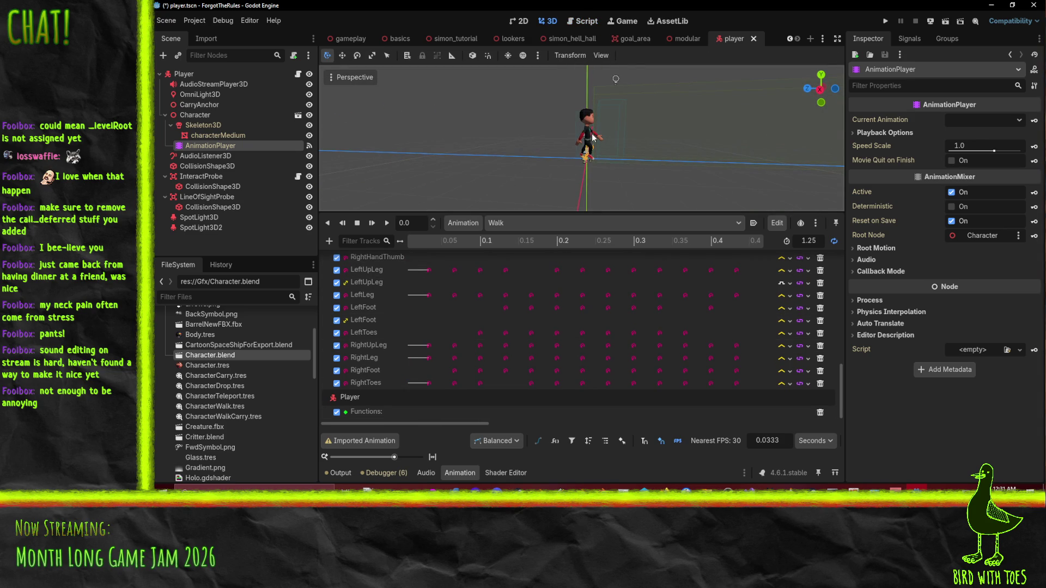
{"action": "scroll", "coordinate": [591, 131], "scroll_direction": "up", "scroll_amount": 5}
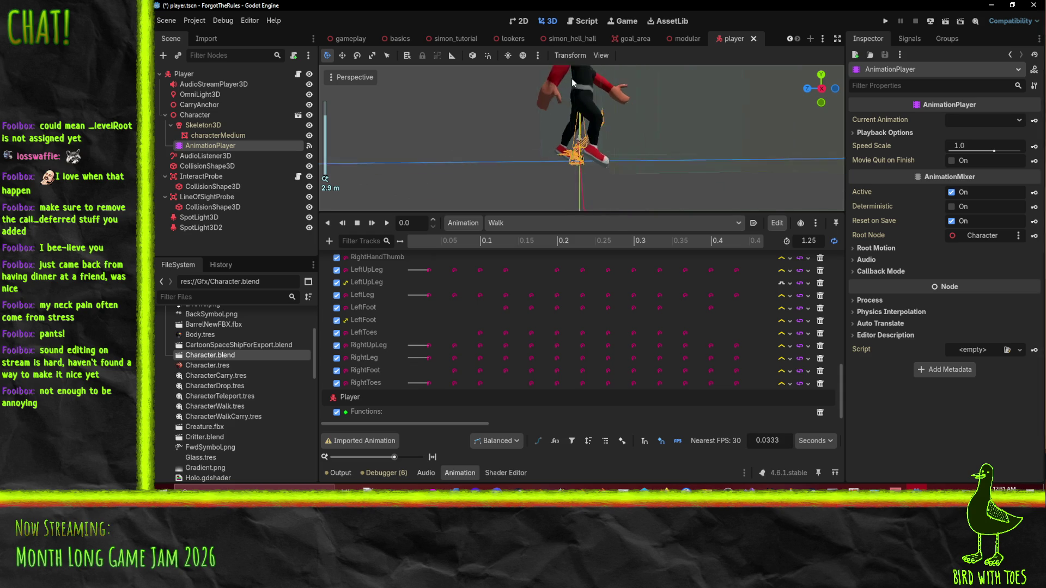
{"action": "scroll", "coordinate": [459, 351], "scroll_direction": "up", "scroll_amount": 4}
{"action": "scroll", "coordinate": [458, 340], "scroll_direction": "down", "scroll_amount": 5}
{"action": "mouse_move", "coordinate": [478, 239]}
{"action": "left_mouse_down"}
{"action": "mouse_move", "coordinate": [416, 241]}
{"action": "mouse_move", "coordinate": [554, 241]}
{"action": "mouse_move", "coordinate": [440, 240]}
{"action": "mouse_move", "coordinate": [526, 241]}
{"action": "mouse_move", "coordinate": [482, 245]}
{"action": "mouse_move", "coordinate": [521, 242]}
{"action": "mouse_move", "coordinate": [505, 245]}
{"action": "left_mouse_up"}
{"action": "right_click", "coordinate": [505, 246]}
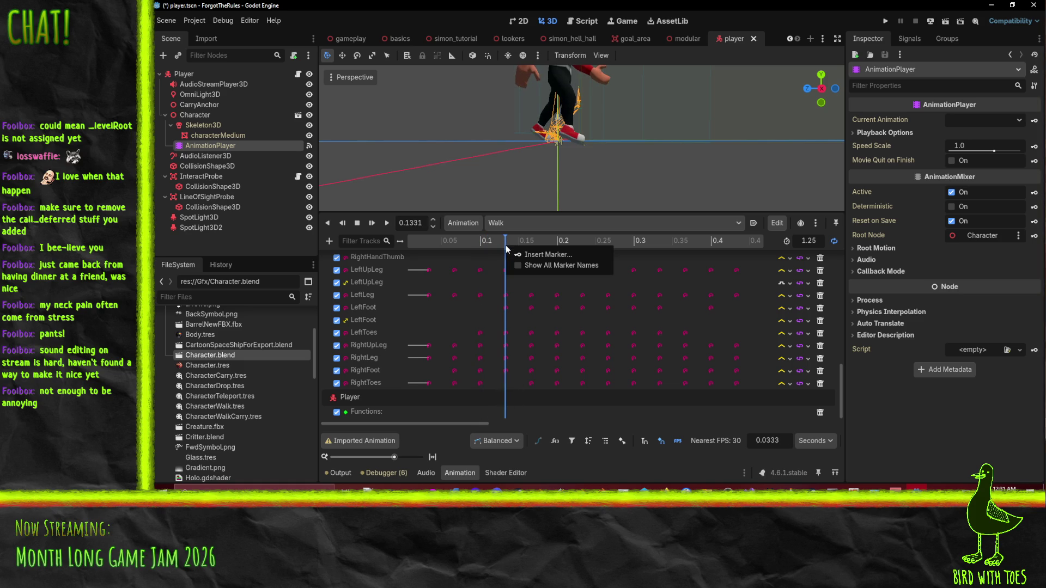
{"action": "left_click", "coordinate": [407, 225]}
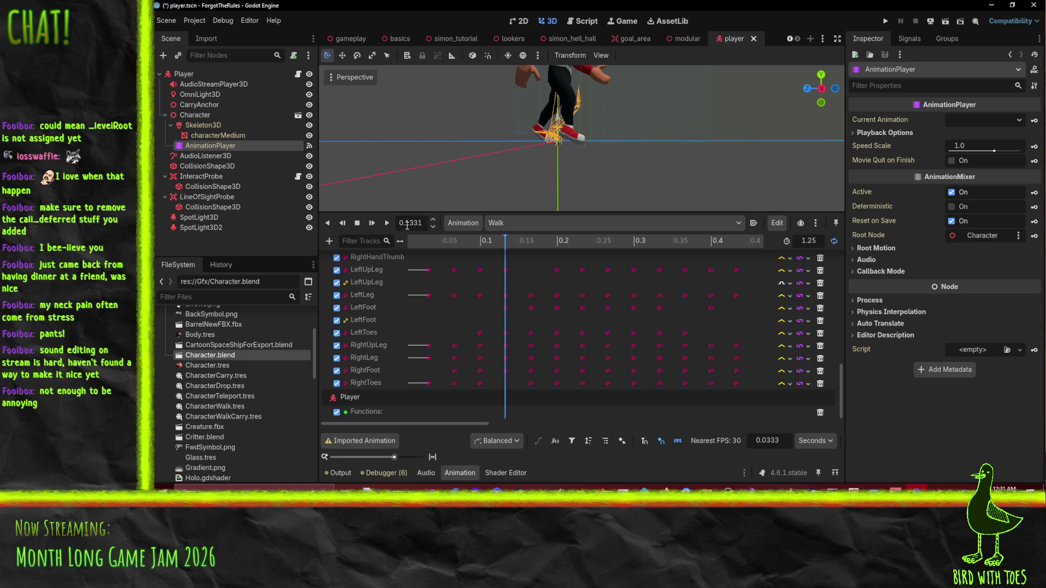
Step: Key a right_step() call on the Functions track at 0.1331 s
{"action": "right_click", "coordinate": [506, 411]}
{"action": "left_click", "coordinate": [528, 419]}
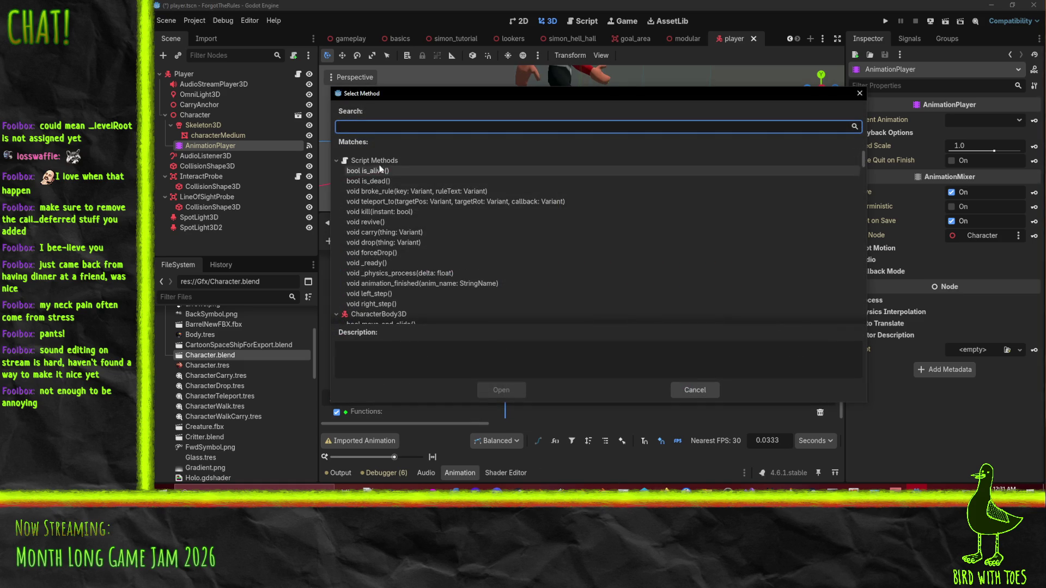
{"action": "left_click", "coordinate": [372, 293]}
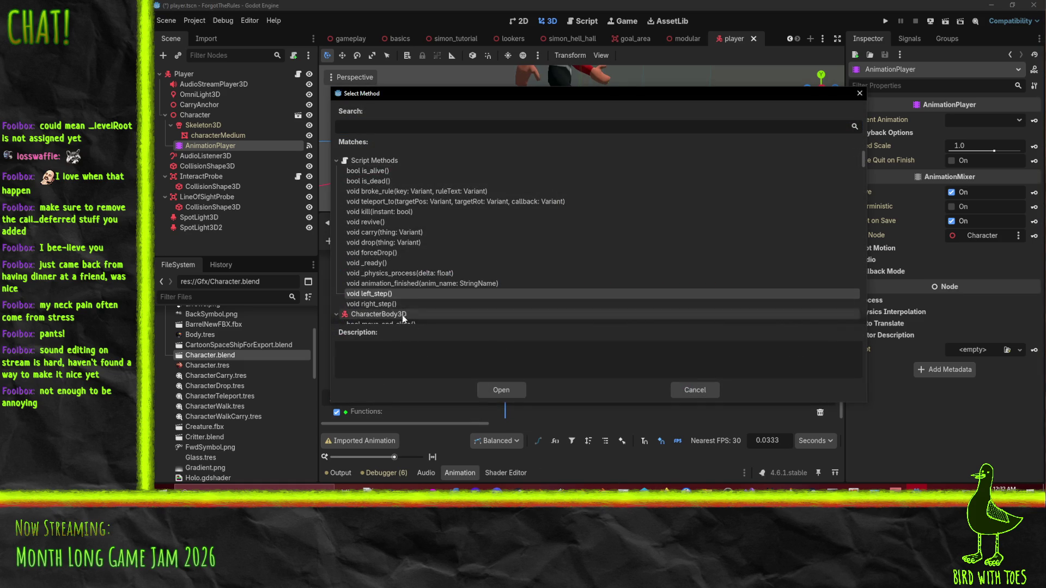
{"action": "left_click", "coordinate": [385, 304]}
{"action": "left_click", "coordinate": [503, 390]}
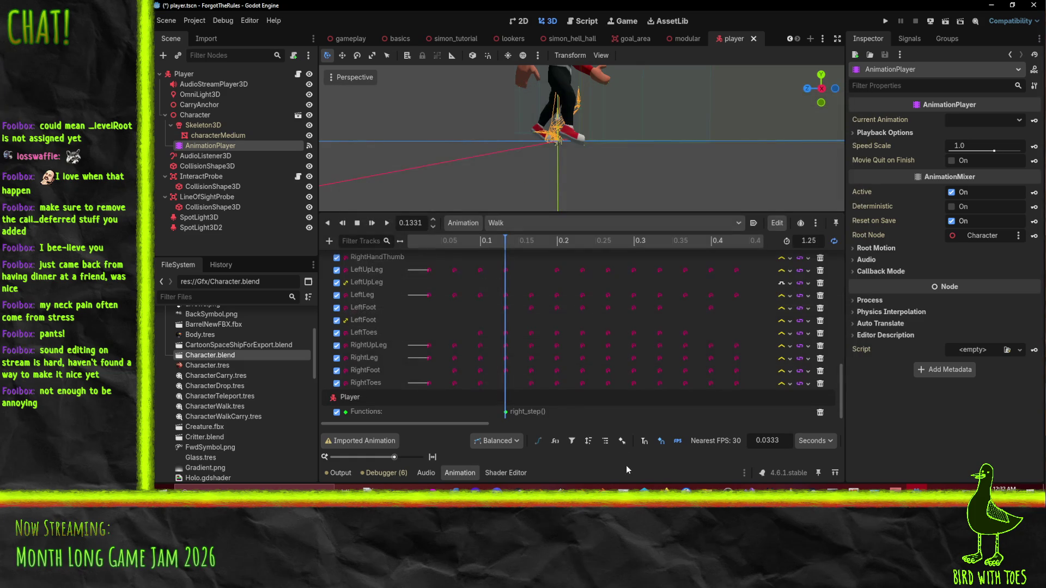
Step: Scrub to the second footfall and key a left_step() call at 0.8342 s
{"action": "left_click_drag", "start_coordinate": [507, 244], "coordinate": [763, 228]}
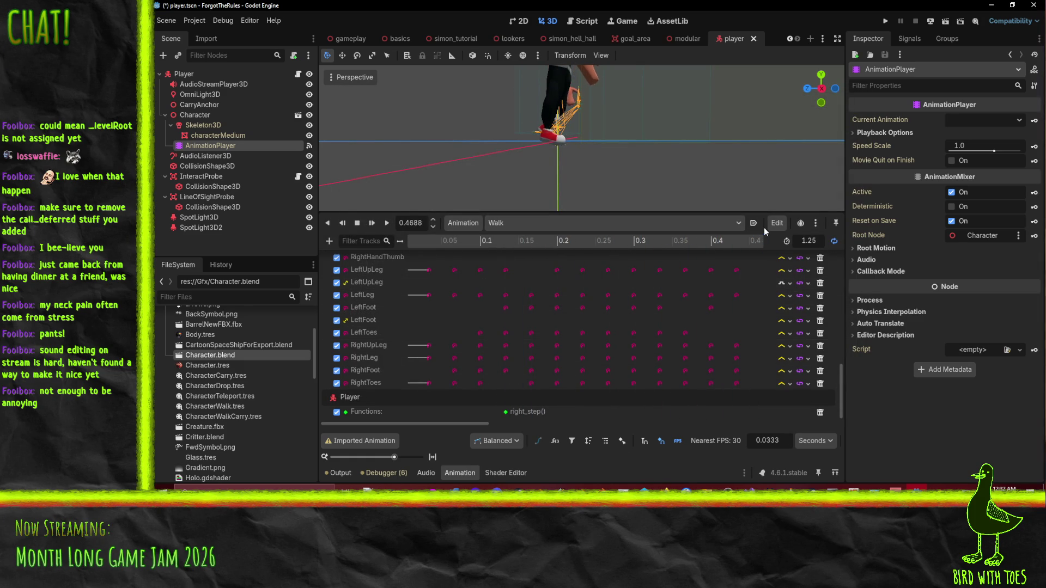
{"action": "left_click_drag", "start_coordinate": [752, 313], "coordinate": [461, 308]}
{"action": "mouse_move", "coordinate": [447, 240]}
{"action": "left_mouse_down"}
{"action": "mouse_move", "coordinate": [688, 260]}
{"action": "mouse_move", "coordinate": [640, 256]}
{"action": "mouse_move", "coordinate": [666, 259]}
{"action": "left_mouse_up"}
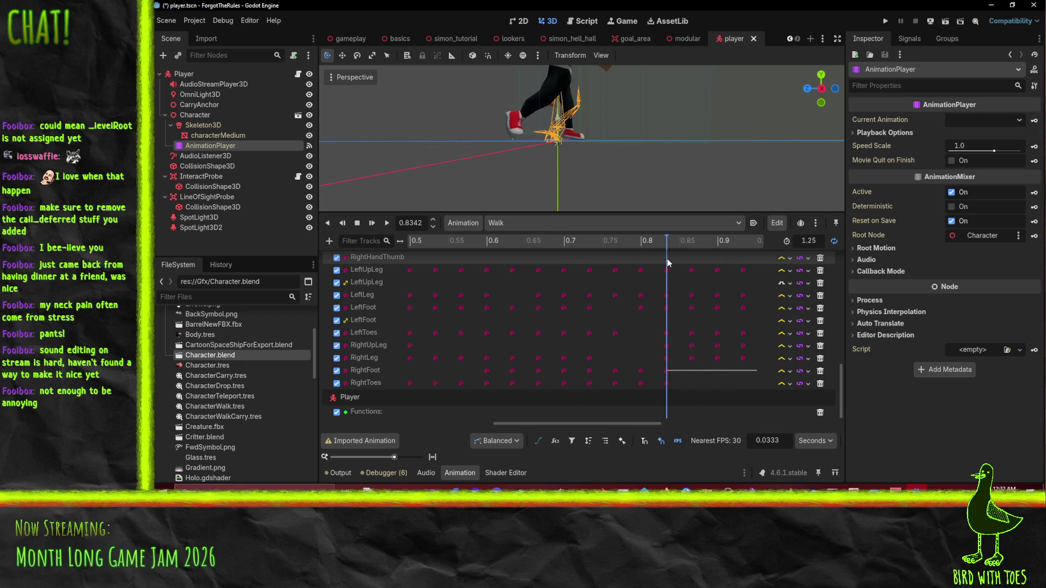
{"action": "right_click", "coordinate": [665, 413]}
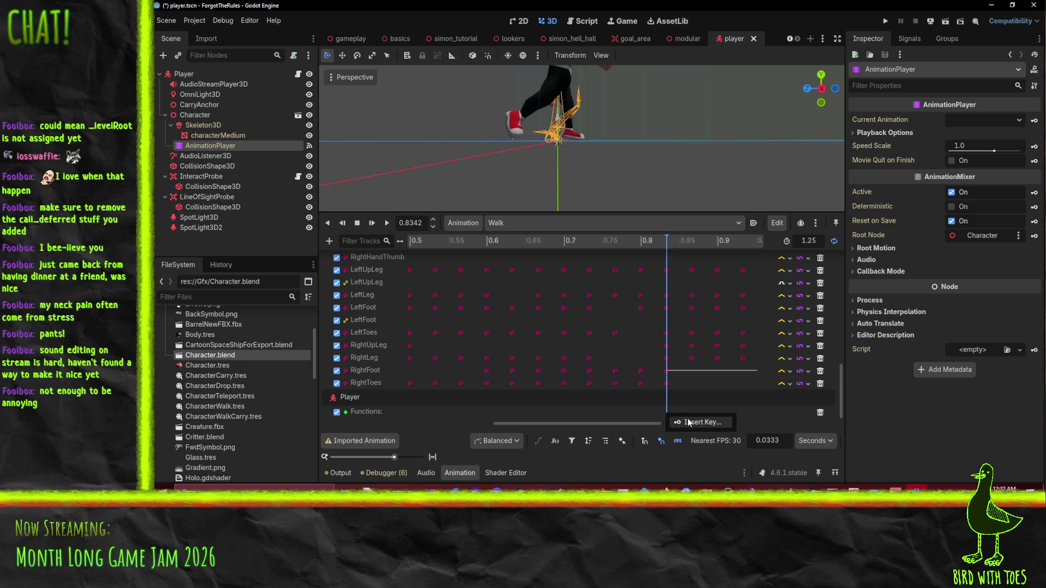
{"action": "left_click", "coordinate": [708, 422]}
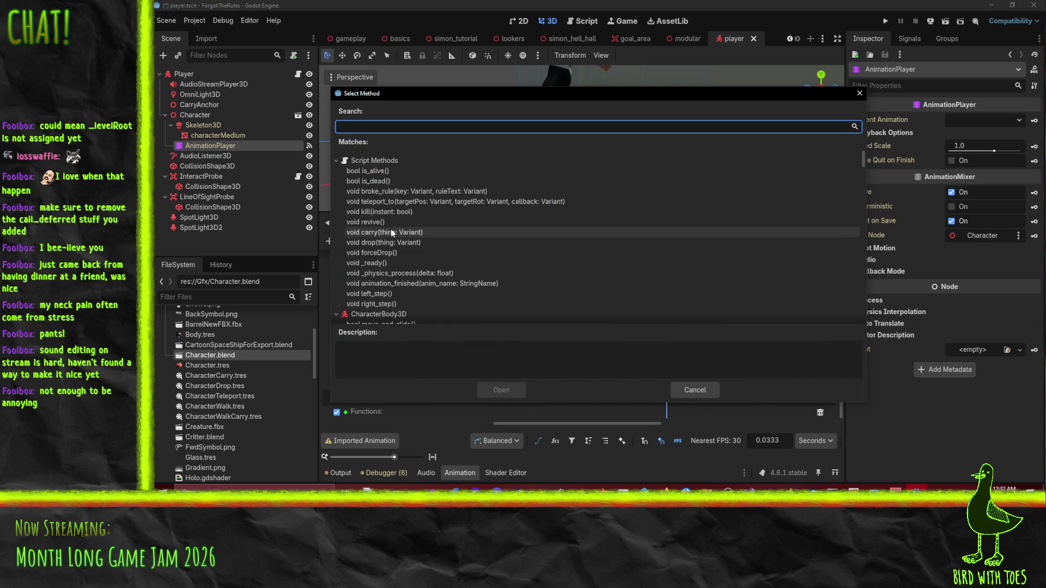
{"action": "left_click", "coordinate": [369, 293]}
{"action": "left_click", "coordinate": [501, 390]}
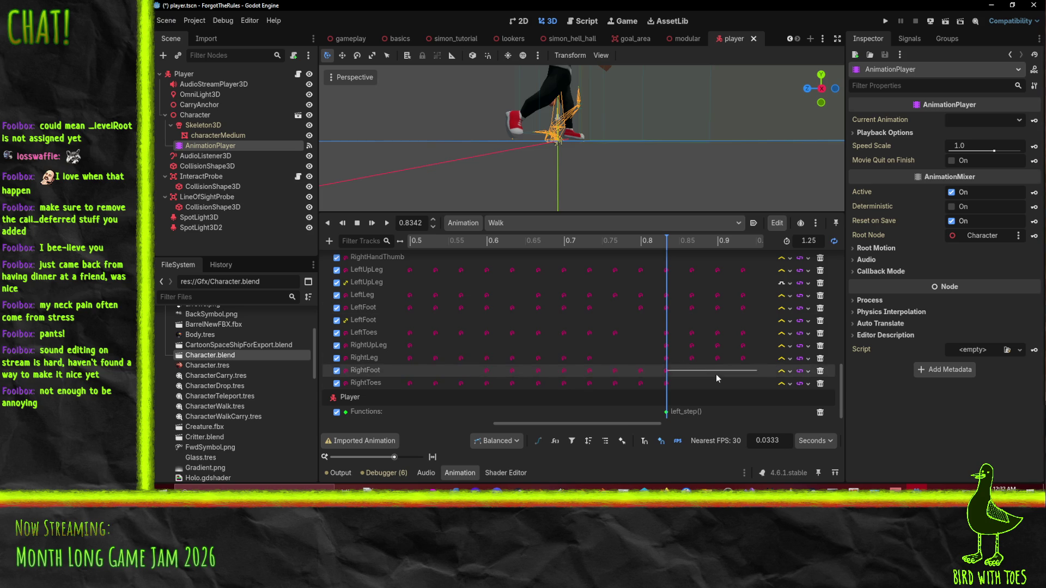
Step: Save the player scene and switch to the WalkCarry animation
{"action": "key", "text": "ctrl+s"}
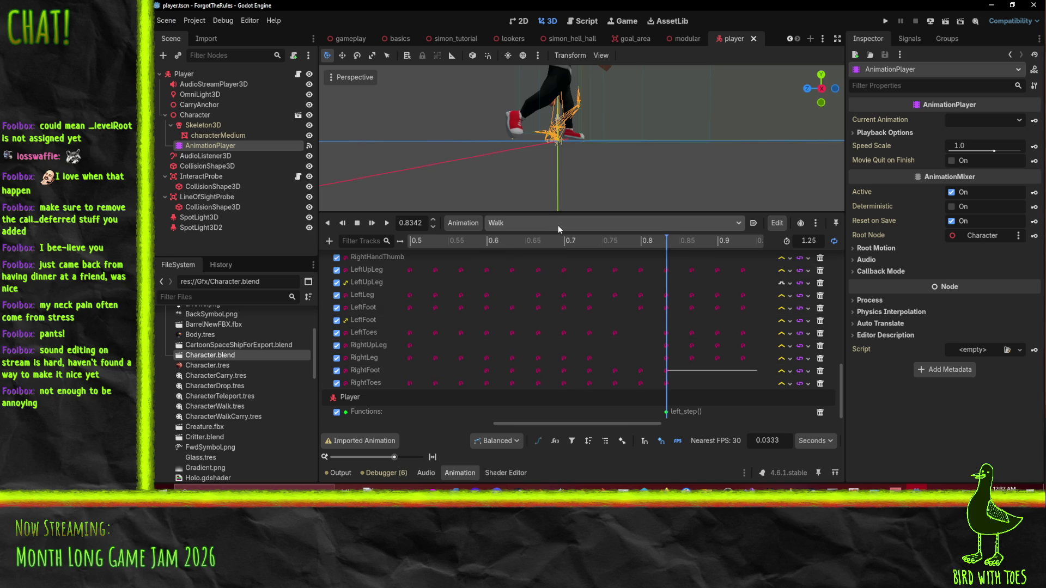
{"action": "left_click", "coordinate": [558, 225]}
{"action": "left_click", "coordinate": [561, 346]}
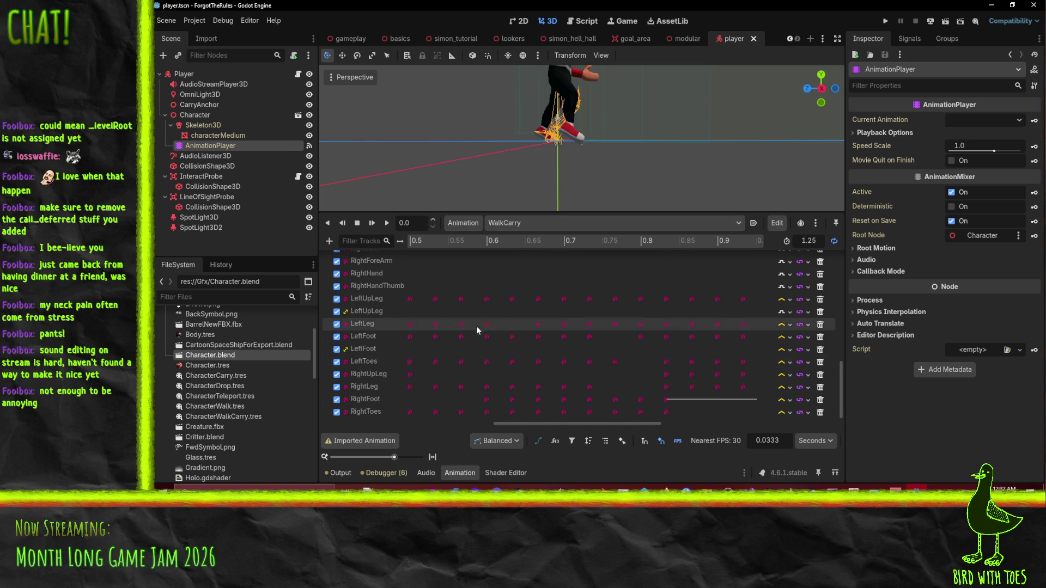
Step: Add a Call Method track targeting the Player node to WalkCarry
{"action": "scroll", "coordinate": [733, 409], "scroll_direction": "down", "scroll_amount": 2}
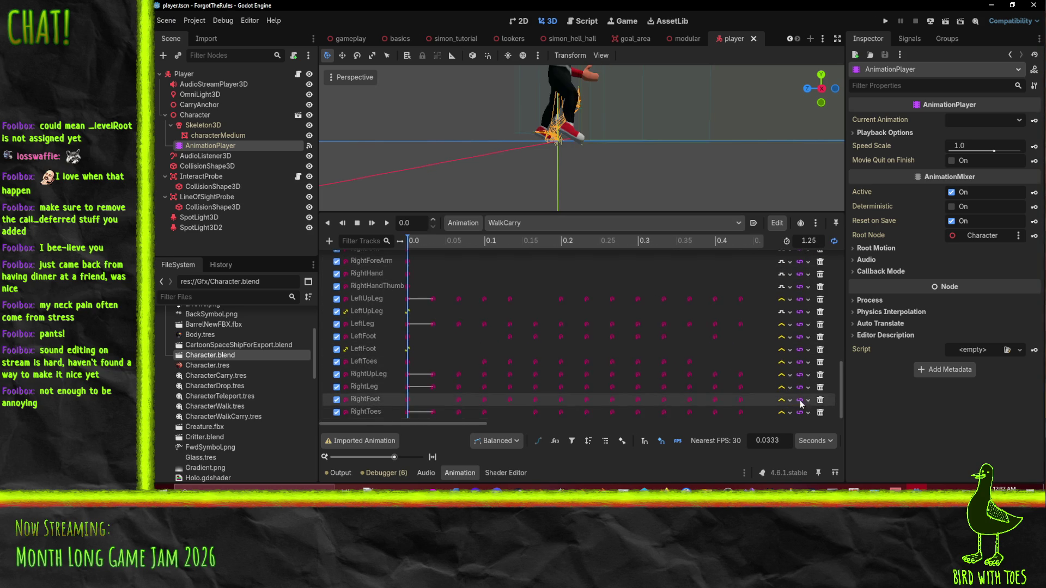
{"action": "left_click", "coordinate": [329, 241]}
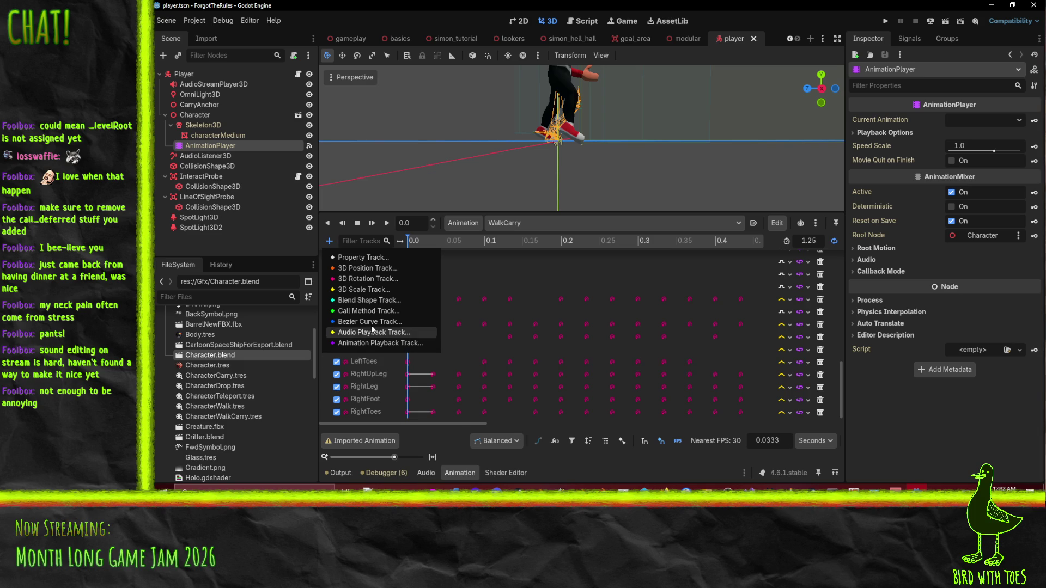
{"action": "left_click", "coordinate": [380, 311]}
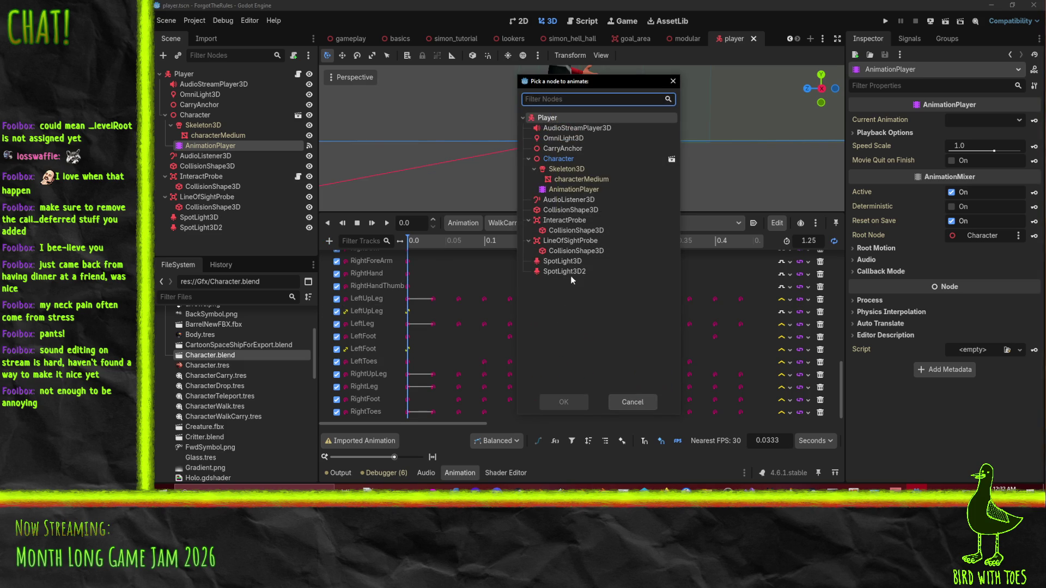
{"action": "left_click", "coordinate": [550, 118]}
{"action": "left_click", "coordinate": [564, 402]}
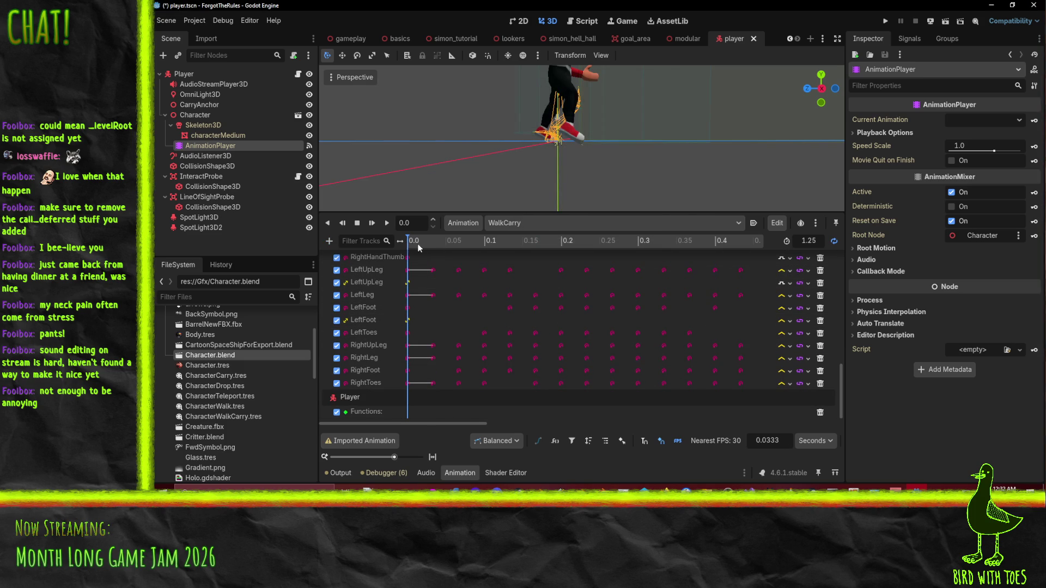
Step: Key a right_step() call on the Functions track at about 0.2 s
{"action": "mouse_move", "coordinate": [412, 242]}
{"action": "left_mouse_down"}
{"action": "mouse_move", "coordinate": [548, 246]}
{"action": "mouse_move", "coordinate": [536, 245]}
{"action": "left_mouse_up"}
{"action": "right_click", "coordinate": [537, 415]}
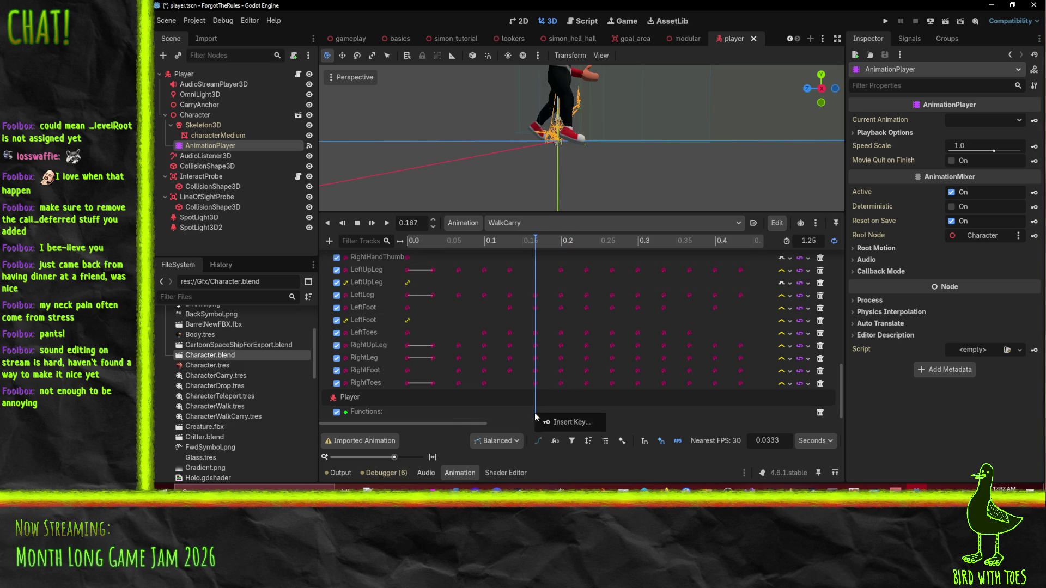
{"action": "left_click", "coordinate": [548, 423]}
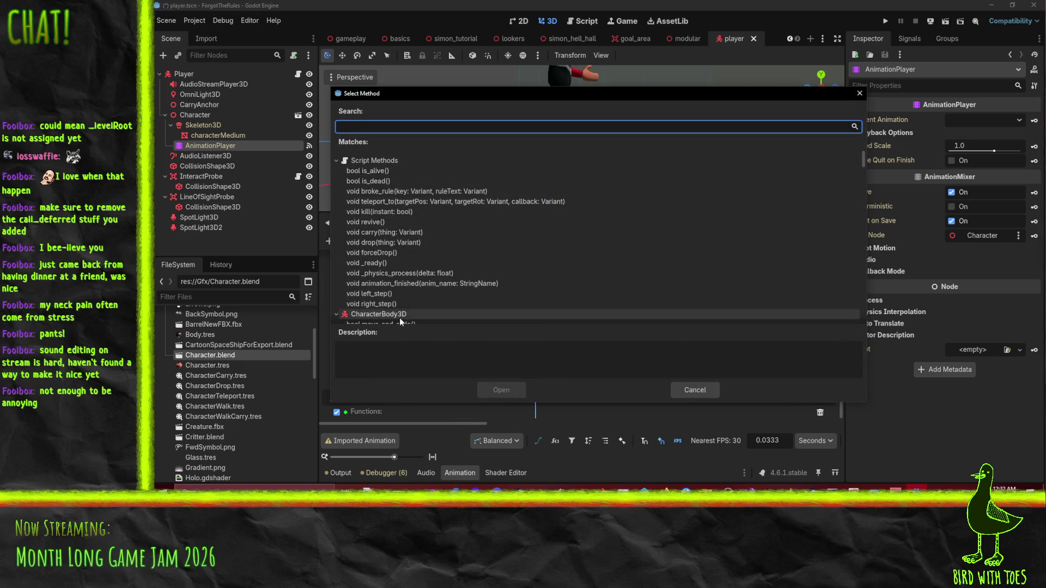
{"action": "left_click", "coordinate": [413, 303]}
{"action": "left_click", "coordinate": [501, 390]}
{"action": "left_click", "coordinate": [580, 243]}
Step: Key left_step() at 0.8336 s, save the scene, and run the game
{"action": "left_click_drag", "start_coordinate": [593, 244], "coordinate": [771, 244]}
{"action": "scroll", "coordinate": [596, 290], "scroll_direction": "right", "scroll_amount": 5}
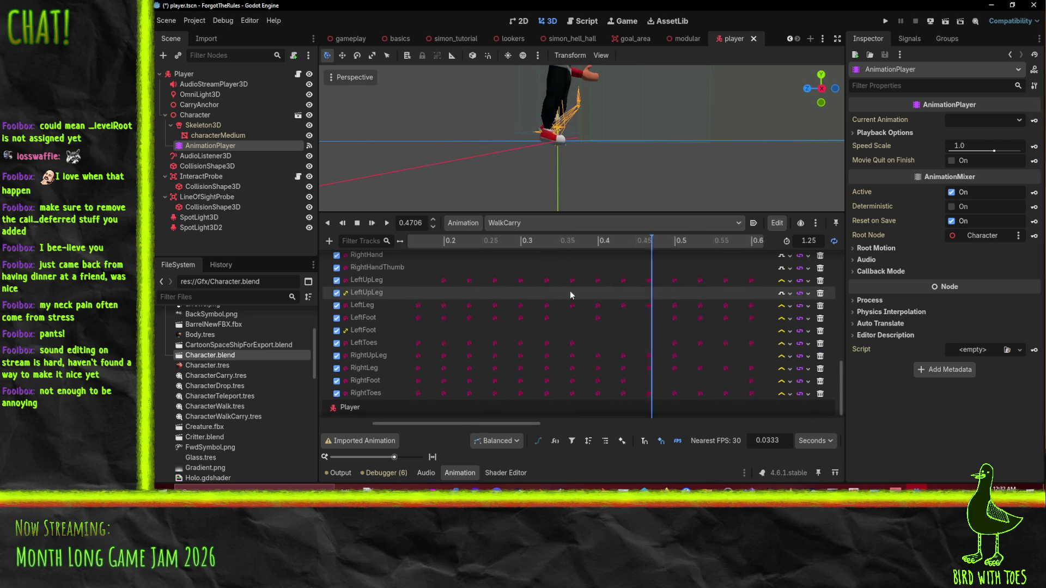
{"action": "mouse_move", "coordinate": [505, 245]}
{"action": "left_mouse_down"}
{"action": "mouse_move", "coordinate": [723, 249]}
{"action": "mouse_move", "coordinate": [617, 241]}
{"action": "mouse_move", "coordinate": [664, 246]}
{"action": "left_mouse_up"}
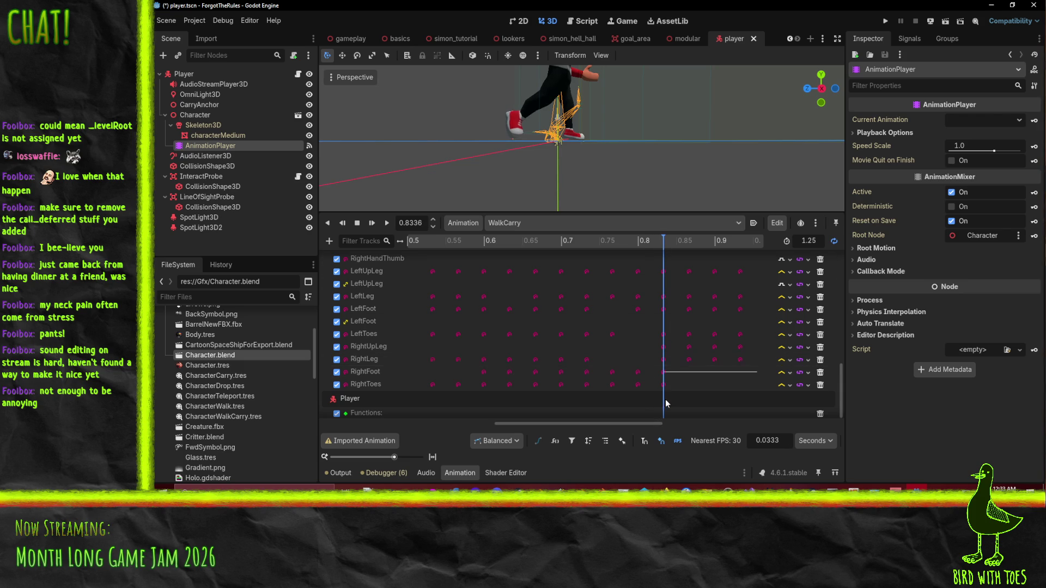
{"action": "right_click", "coordinate": [695, 412]}
{"action": "left_click", "coordinate": [710, 421]}
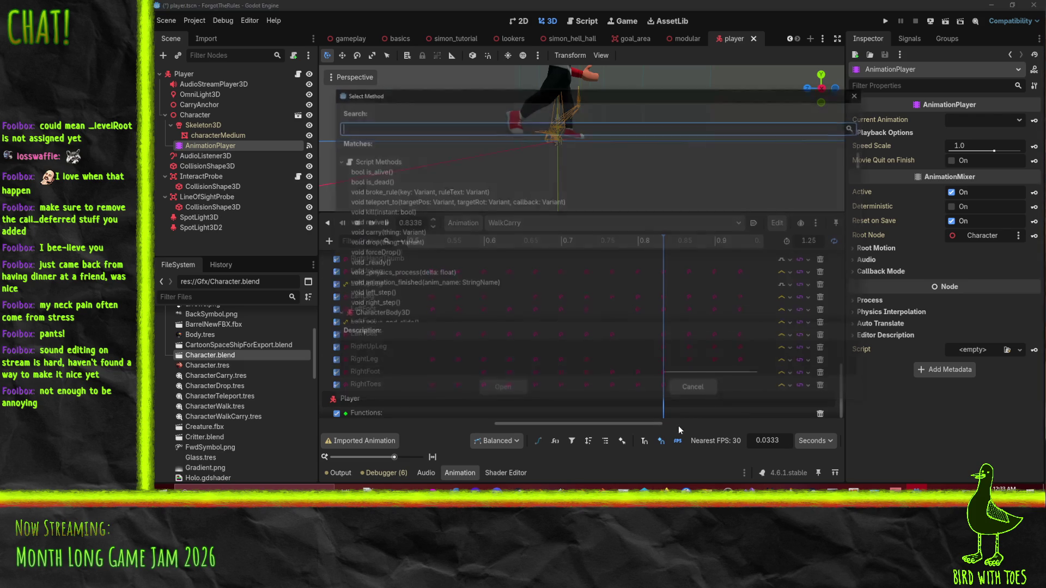
{"action": "left_click", "coordinate": [376, 293]}
{"action": "left_click", "coordinate": [501, 390]}
{"action": "key", "text": "ctrl+s"}
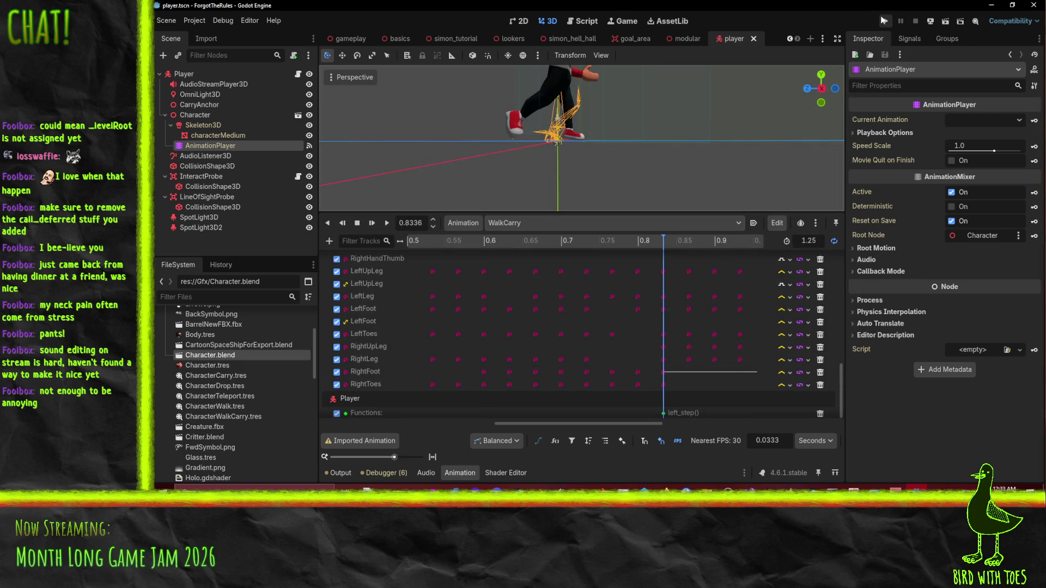
{"action": "left_click", "coordinate": [886, 21]}
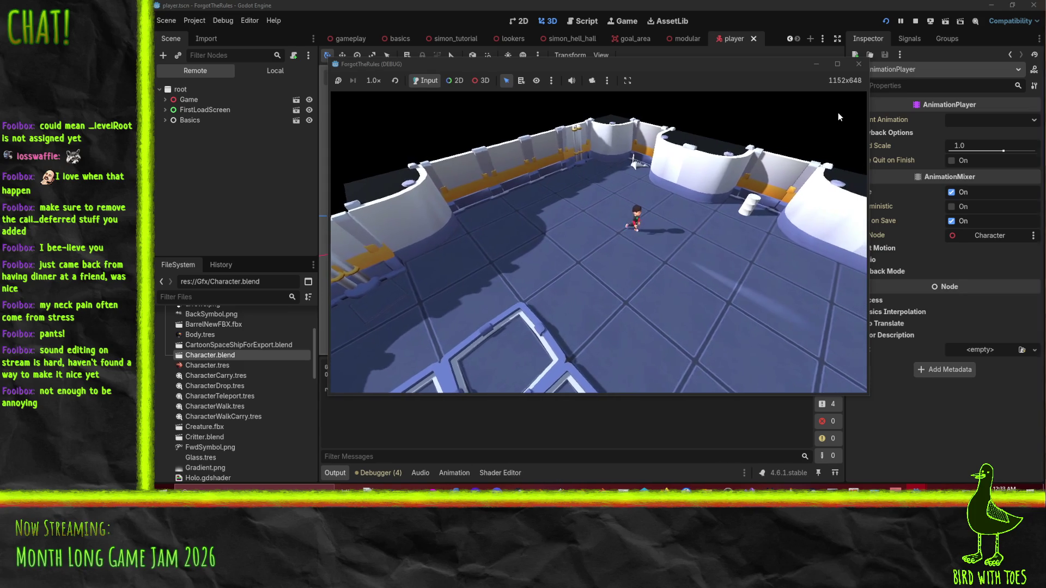
Step: In the Remote tree under Game > BGM, uncheck MusicTrack2's Playing to silence the music
{"action": "left_click", "coordinate": [164, 100]}
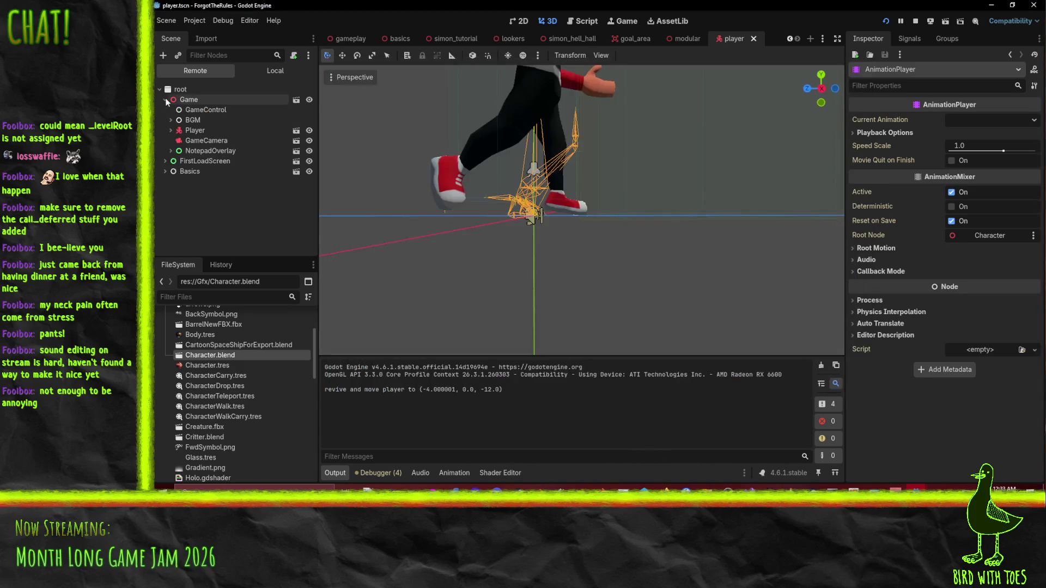
{"action": "left_click", "coordinate": [190, 120]}
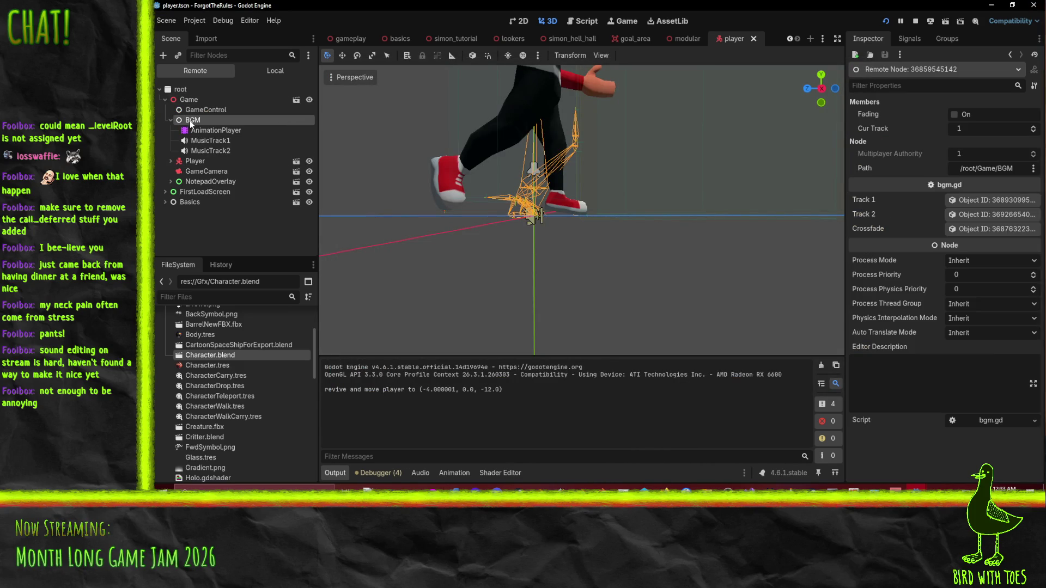
{"action": "left_click", "coordinate": [209, 140]}
{"action": "left_click", "coordinate": [211, 150]}
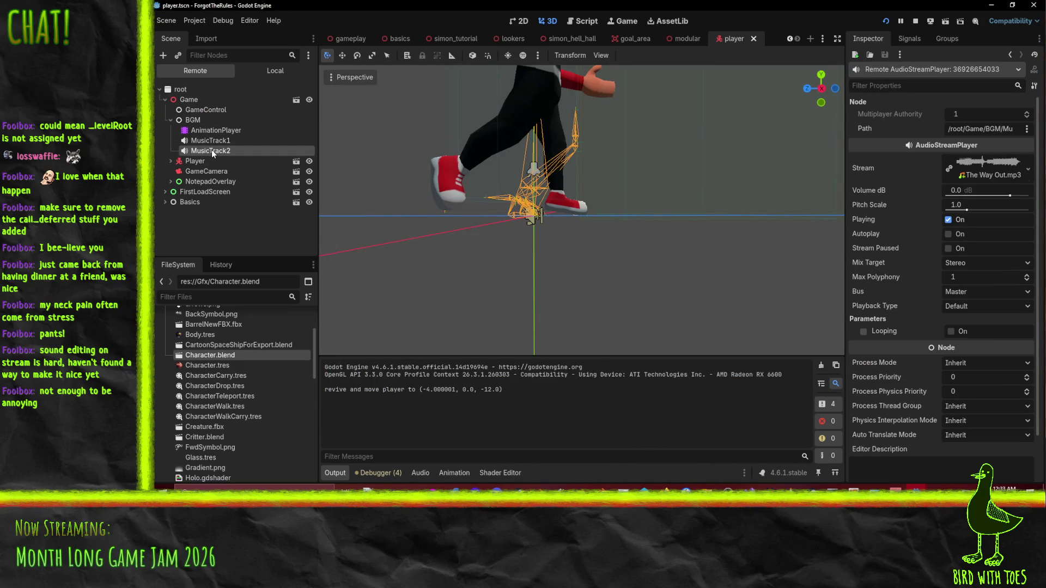
{"action": "left_click", "coordinate": [949, 220]}
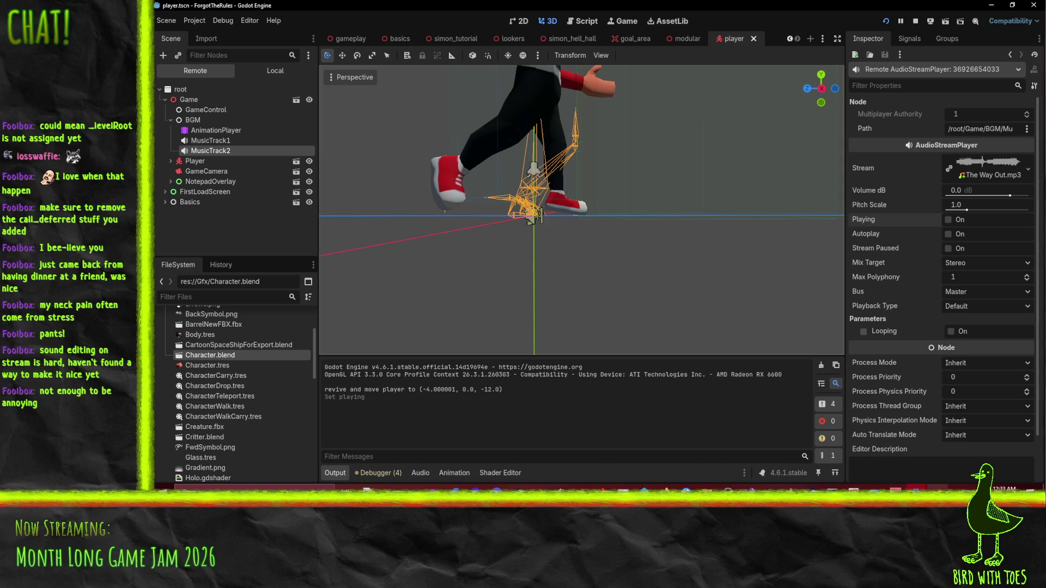
Step: Walk the character in the running game, then select the Player's footstep AudioStreamPlayer3D
{"action": "mouse_move", "coordinate": [927, 487]}
{"action": "left_click", "coordinate": [888, 418]}
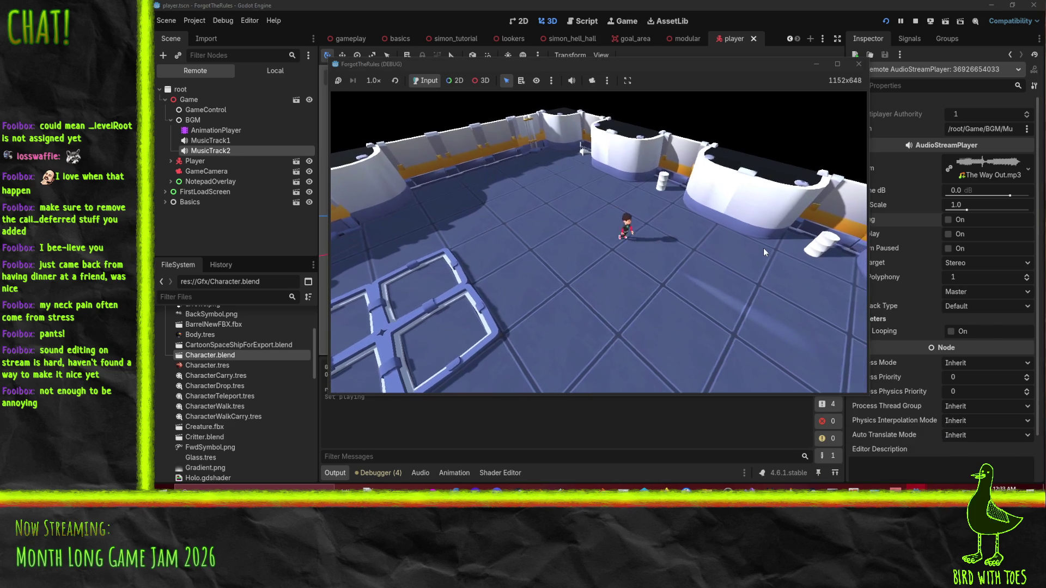
{"action": "key", "text": "w"}
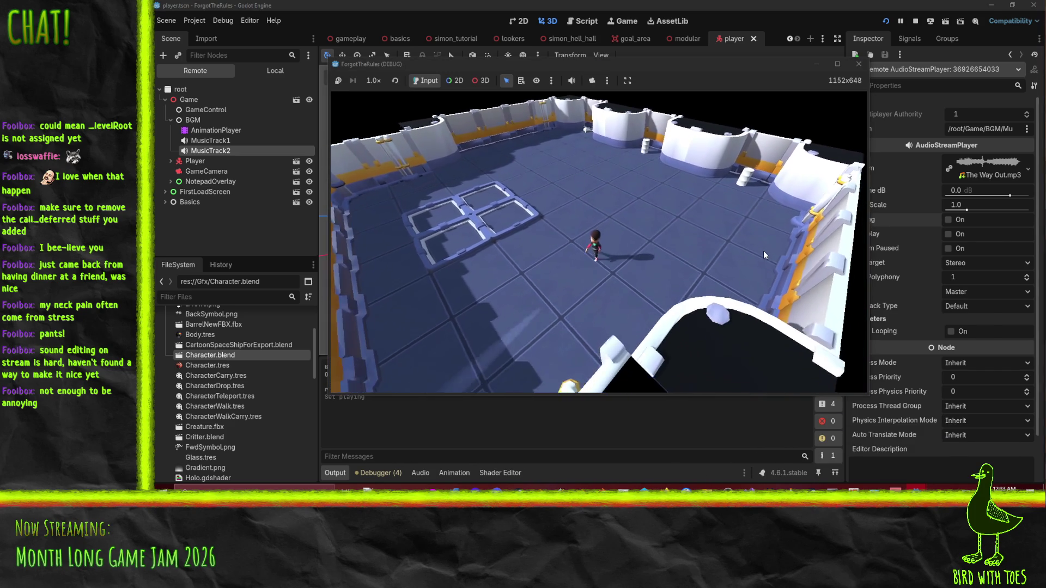
{"action": "left_click", "coordinate": [169, 162]}
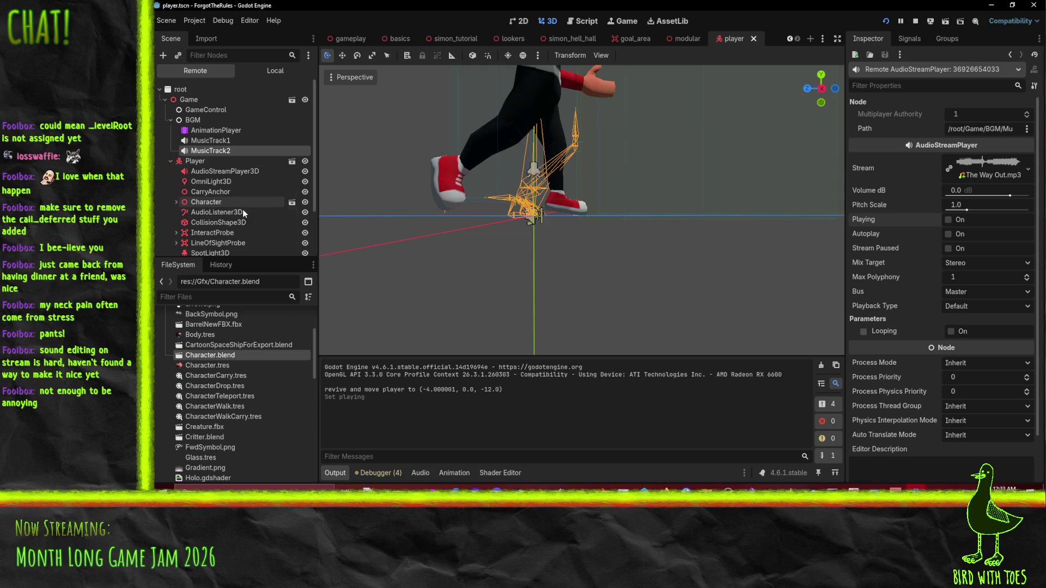
{"action": "left_click", "coordinate": [210, 173]}
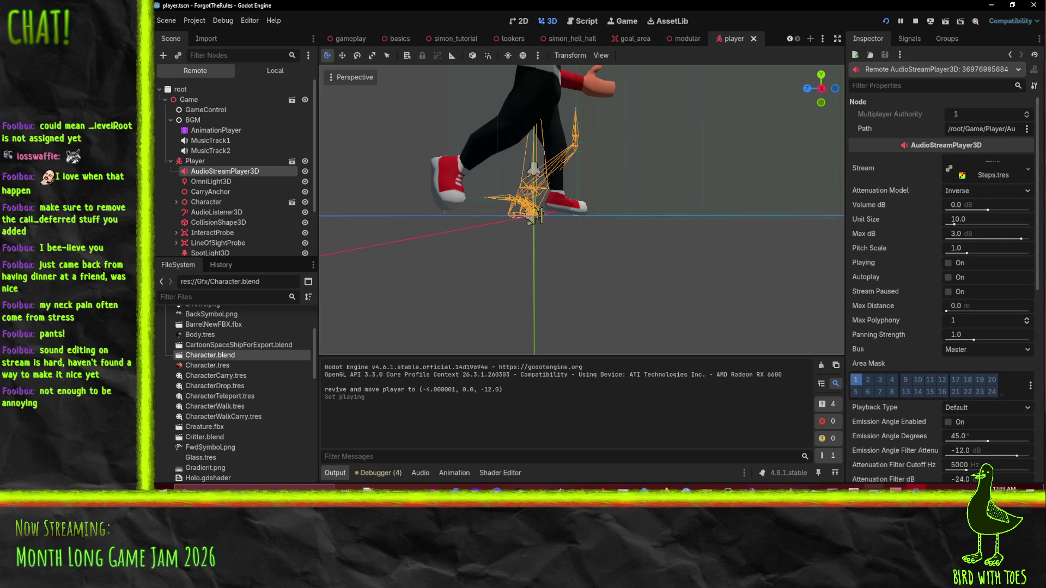
Step: Walk again with W and toggle the footstep player's Playing to hear Steps.tres
{"action": "left_click", "coordinate": [916, 487]}
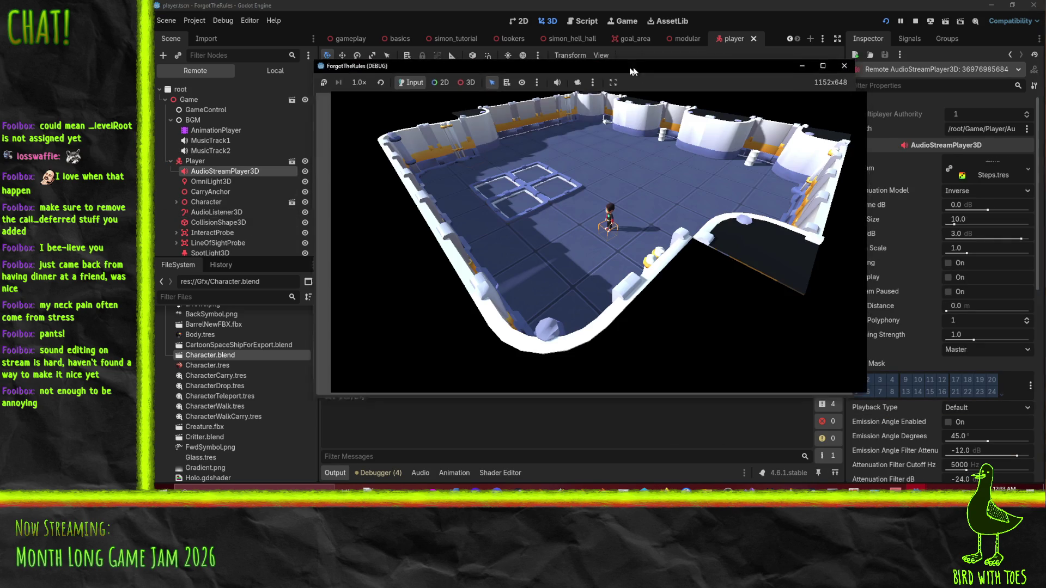
{"action": "left_click_drag", "start_coordinate": [633, 64], "coordinate": [504, 86]}
{"action": "key", "text": "w"}
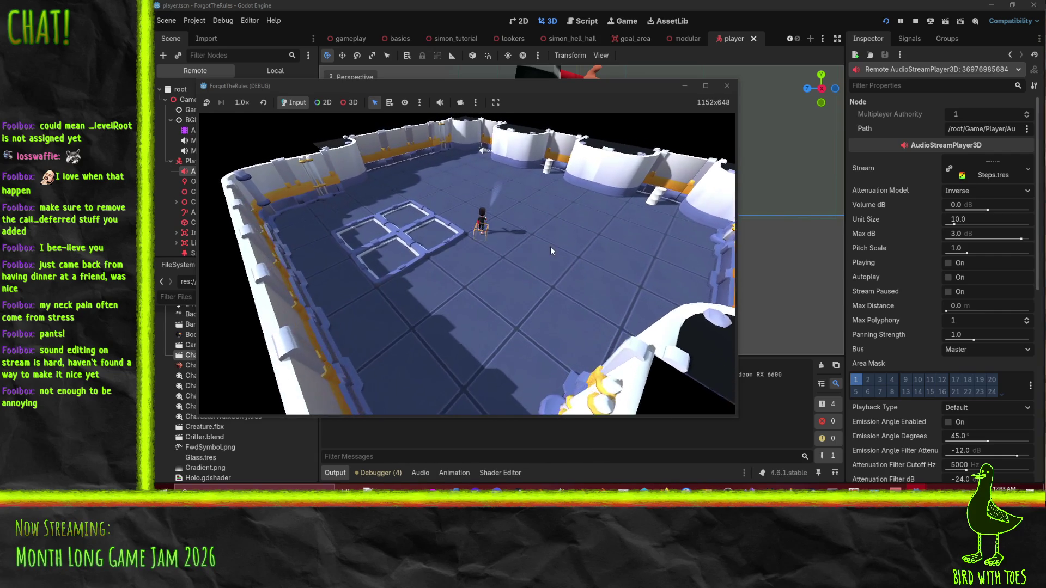
{"action": "left_click", "coordinate": [950, 263]}
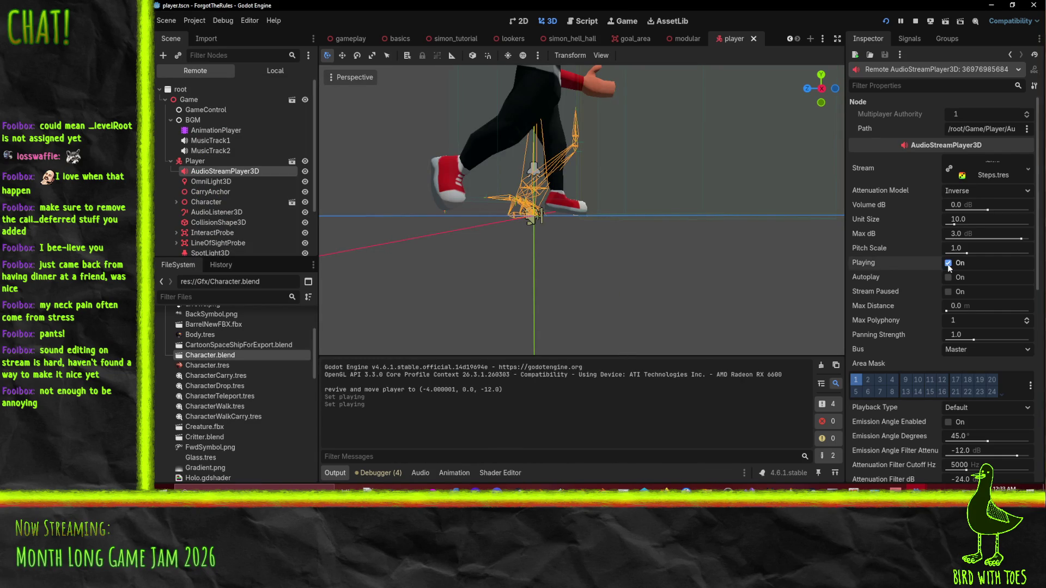
{"action": "left_click", "coordinate": [948, 263]}
Step: Add a breakpoint on the stepSound.play() line 205 in player.gd
{"action": "left_click", "coordinate": [572, 21]}
{"action": "scroll", "coordinate": [555, 204], "scroll_direction": "down", "scroll_amount": 1}
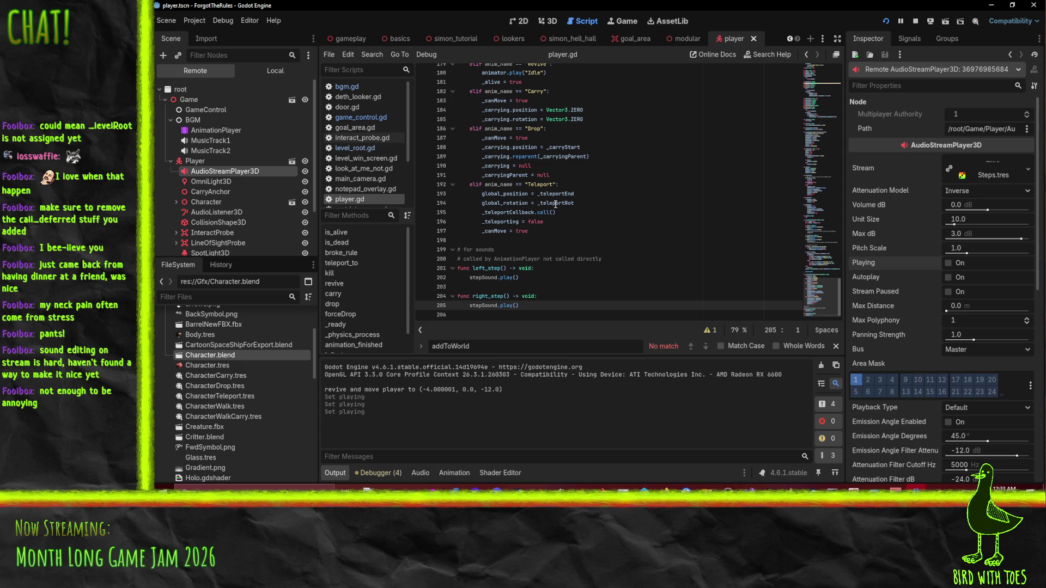
{"action": "left_click", "coordinate": [418, 305]}
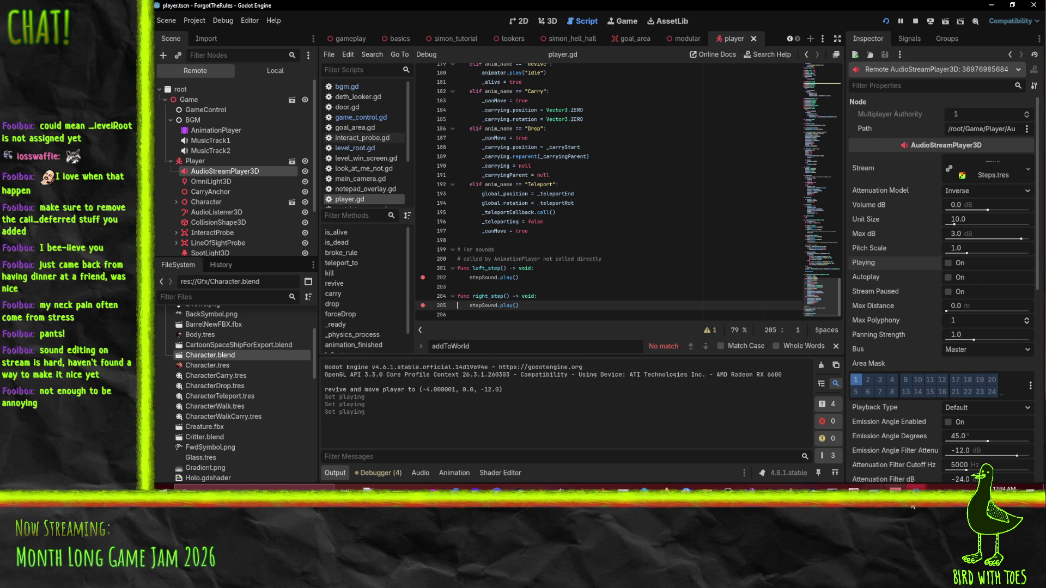
Step: Walk with W and S in the game, restart it from the title screen, then stop it
{"action": "left_click", "coordinate": [934, 465]}
{"action": "key", "text": "w"}
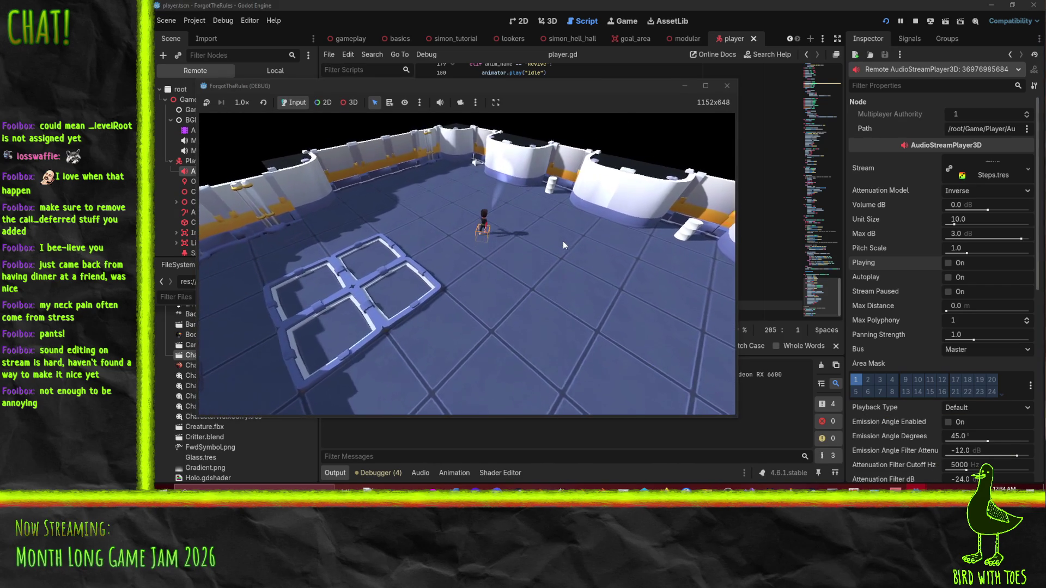
{"action": "key", "text": "s"}
{"action": "key", "text": "s"}
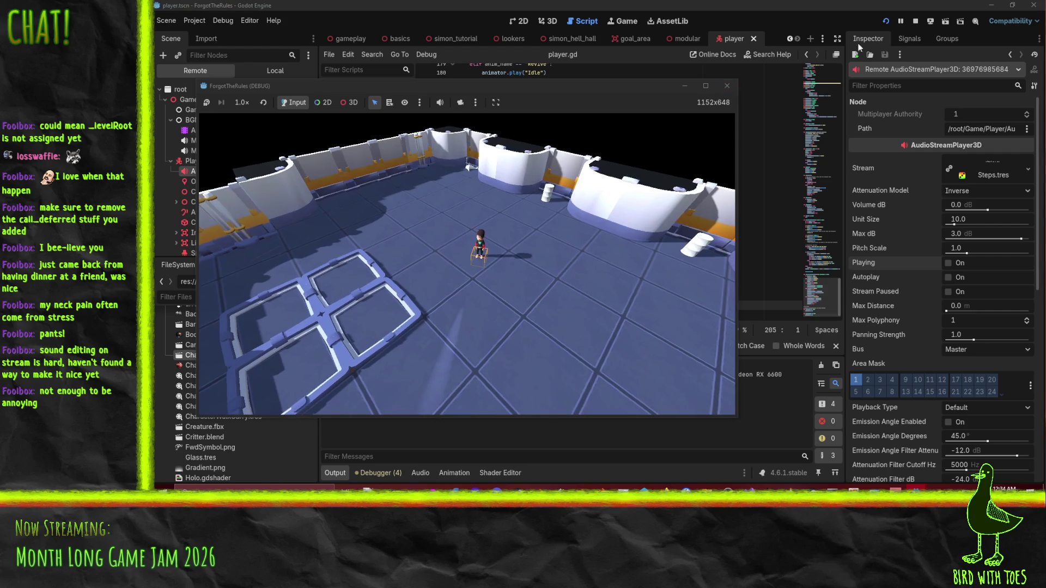
{"action": "left_click", "coordinate": [886, 21]}
{"action": "key", "text": "e"}
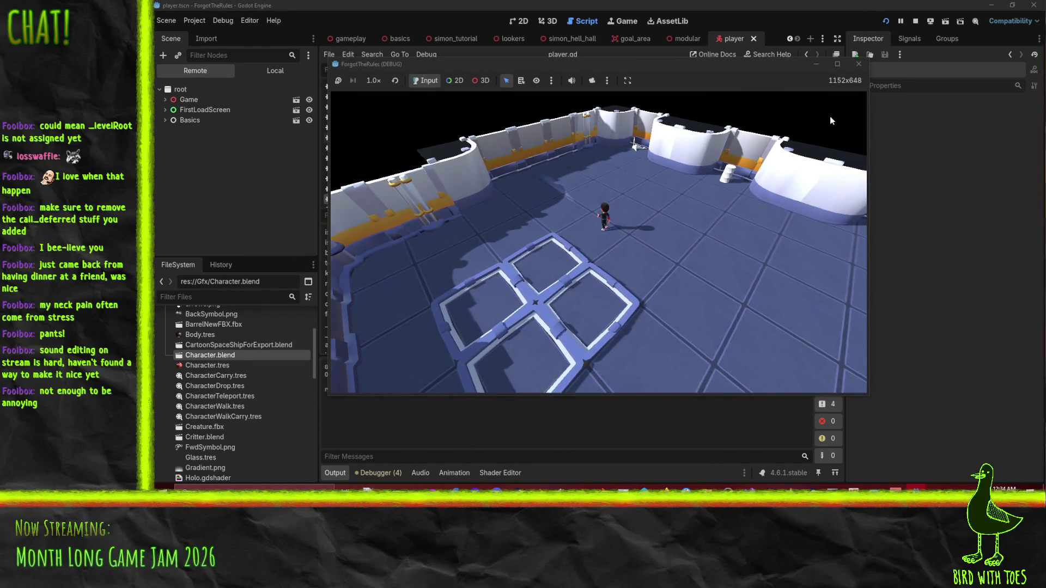
{"action": "left_click", "coordinate": [859, 64]}
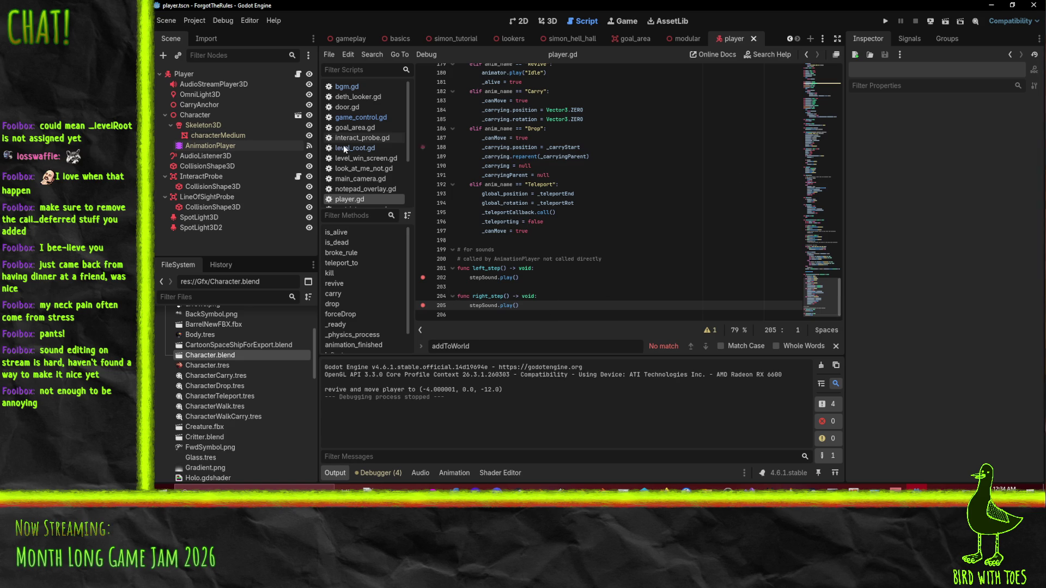
{"action": "left_click", "coordinate": [210, 145]}
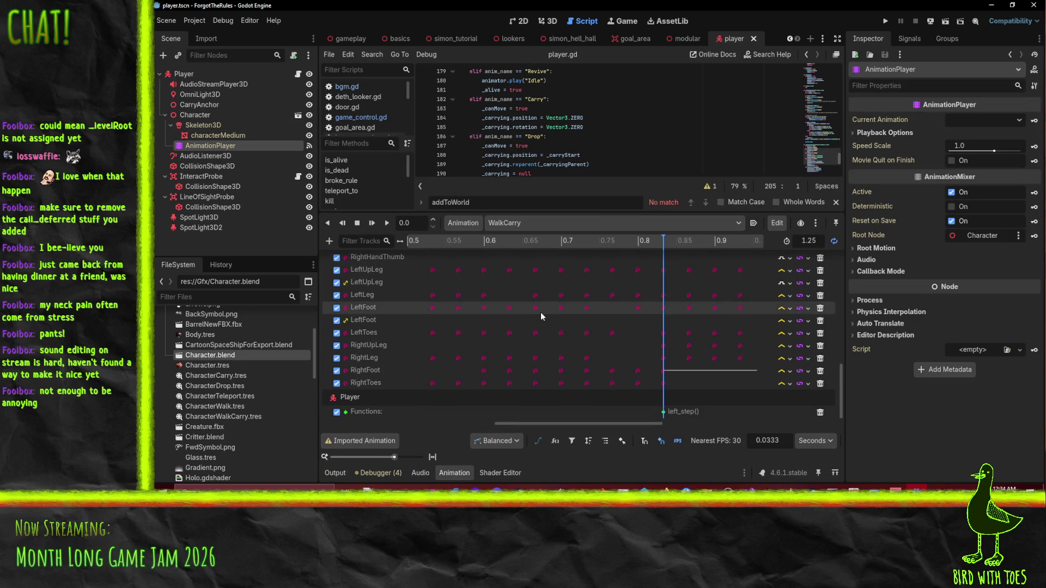
Step: Return the playhead to the start and switch the animation editor to Walk
{"action": "left_click_drag", "start_coordinate": [663, 240], "coordinate": [443, 240]}
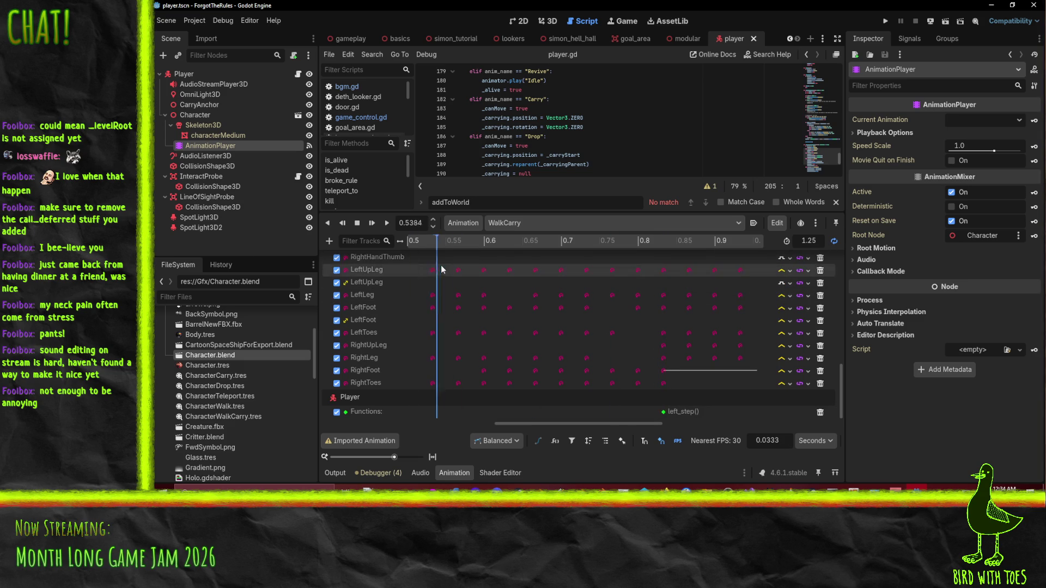
{"action": "scroll", "coordinate": [586, 327], "scroll_direction": "left", "scroll_amount": 5}
{"action": "scroll", "coordinate": [470, 266], "scroll_direction": "down", "scroll_amount": 1}
{"action": "scroll", "coordinate": [517, 268], "scroll_direction": "right", "scroll_amount": 2}
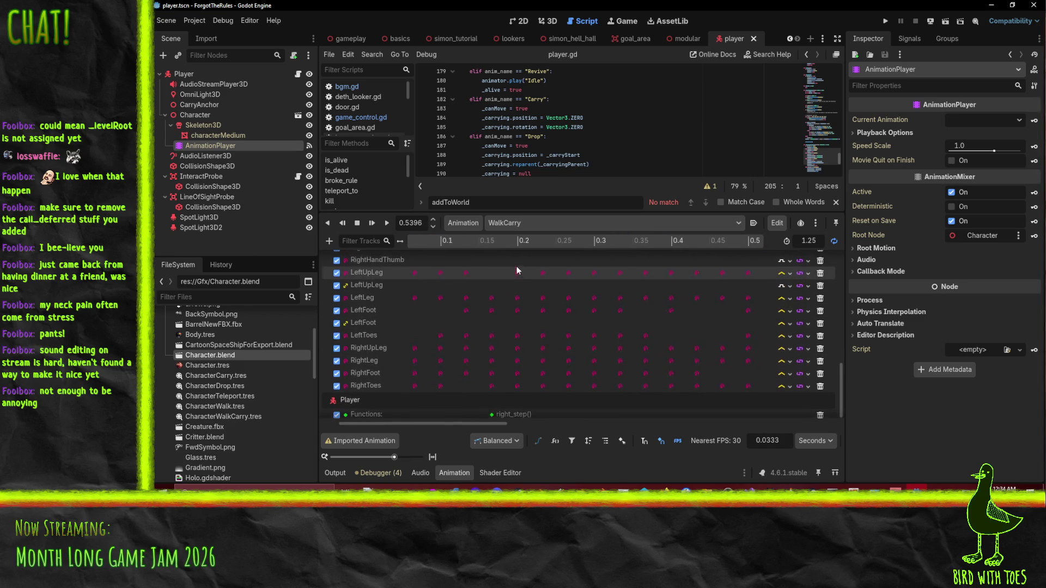
{"action": "left_click", "coordinate": [527, 240]}
{"action": "left_click_drag", "start_coordinate": [506, 242], "coordinate": [286, 229]}
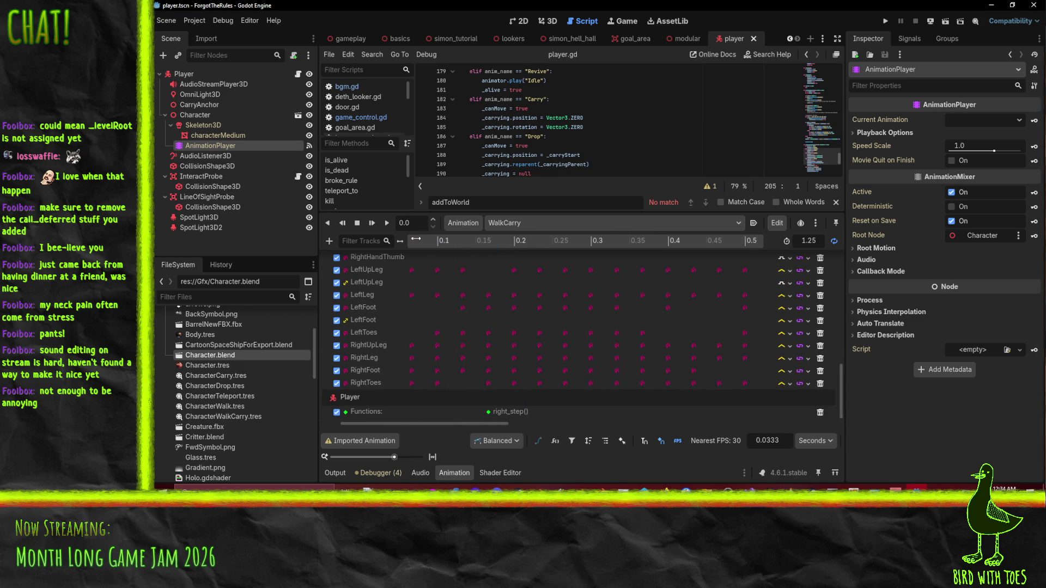
{"action": "left_click", "coordinate": [502, 223]}
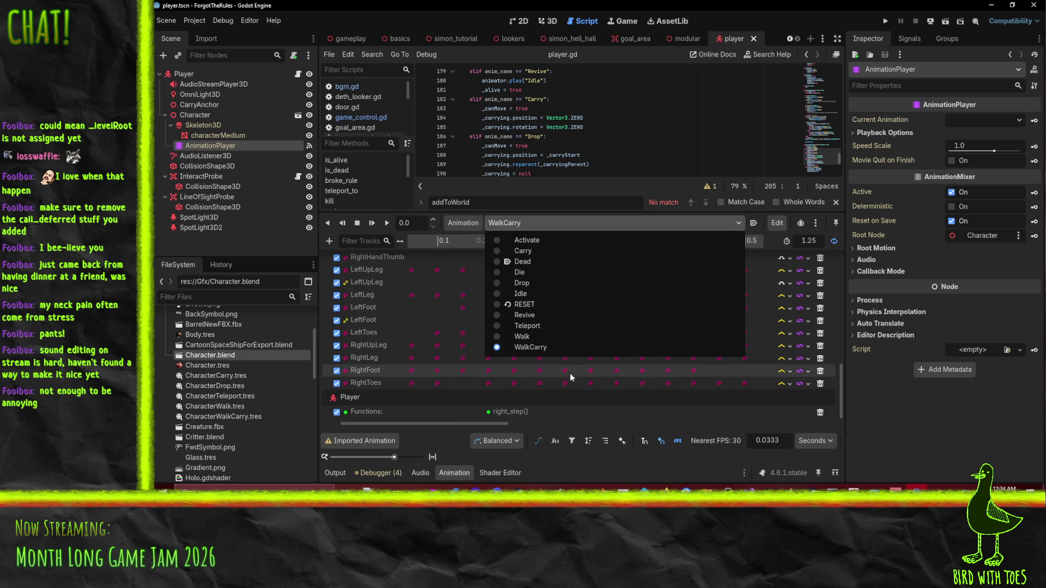
{"action": "left_click", "coordinate": [549, 336]}
{"action": "mouse_move", "coordinate": [428, 240]}
{"action": "left_mouse_down"}
{"action": "mouse_move", "coordinate": [535, 240]}
{"action": "mouse_move", "coordinate": [475, 252]}
{"action": "mouse_move", "coordinate": [354, 248]}
{"action": "left_mouse_up"}
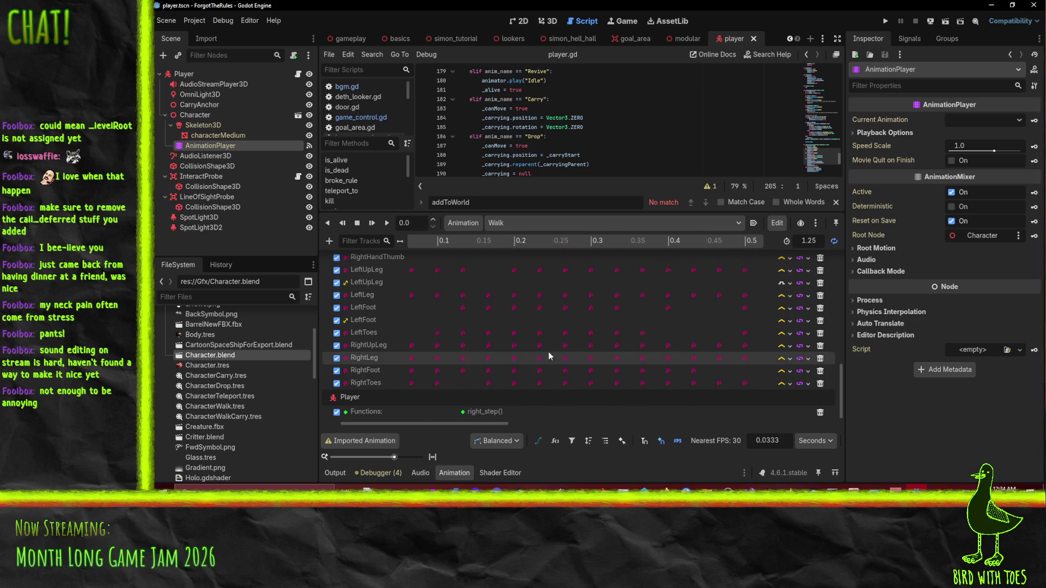
Step: Open the Debugger's Errors list and read the four script warnings
{"action": "mouse_move", "coordinate": [466, 421]}
{"action": "left_mouse_down"}
{"action": "mouse_move", "coordinate": [694, 430]}
{"action": "mouse_move", "coordinate": [296, 428]}
{"action": "left_mouse_up"}
{"action": "left_click", "coordinate": [383, 471]}
{"action": "left_click", "coordinate": [384, 472]}
{"action": "left_click", "coordinate": [383, 474]}
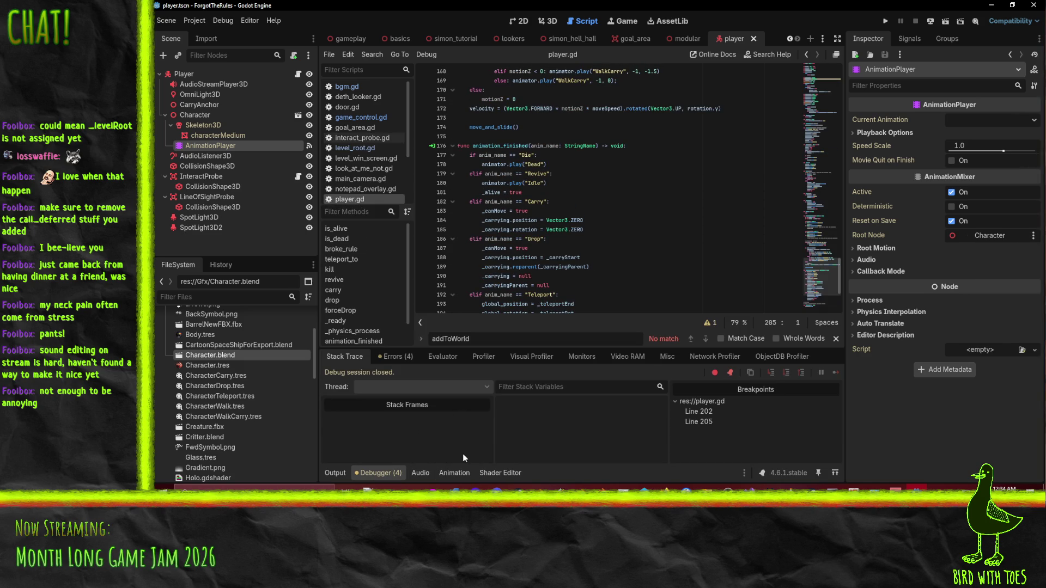
{"action": "left_click", "coordinate": [394, 356]}
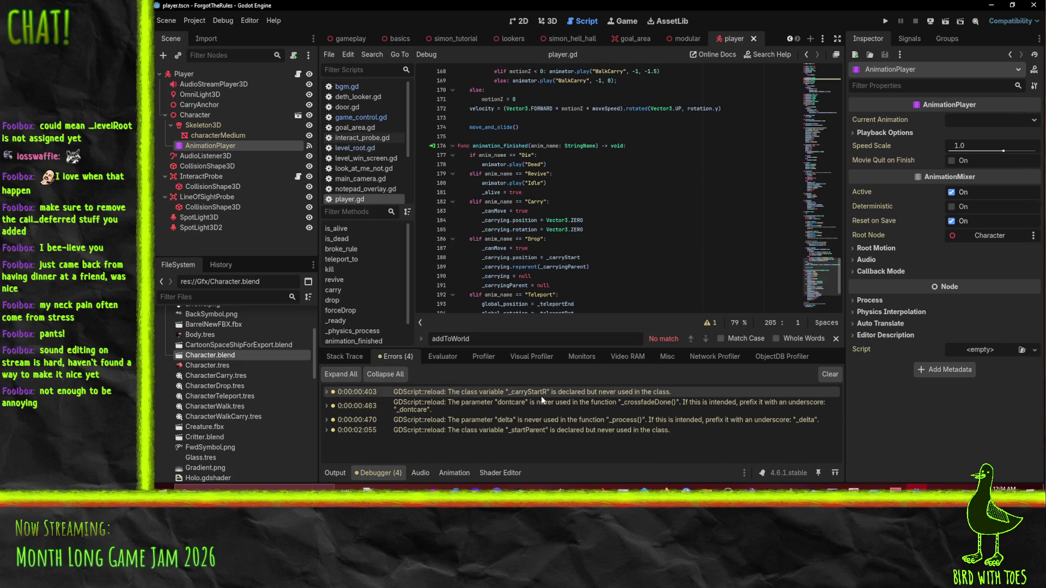
{"action": "mouse_move", "coordinate": [533, 394]}
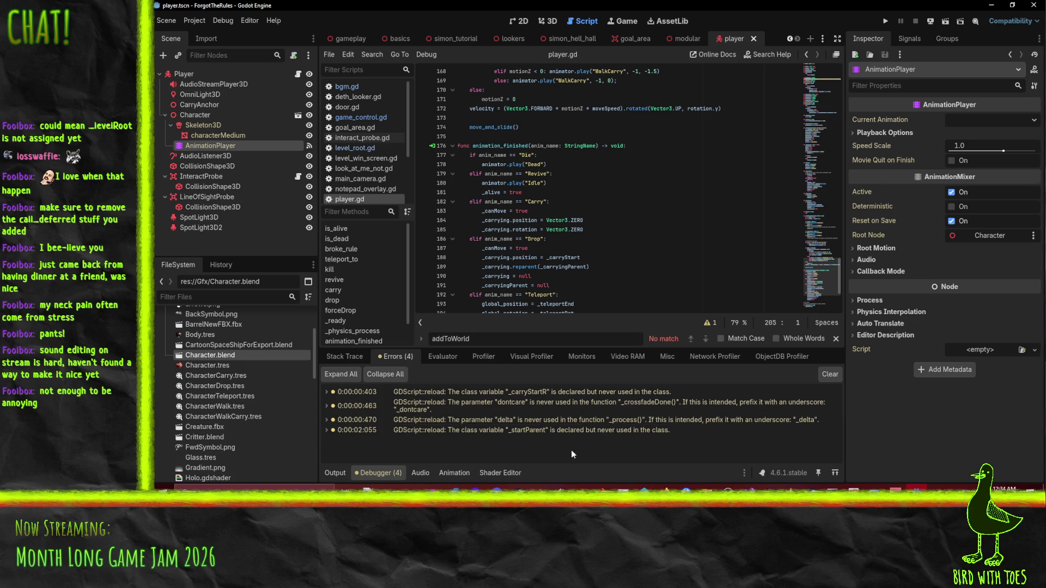
{"action": "mouse_move", "coordinate": [543, 434]}
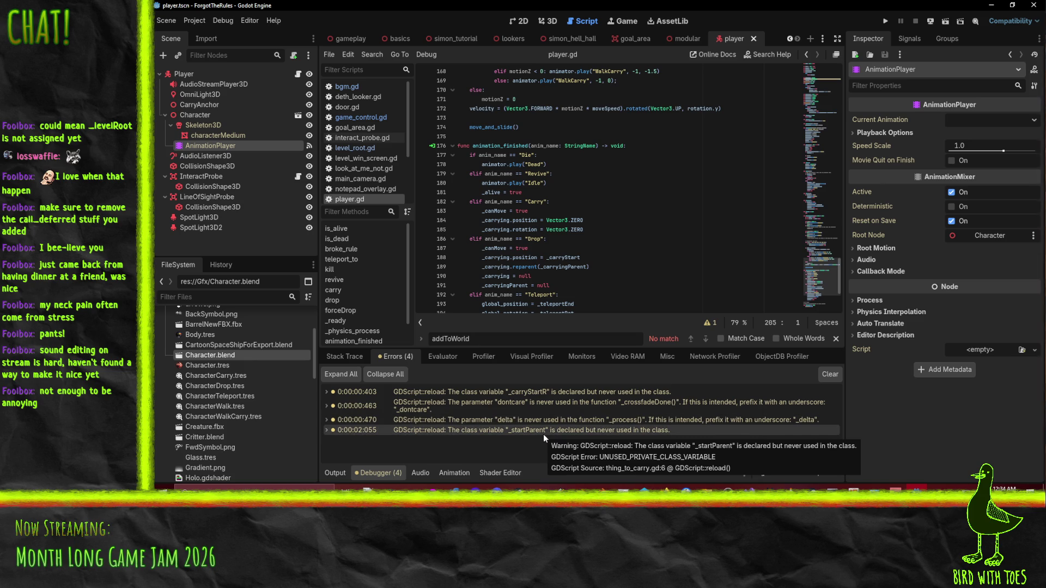
{"action": "scroll", "coordinate": [566, 253], "scroll_direction": "down", "scroll_amount": 5}
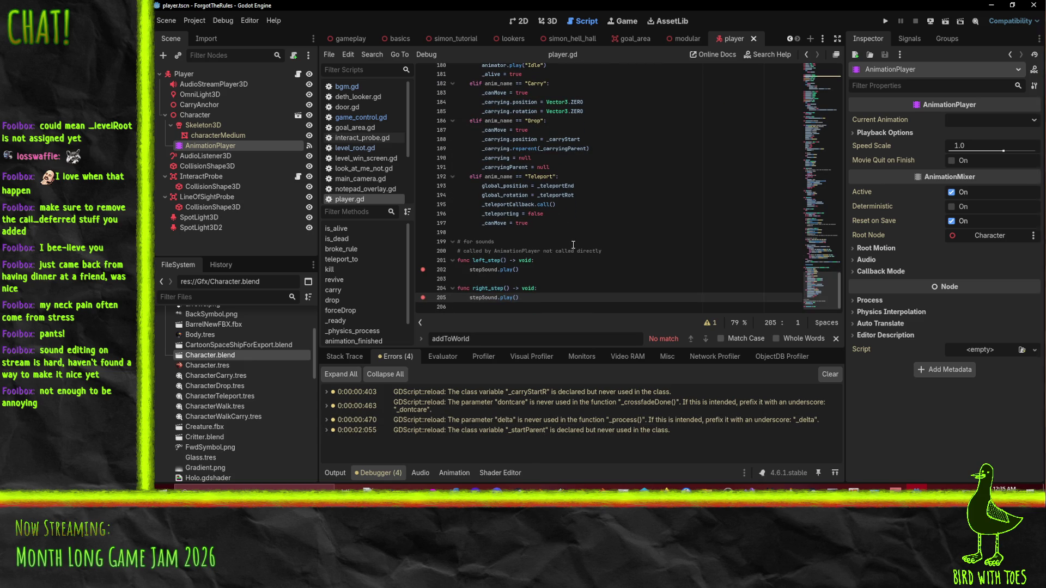
{"action": "mouse_move", "coordinate": [493, 271]}
Step: Add an Audio Playback Track for AudioStreamPlayer3D to the Walk animation
{"action": "left_click", "coordinate": [208, 137]}
{"action": "left_click", "coordinate": [210, 145]}
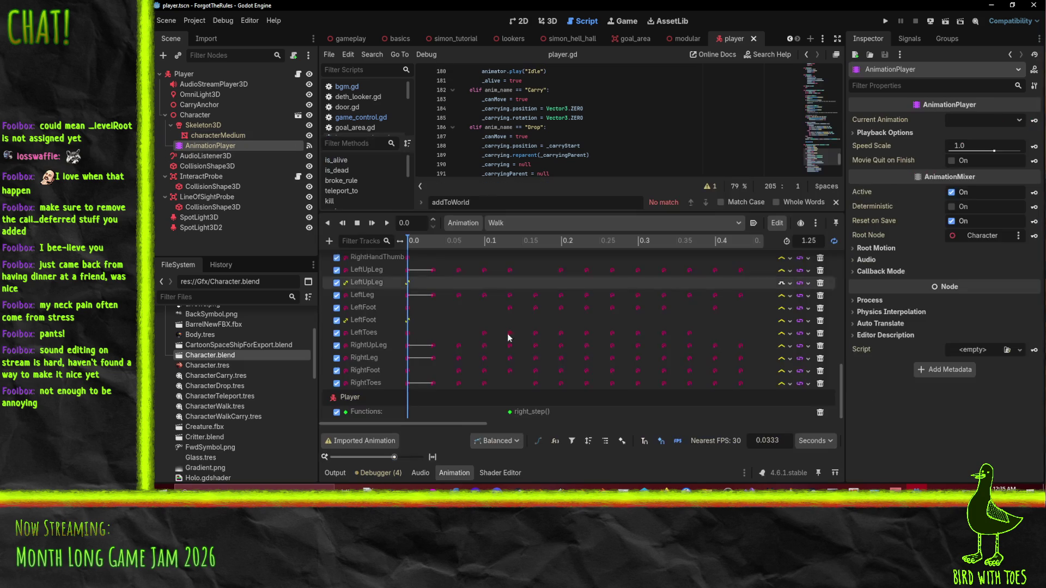
{"action": "left_click", "coordinate": [328, 240]}
{"action": "left_click", "coordinate": [394, 332]}
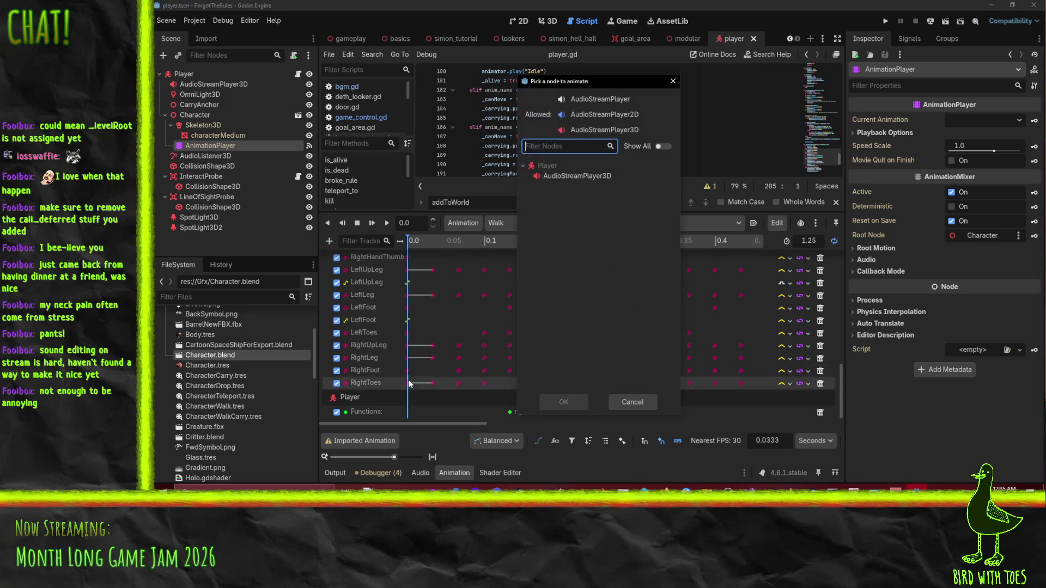
{"action": "left_click", "coordinate": [577, 177]}
{"action": "left_click", "coordinate": [564, 401]}
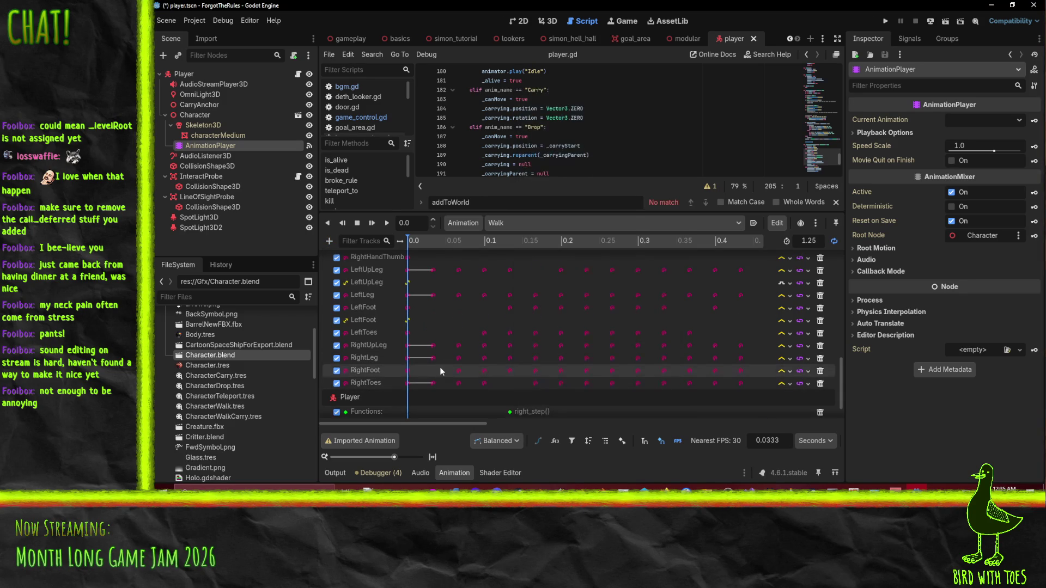
Step: Insert an Audio Clips key at about 0.13 s and preview Walk playback
{"action": "left_click_drag", "start_coordinate": [515, 240], "coordinate": [510, 243]}
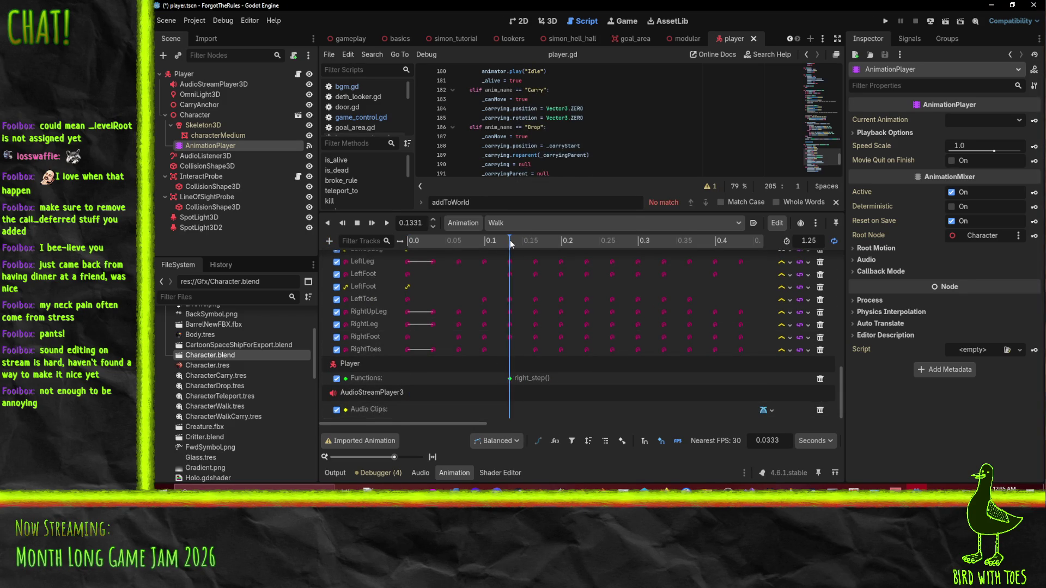
{"action": "right_click", "coordinate": [510, 414]}
{"action": "left_click", "coordinate": [539, 421]}
{"action": "mouse_move", "coordinate": [455, 240]}
{"action": "left_mouse_down"}
{"action": "mouse_move", "coordinate": [416, 240]}
{"action": "mouse_move", "coordinate": [576, 242]}
{"action": "mouse_move", "coordinate": [383, 241]}
{"action": "left_mouse_up"}
{"action": "left_click", "coordinate": [386, 223]}
{"action": "left_click", "coordinate": [358, 223]}
Step: Inspect the AudioStreamPlayer3D's properties and move the playhead to about 0.83 s
{"action": "left_click", "coordinate": [208, 83]}
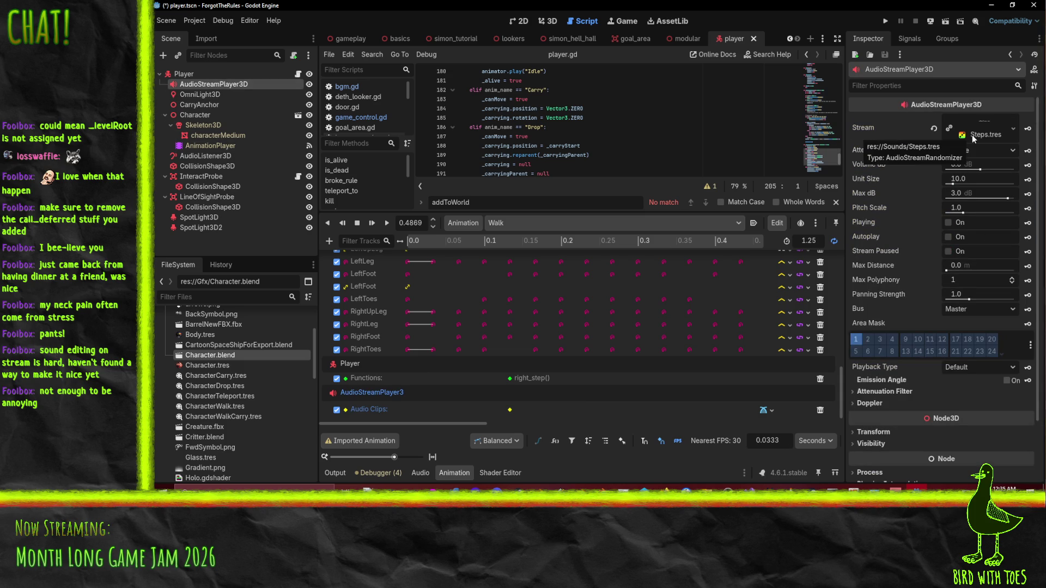
{"action": "scroll", "coordinate": [636, 335], "scroll_direction": "right", "scroll_amount": 3}
{"action": "scroll", "coordinate": [770, 316], "scroll_direction": "right", "scroll_amount": 5}
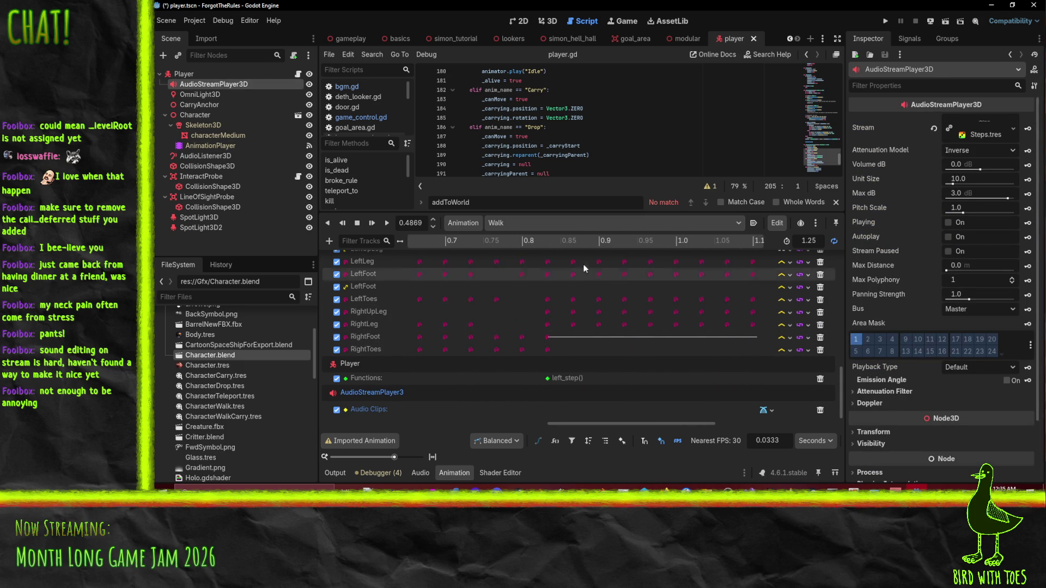
{"action": "left_click_drag", "start_coordinate": [560, 241], "coordinate": [548, 241]}
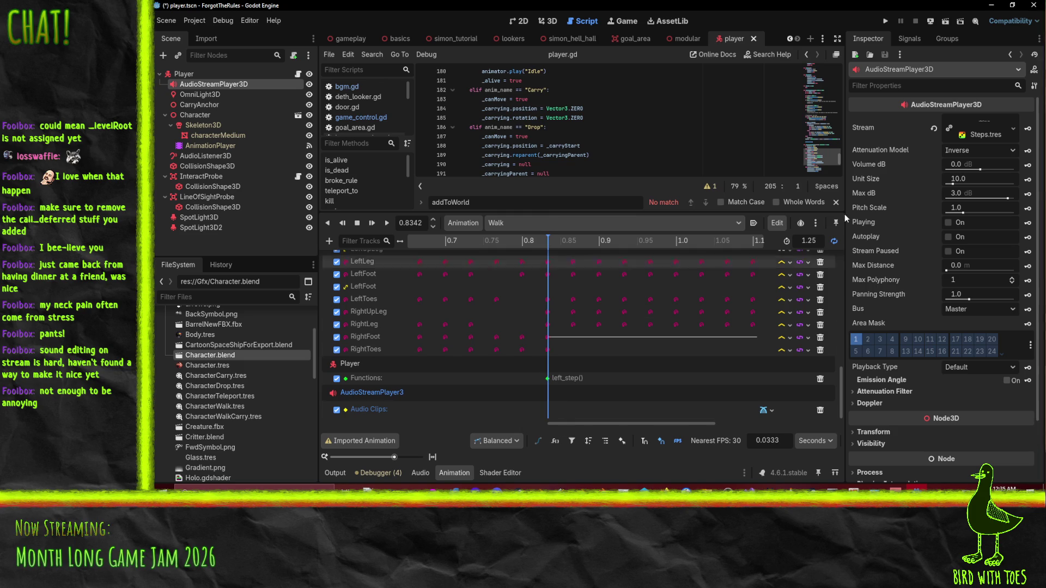
Step: Insert a second Audio Clips key at about 0.83 s and replay Walk from the start
{"action": "right_click", "coordinate": [549, 409]}
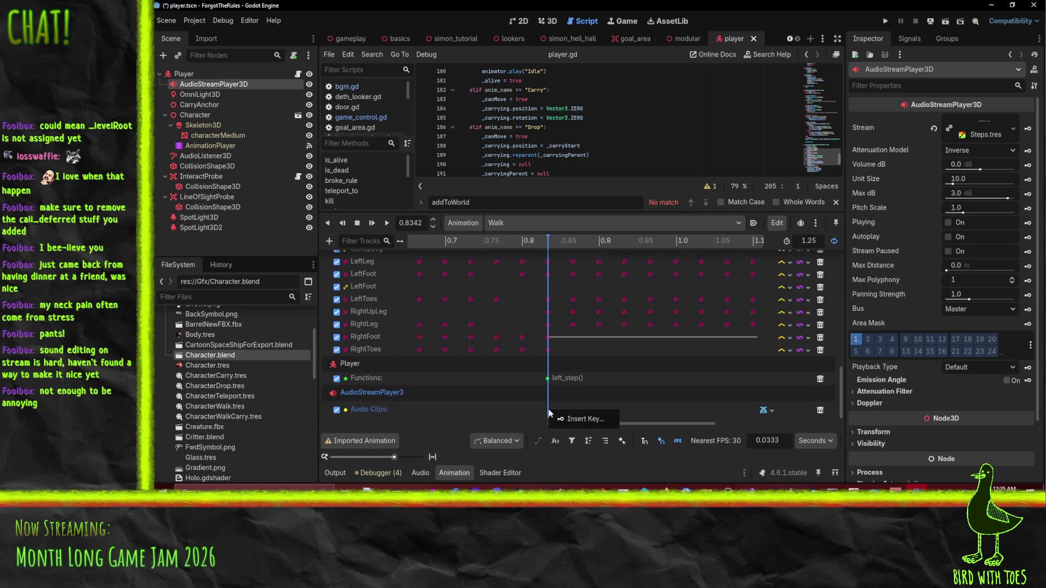
{"action": "left_click", "coordinate": [570, 420]}
{"action": "scroll", "coordinate": [472, 380], "scroll_direction": "left", "scroll_amount": 8}
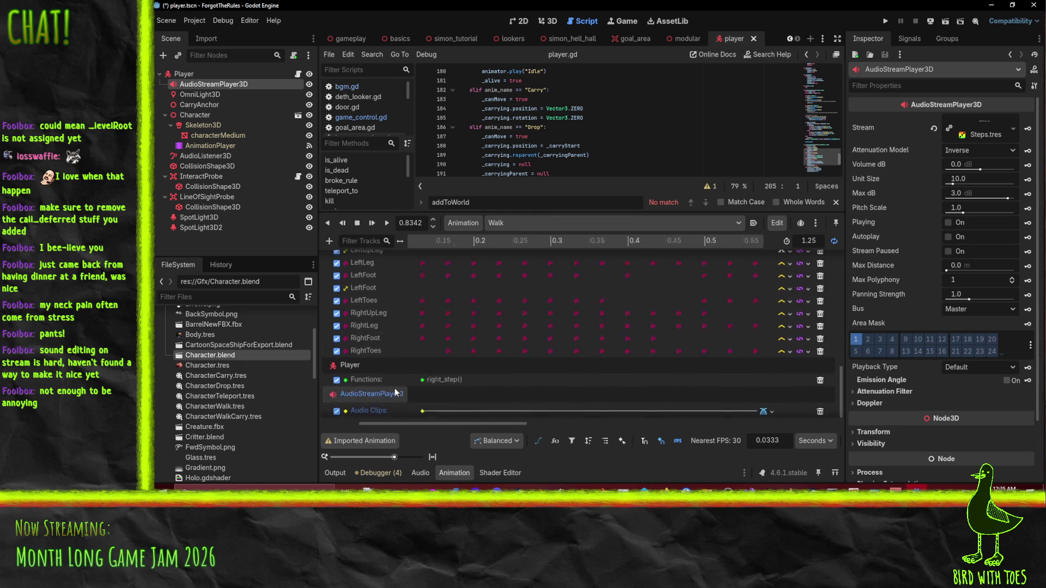
{"action": "left_click_drag", "start_coordinate": [553, 344], "coordinate": [418, 240]}
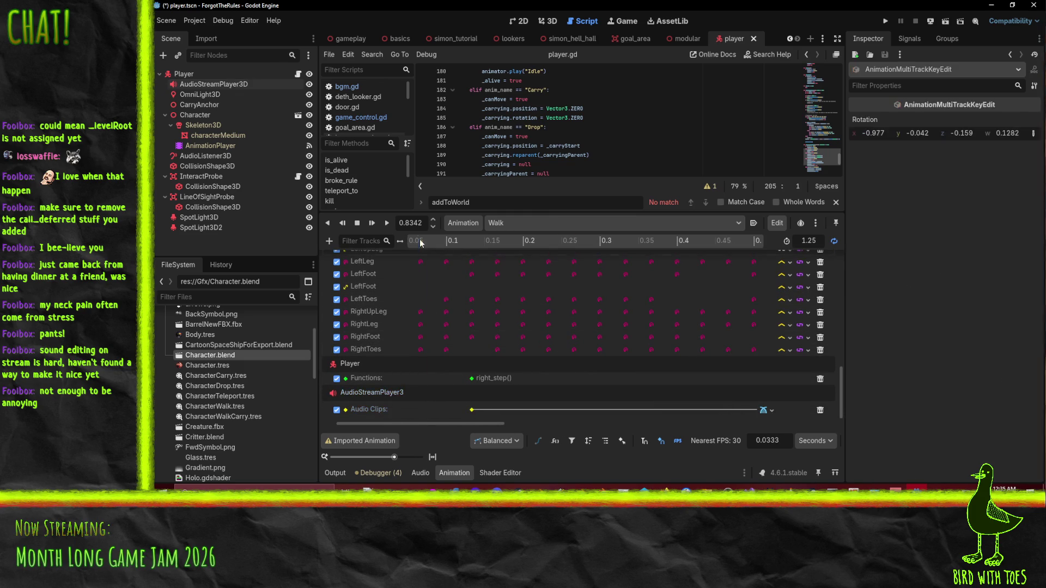
{"action": "left_click", "coordinate": [386, 224]}
{"action": "left_click", "coordinate": [356, 224]}
Step: Select the 0.13 s audio key and search project audio for 'step' without choosing a stream
{"action": "left_click", "coordinate": [471, 409]}
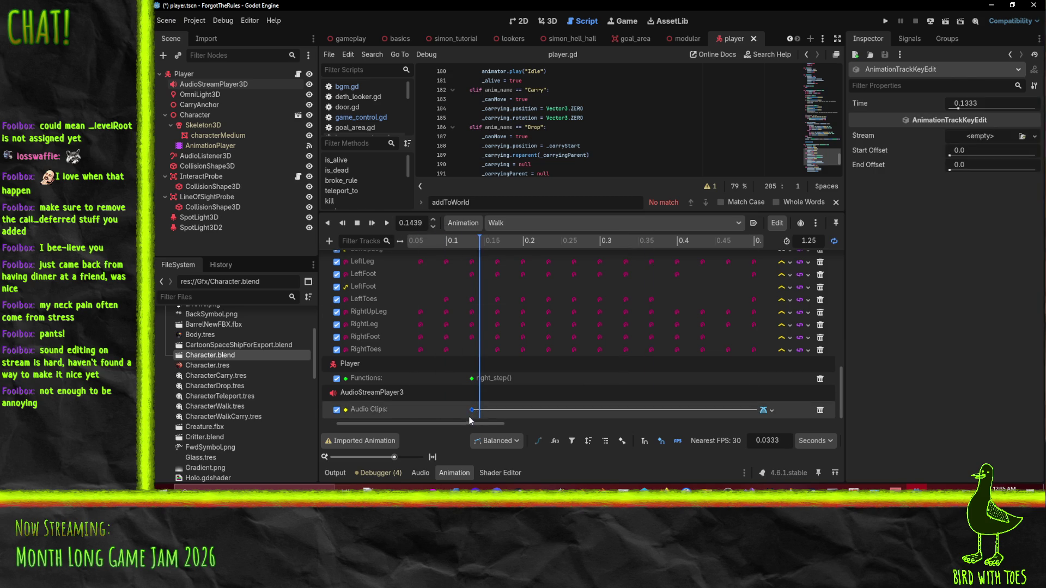
{"action": "left_click", "coordinate": [1035, 136]}
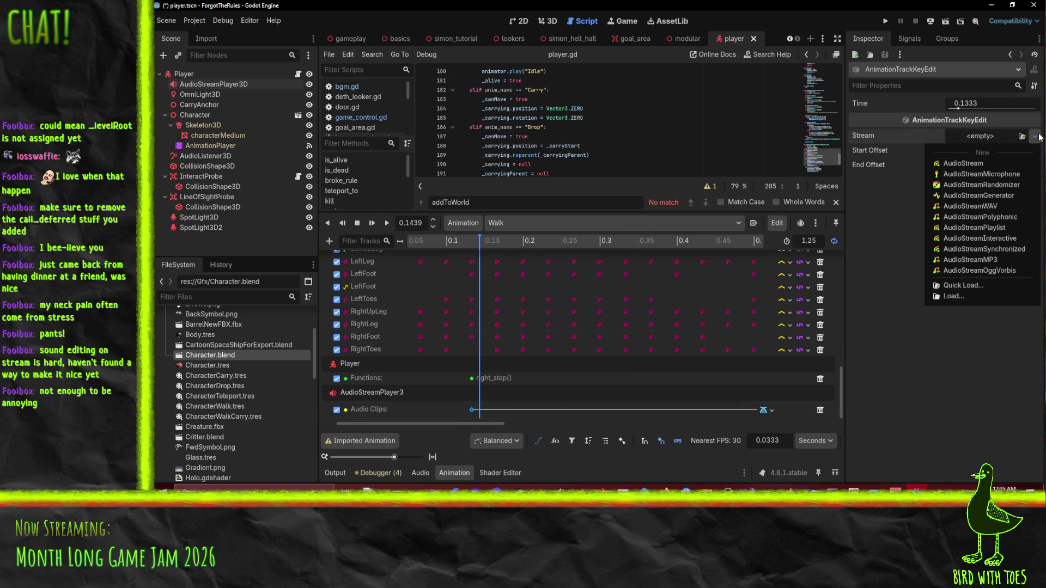
{"action": "left_click", "coordinate": [984, 281]}
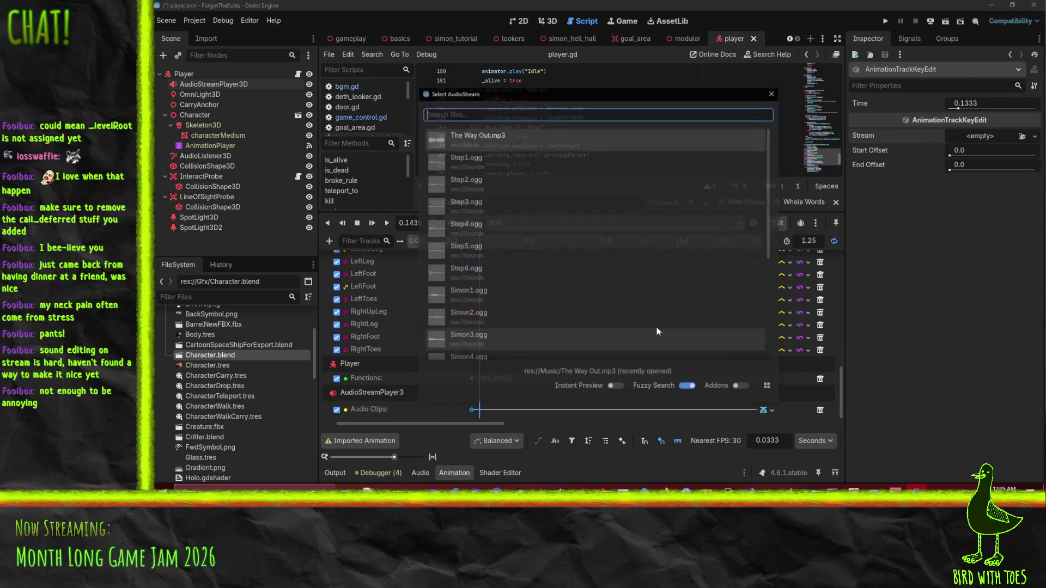
{"action": "scroll", "coordinate": [493, 171], "scroll_direction": "down", "scroll_amount": 5}
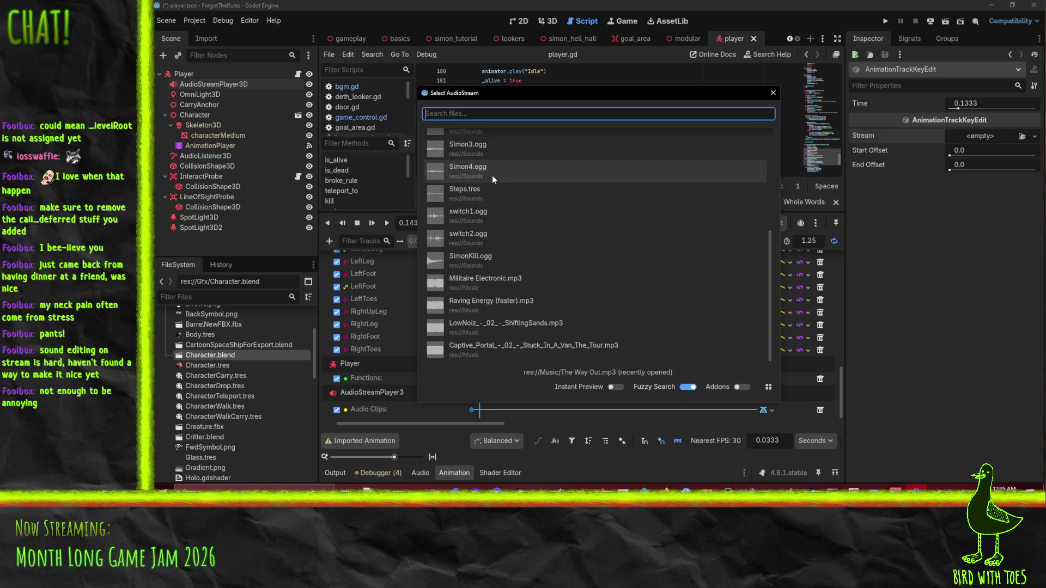
{"action": "scroll", "coordinate": [524, 266], "scroll_direction": "up", "scroll_amount": 5}
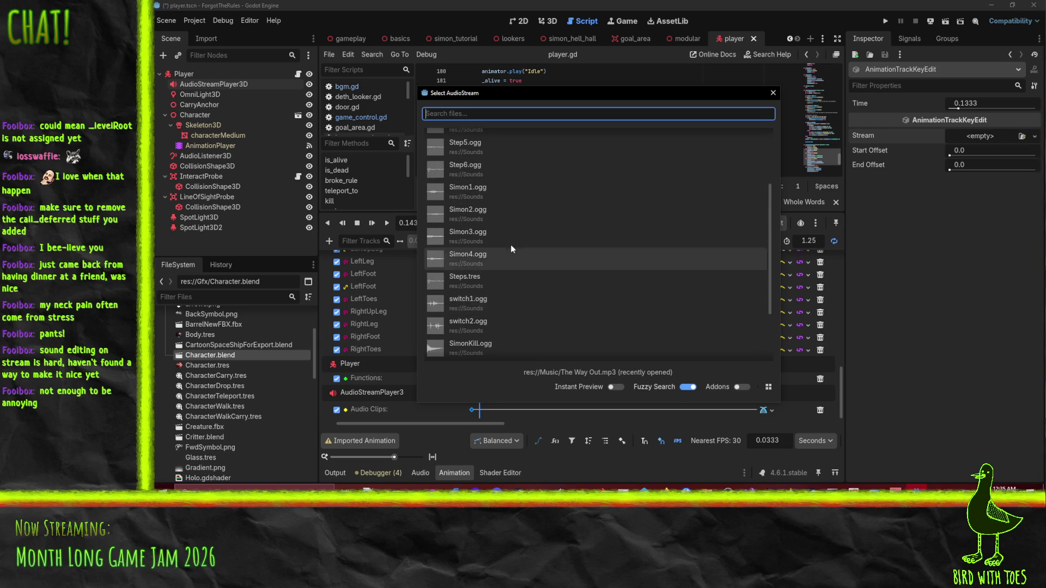
{"action": "type", "text": "step"}
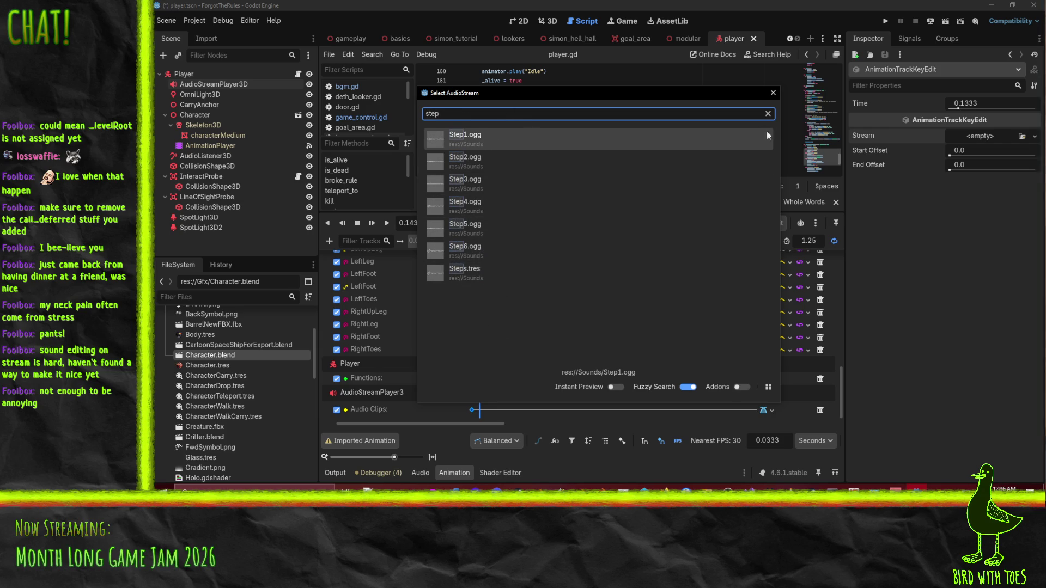
{"action": "left_click", "coordinate": [773, 94]}
Step: Expand the Sounds folder and drag Steps.tres onto the key's Stream property
{"action": "scroll", "coordinate": [248, 394], "scroll_direction": "down", "scroll_amount": 10}
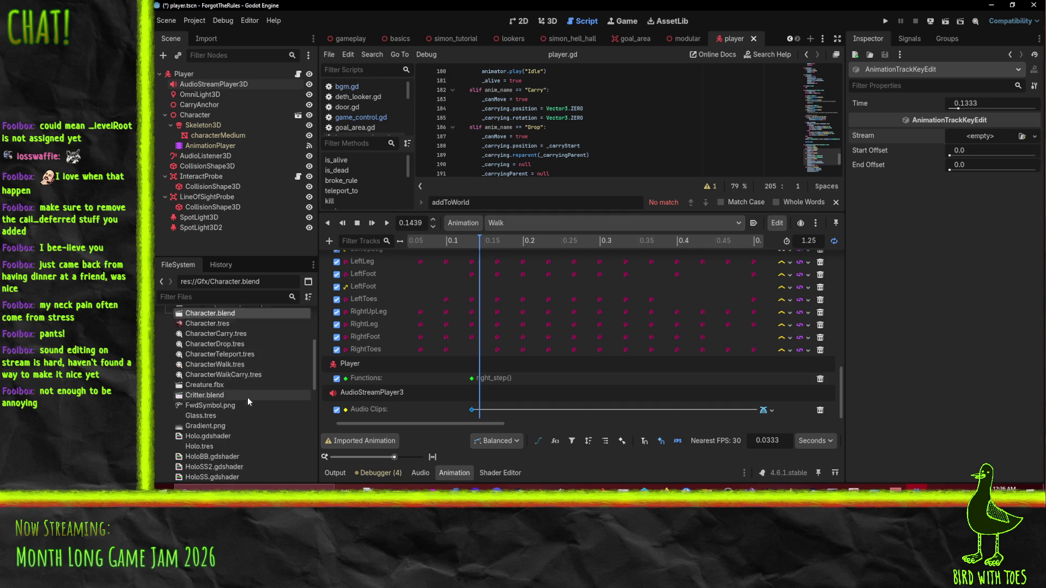
{"action": "scroll", "coordinate": [211, 374], "scroll_direction": "up", "scroll_amount": 10}
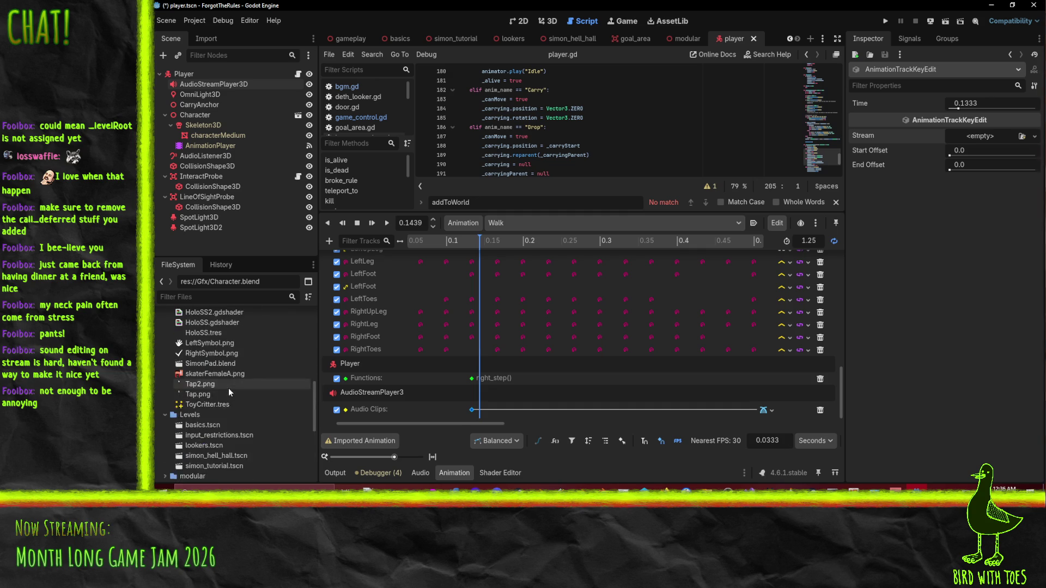
{"action": "left_click", "coordinate": [165, 347]}
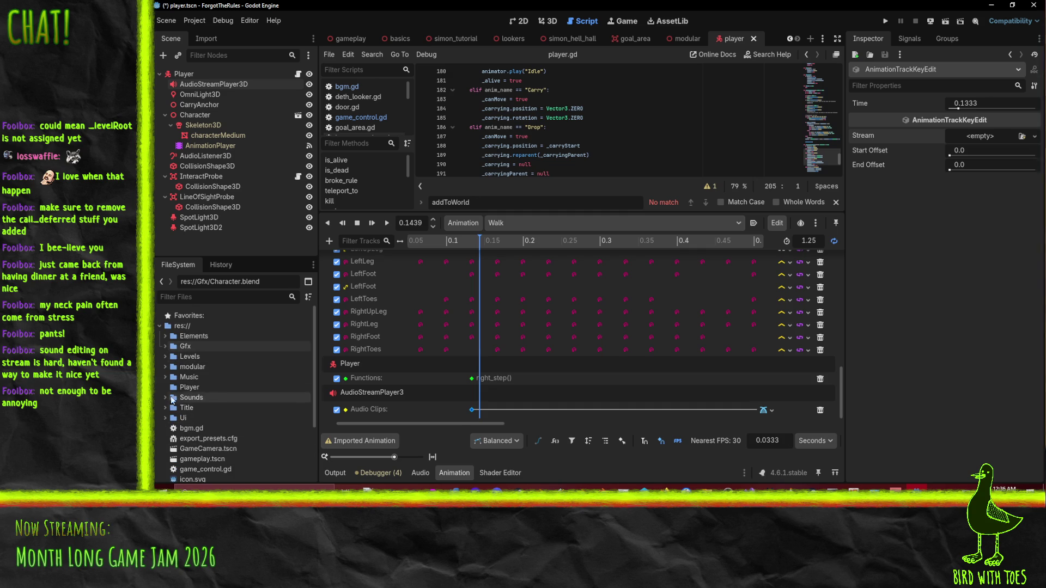
{"action": "left_click", "coordinate": [165, 397]}
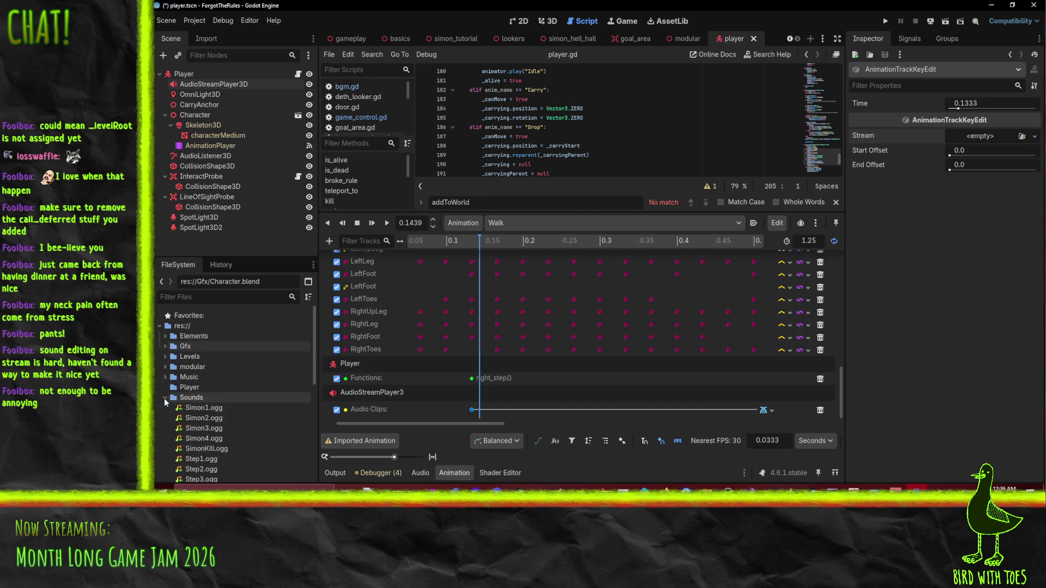
{"action": "scroll", "coordinate": [167, 397], "scroll_direction": "down", "scroll_amount": 5}
{"action": "left_click_drag", "start_coordinate": [226, 373], "coordinate": [978, 140]}
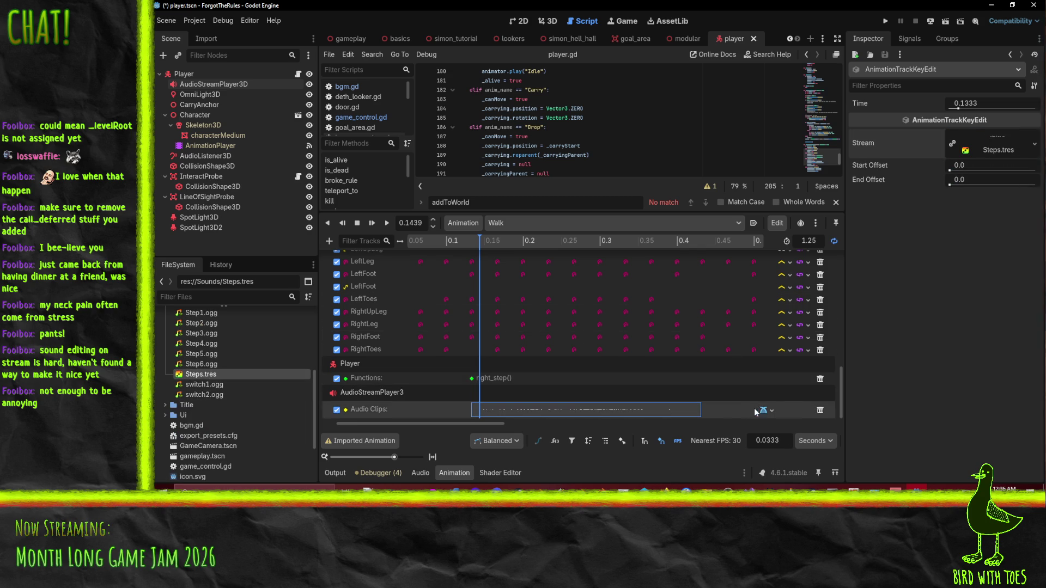
{"action": "scroll", "coordinate": [698, 410], "scroll_direction": "right", "scroll_amount": 5}
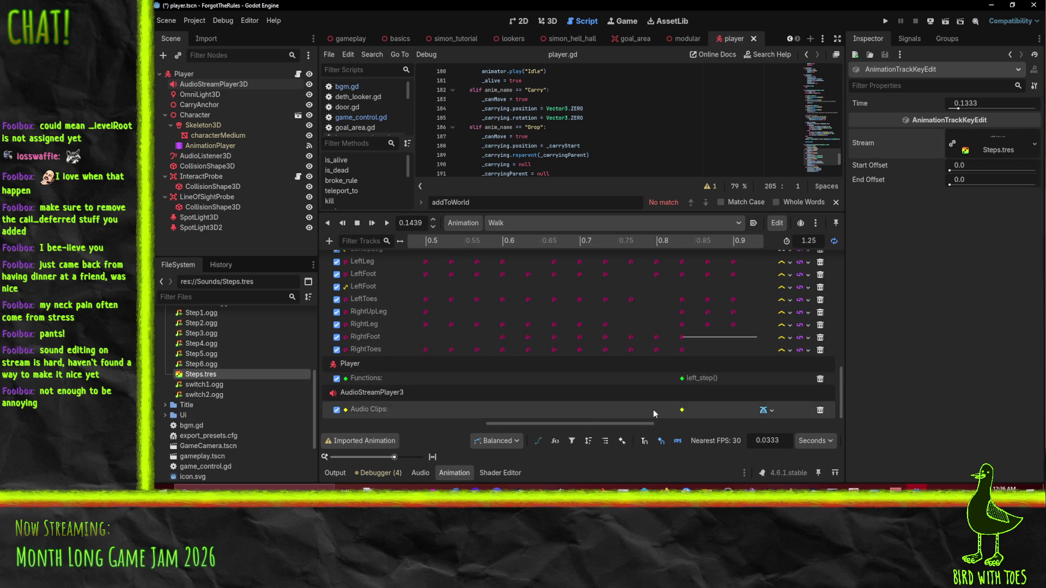